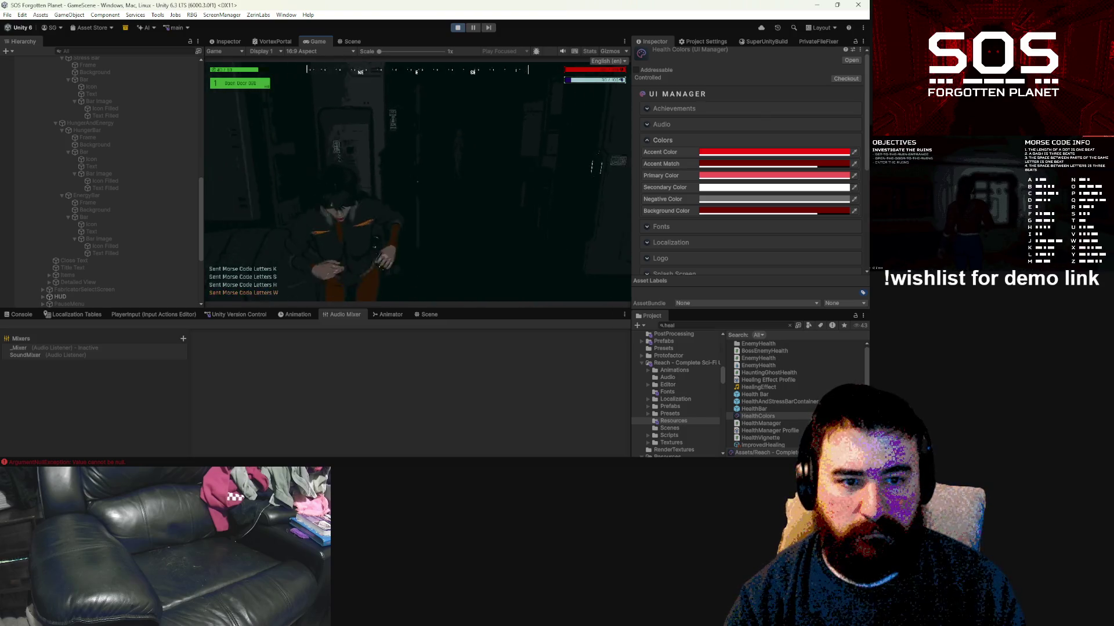
Step: Pause the game, search the Project for 'haunting' and open the HauntingGhost prefab
{"action": "key", "text": "Escape"}
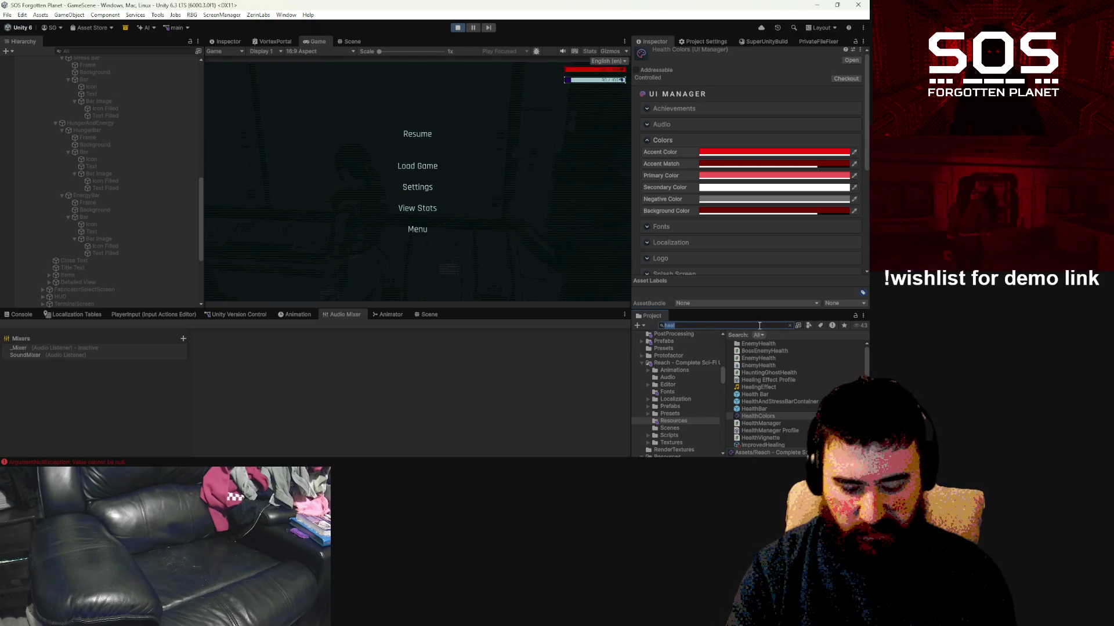
{"action": "type", "text": "haunting"}
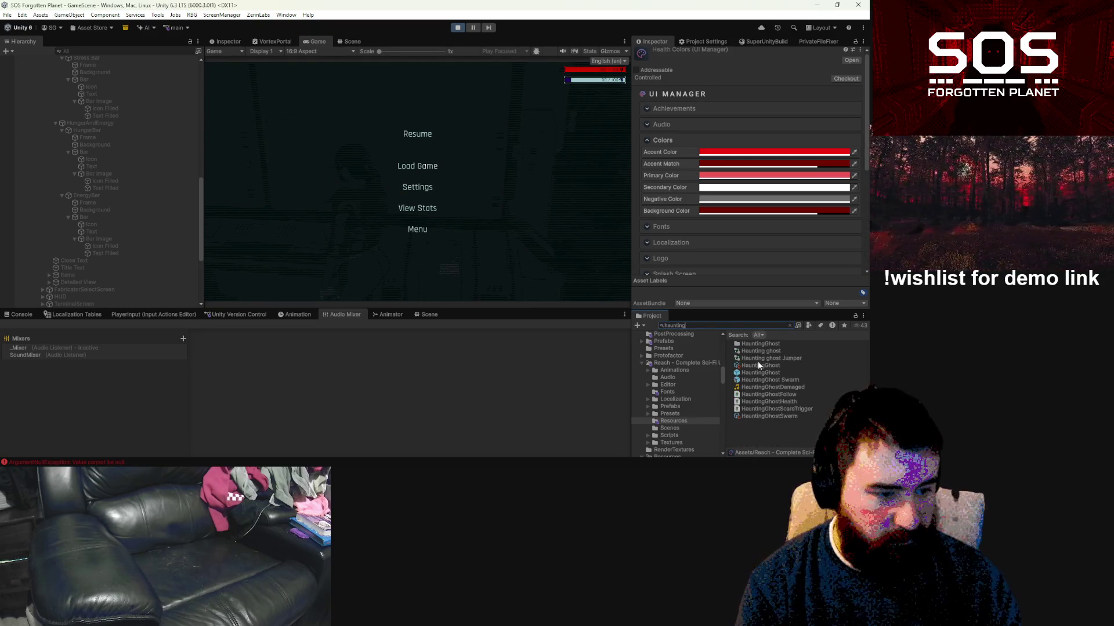
{"action": "double_click", "coordinate": [760, 373]}
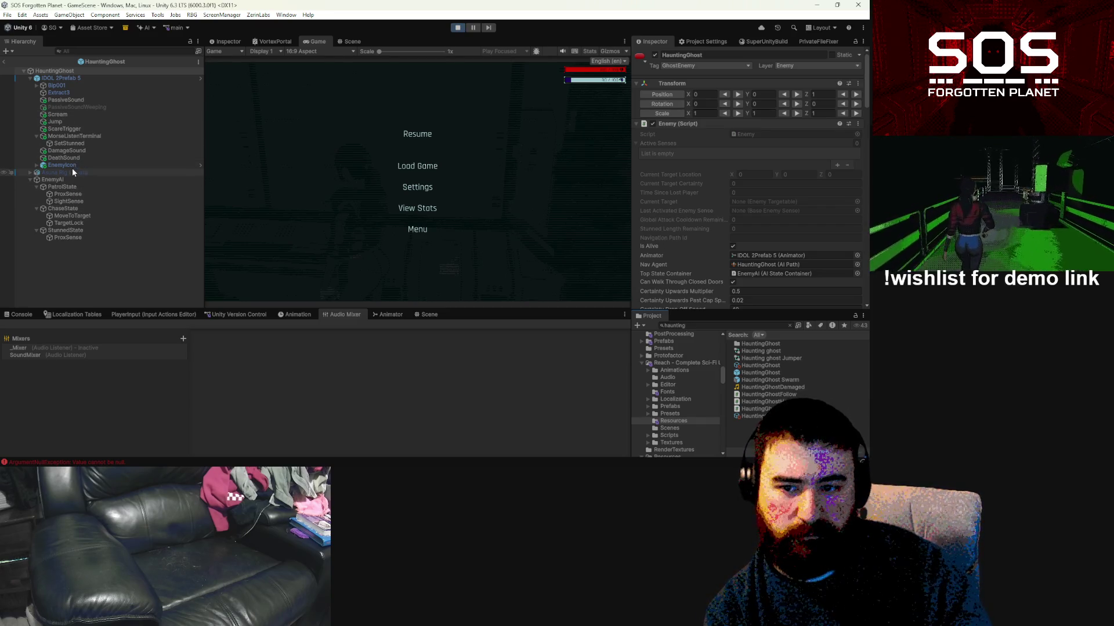
Step: Inspect the prefab's children: DamageSound, IDOL 2Prefab 5 model and the EnemyAI state container
{"action": "left_click", "coordinate": [67, 151]}
{"action": "left_click", "coordinate": [72, 129]}
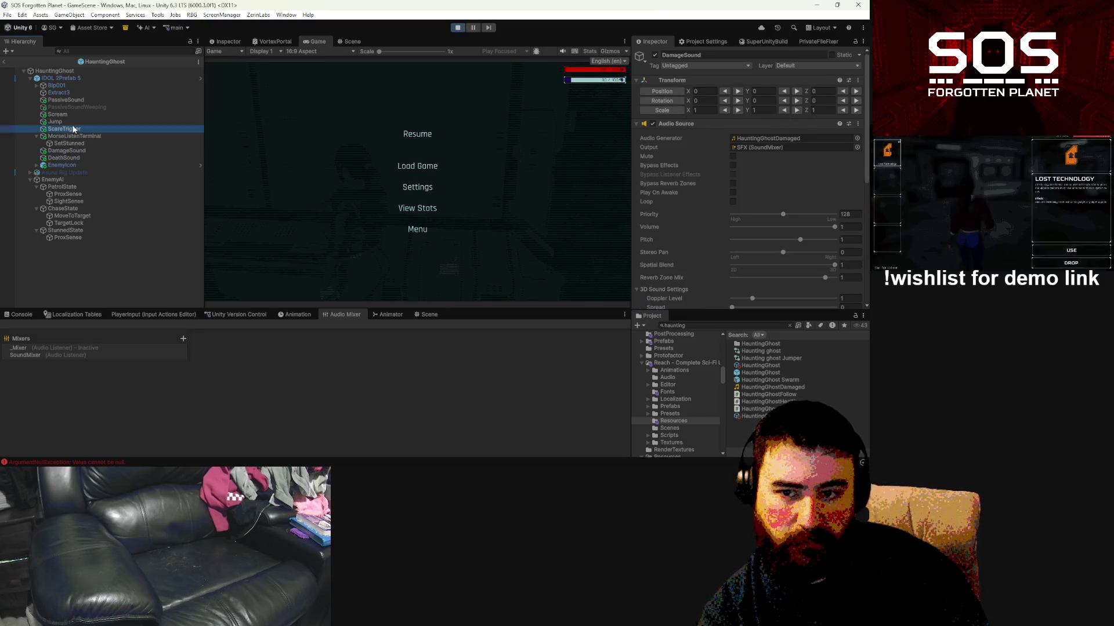
{"action": "left_click", "coordinate": [72, 114]}
{"action": "left_click", "coordinate": [71, 100]}
{"action": "left_click", "coordinate": [78, 79]}
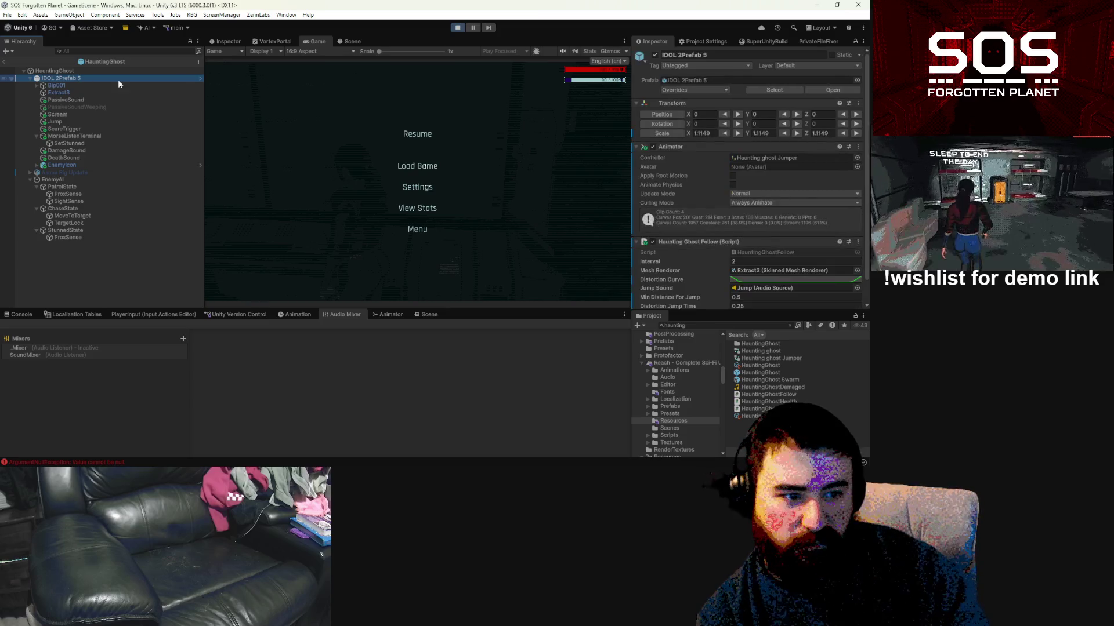
{"action": "scroll", "coordinate": [836, 243], "scroll_direction": "down", "scroll_amount": 1}
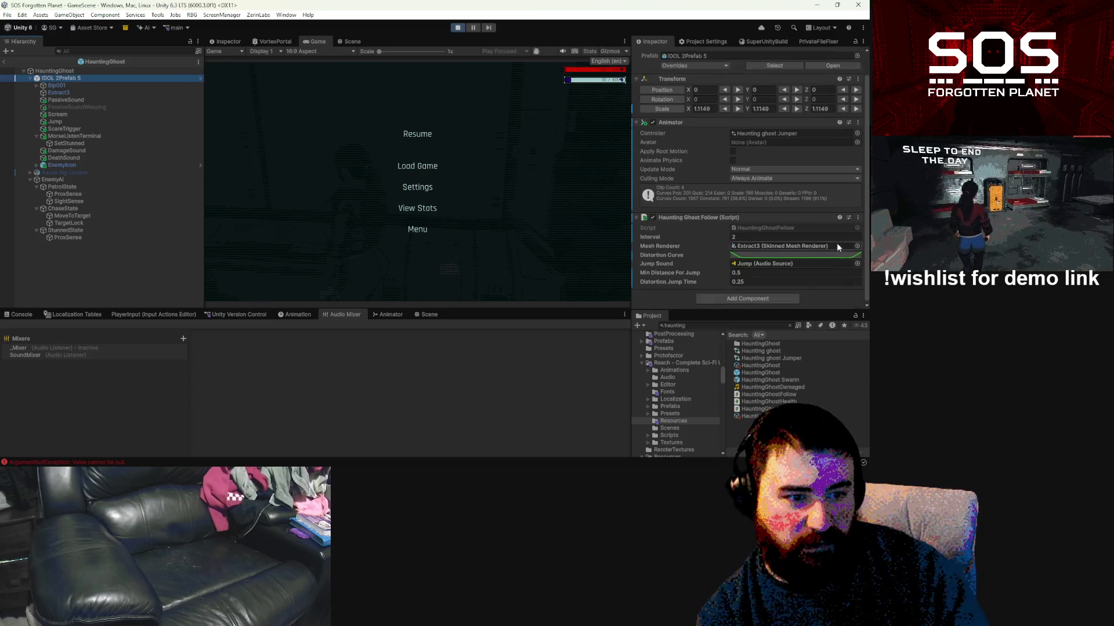
{"action": "left_click", "coordinate": [58, 179]}
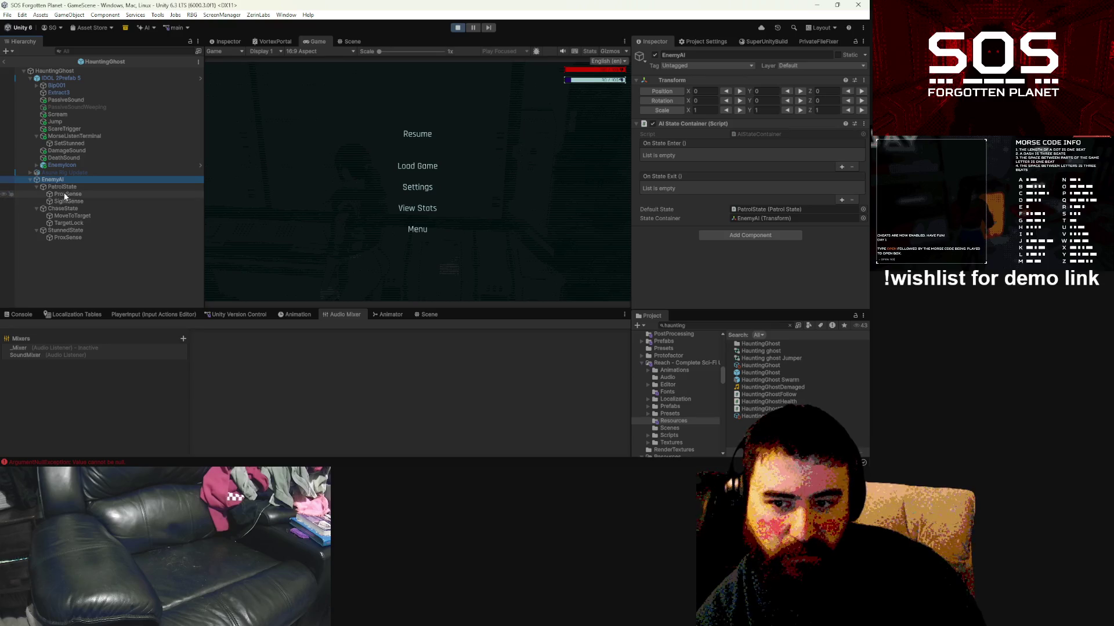
Step: Select the HauntingGhost root and scroll the Inspector down to Haunting Ghost Health
{"action": "left_click", "coordinate": [36, 73]}
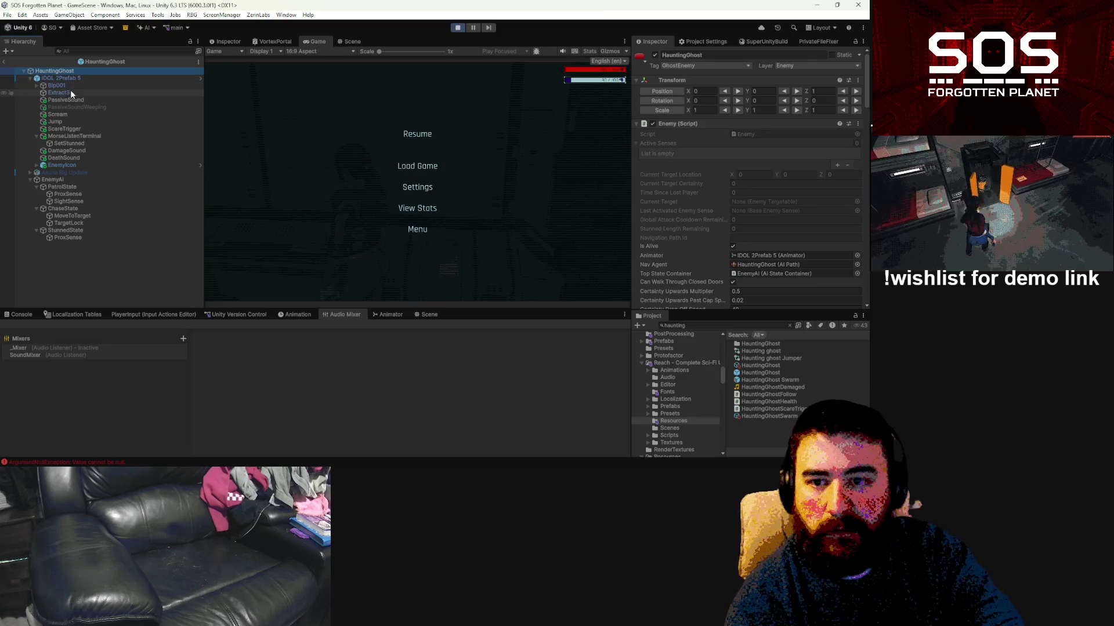
{"action": "scroll", "coordinate": [720, 181], "scroll_direction": "down", "scroll_amount": 10}
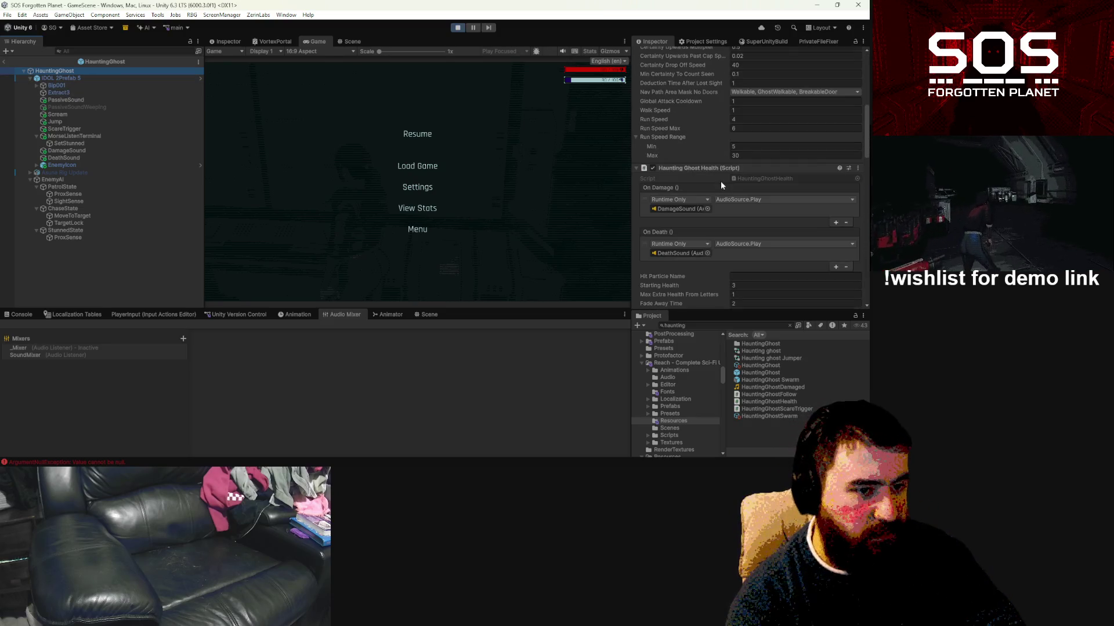
{"action": "scroll", "coordinate": [720, 184], "scroll_direction": "down", "scroll_amount": 3}
{"action": "scroll", "coordinate": [725, 189], "scroll_direction": "down", "scroll_amount": 3}
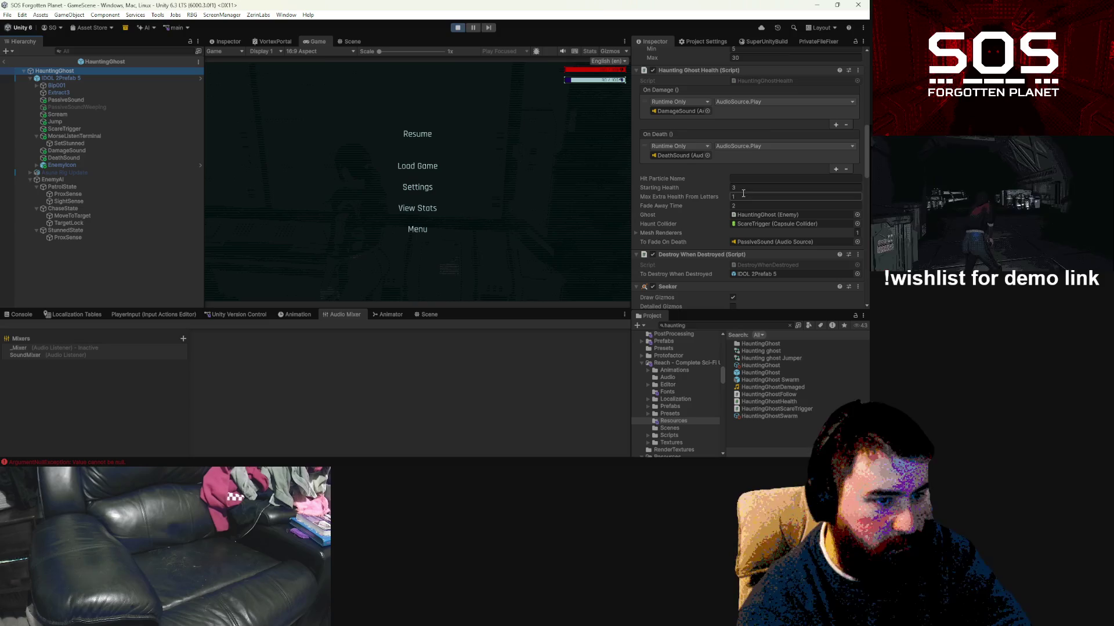
Step: Set Starting Health to 1 and Max Extra Health From Letters to 3
{"action": "left_click", "coordinate": [746, 188]}
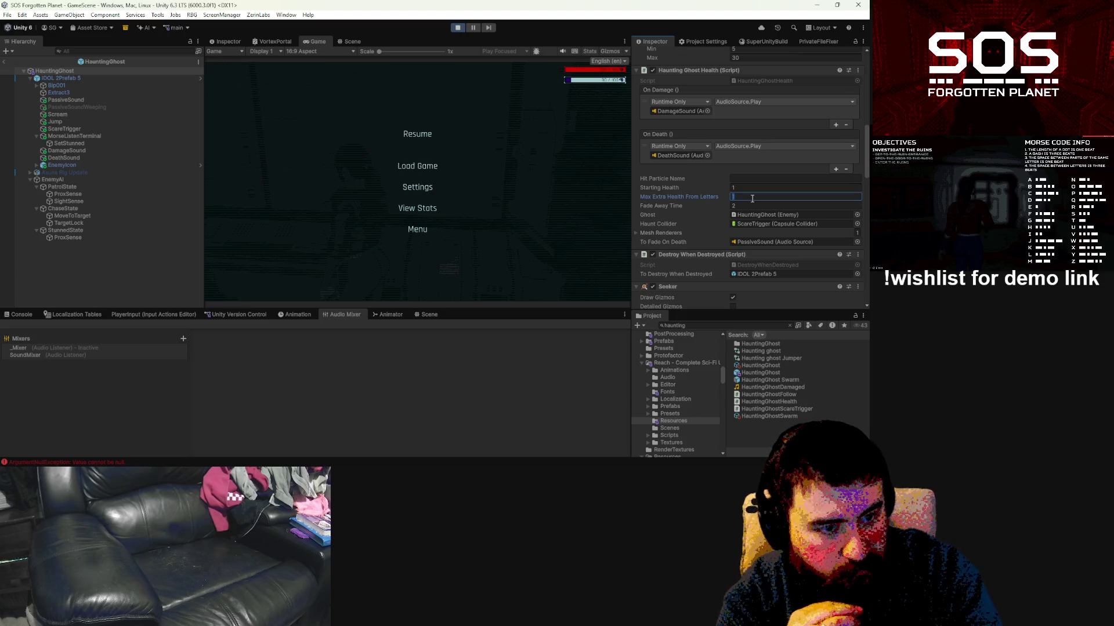
{"action": "type", "text": "1"}
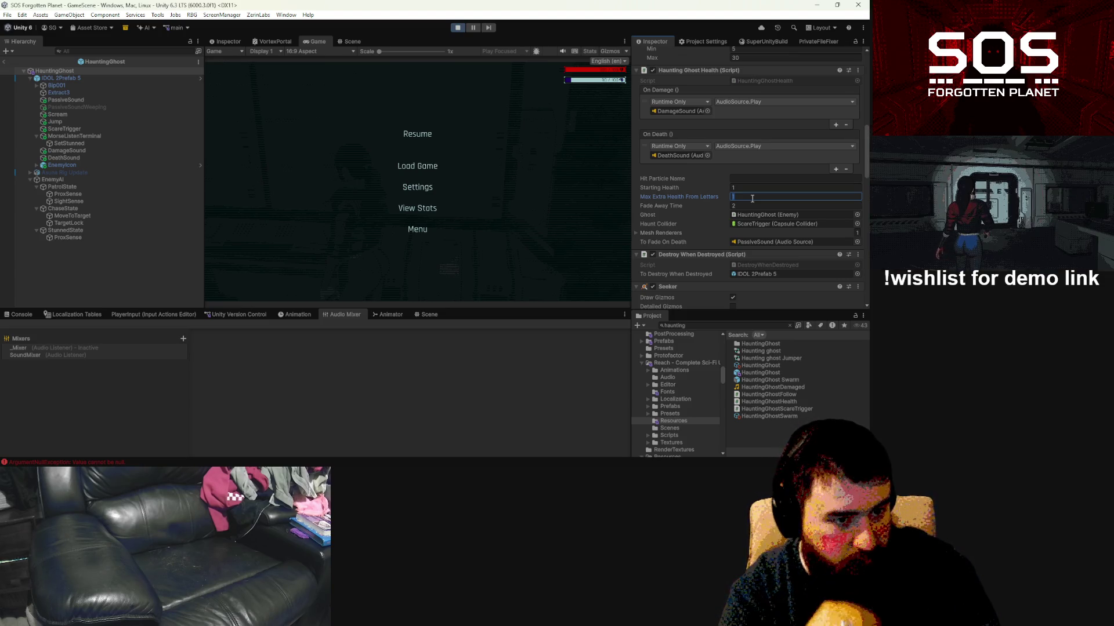
{"action": "type", "text": "3"}
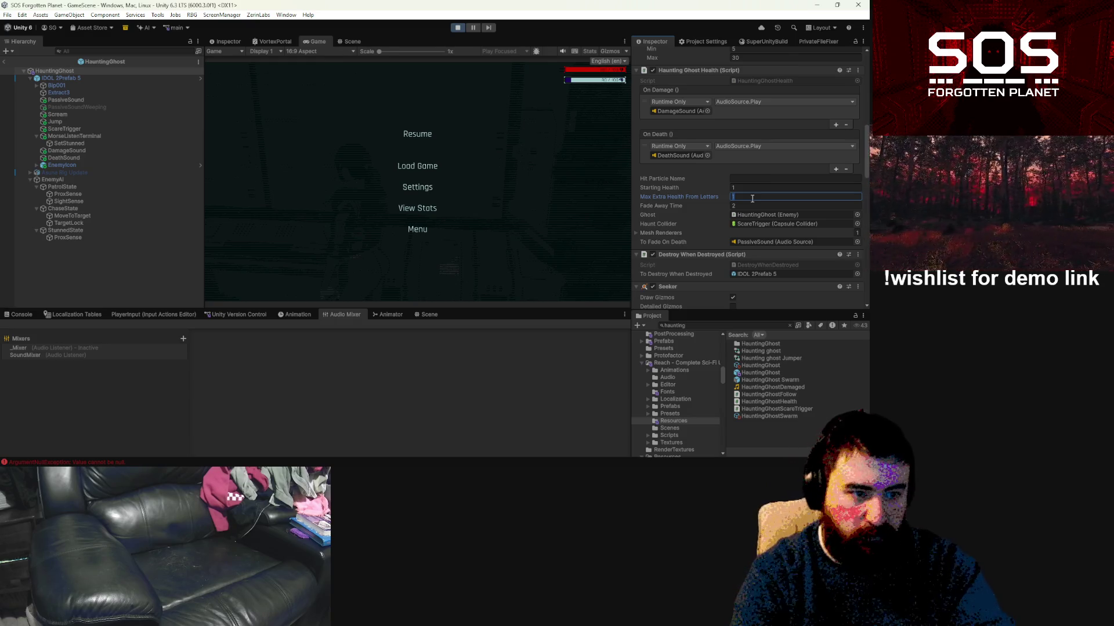
{"action": "left_click", "coordinate": [754, 206]}
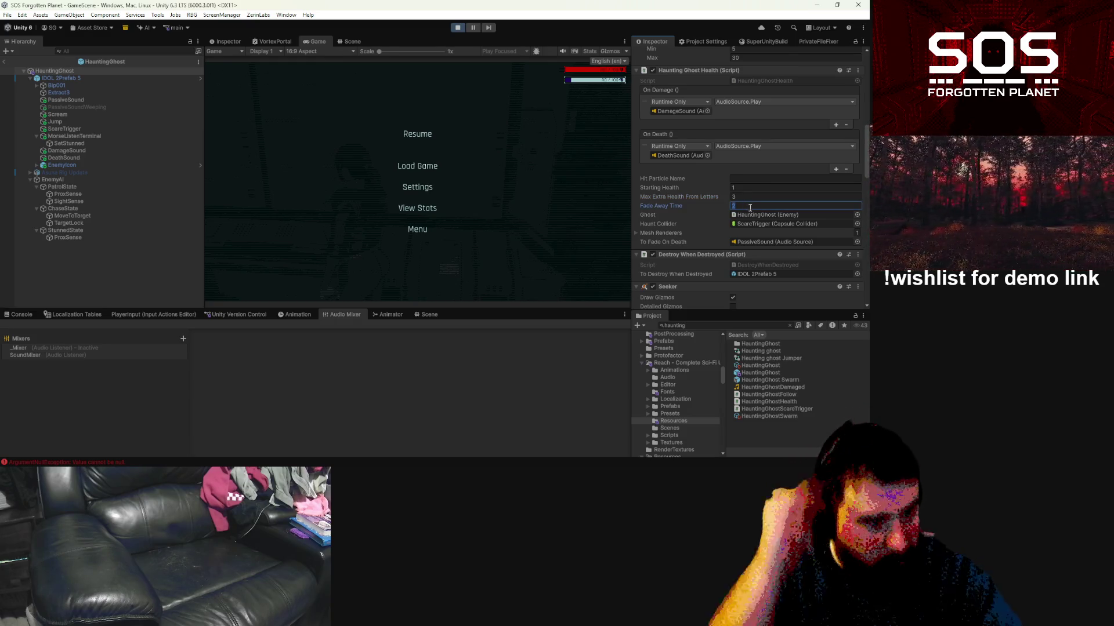
Step: Review the Inspector and resume the game to test the new health values
{"action": "scroll", "coordinate": [754, 208], "scroll_direction": "up", "scroll_amount": 2}
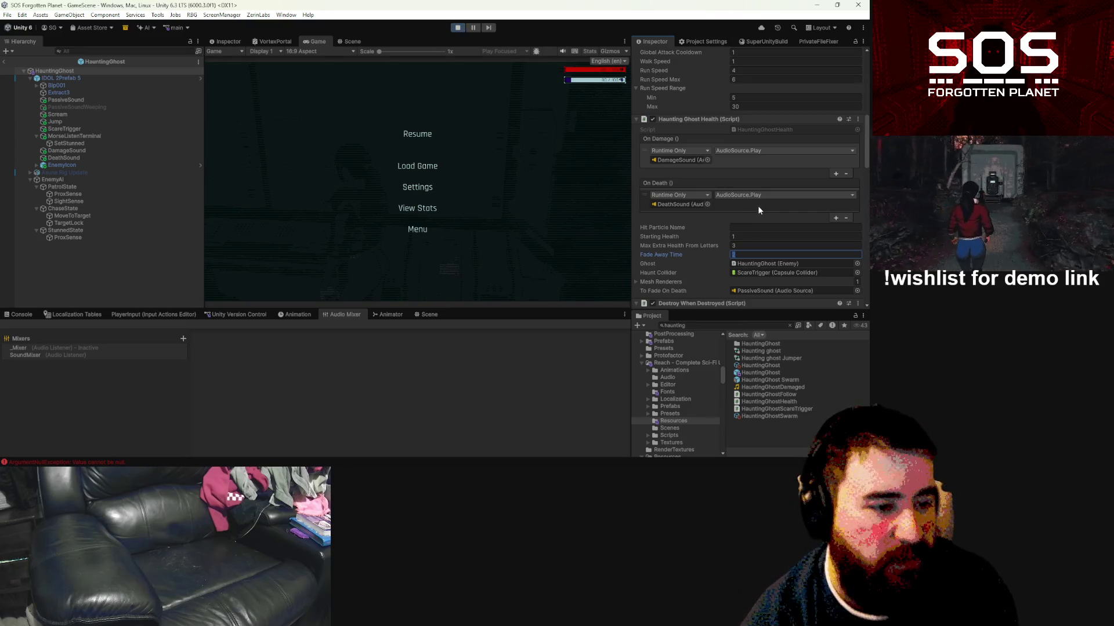
{"action": "scroll", "coordinate": [758, 222], "scroll_direction": "up", "scroll_amount": 1}
{"action": "scroll", "coordinate": [759, 221], "scroll_direction": "up", "scroll_amount": 4}
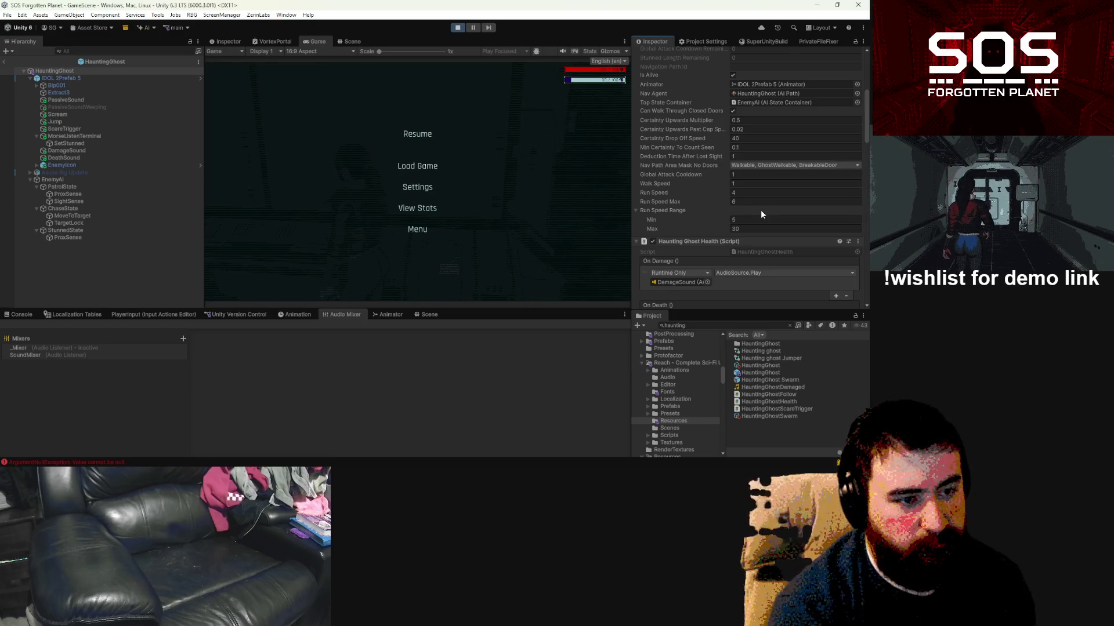
{"action": "scroll", "coordinate": [761, 210], "scroll_direction": "up", "scroll_amount": 2}
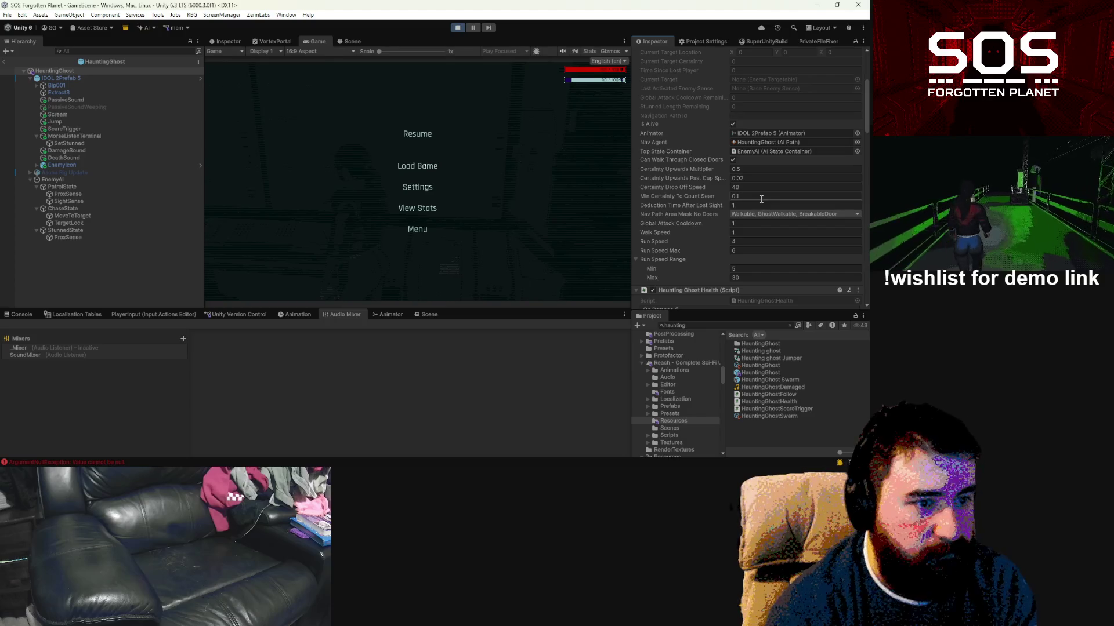
{"action": "scroll", "coordinate": [761, 192], "scroll_direction": "down", "scroll_amount": 12}
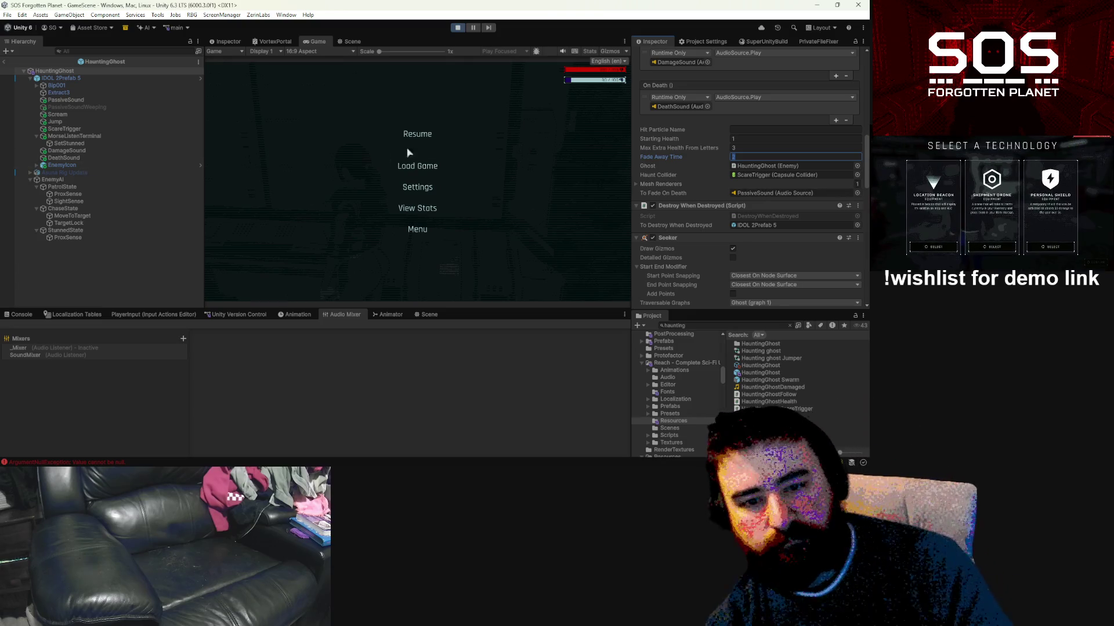
{"action": "left_click", "coordinate": [426, 136]}
Step: Walk to the orange door panel and submit 'i' at its Morse code terminal
{"action": "key", "text": "w"}
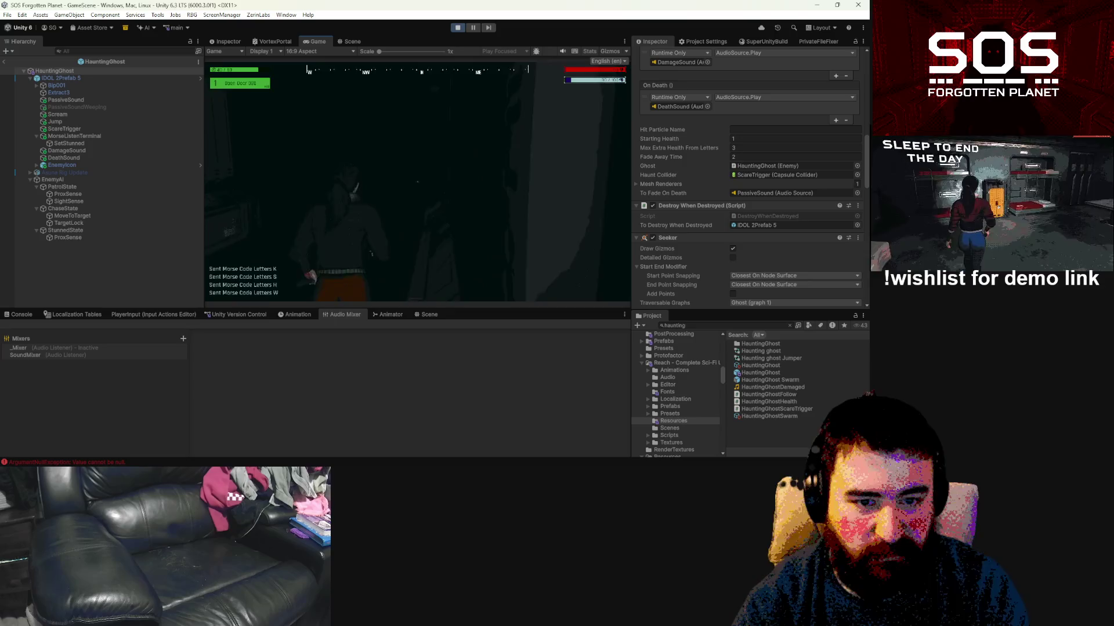
{"action": "key", "text": "w"}
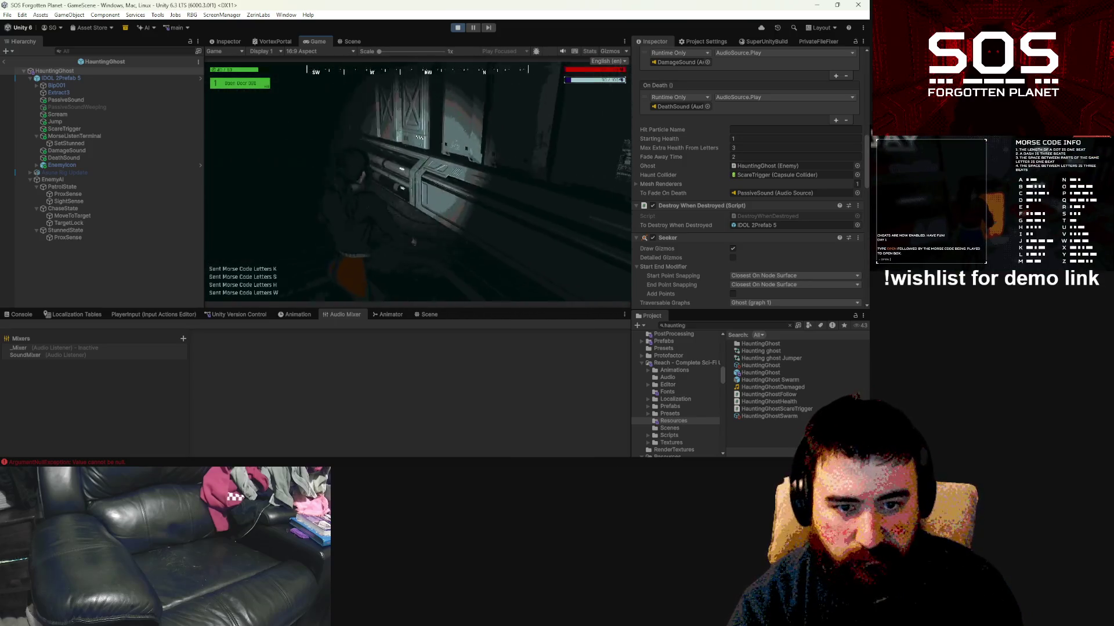
{"action": "key", "text": "w"}
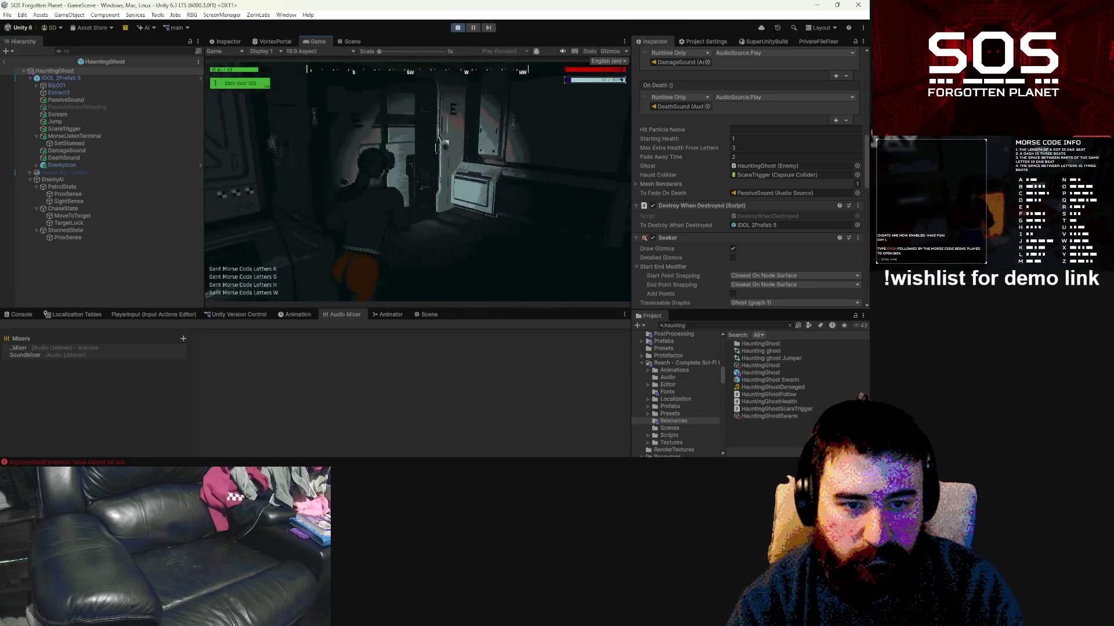
{"action": "key", "text": "w"}
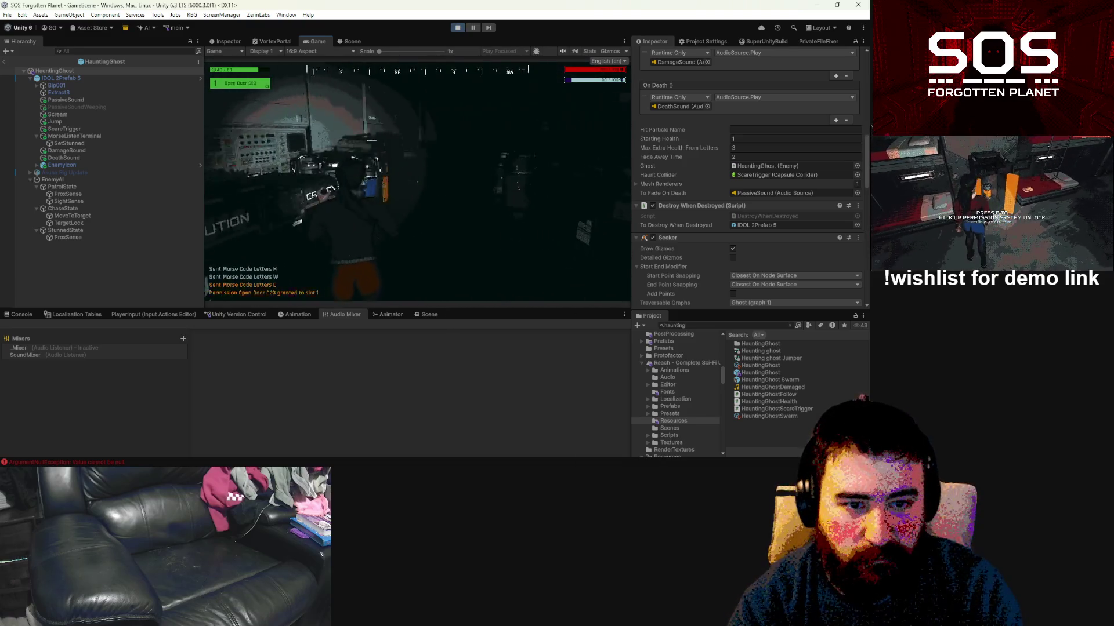
{"action": "key", "text": "e"}
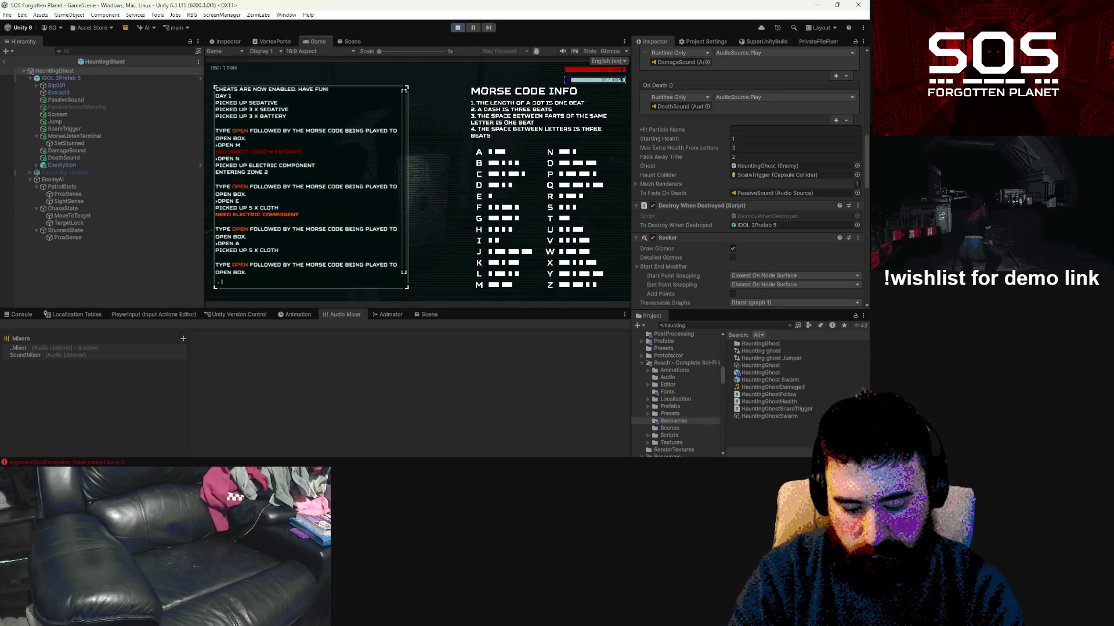
{"action": "type", "text": "i"}
{"action": "key", "text": "Return"}
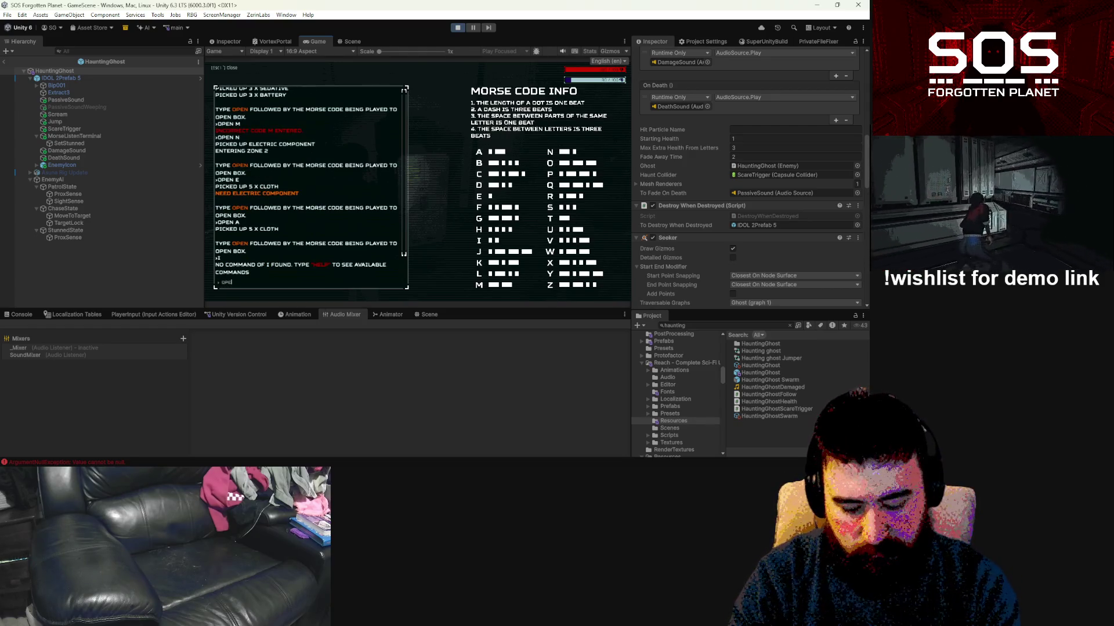
{"action": "key", "text": "Return"}
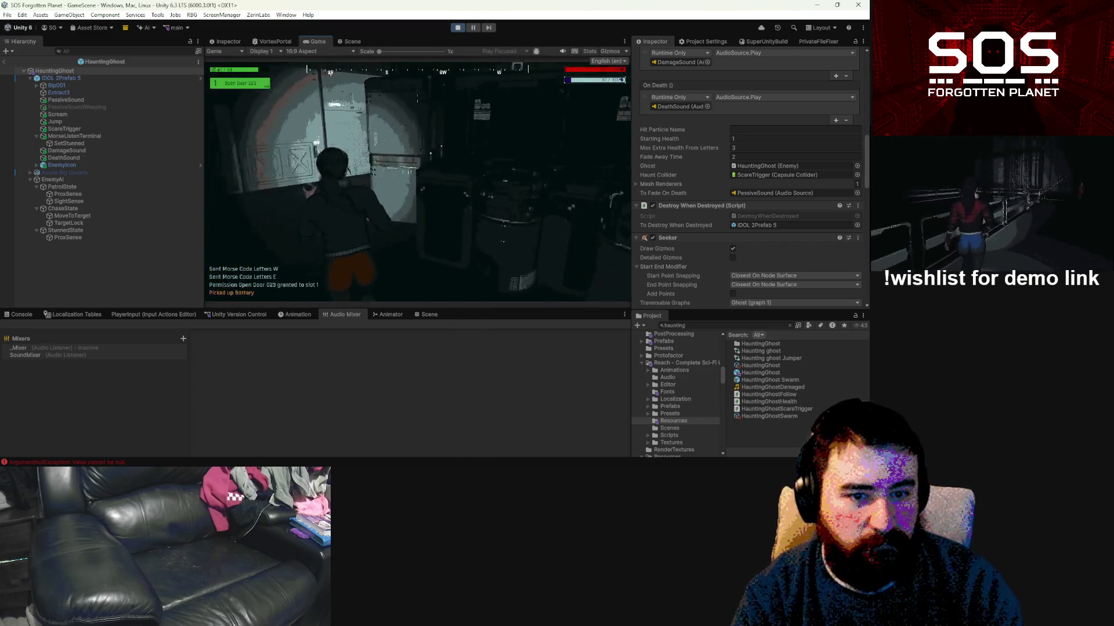
Step: Pick up the wire near the blue barrels and transmit Morse letters A and N
{"action": "key", "text": "w"}
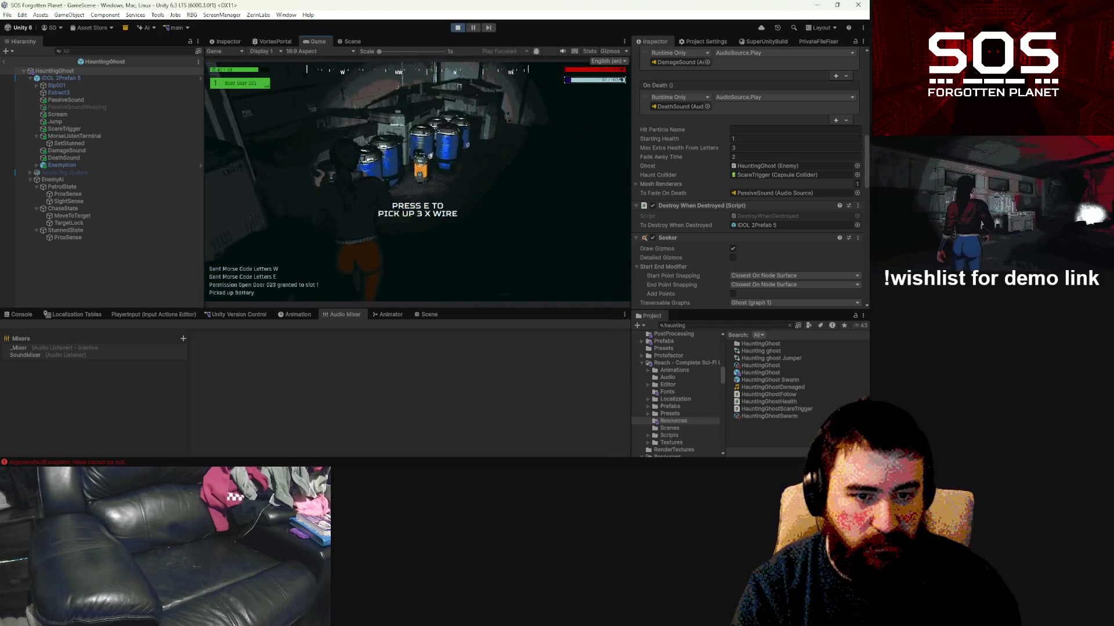
{"action": "key", "text": "e"}
{"action": "key", "text": "w"}
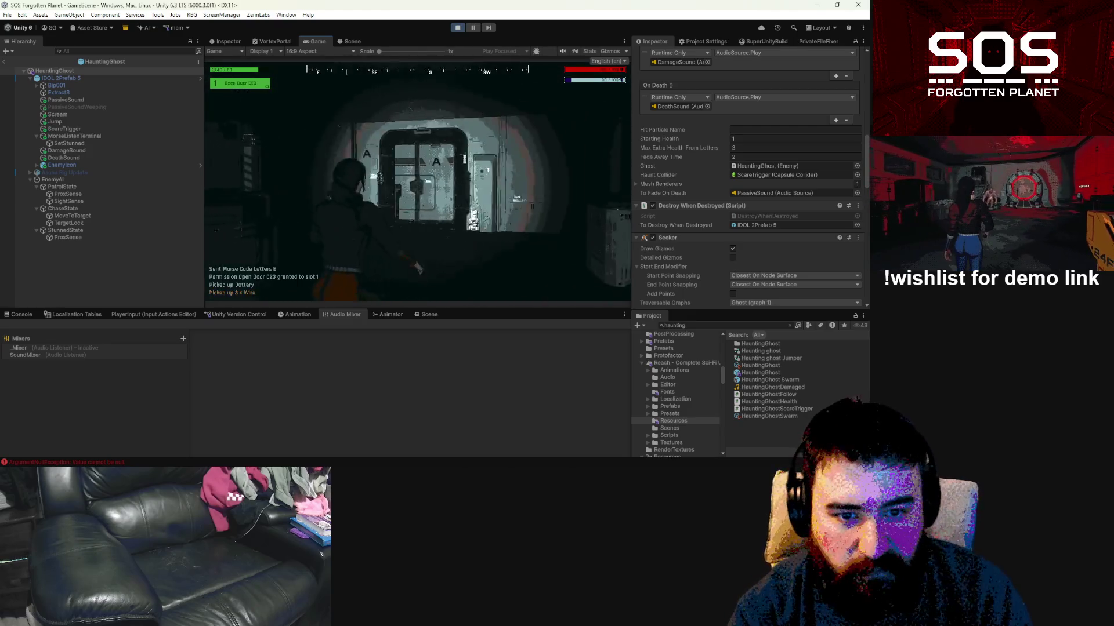
{"action": "key", "text": "e"}
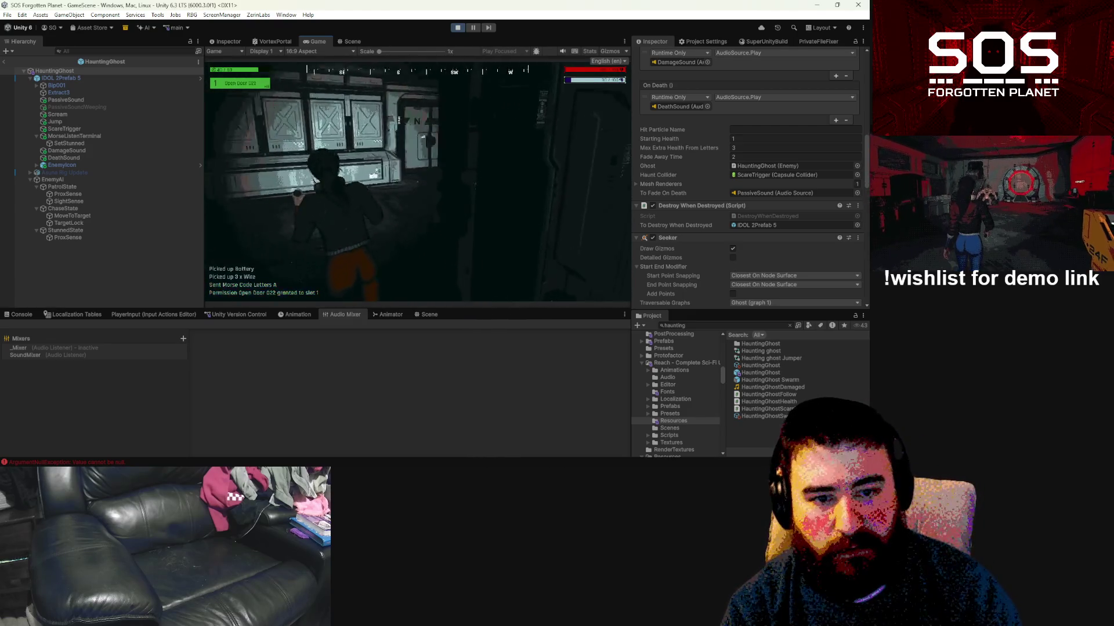
{"action": "key", "text": "e"}
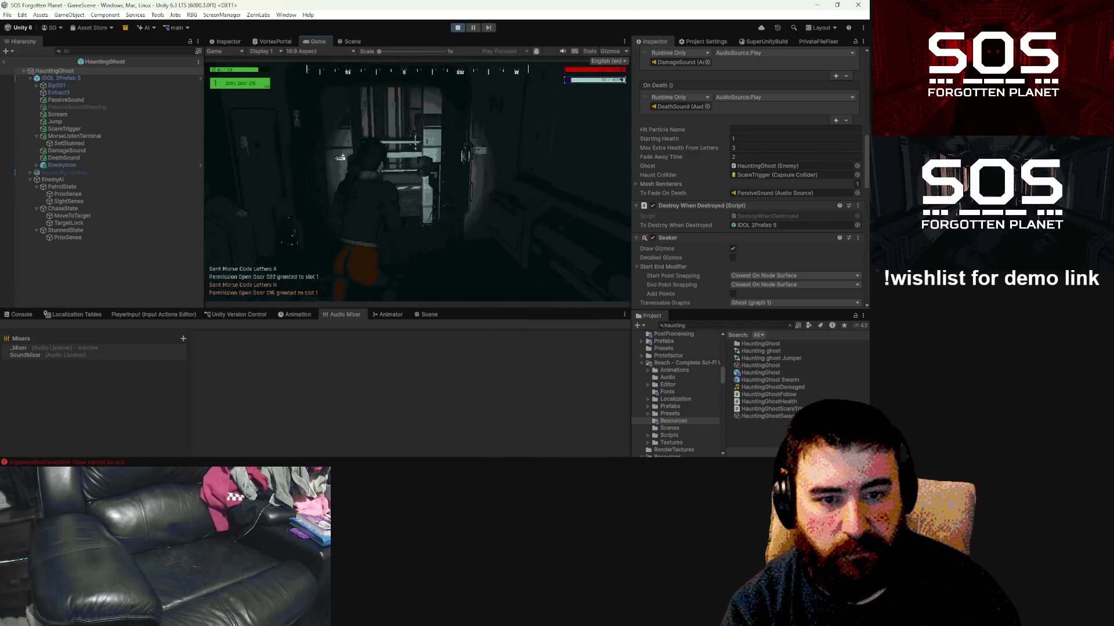
Step: Use the wall terminal, exit it, and open the inventory showing the Sedative
{"action": "key", "text": "w"}
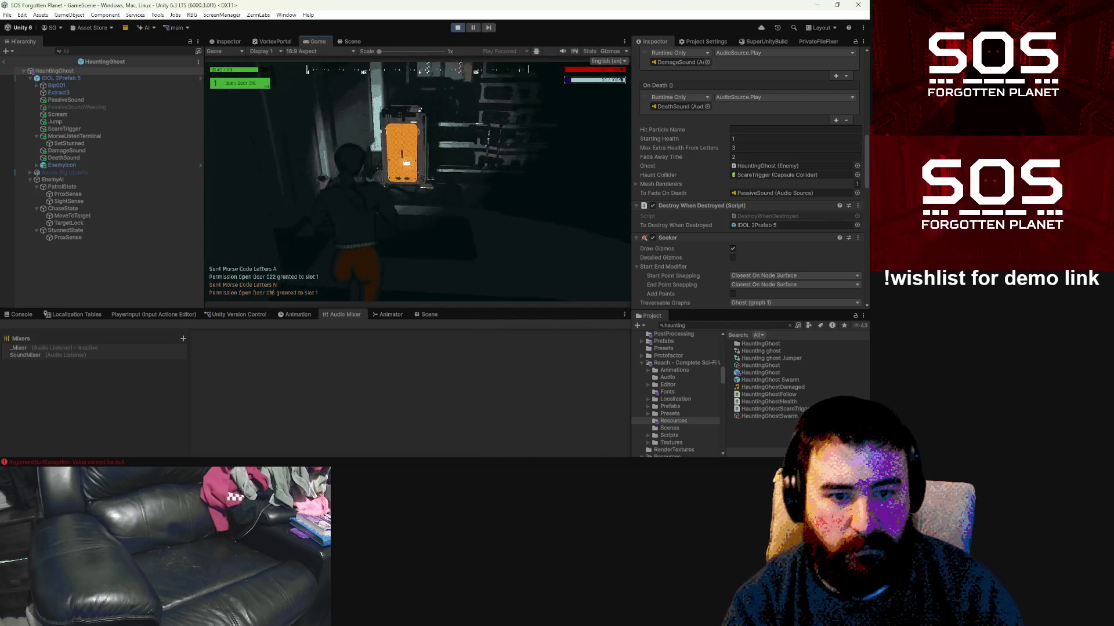
{"action": "key", "text": "e"}
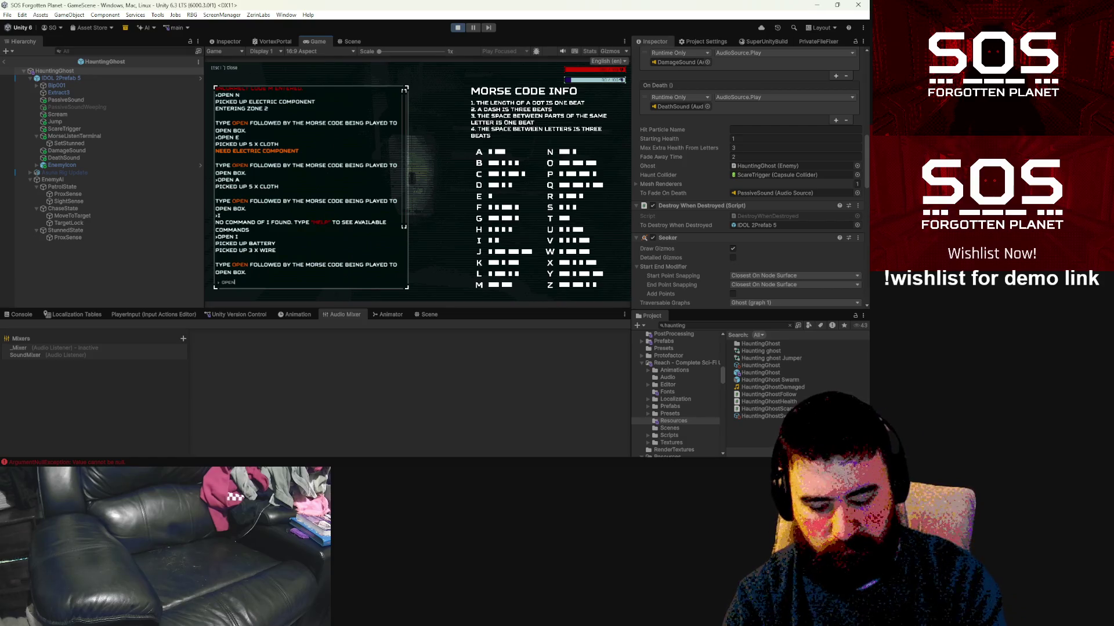
{"action": "key", "text": "Escape"}
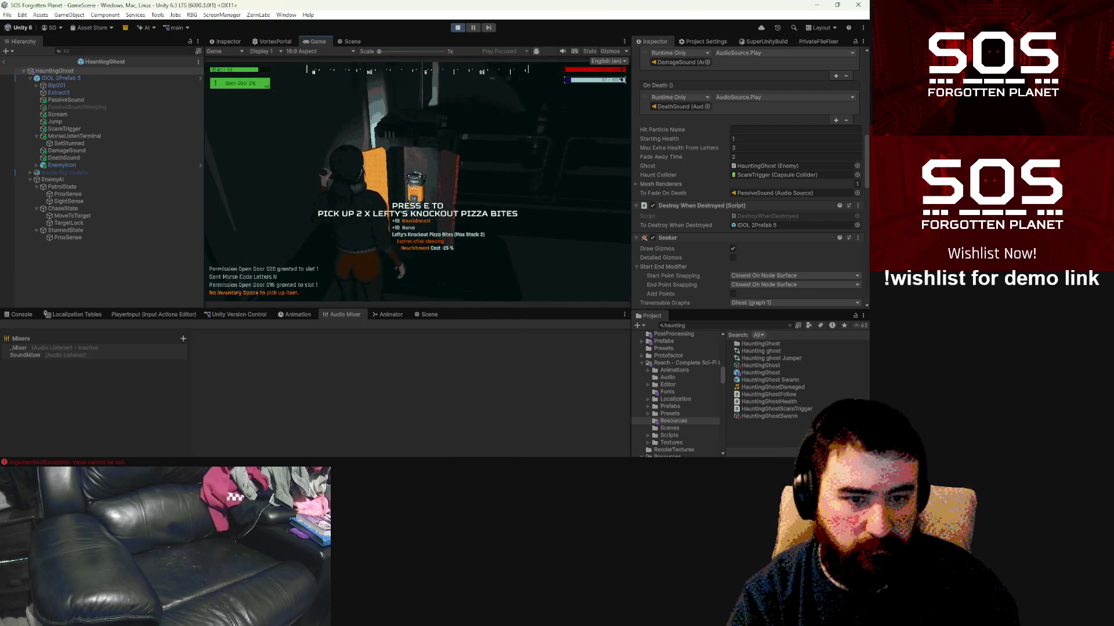
{"action": "key", "text": "Tab"}
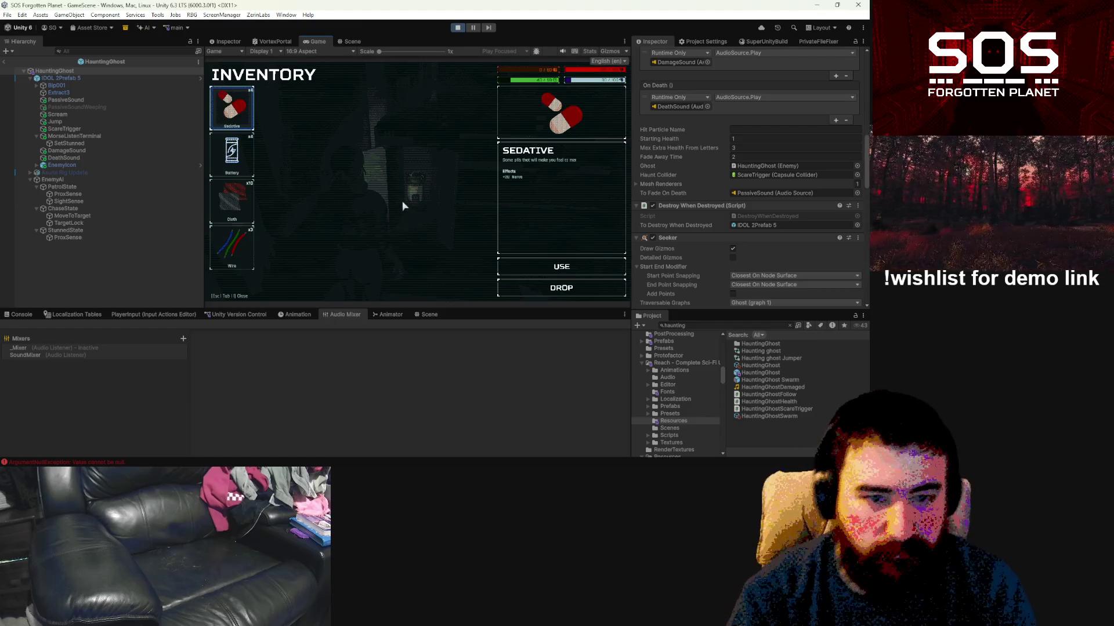
Step: Close the inventory, walk to the orange door panel and send the unlocking Morse code
{"action": "key", "text": "Tab"}
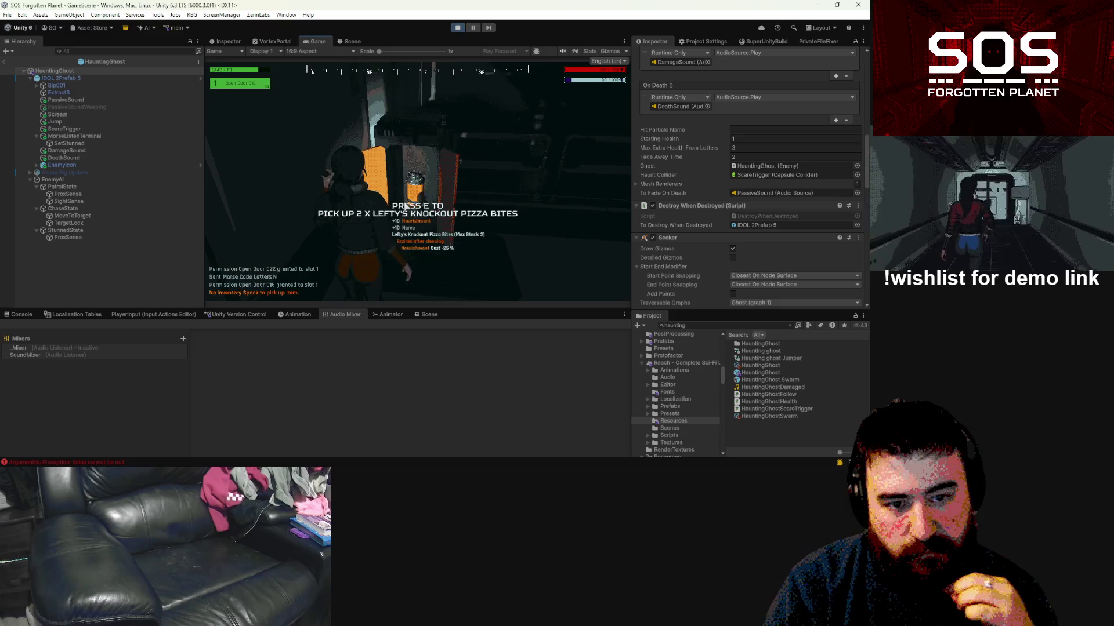
{"action": "key", "text": "w"}
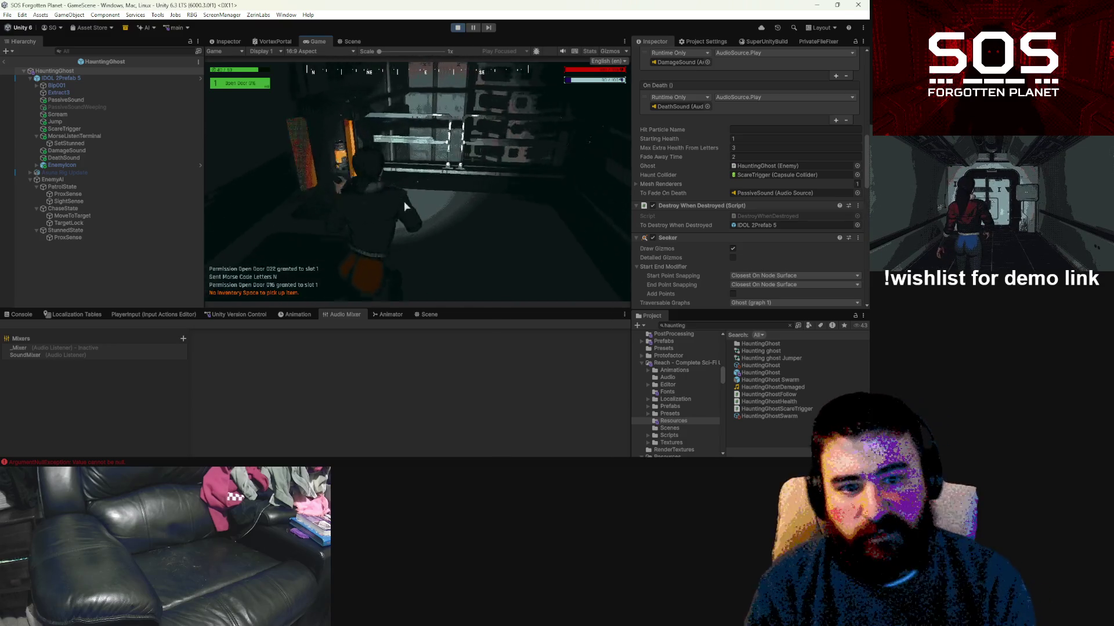
{"action": "key", "text": "w"}
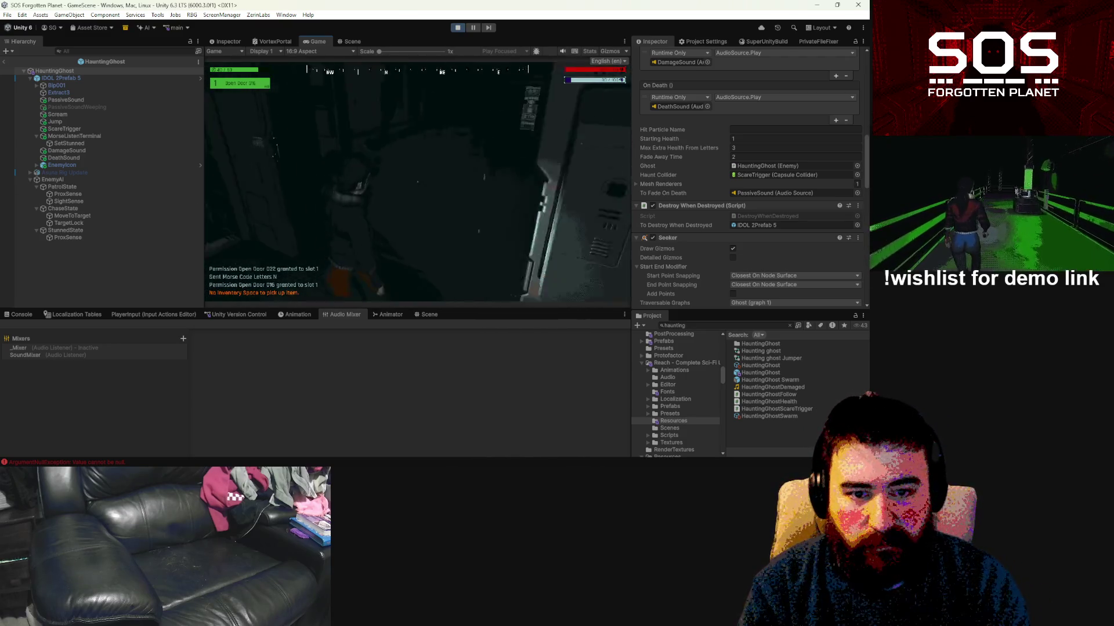
{"action": "key", "text": "w"}
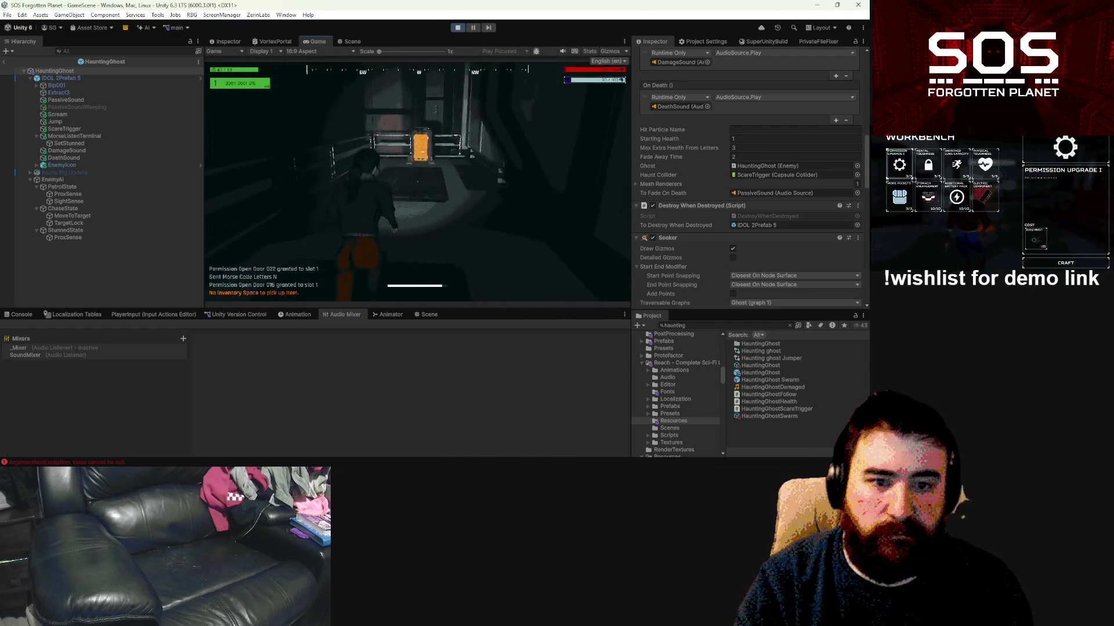
{"action": "key", "text": "e"}
{"action": "type", "text": "OPEN H"}
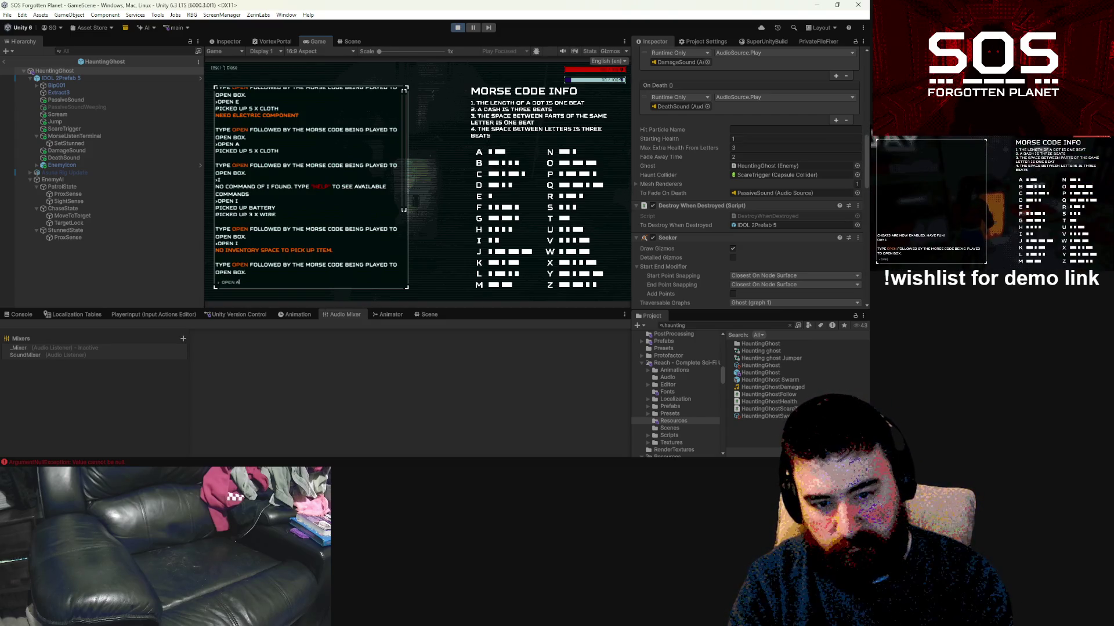
{"action": "key", "text": "Return"}
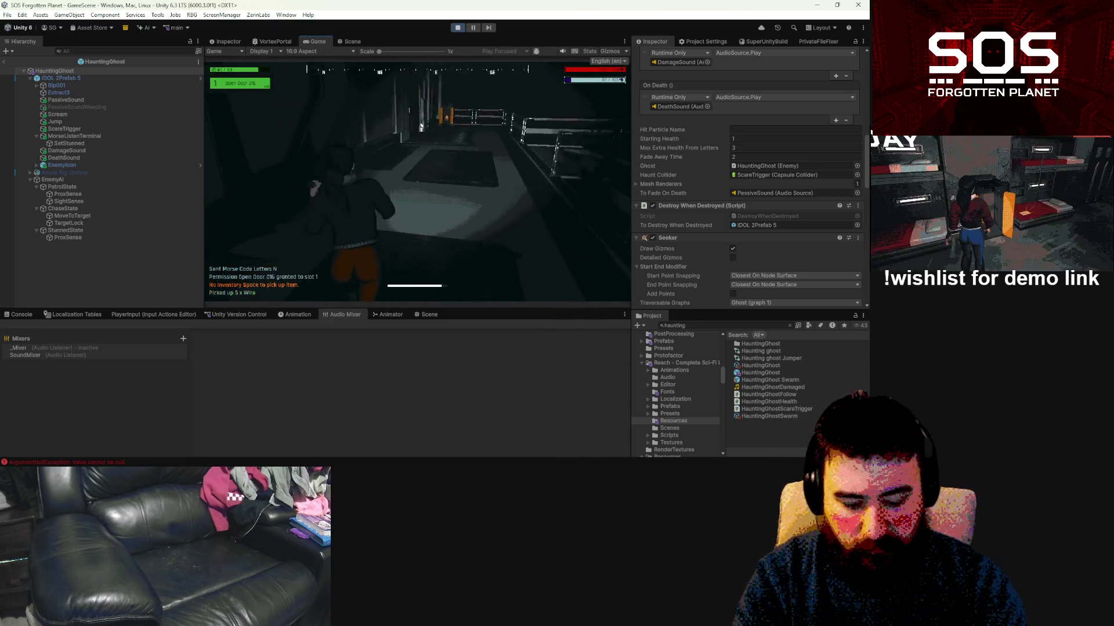
Step: Check the in-game map, then walk down the corridor through the opened door
{"action": "key", "text": "m"}
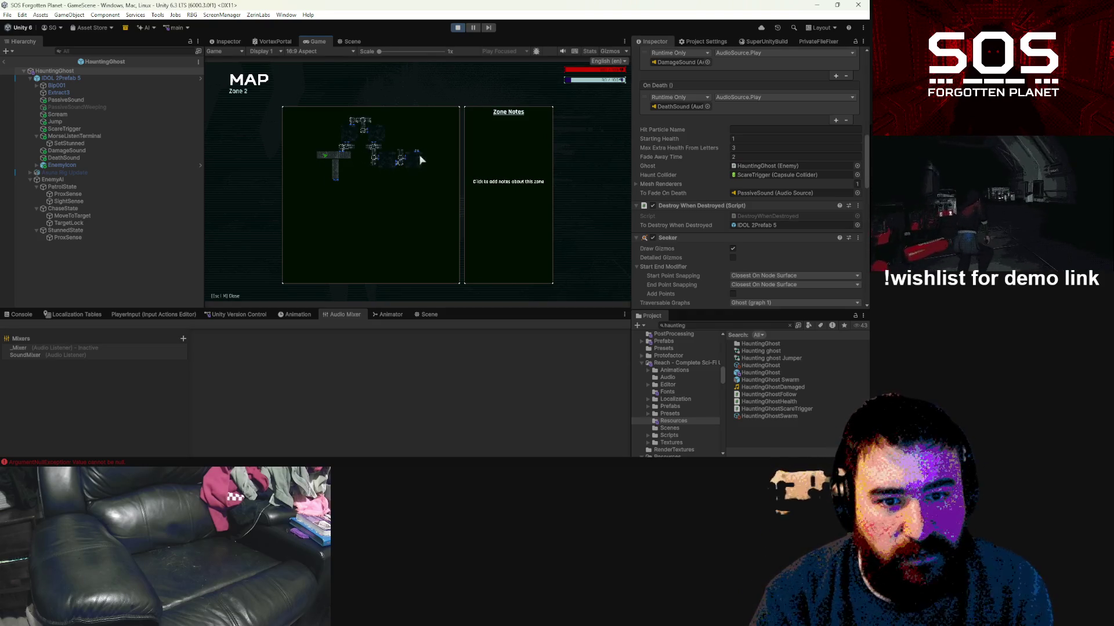
{"action": "key", "text": "m"}
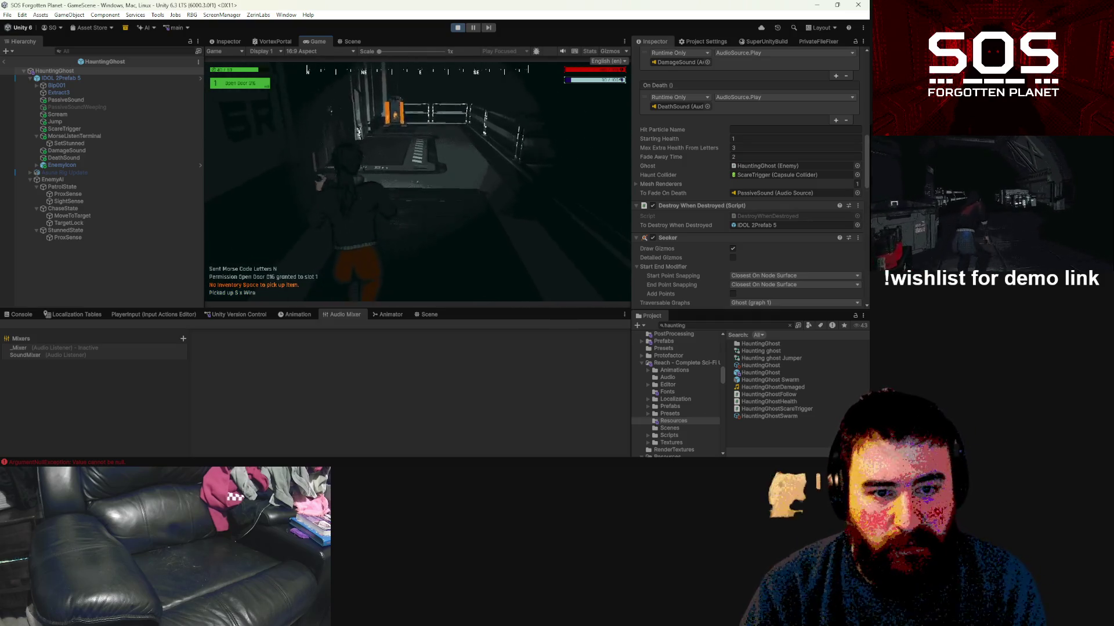
{"action": "key", "text": "w"}
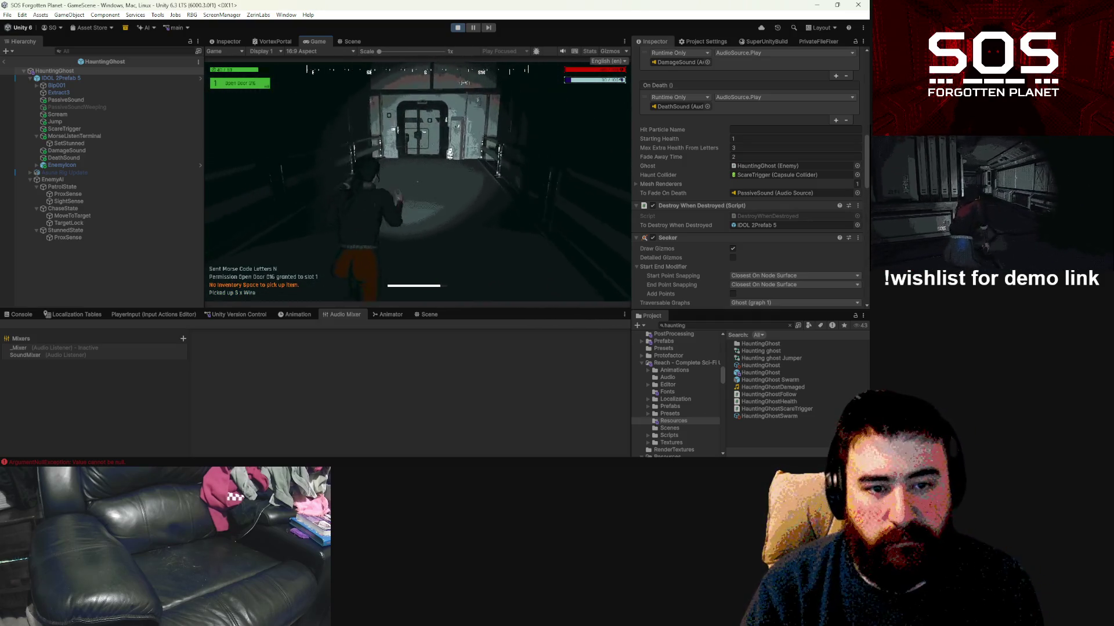
{"action": "key", "text": "w"}
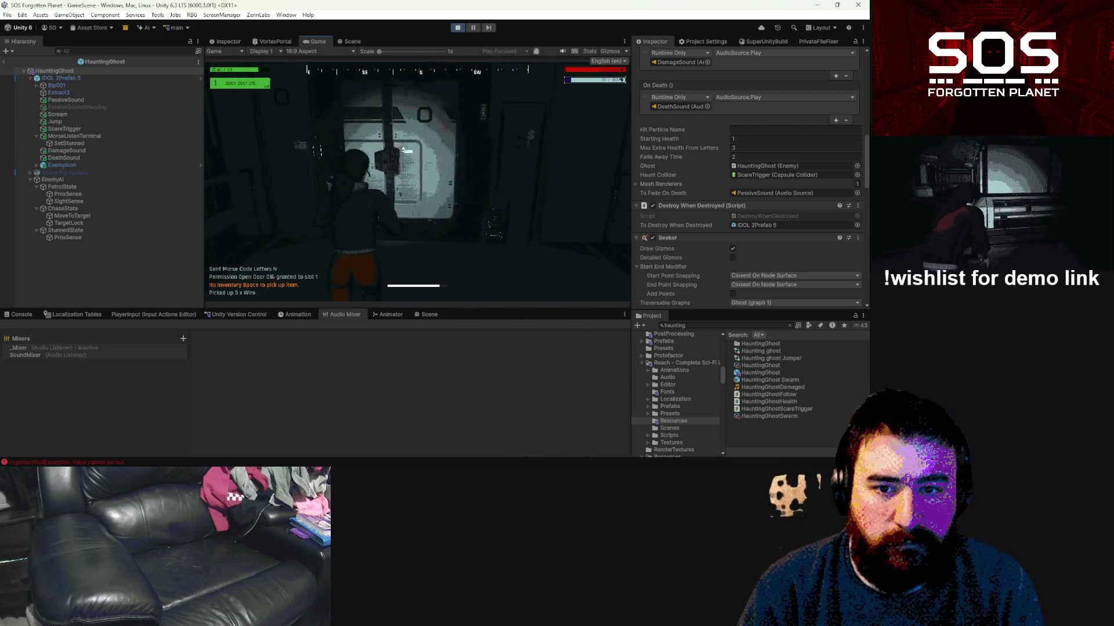
{"action": "key", "text": "w"}
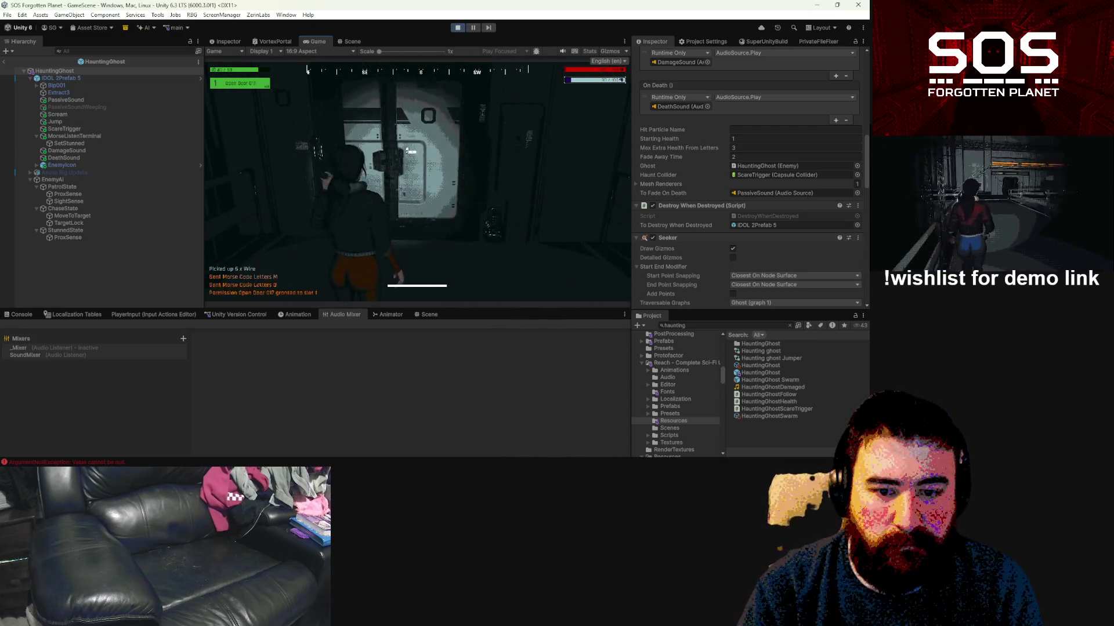
Step: Walk through the side corridor to the Flash Fire Fabricator and open its menu
{"action": "key", "text": "w"}
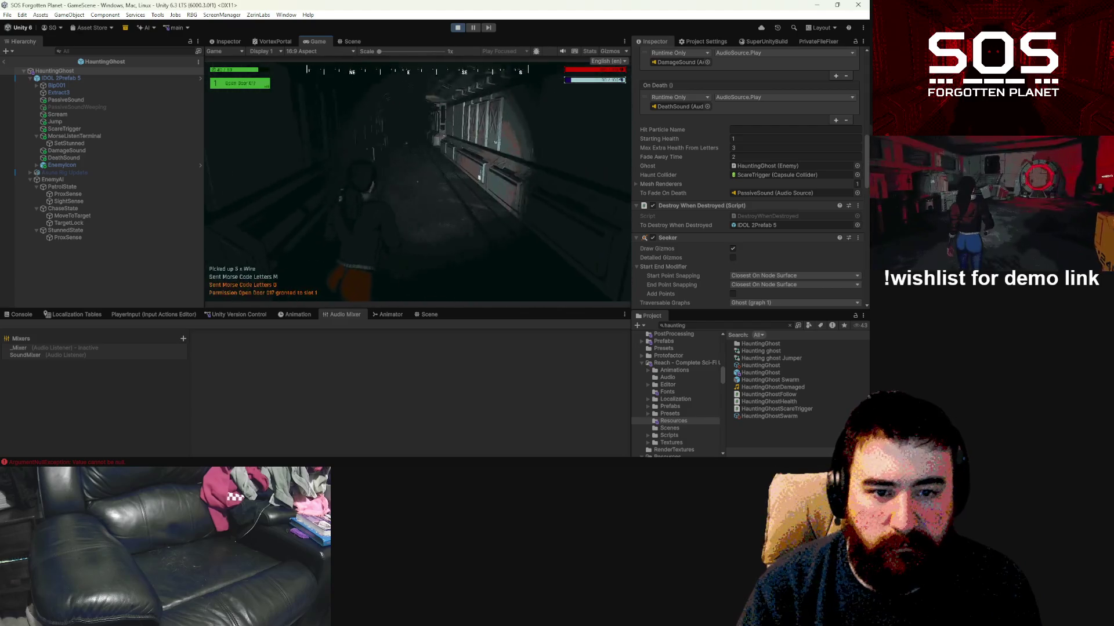
{"action": "key", "text": "w"}
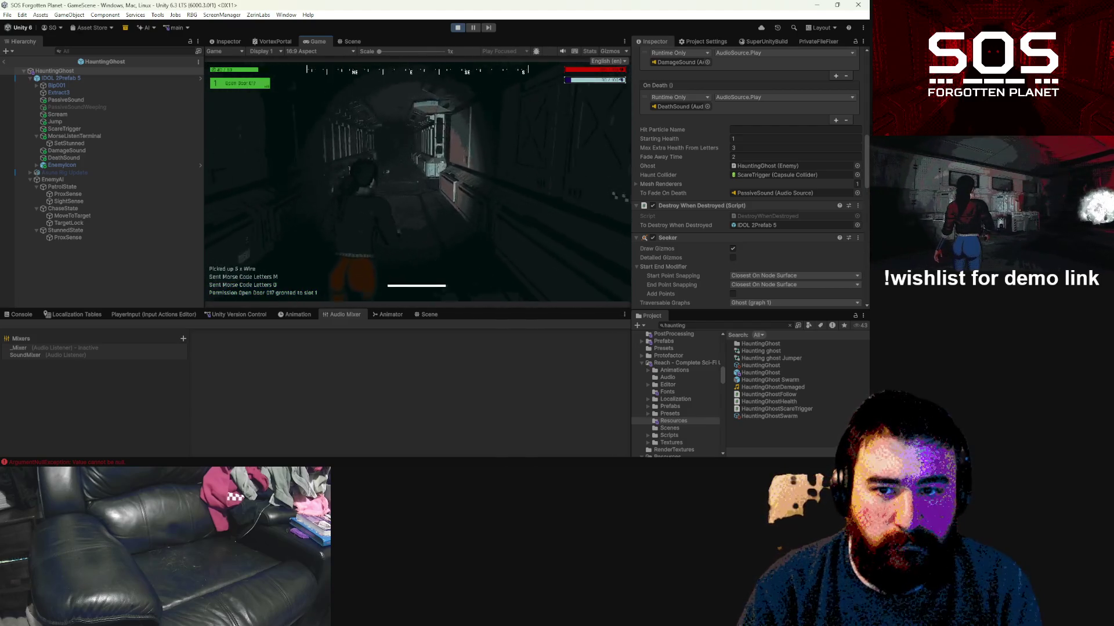
{"action": "key", "text": "w"}
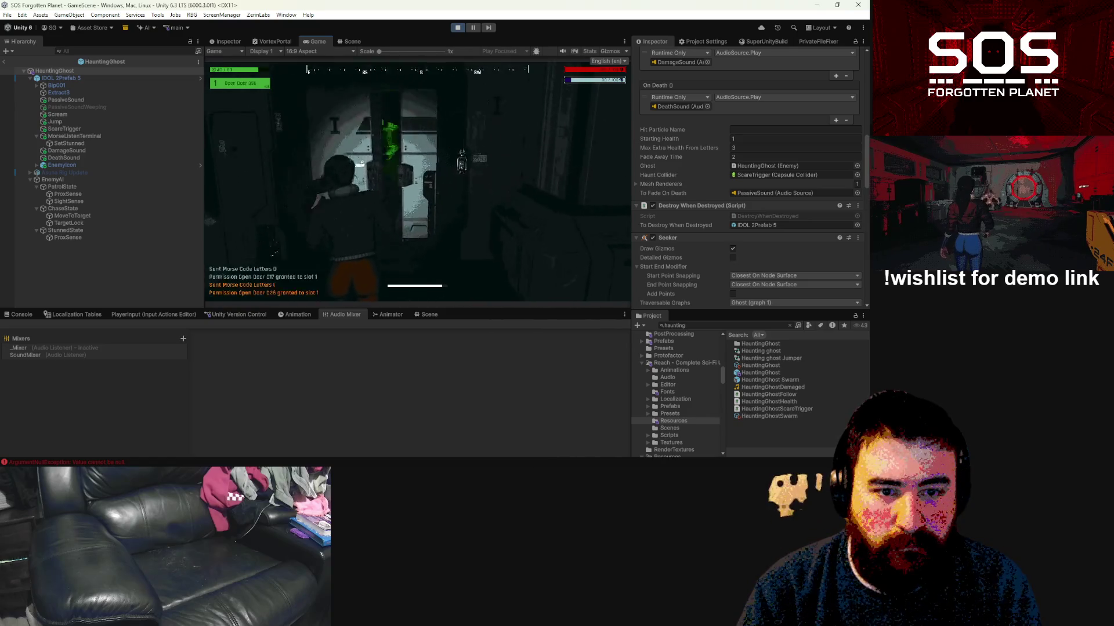
{"action": "key", "text": "w"}
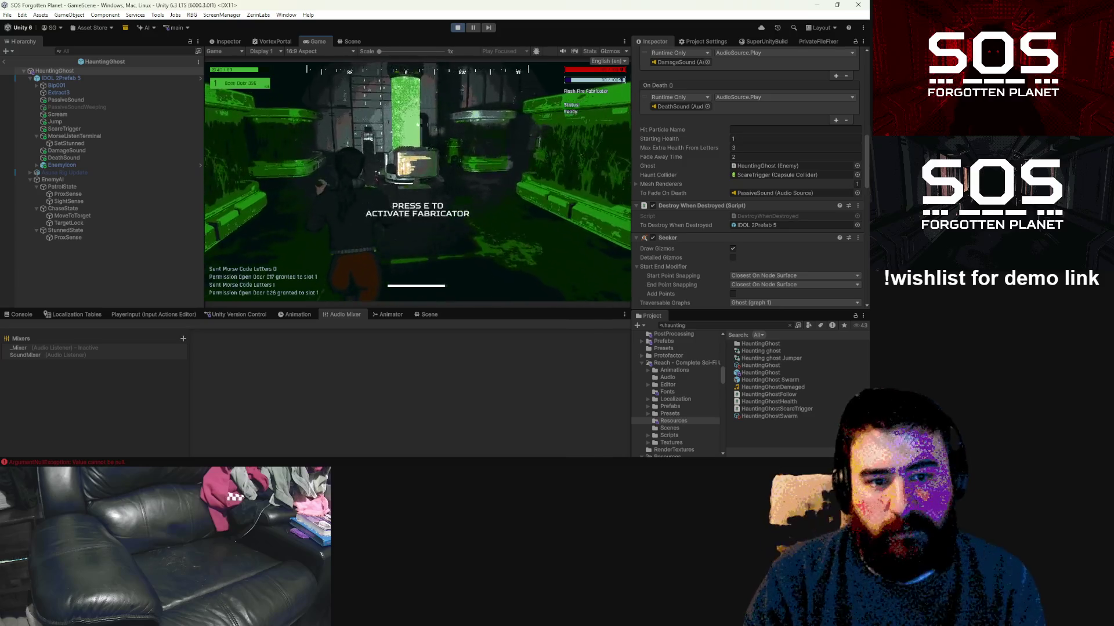
{"action": "key", "text": "e"}
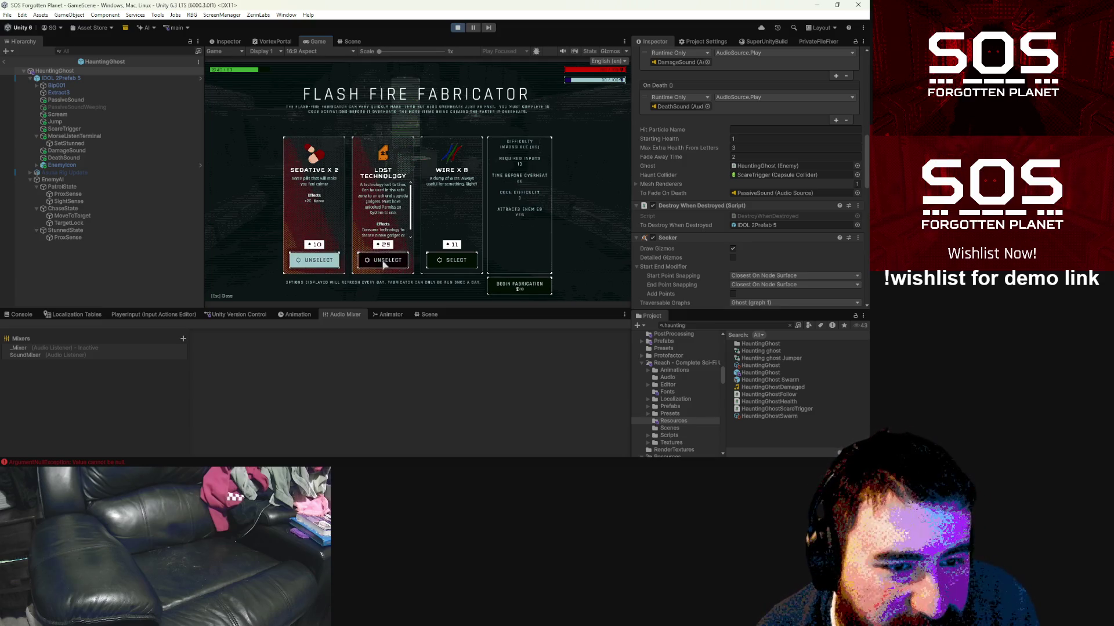
Step: Toggle the Sedative and Lost Technology selections at the fabricator
{"action": "left_click", "coordinate": [319, 260]}
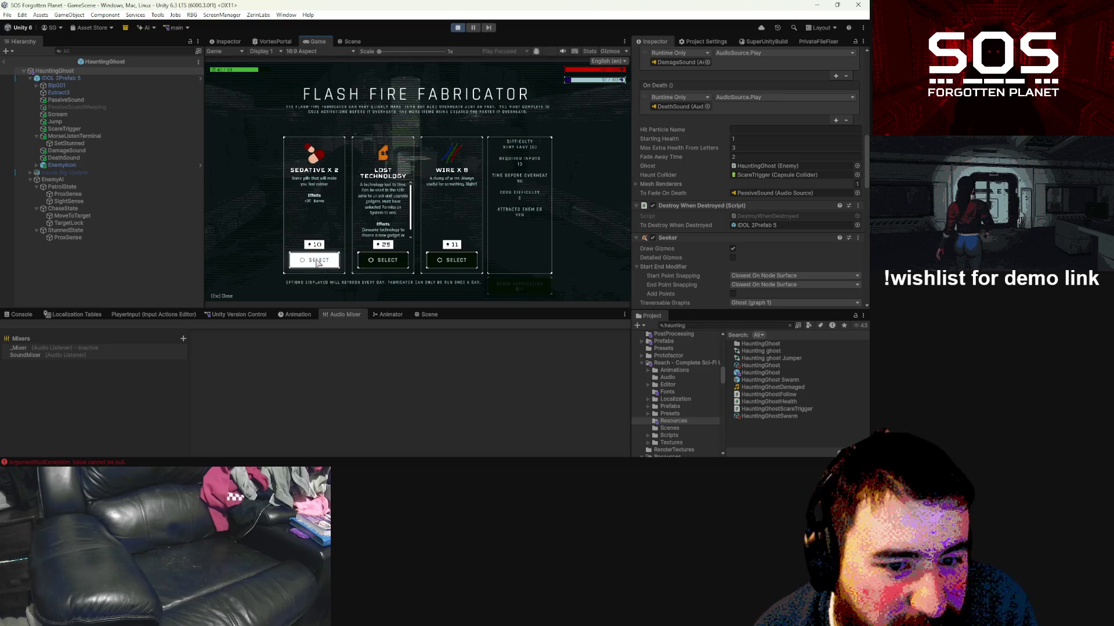
{"action": "left_click", "coordinate": [317, 261]}
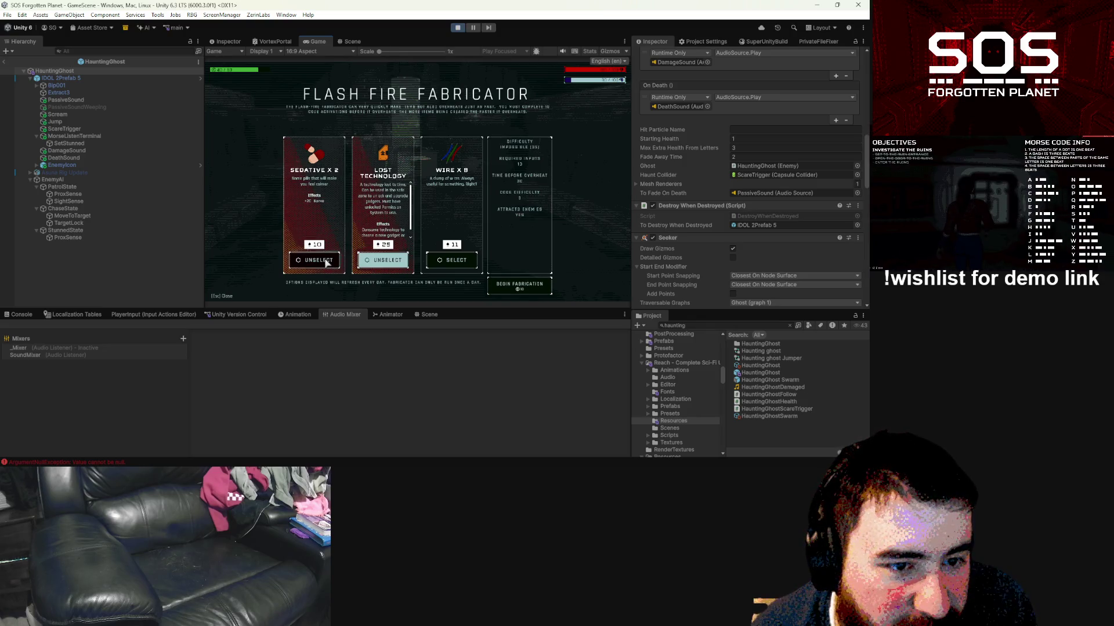
{"action": "left_click", "coordinate": [326, 263]}
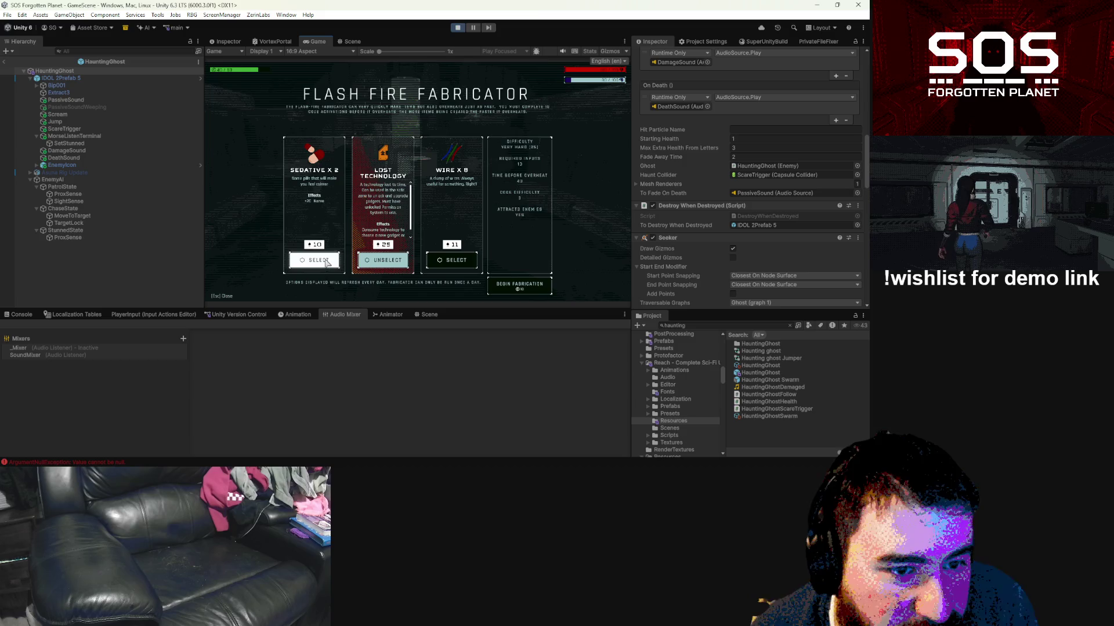
{"action": "left_click", "coordinate": [326, 263]}
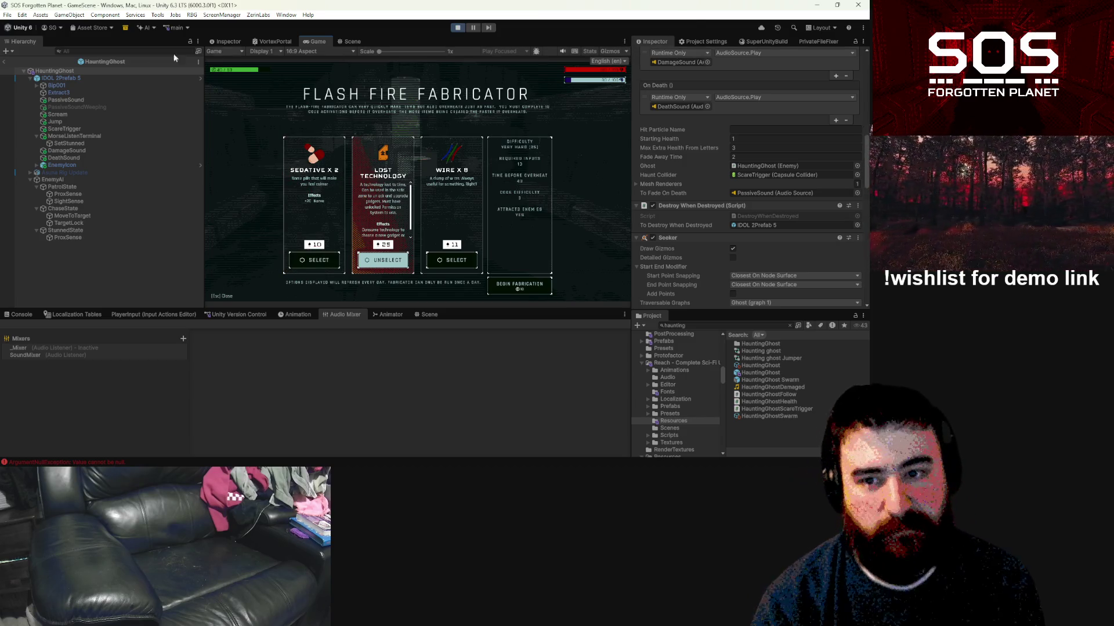
Step: Maximize the Game view to fill the editor
{"action": "left_click", "coordinate": [8, 61]}
{"action": "left_click", "coordinate": [626, 41]}
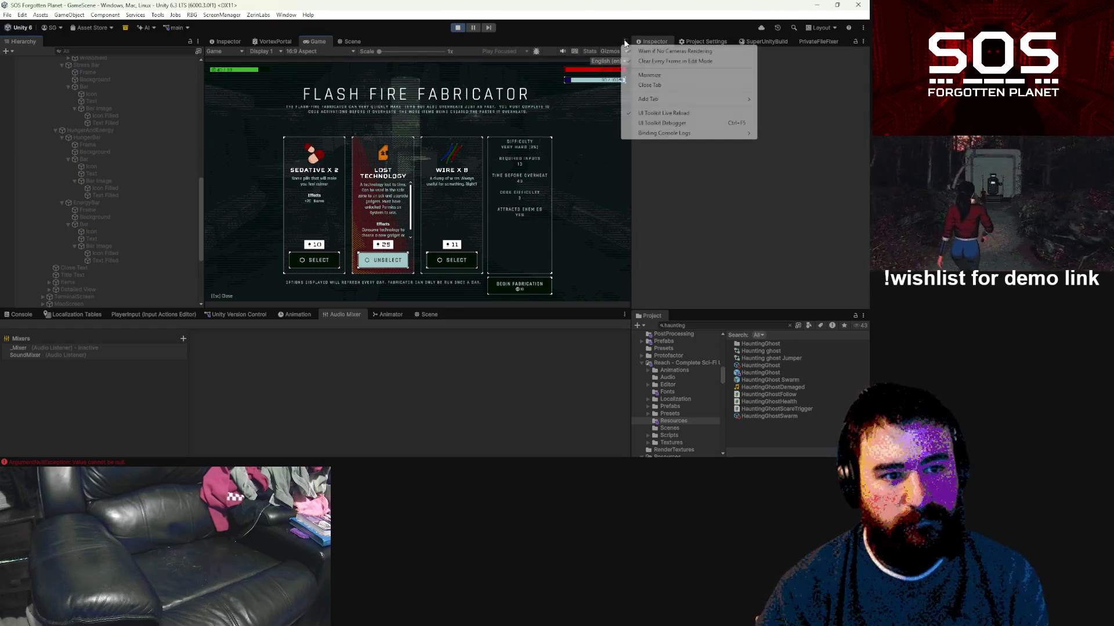
{"action": "left_click", "coordinate": [645, 81]}
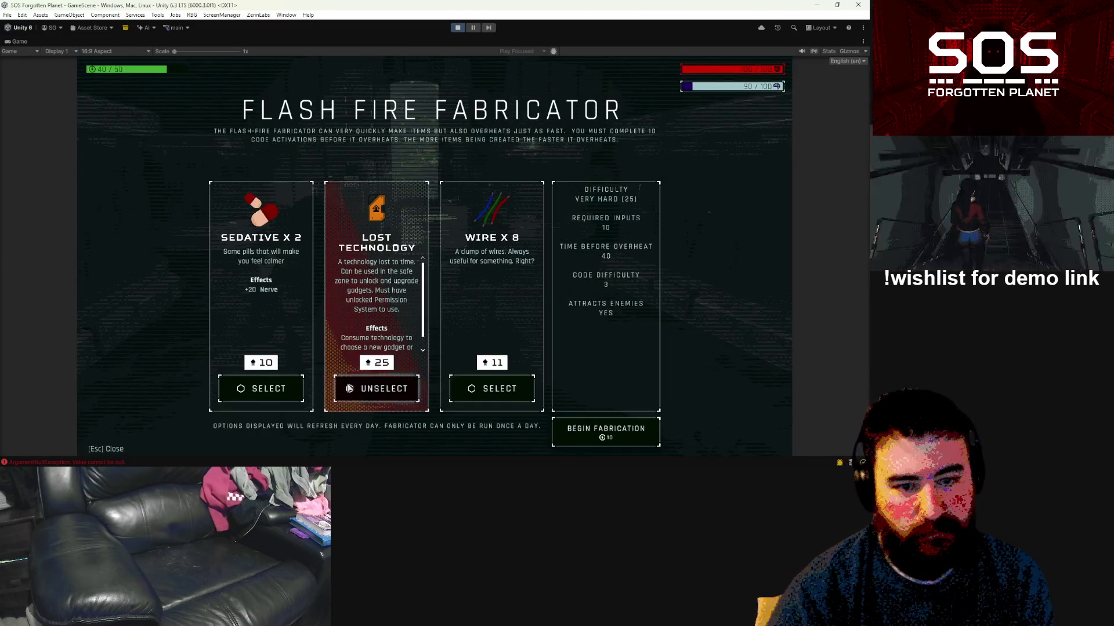
Step: Reselect Sedative alongside Lost Technology and start fabricating
{"action": "left_click", "coordinate": [276, 393]}
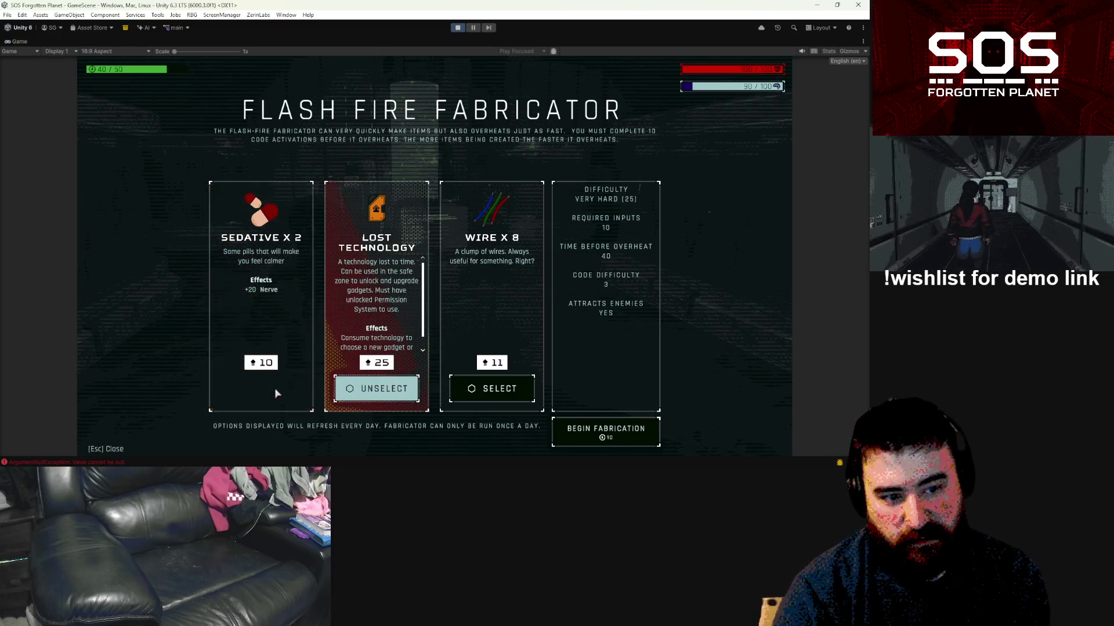
{"action": "left_click", "coordinate": [276, 394]}
{"action": "left_click", "coordinate": [276, 394]}
{"action": "left_click", "coordinate": [275, 394]}
{"action": "left_click", "coordinate": [275, 394]}
{"action": "left_click", "coordinate": [276, 394]}
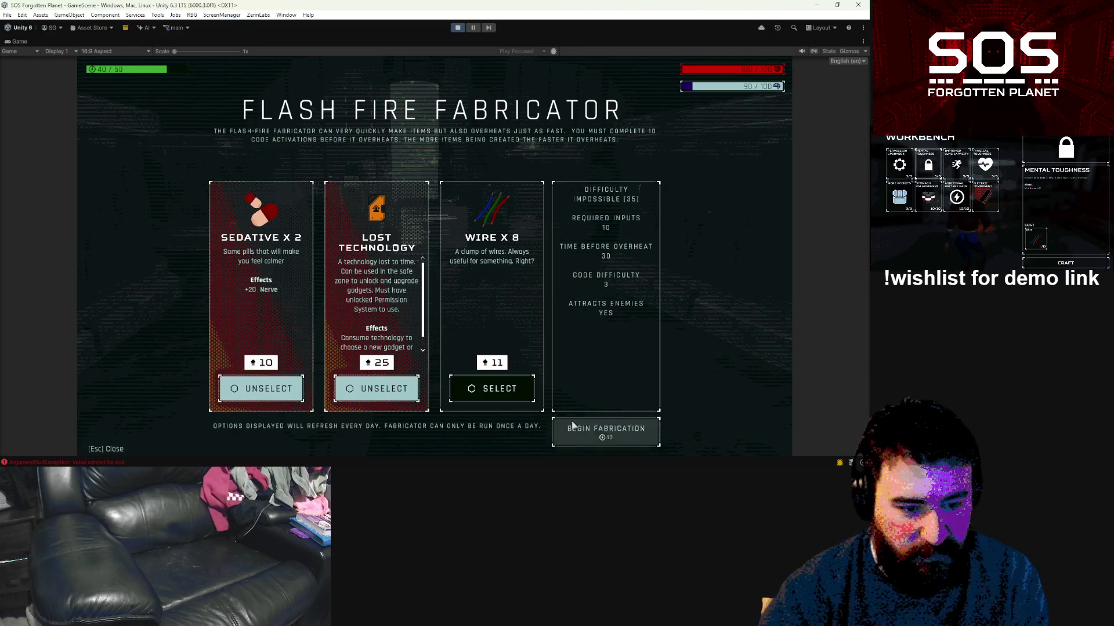
{"action": "left_click", "coordinate": [591, 431]}
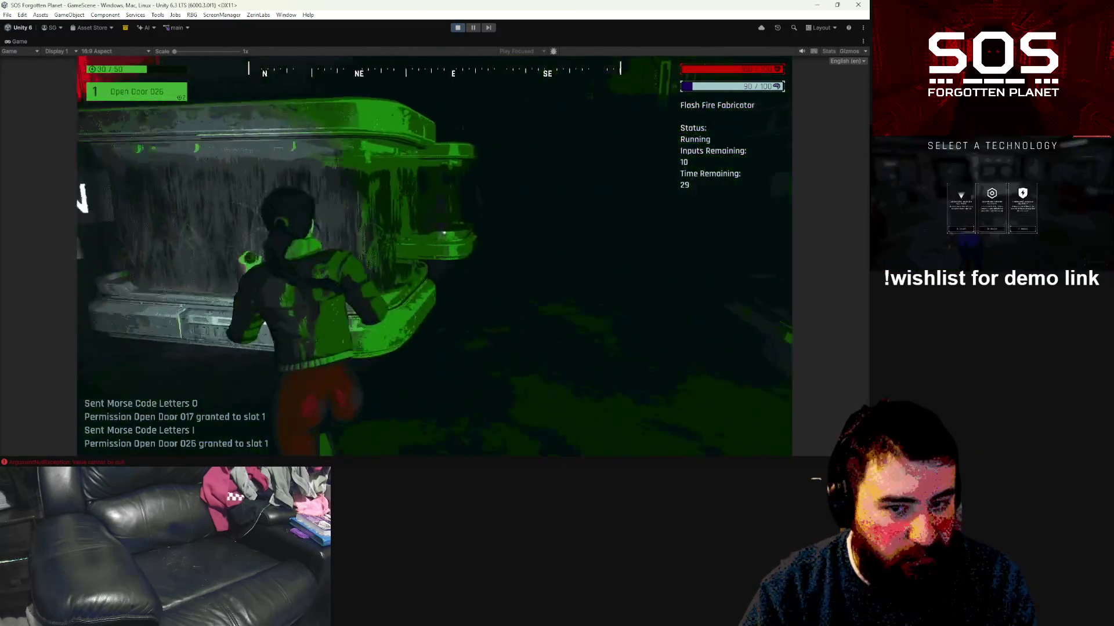
Step: Send letters N and I, then move past the H-35 container into the container room
{"action": "key", "text": "e"}
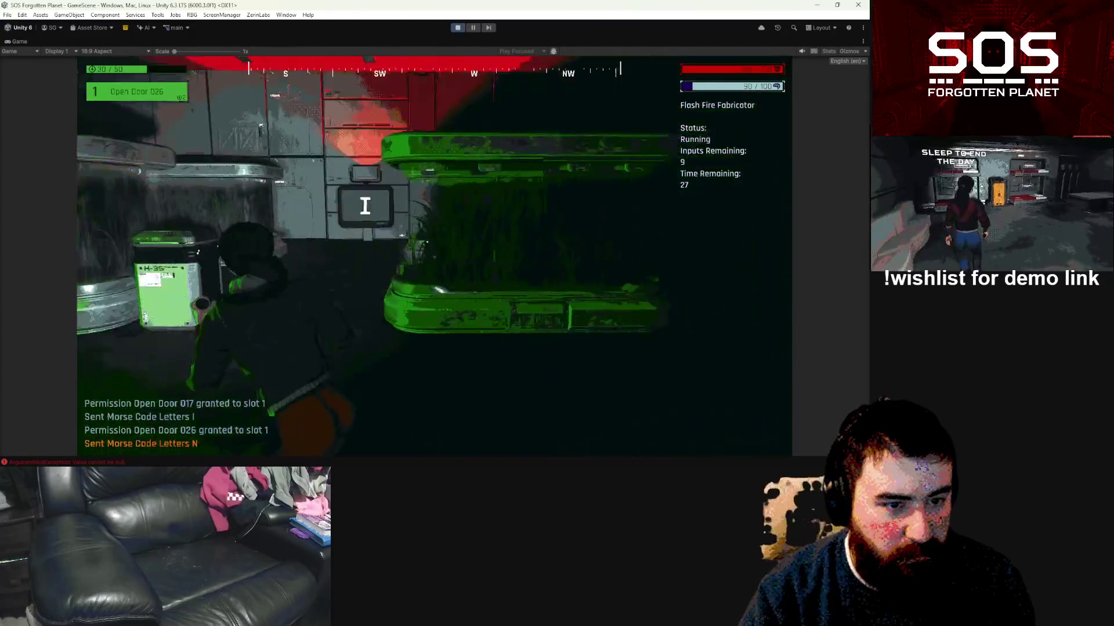
{"action": "key", "text": "e"}
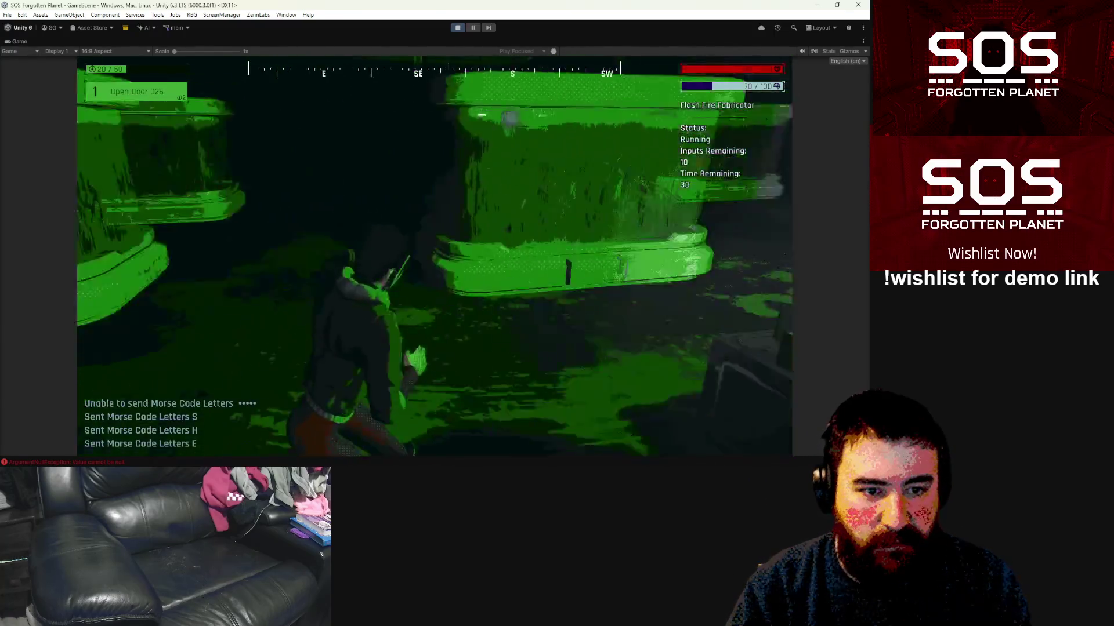
{"action": "key", "text": "w"}
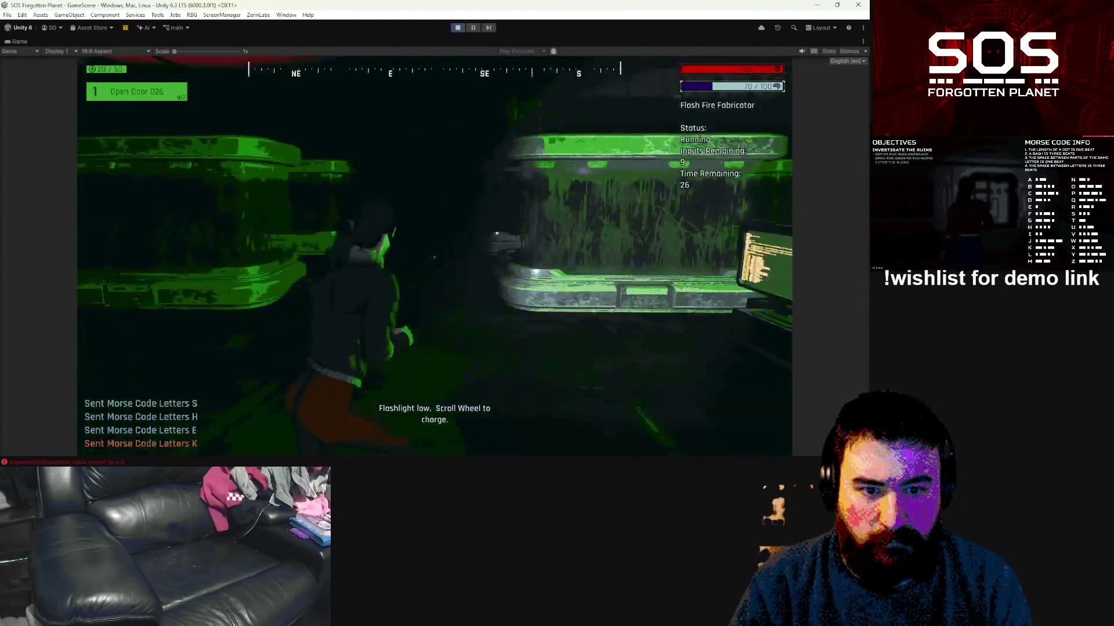
{"action": "key", "text": "d"}
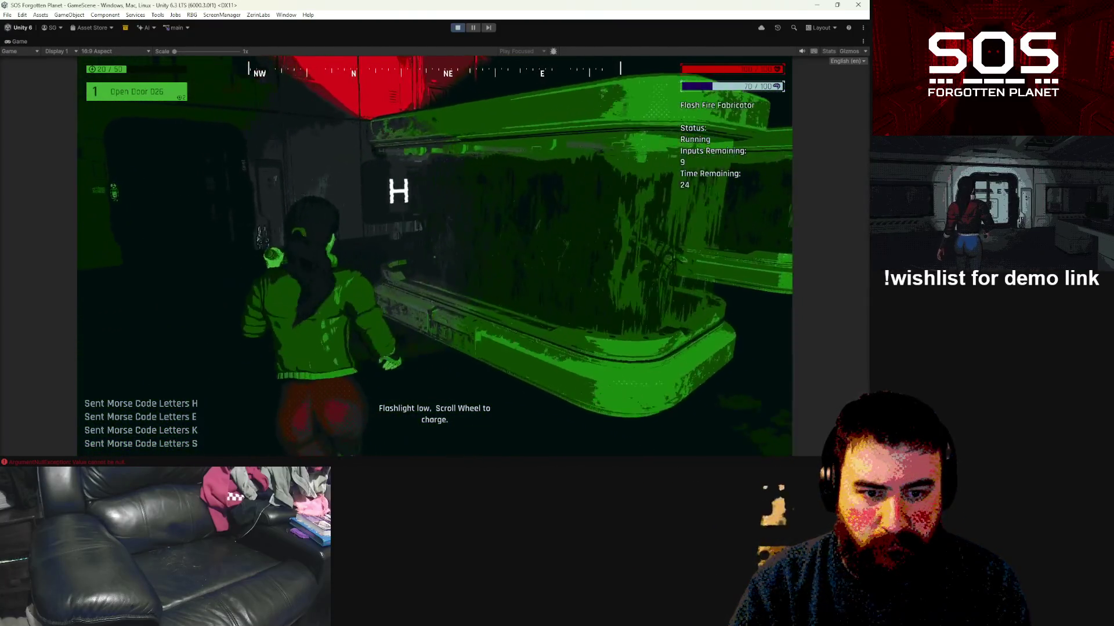
{"action": "key", "text": "w"}
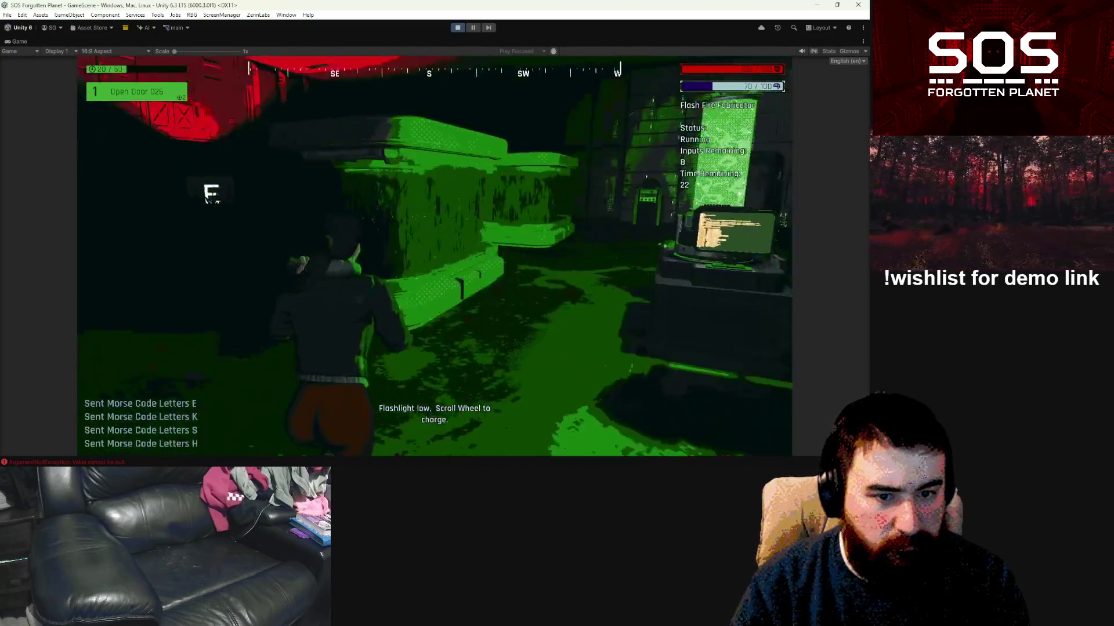
Step: Send Morse letters E, N, G, R and E at the containers
{"action": "key", "text": "e"}
{"action": "key", "text": "w"}
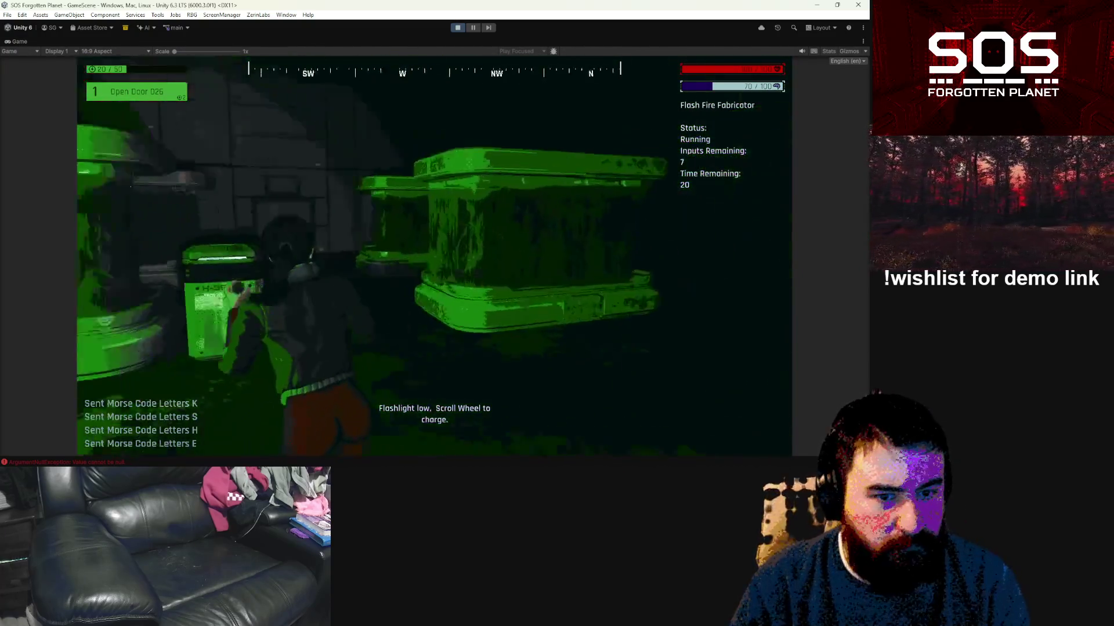
{"action": "key", "text": "n"}
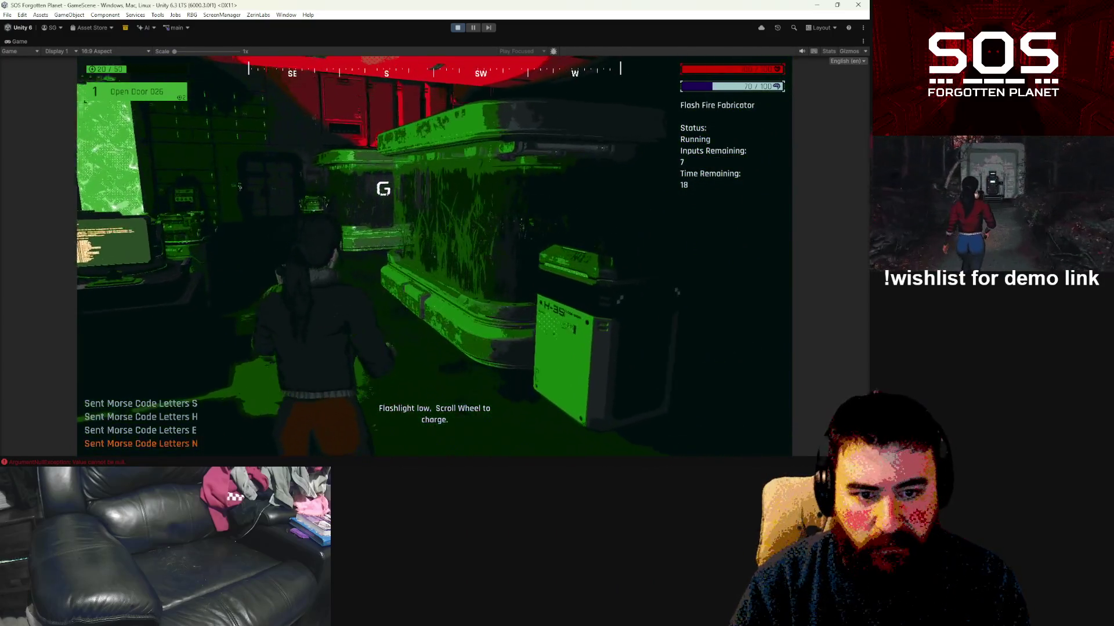
{"action": "key", "text": "g"}
{"action": "key", "text": "w"}
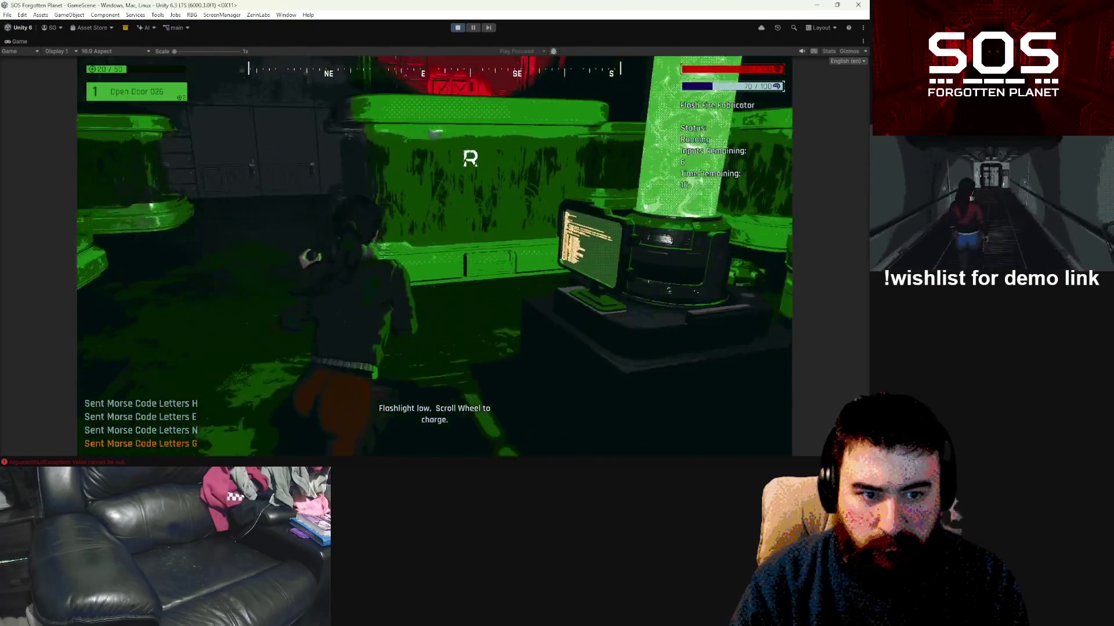
{"action": "key", "text": "r"}
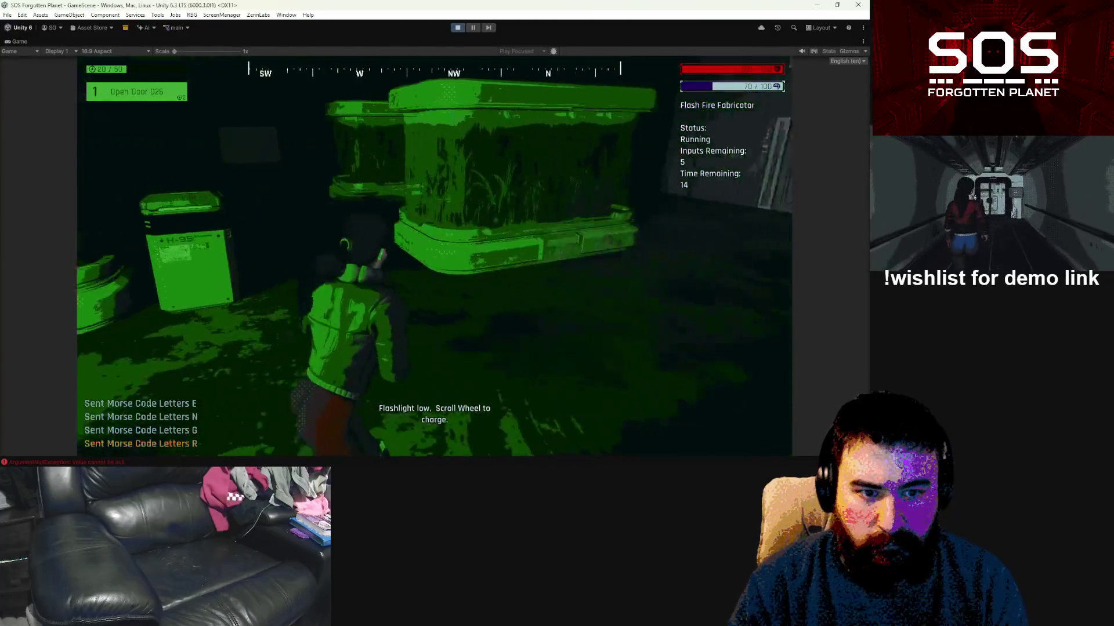
{"action": "key", "text": "e"}
Step: Send the remaining Morse letters A, G, A and H
{"action": "key", "text": "w"}
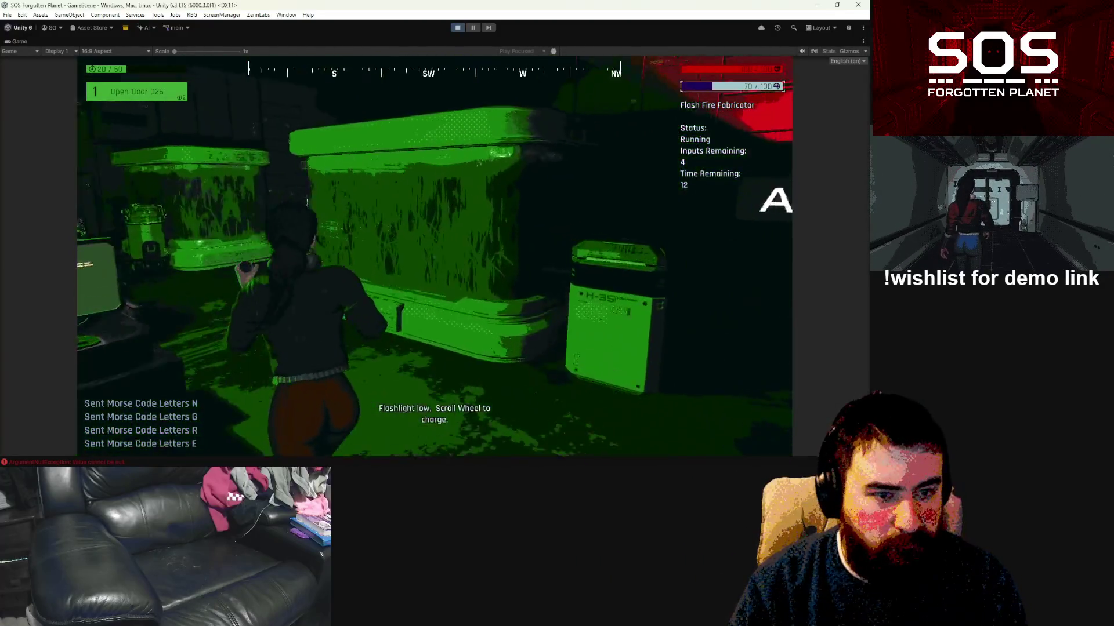
{"action": "key", "text": "a"}
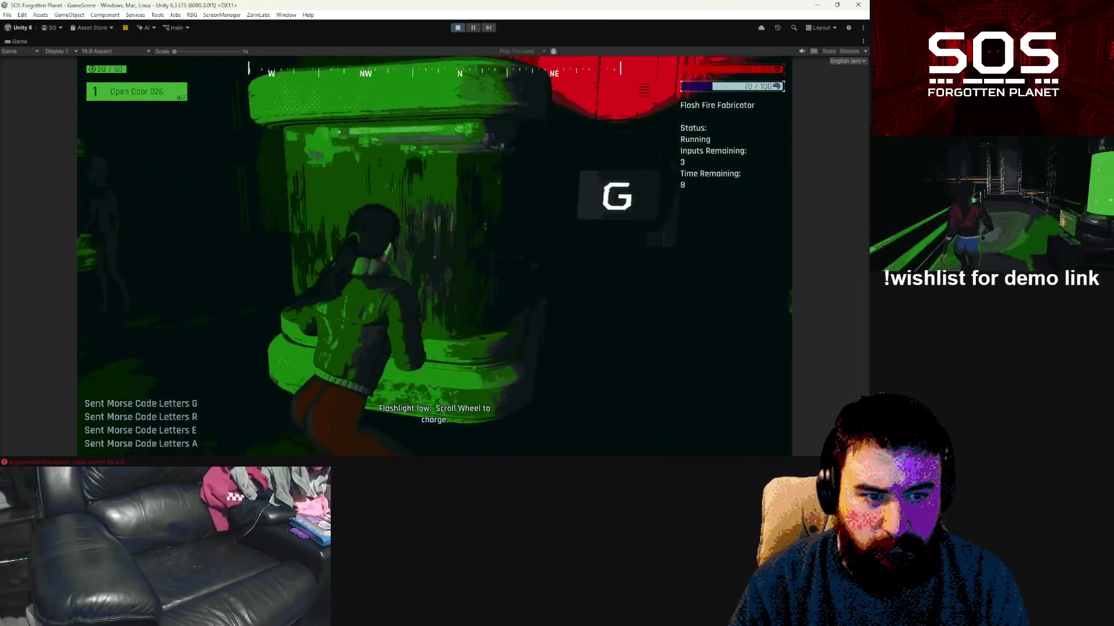
{"action": "key", "text": "g"}
{"action": "key", "text": "w"}
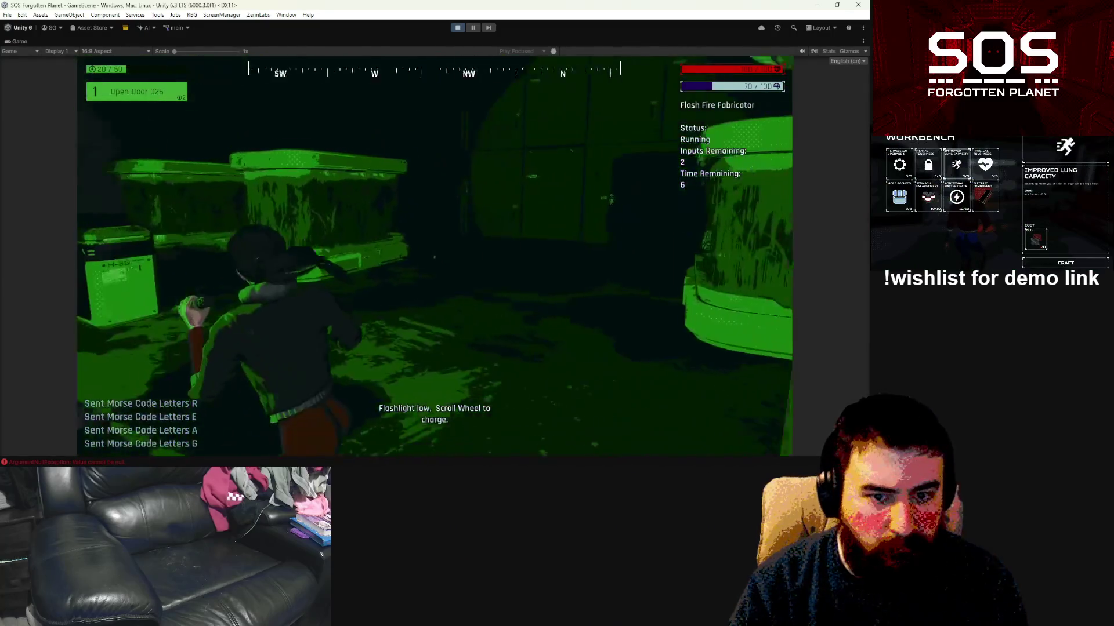
{"action": "key", "text": "a"}
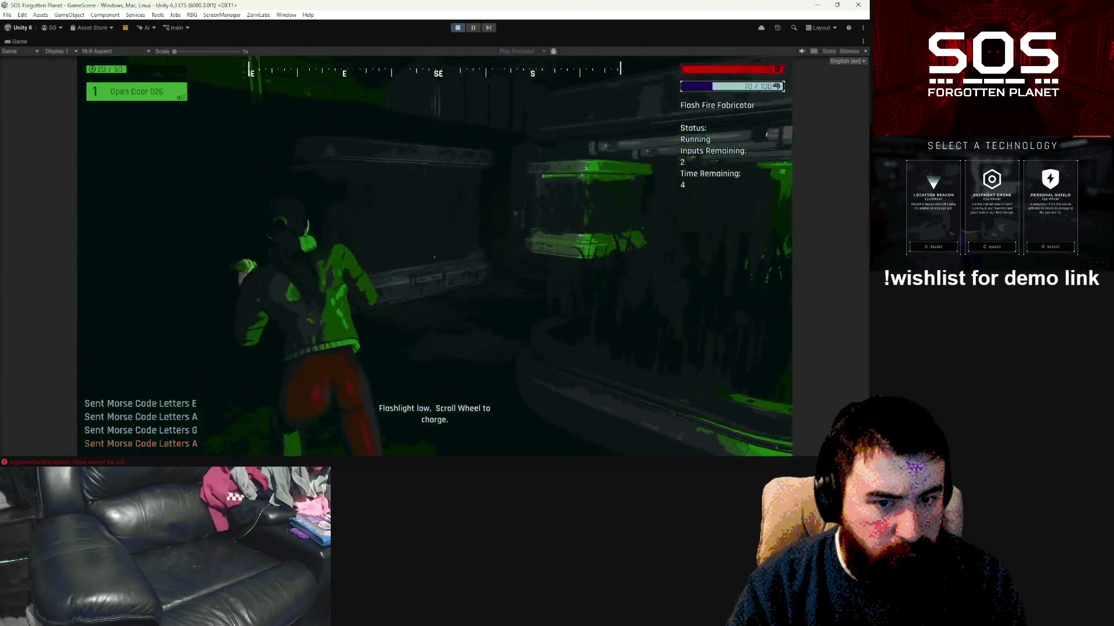
{"action": "key", "text": "h"}
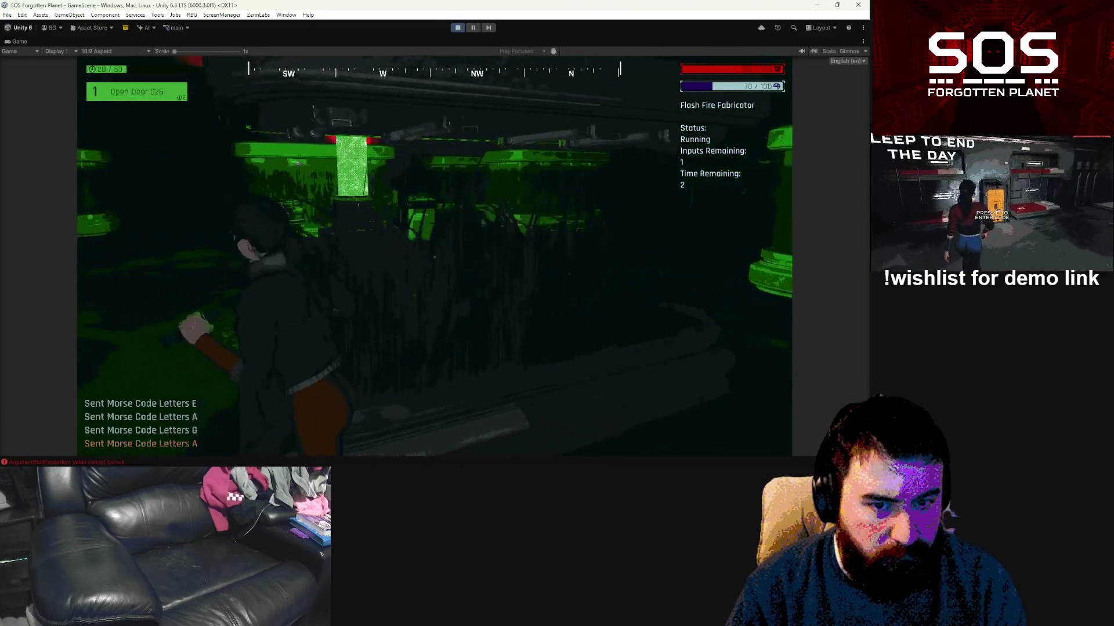
{"action": "key", "text": "w"}
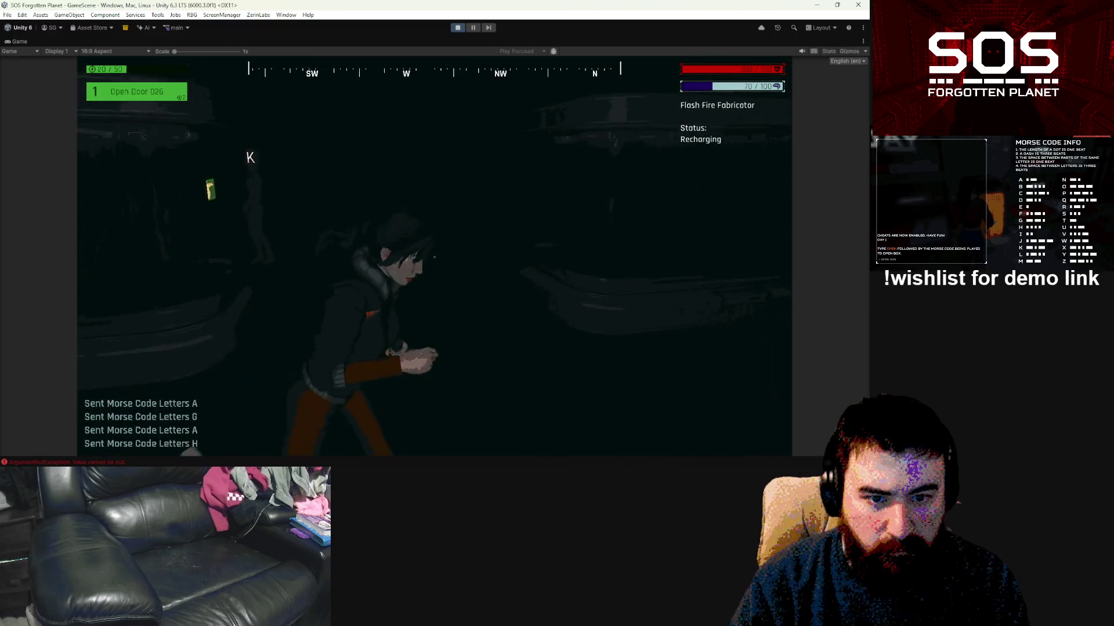
Step: Send Morse letter K, pick up the 2 Sedative and approach the lost technology terminal
{"action": "key", "text": "k"}
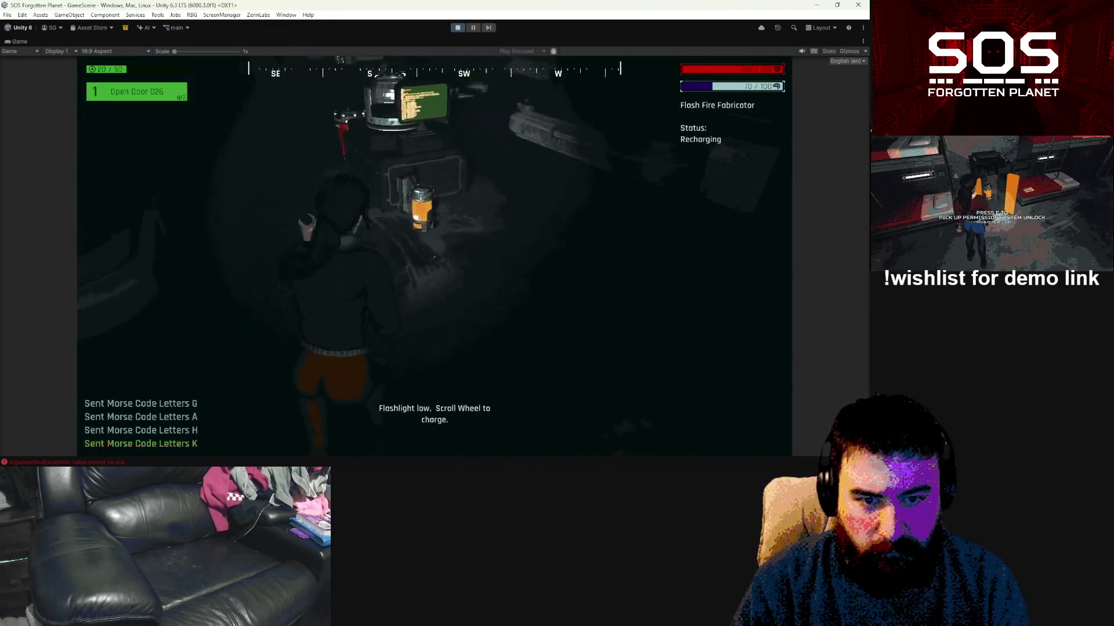
{"action": "key", "text": "e"}
{"action": "key", "text": "w"}
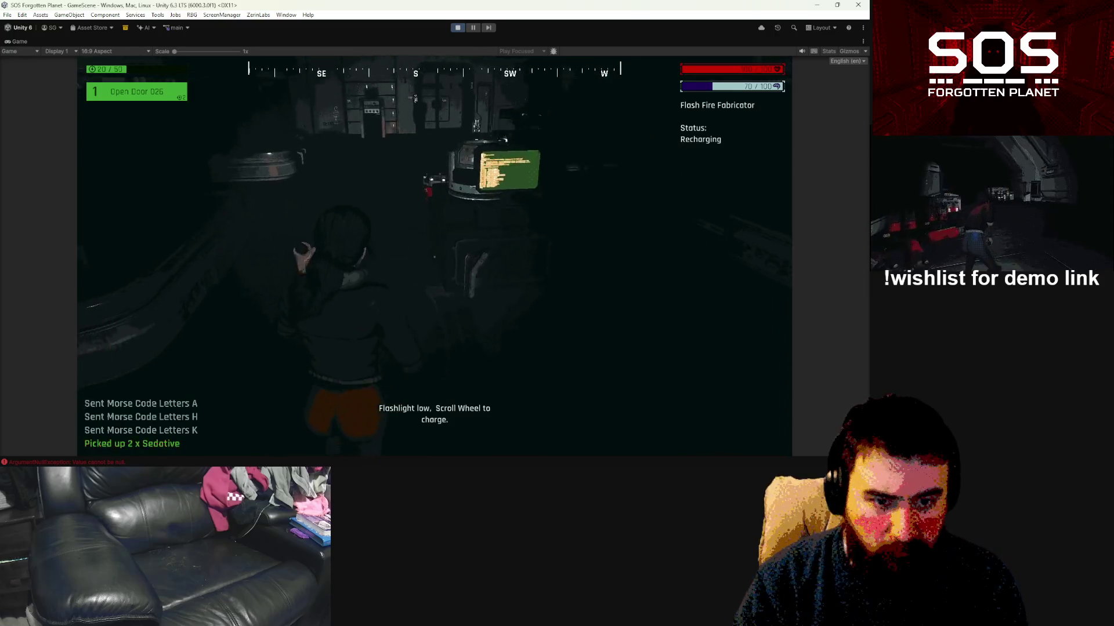
{"action": "key", "text": "w"}
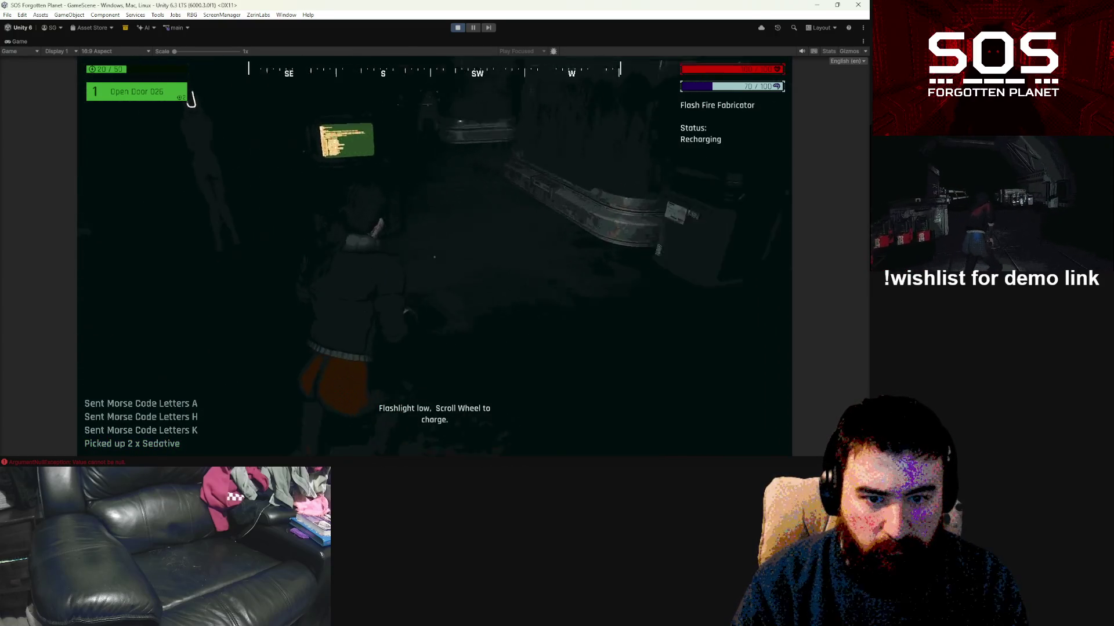
Step: Walk to the J marker to send J, return to the terminal and open the inventory
{"action": "key", "text": "s"}
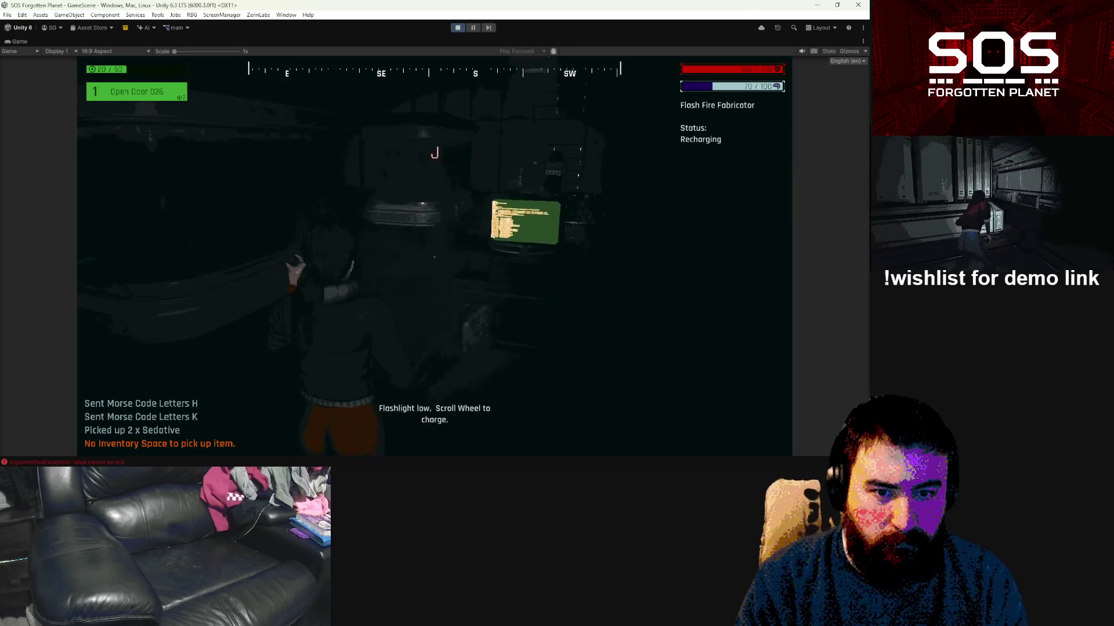
{"action": "key", "text": "s"}
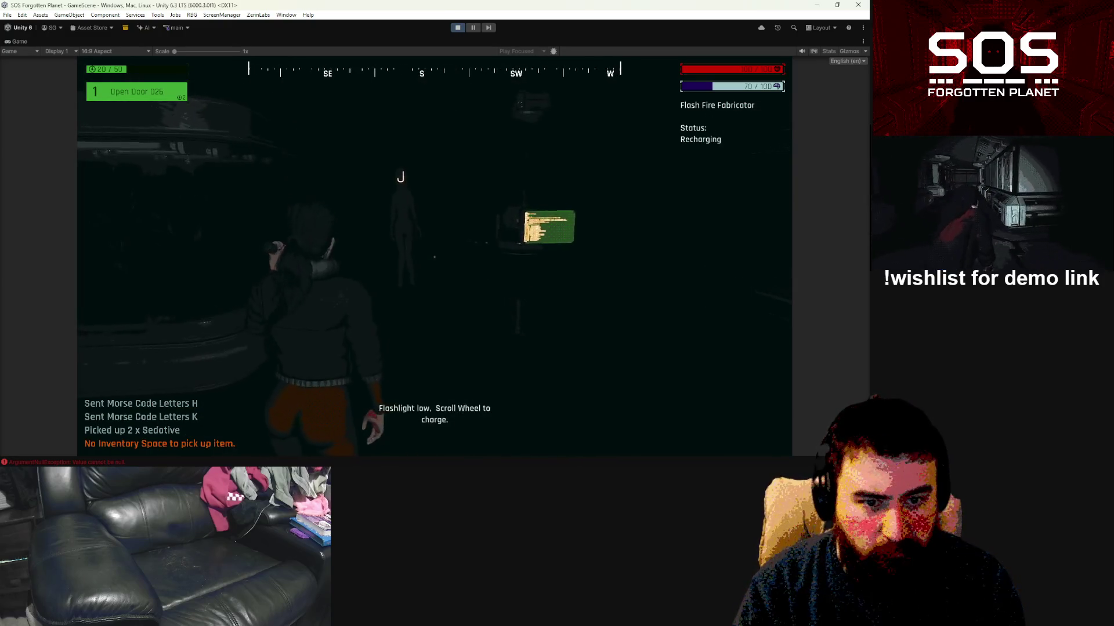
{"action": "key", "text": "s"}
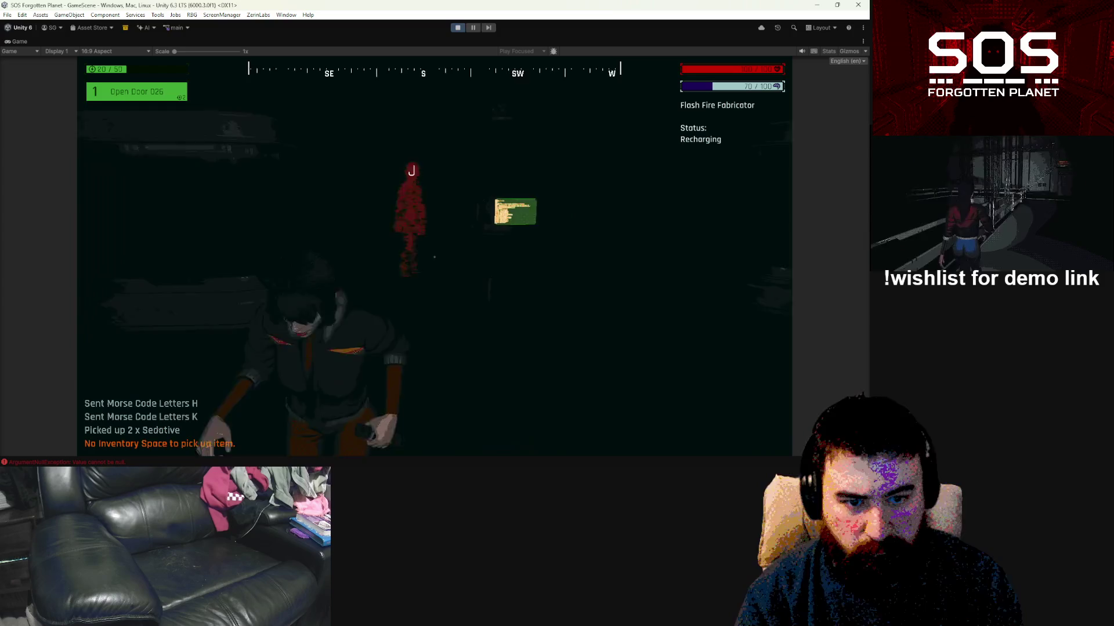
{"action": "key", "text": "w"}
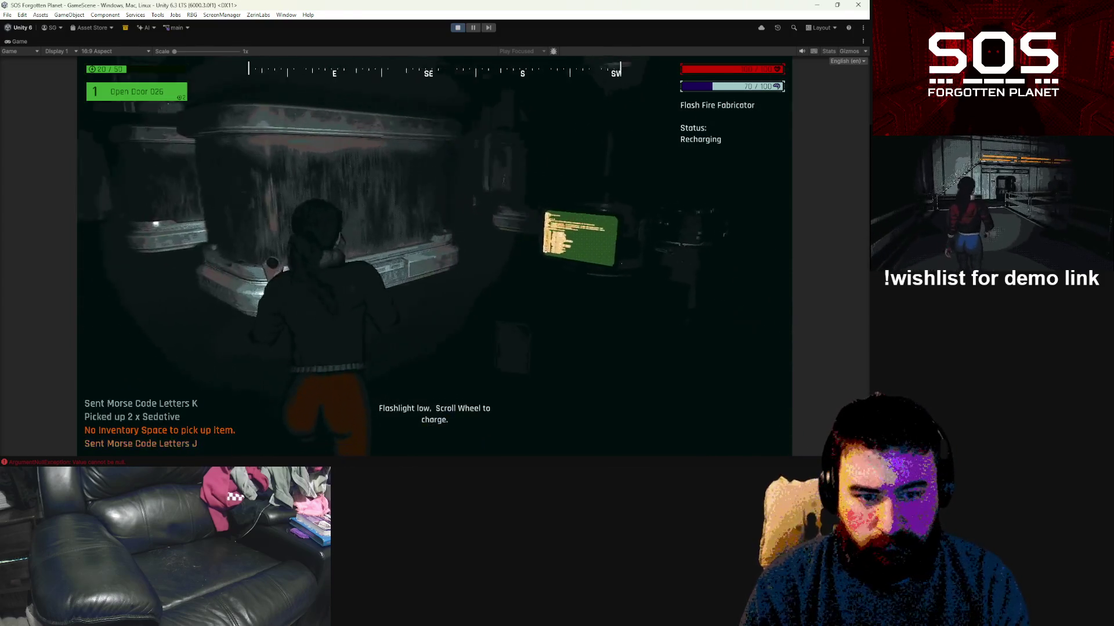
{"action": "key", "text": "w"}
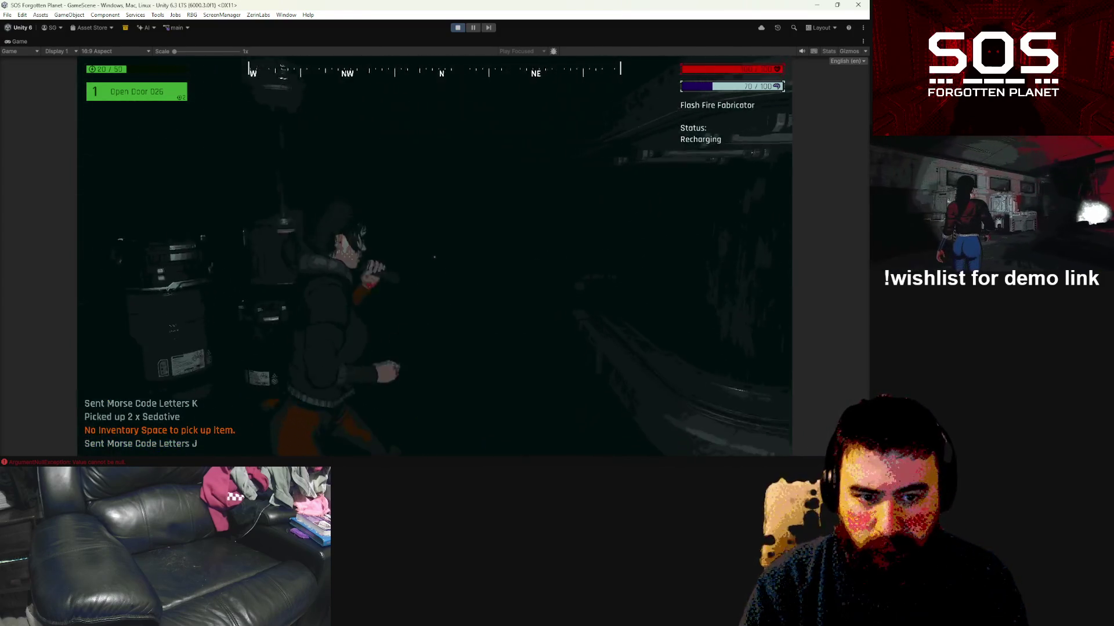
{"action": "key", "text": "w"}
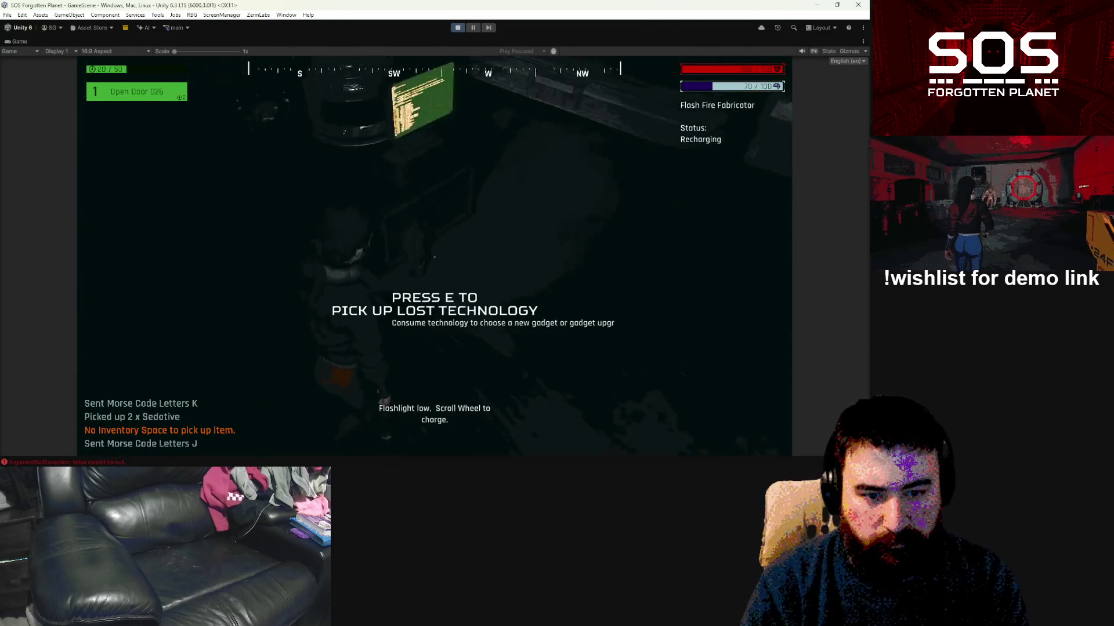
{"action": "key", "text": "Tab"}
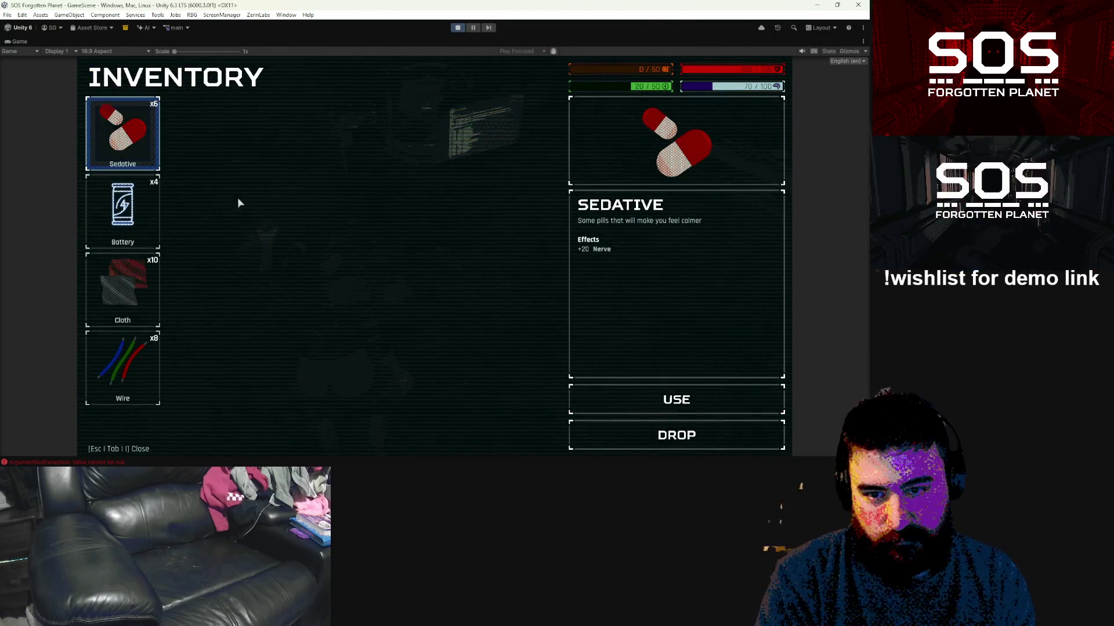
Step: Check the Zone 2 map, then view the Battery's details in the inventory
{"action": "key", "text": "Tab"}
{"action": "key", "text": "m"}
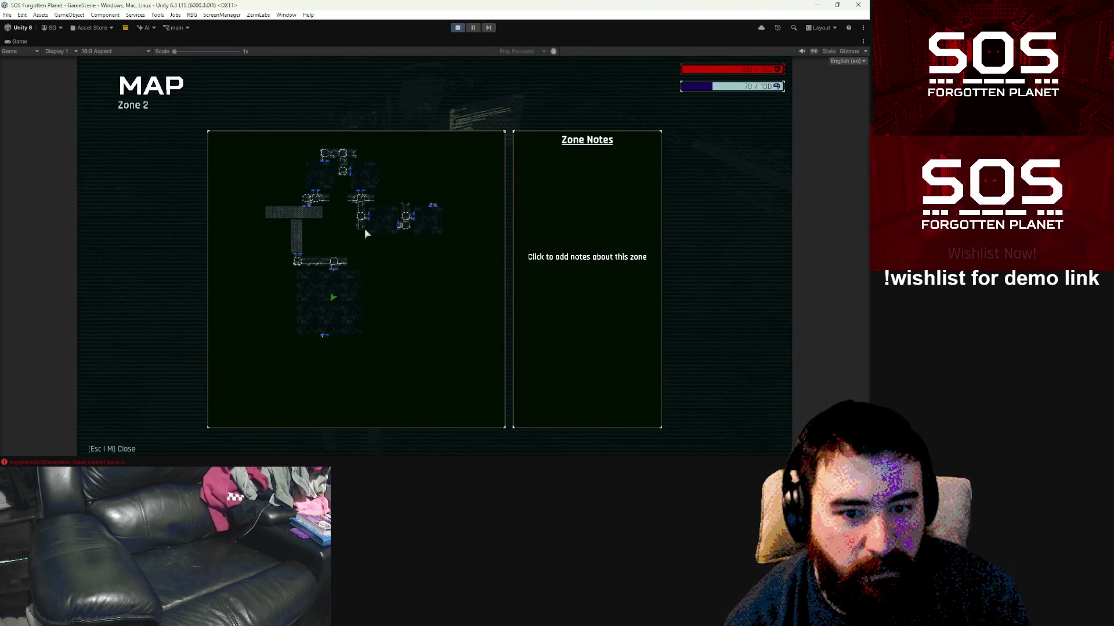
{"action": "key", "text": "m"}
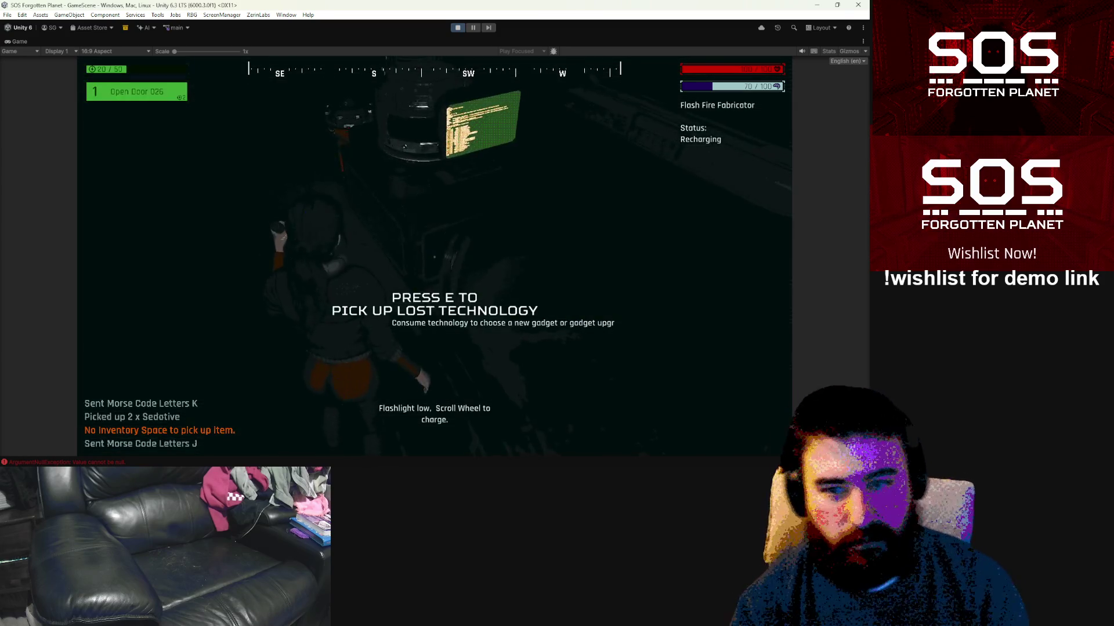
{"action": "key", "text": "Tab"}
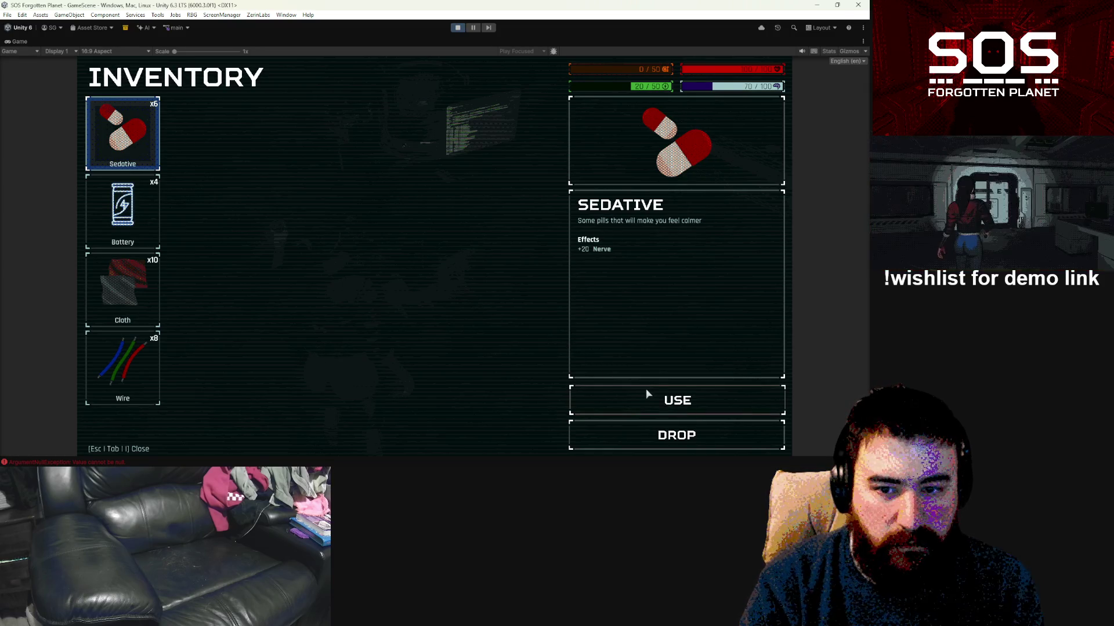
{"action": "left_click", "coordinate": [158, 232]}
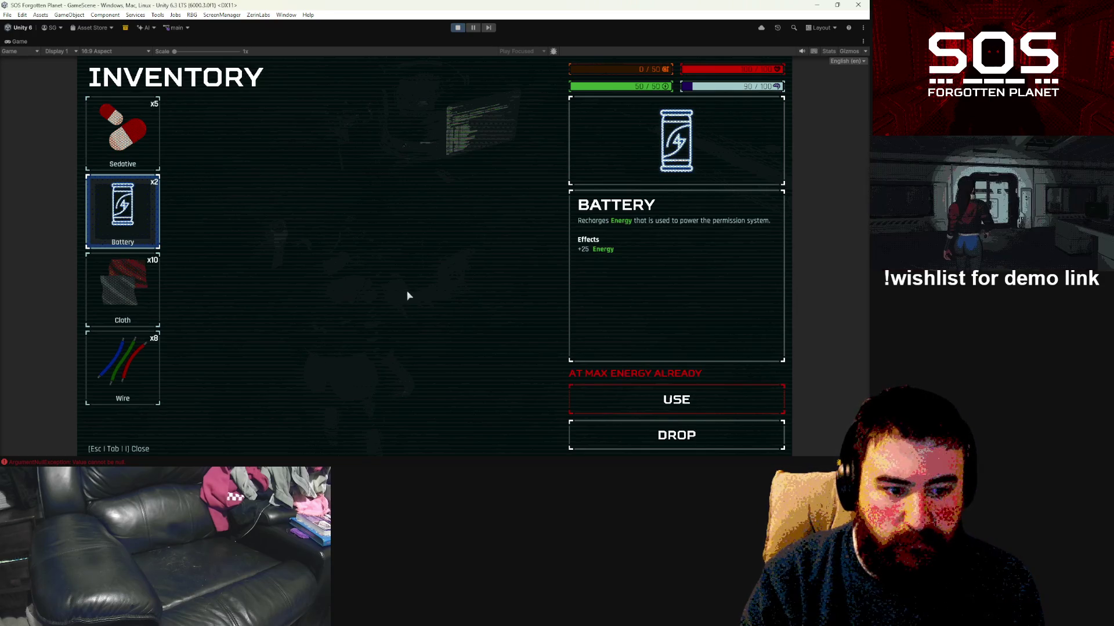
{"action": "key", "text": "Tab"}
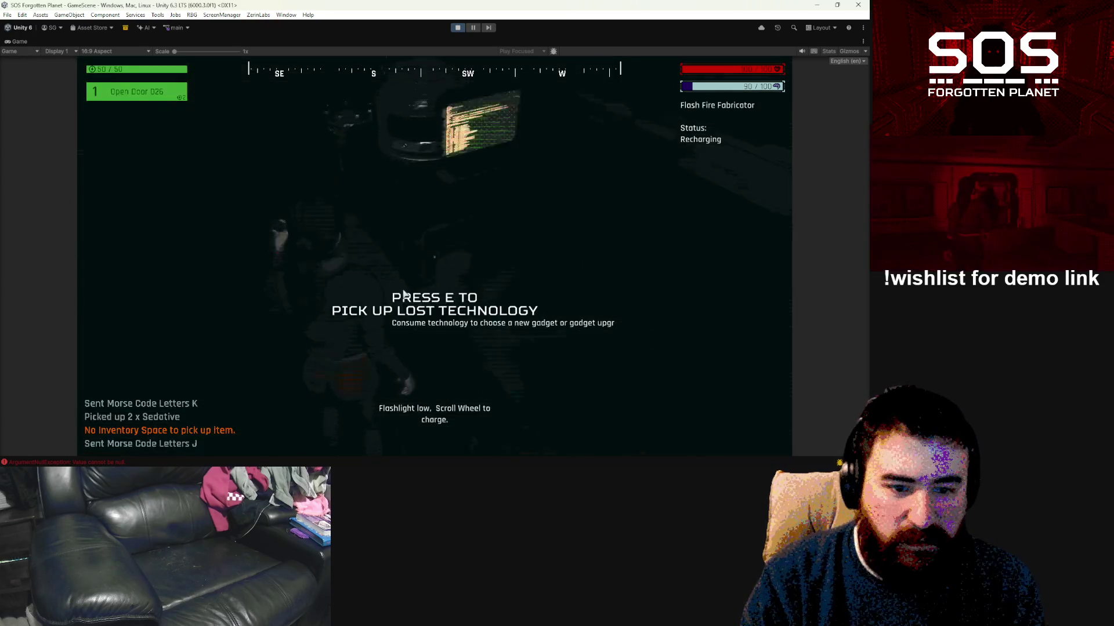
Step: Send Morse letter I for Door 027, then drop the Battery from the inventory
{"action": "scroll", "coordinate": [435, 255], "scroll_direction": "down", "scroll_amount": 10}
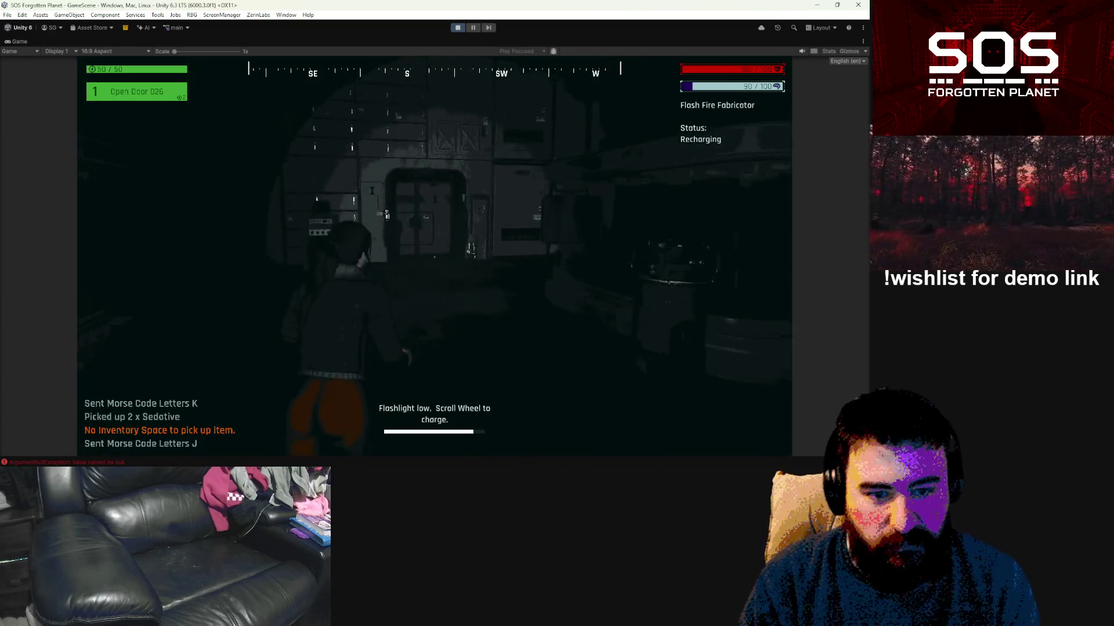
{"action": "key", "text": "w"}
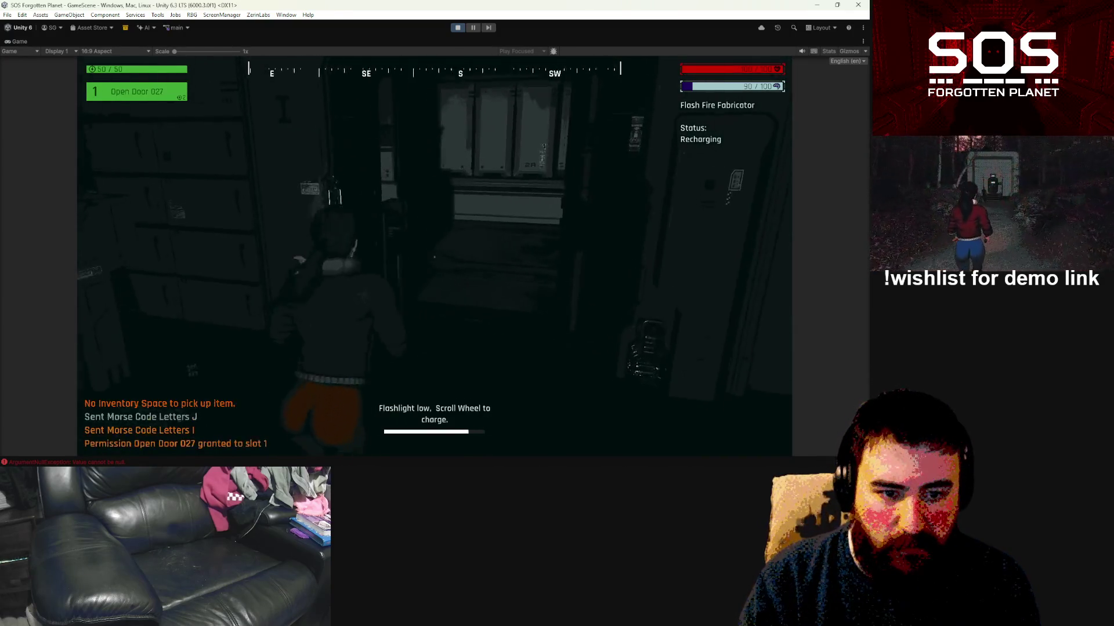
{"action": "key", "text": "w"}
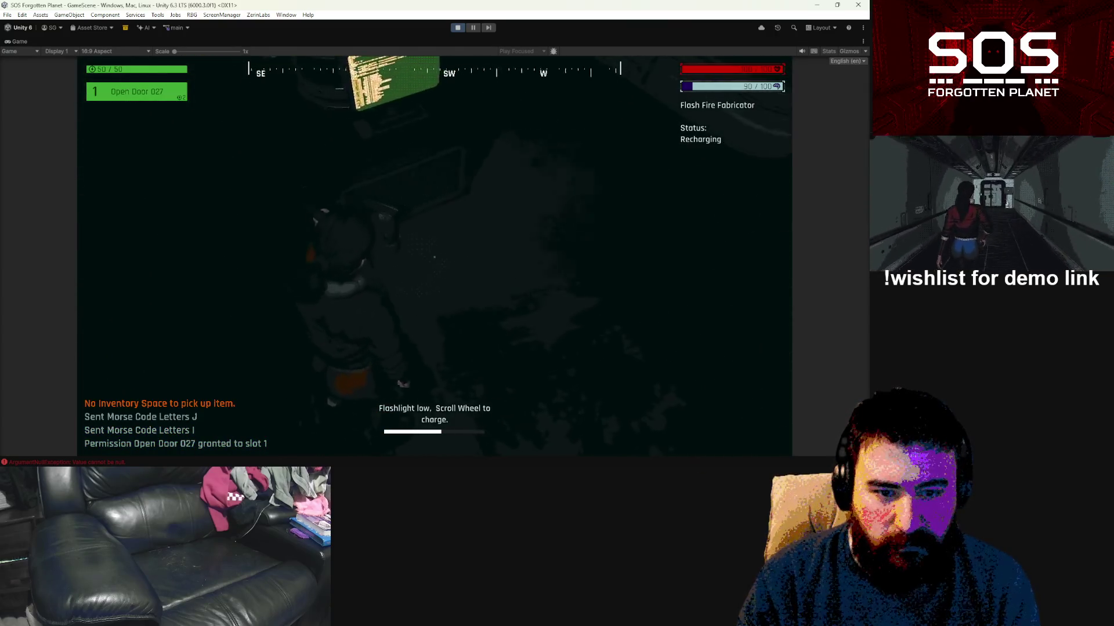
{"action": "key", "text": "Tab"}
{"action": "left_click", "coordinate": [133, 232]}
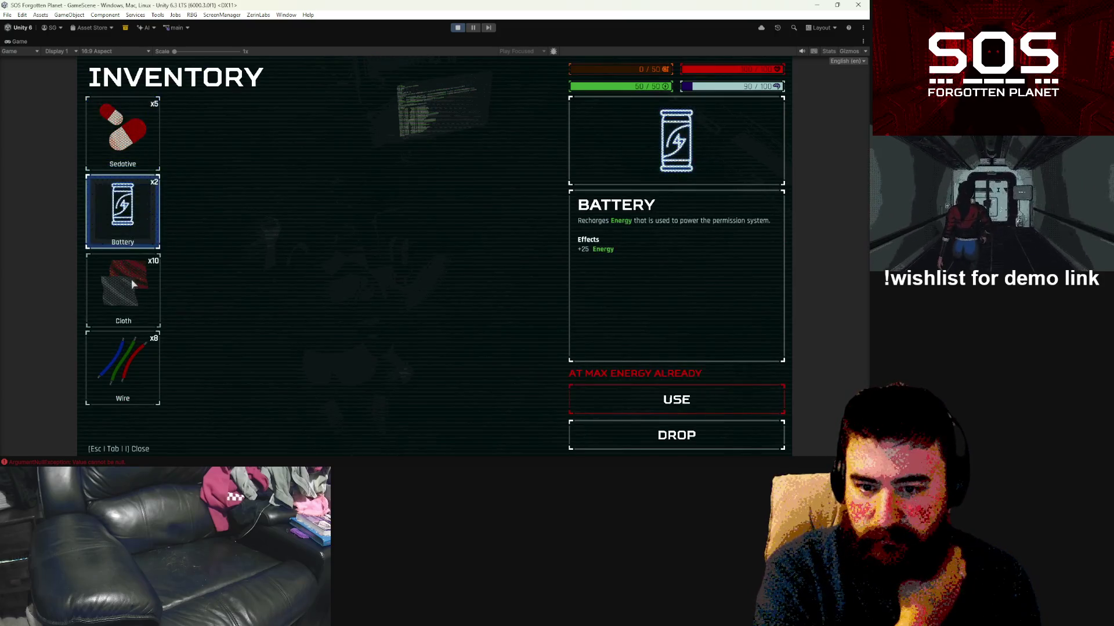
{"action": "left_click", "coordinate": [646, 437]}
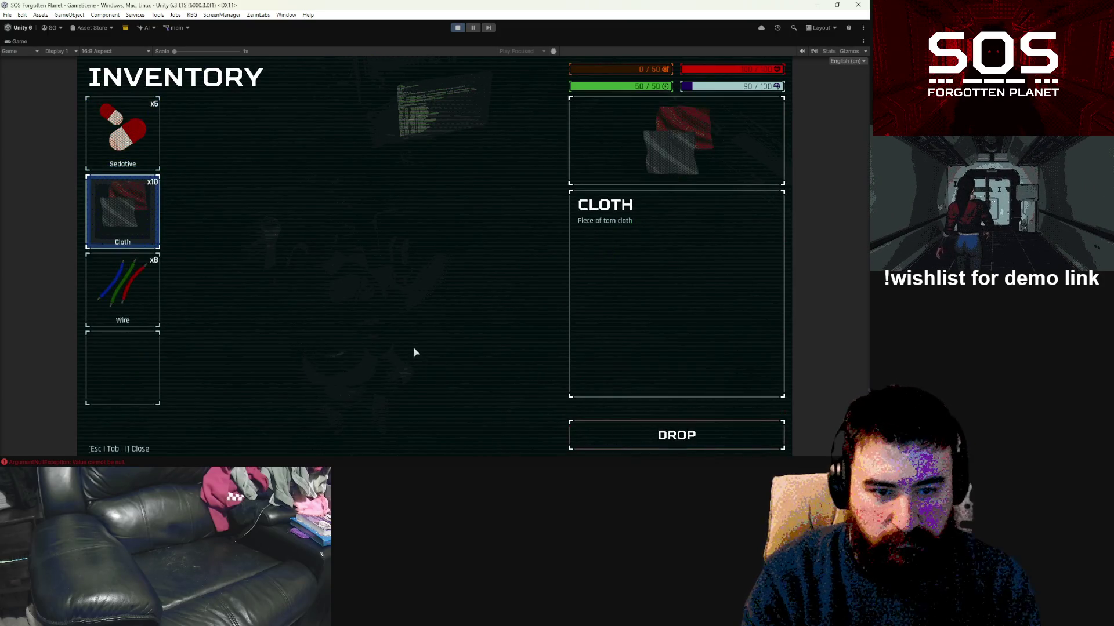
{"action": "key", "text": "Tab"}
Step: Pick up the Lost Technology and walk to door W to unlock Door 031 into the Security Office
{"action": "key", "text": "e"}
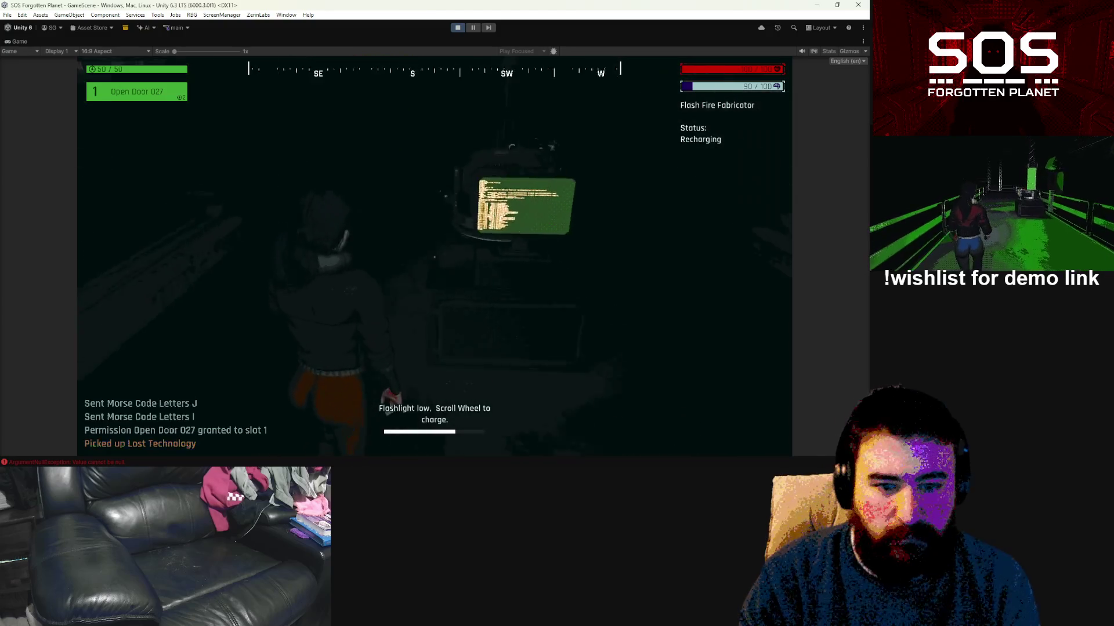
{"action": "scroll", "coordinate": [372, 339], "scroll_direction": "down", "scroll_amount": 5}
{"action": "key", "text": "w"}
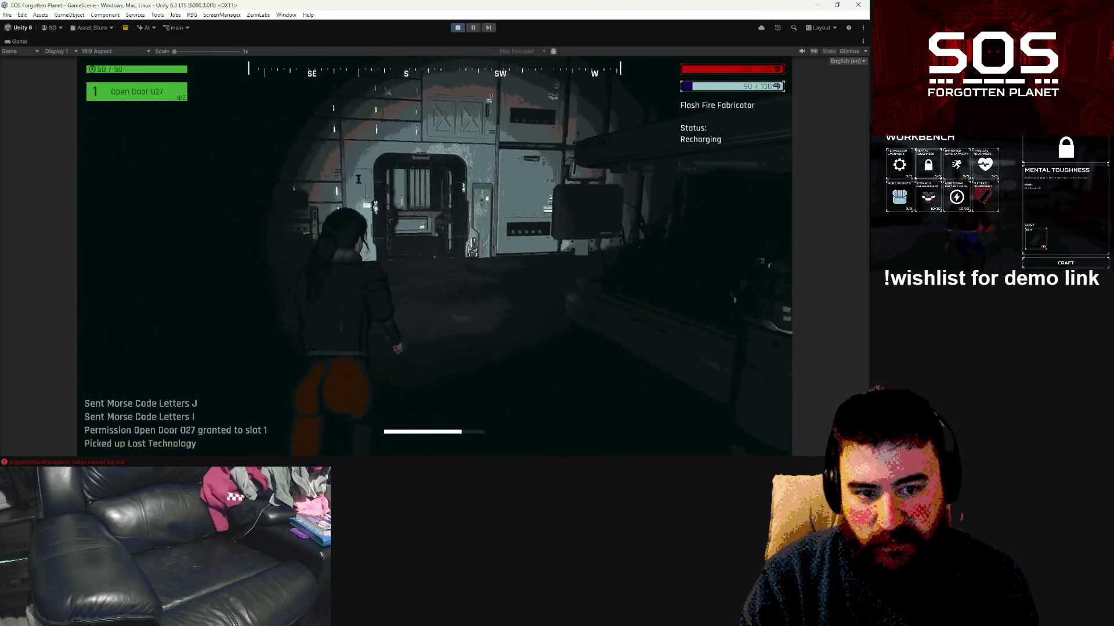
{"action": "key", "text": "w"}
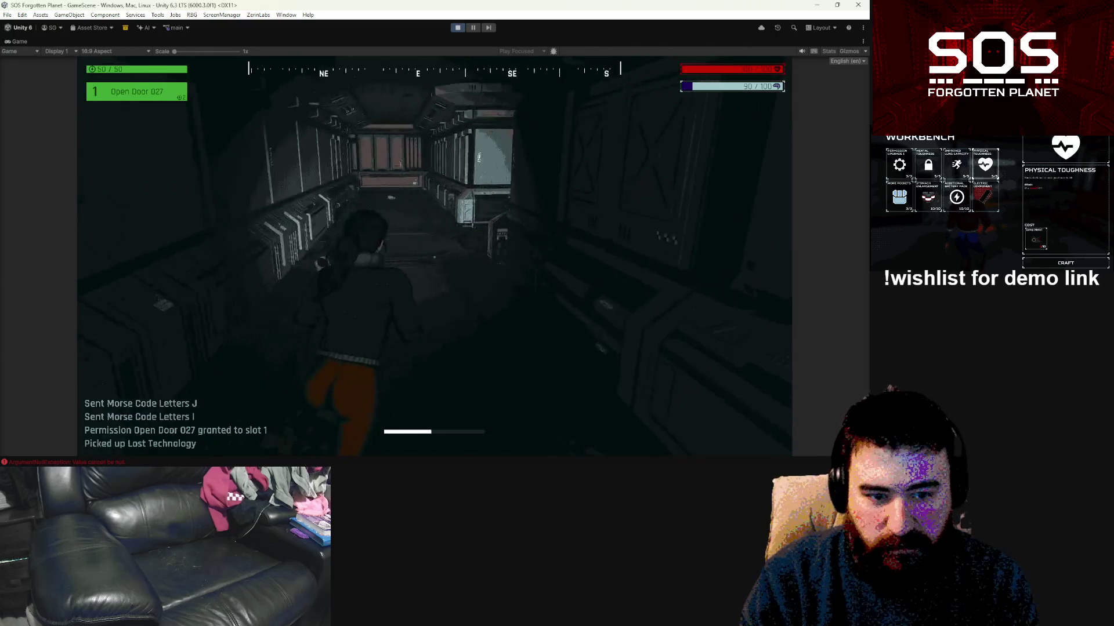
{"action": "key", "text": "w"}
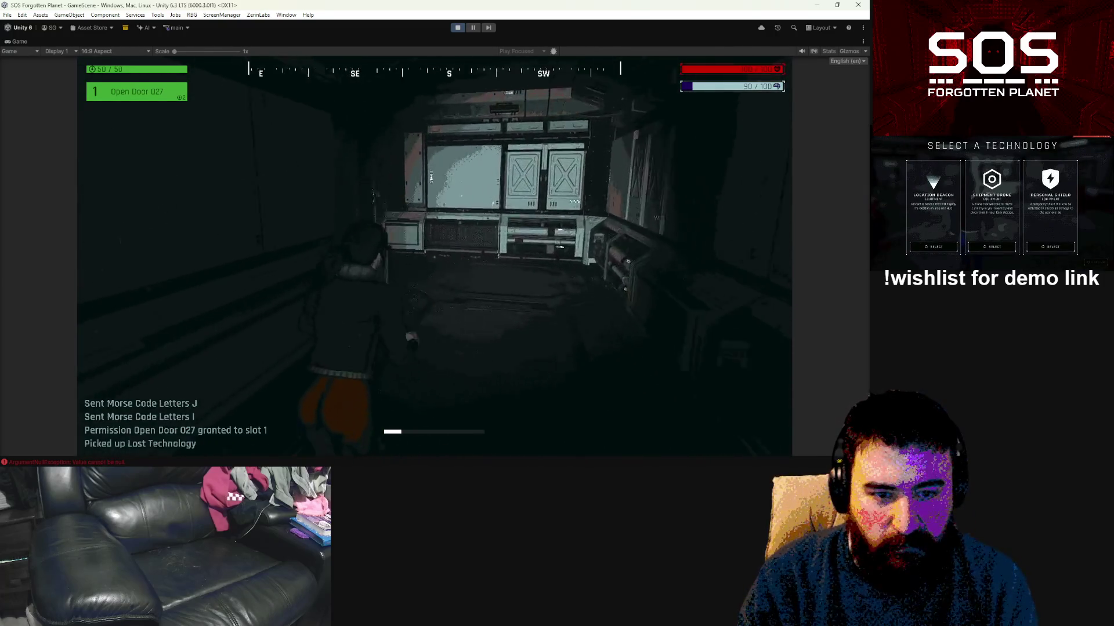
{"action": "key", "text": "w"}
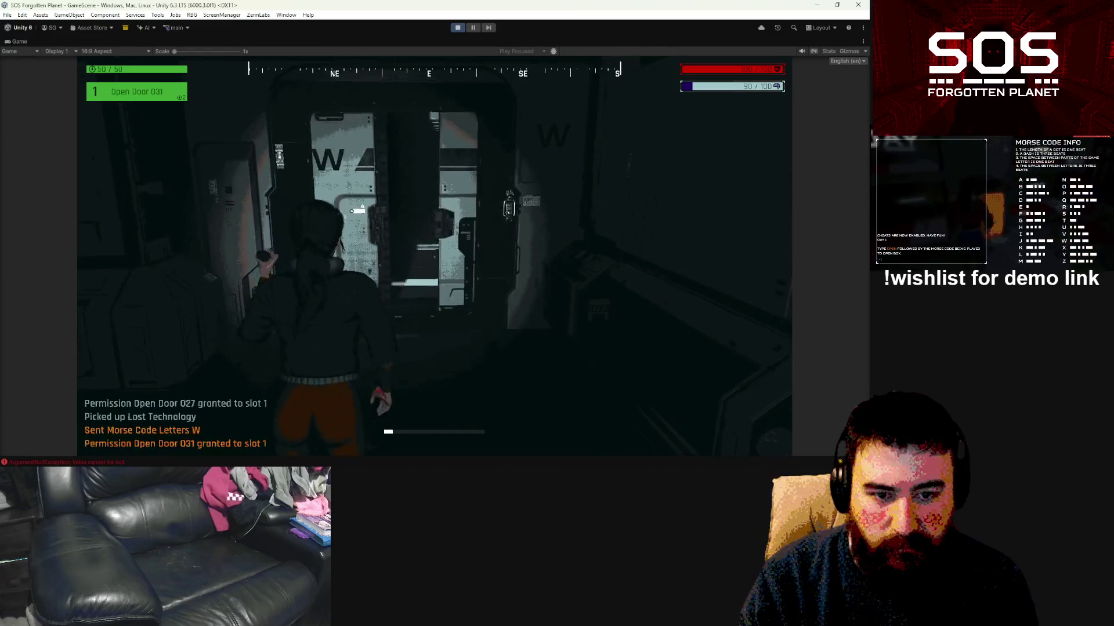
Step: Enter W at the orange locker's Morse terminal, then check the inventory
{"action": "key", "text": "w"}
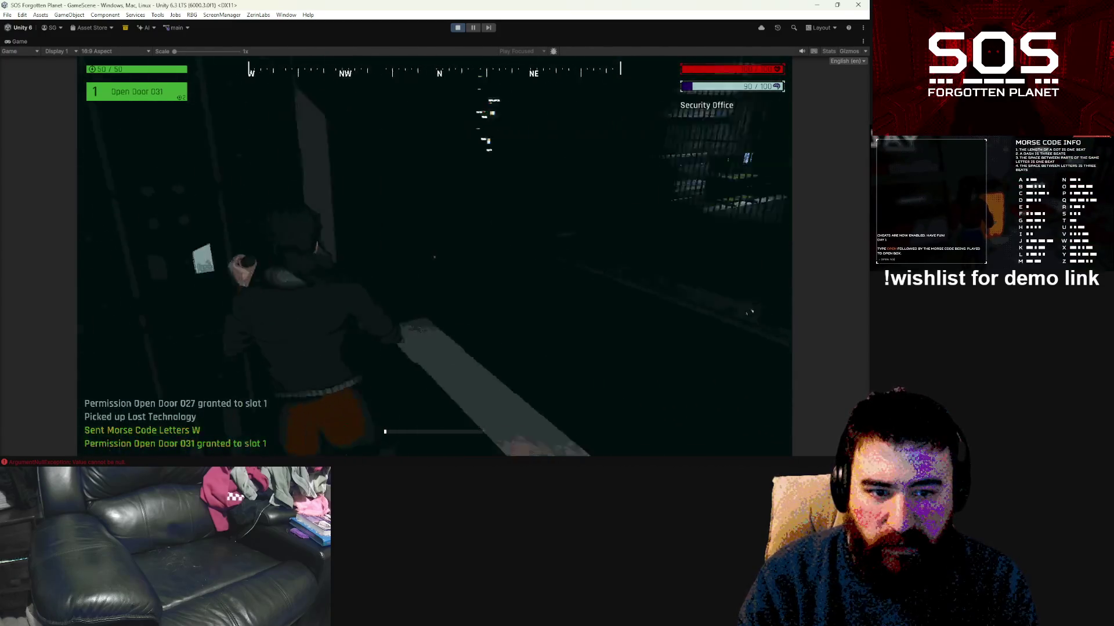
{"action": "key", "text": "w"}
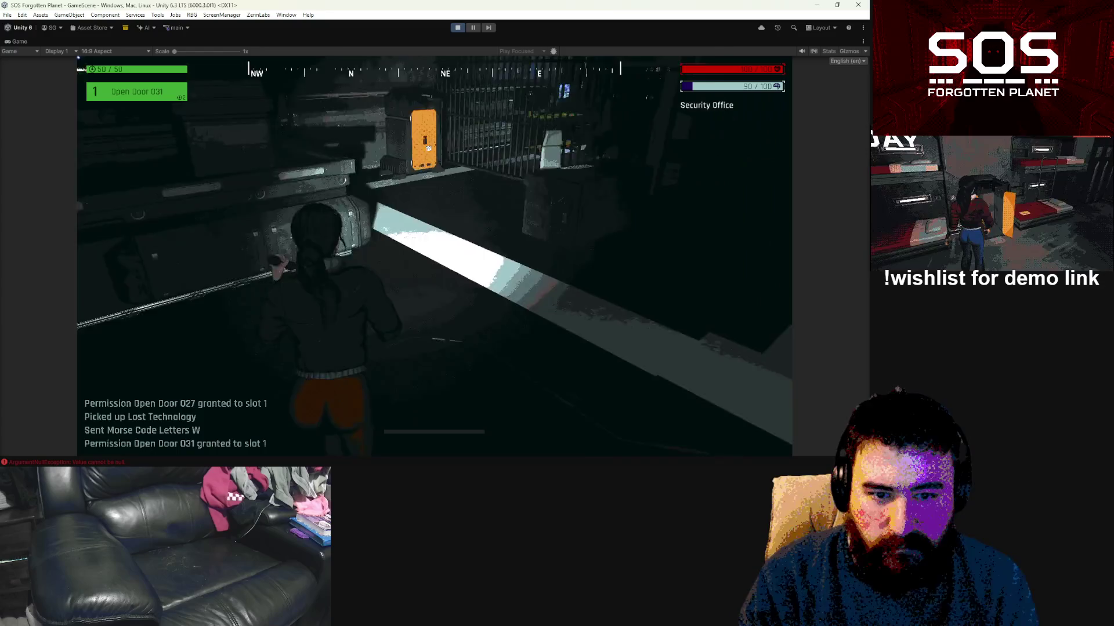
{"action": "key", "text": "e"}
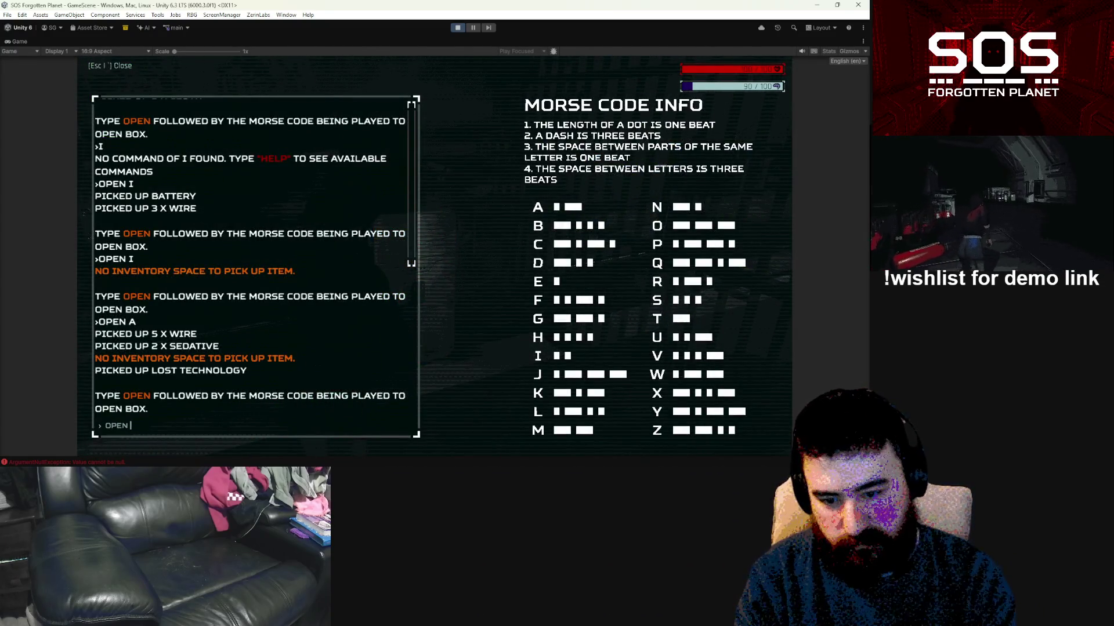
{"action": "type", "text": "W"}
{"action": "key", "text": "Return"}
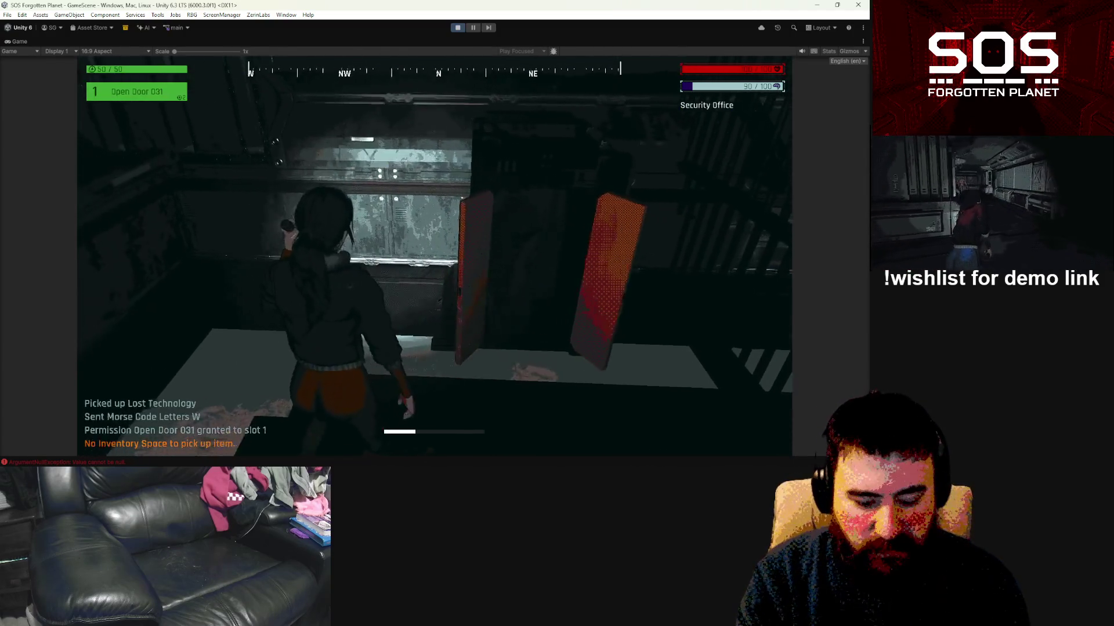
{"action": "key", "text": "Tab"}
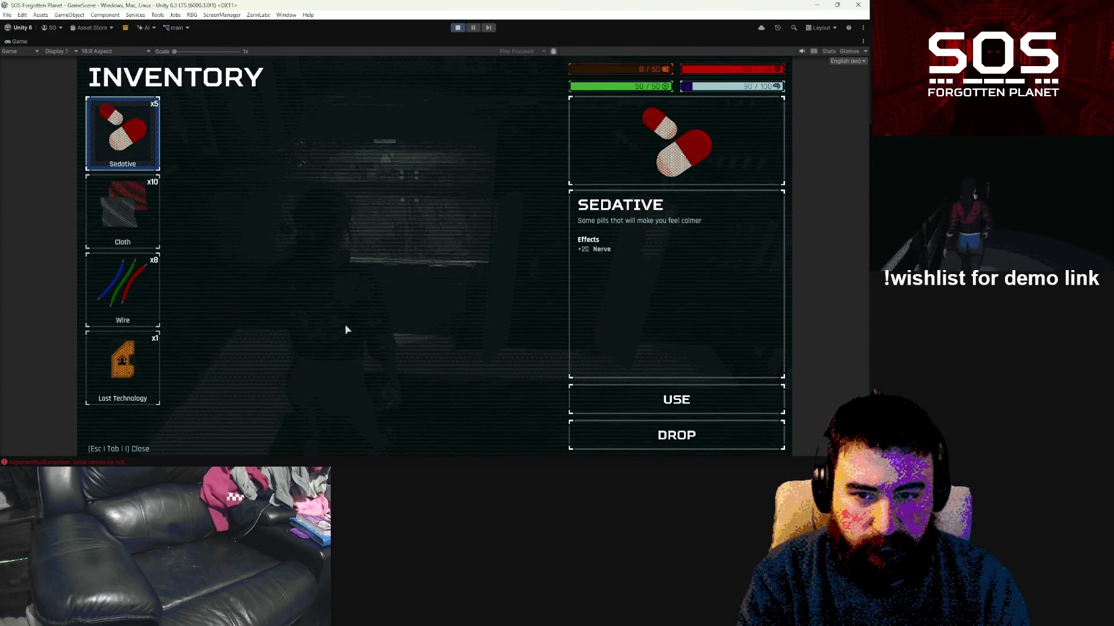
{"action": "key", "text": "Tab"}
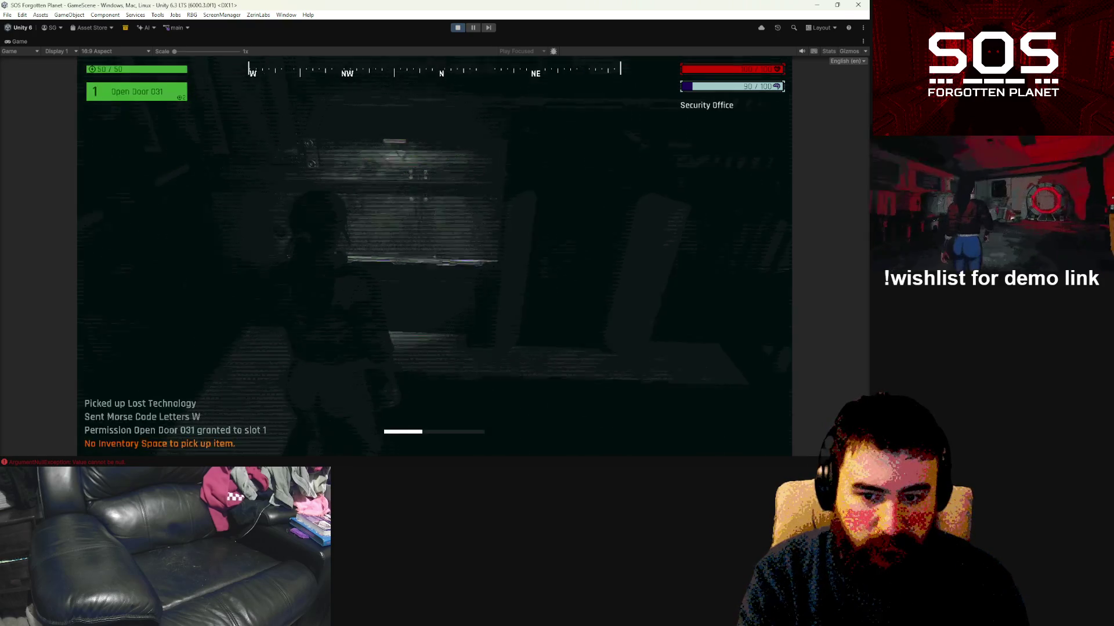
Step: Walk the character through the doorway and down the darkening corridor
{"action": "key", "text": "w"}
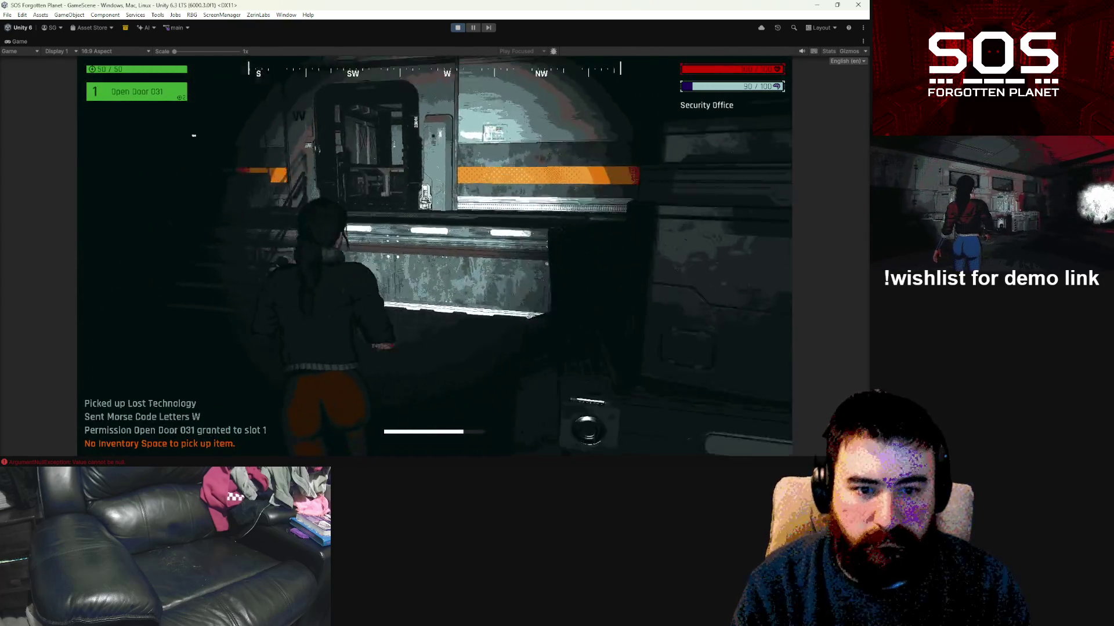
{"action": "key", "text": "w"}
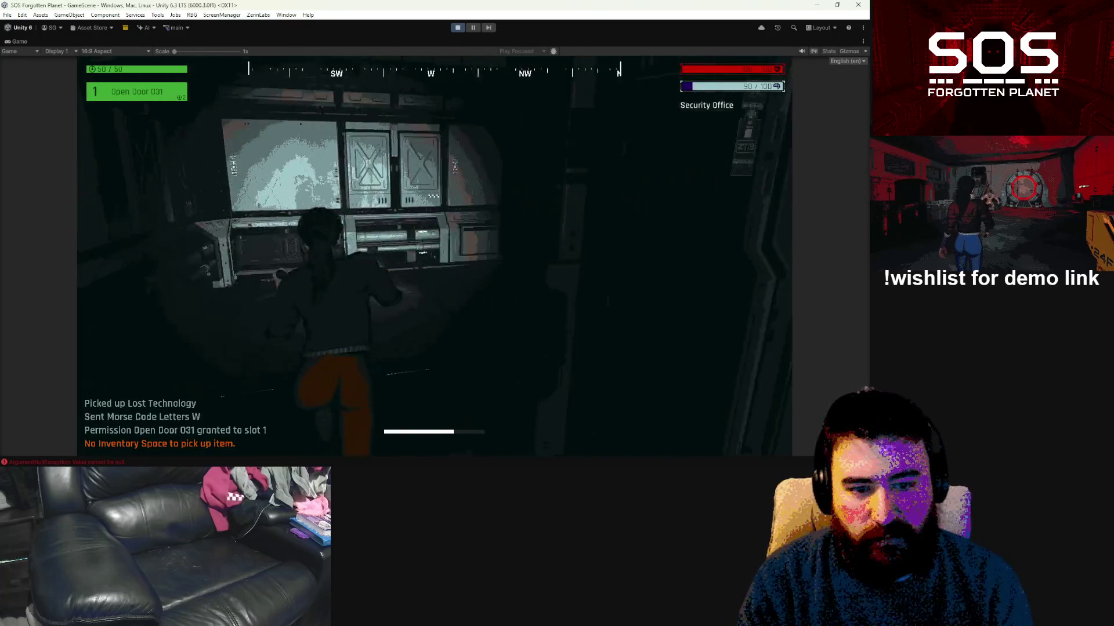
{"action": "key", "text": "w"}
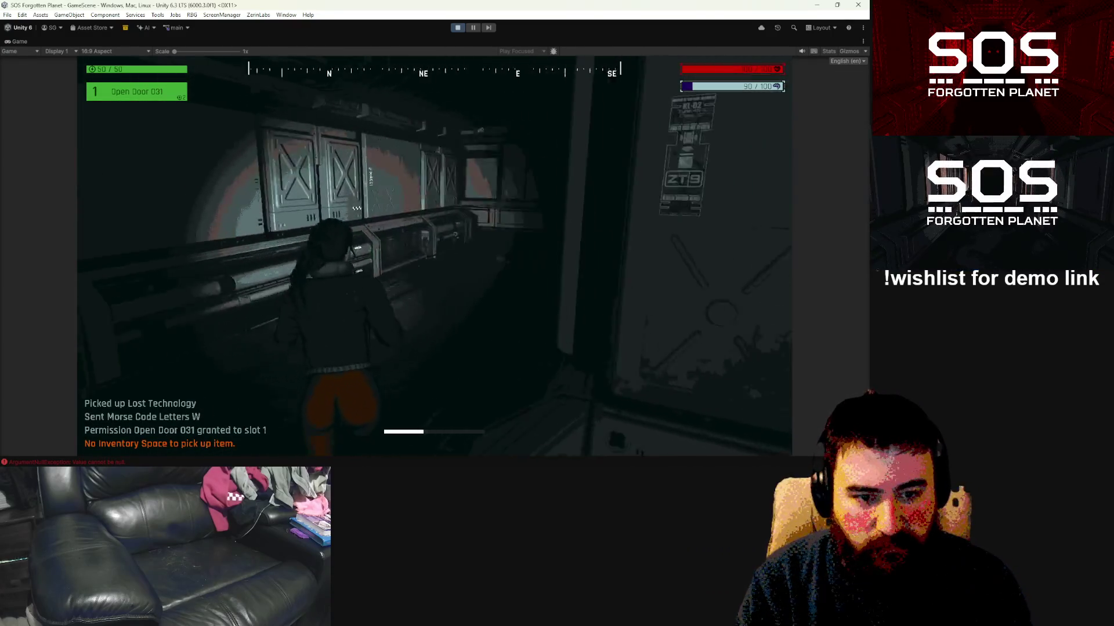
{"action": "key", "text": "w"}
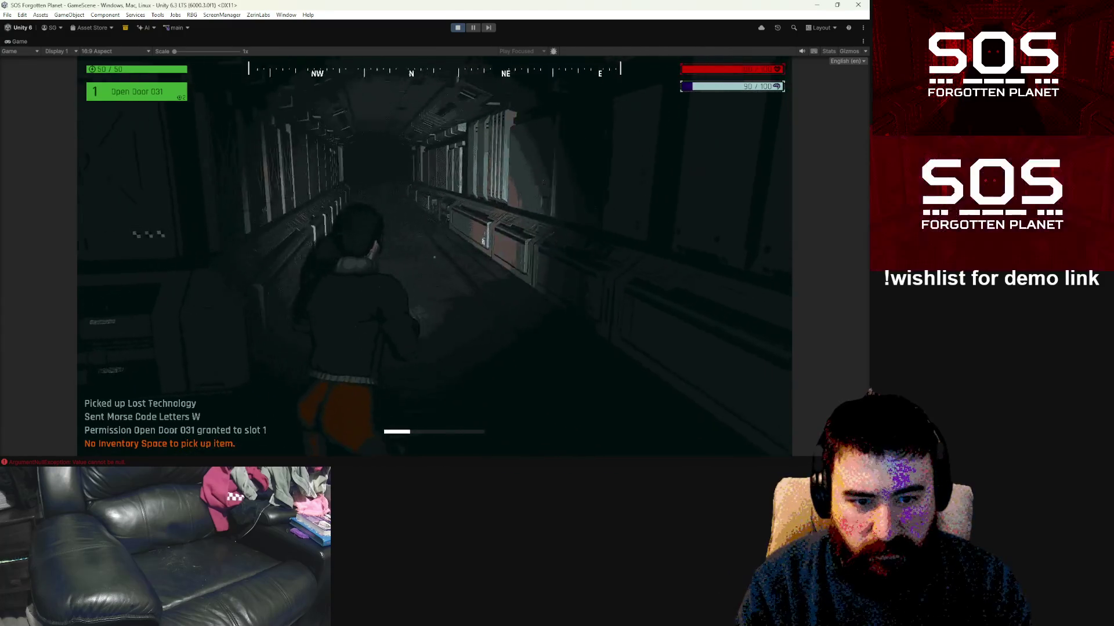
{"action": "key", "text": "w"}
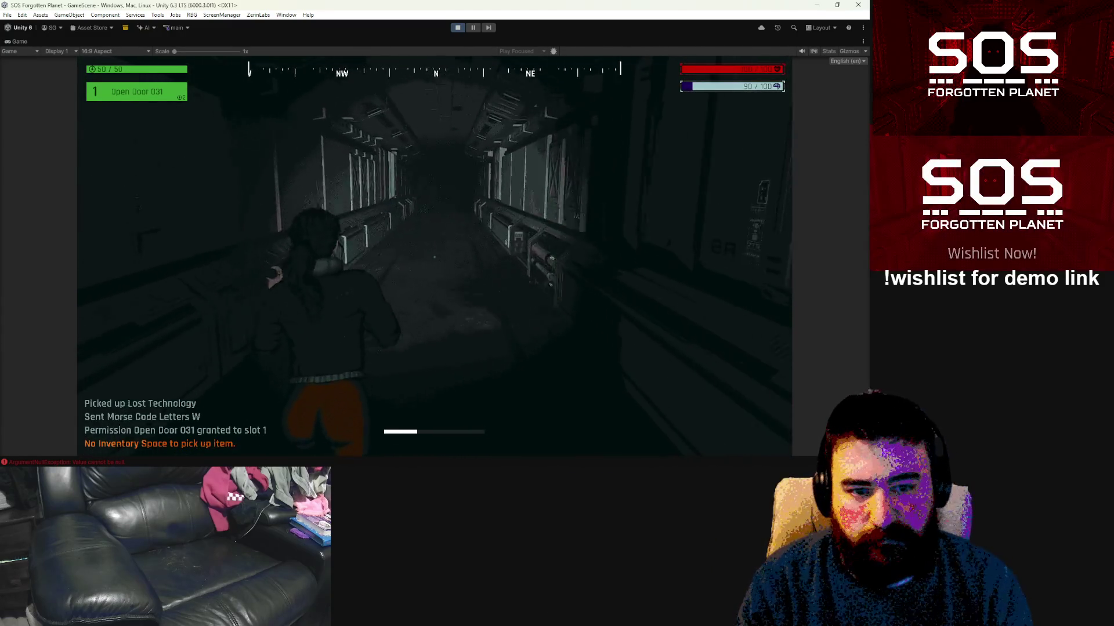
{"action": "key", "text": "w"}
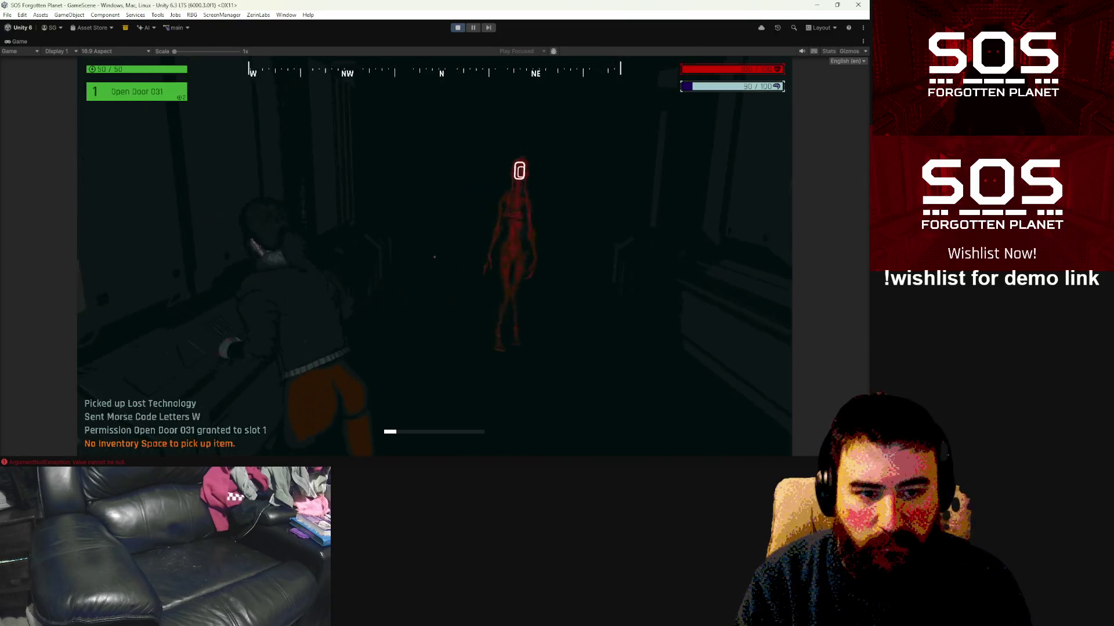
Step: Continue through the dark corridor into the blue portal room and bring up the inventory
{"action": "key", "text": "w"}
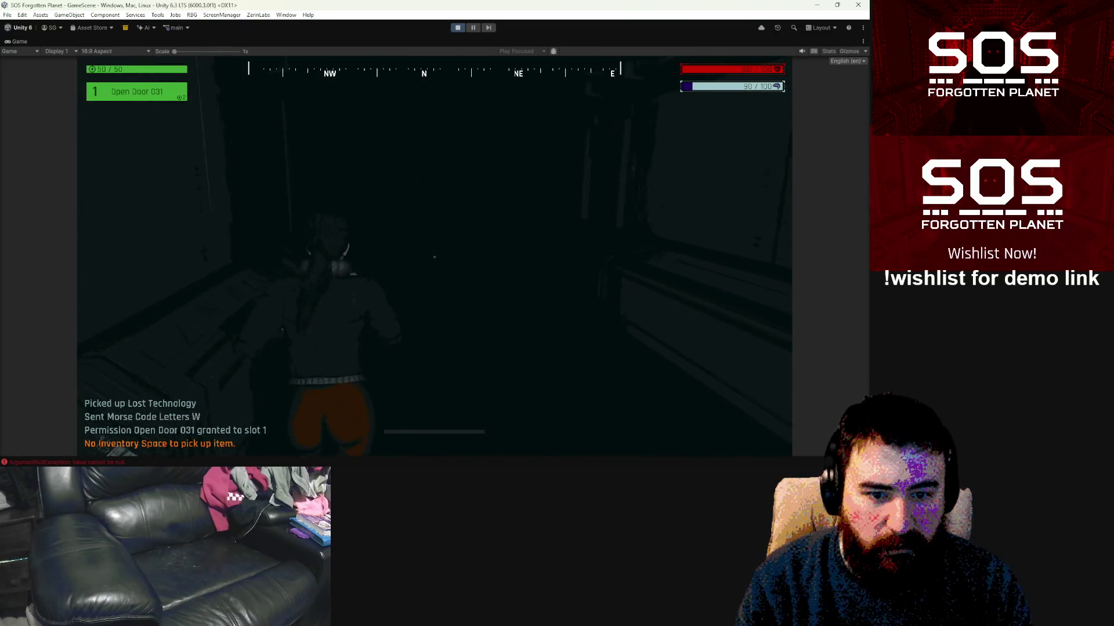
{"action": "key", "text": "w"}
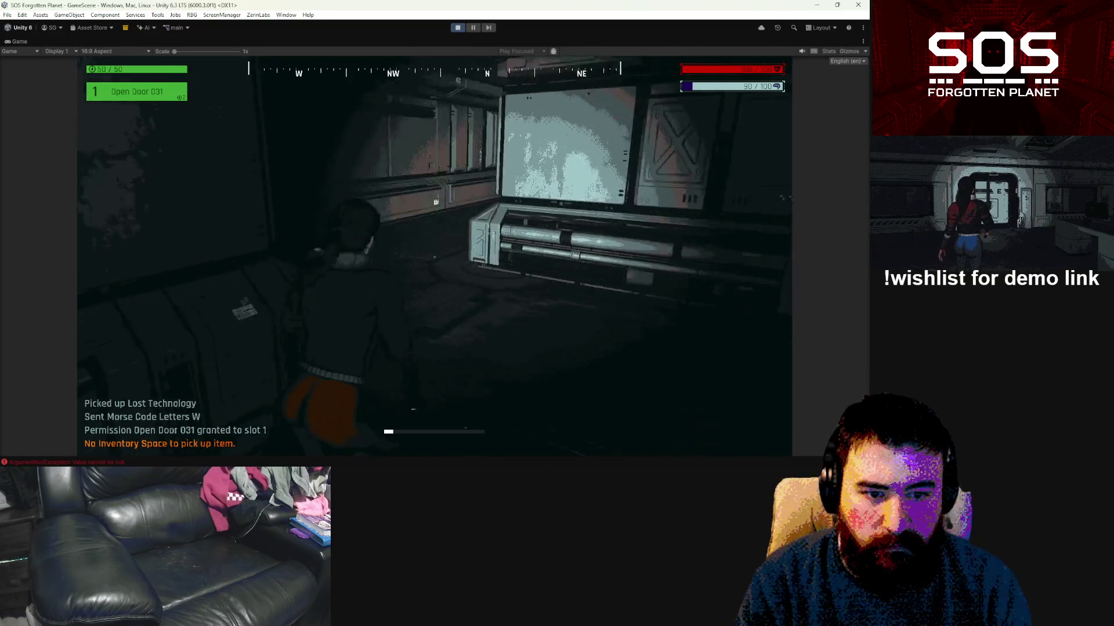
{"action": "key", "text": "w"}
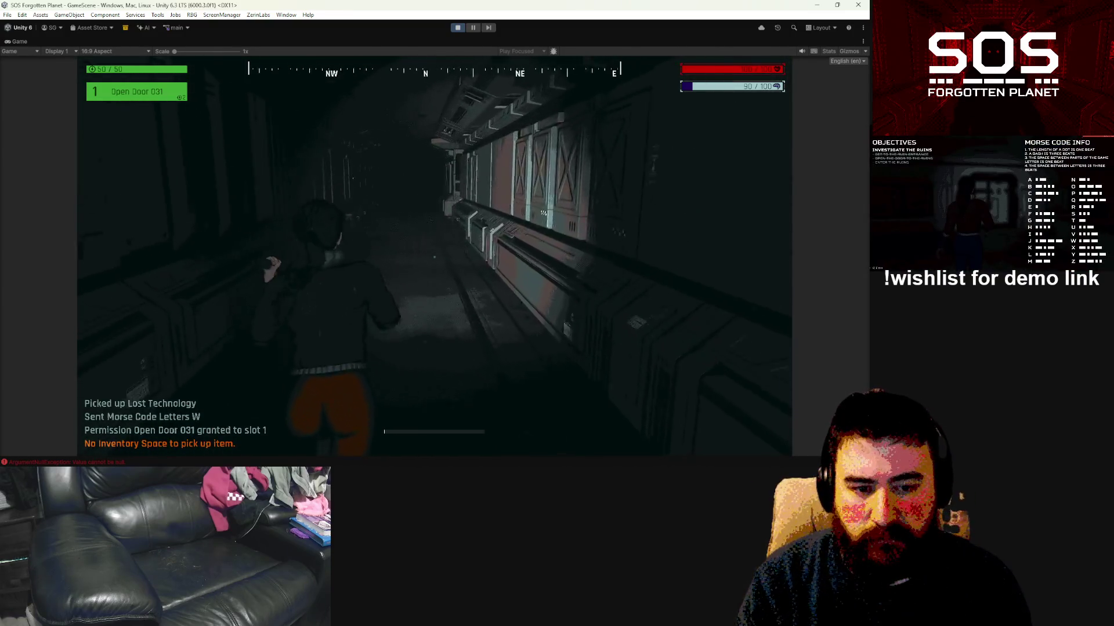
{"action": "key", "text": "w"}
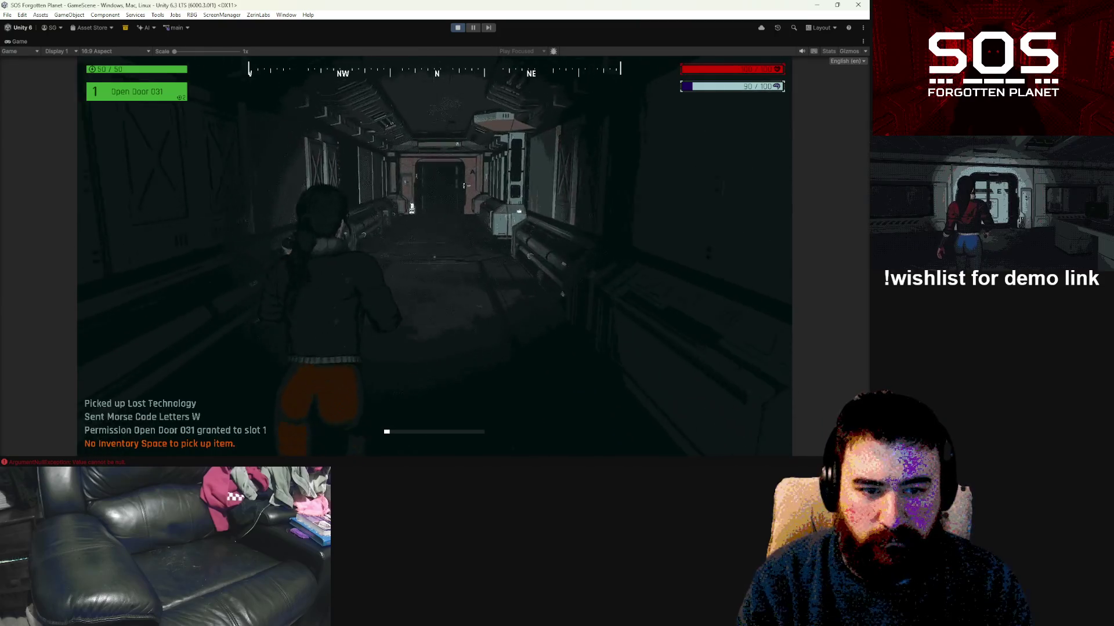
{"action": "key", "text": "w"}
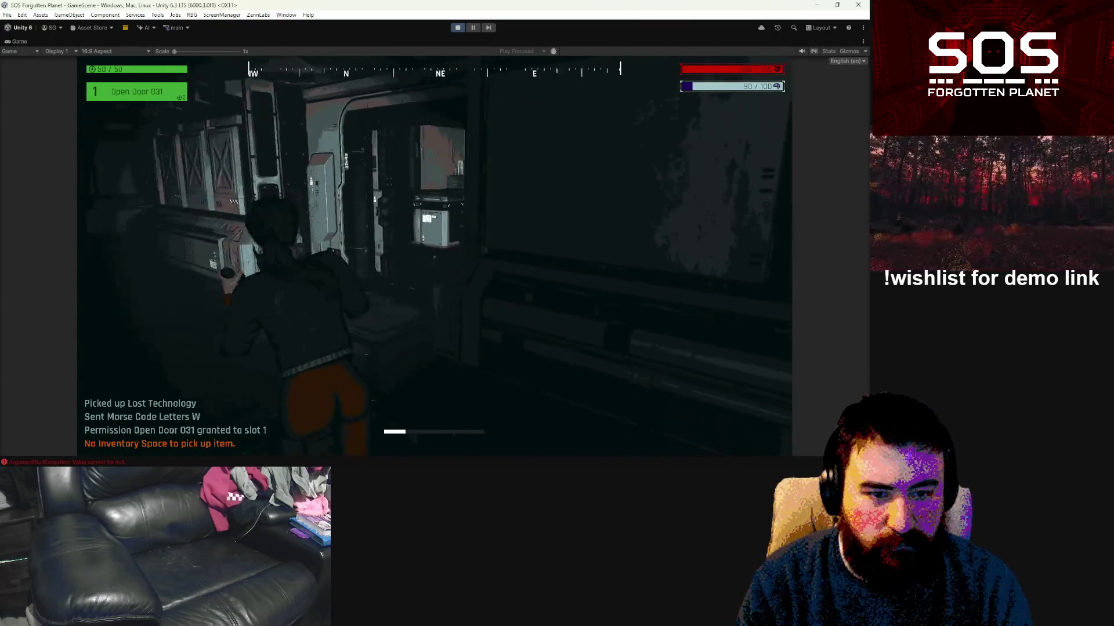
{"action": "key", "text": "w"}
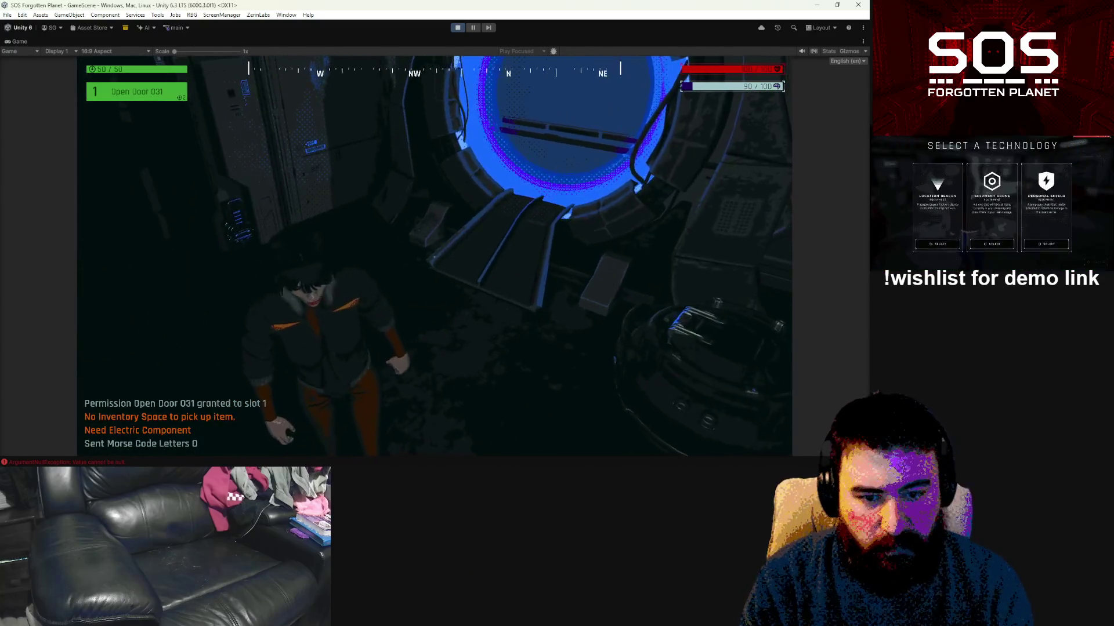
{"action": "key", "text": "Tab"}
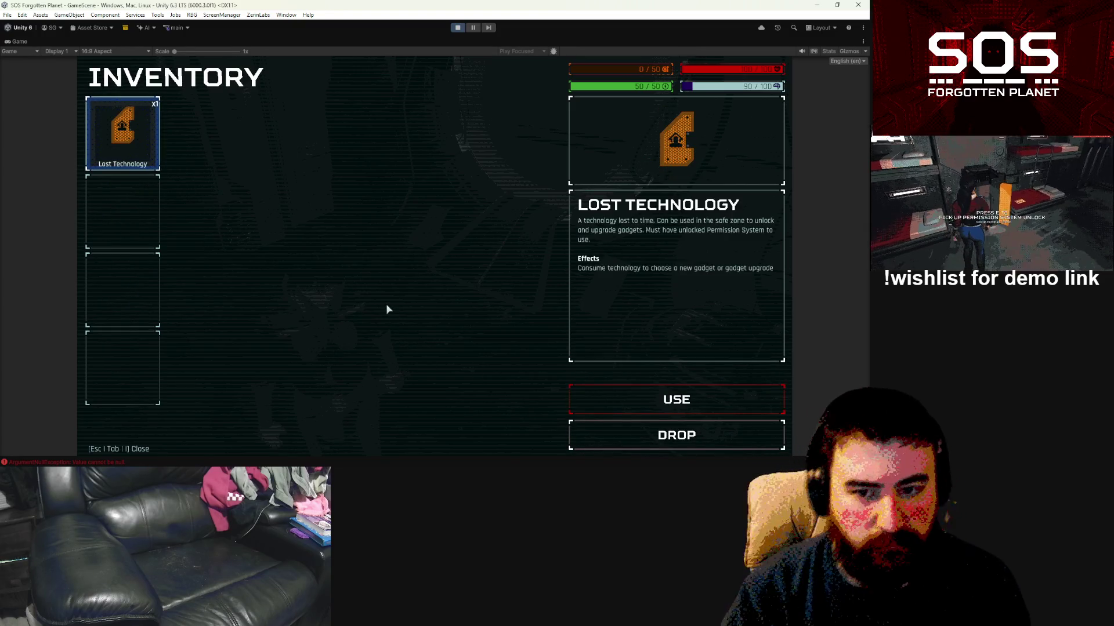
Step: Unlock the orange box with the OPEN Morse command and take the Electric Component
{"action": "key", "text": "Tab"}
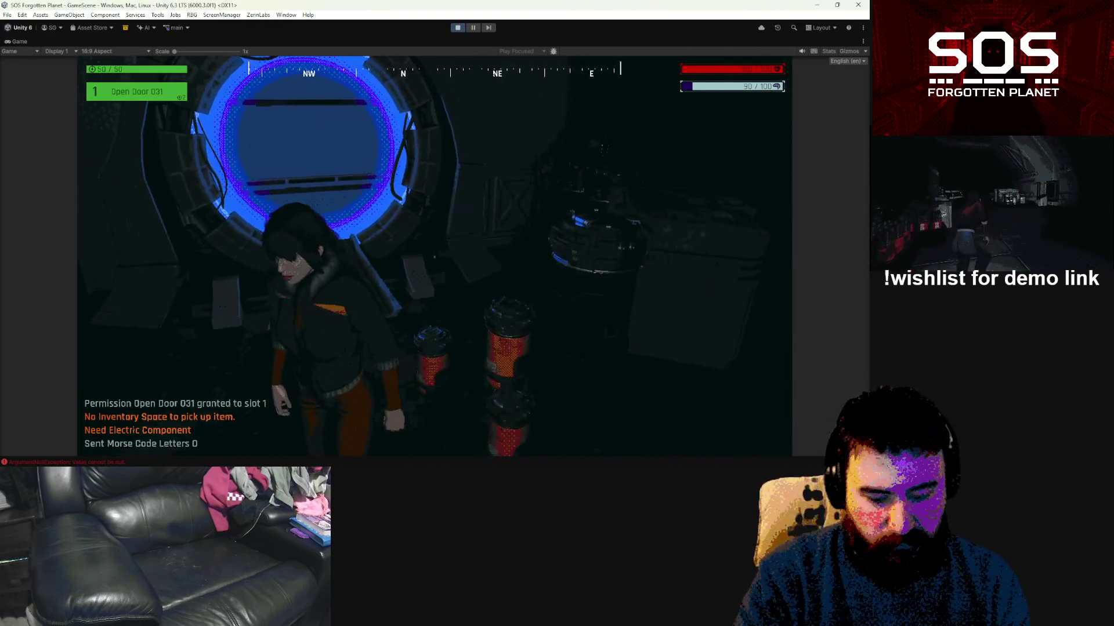
{"action": "key", "text": "Tab"}
{"action": "key", "text": "Tab"}
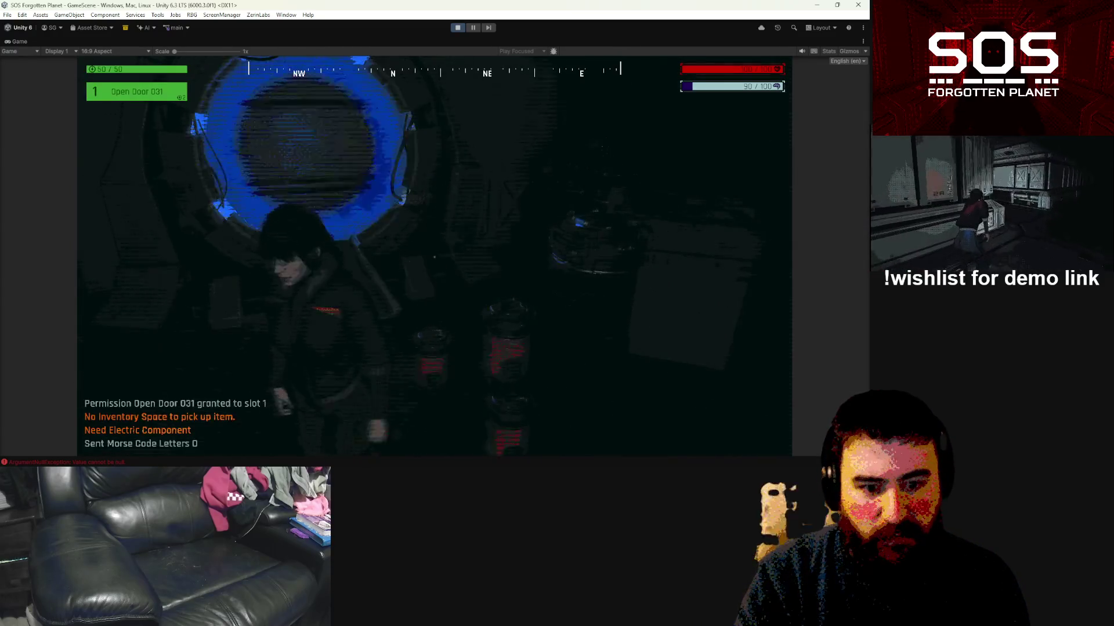
{"action": "key", "text": "w"}
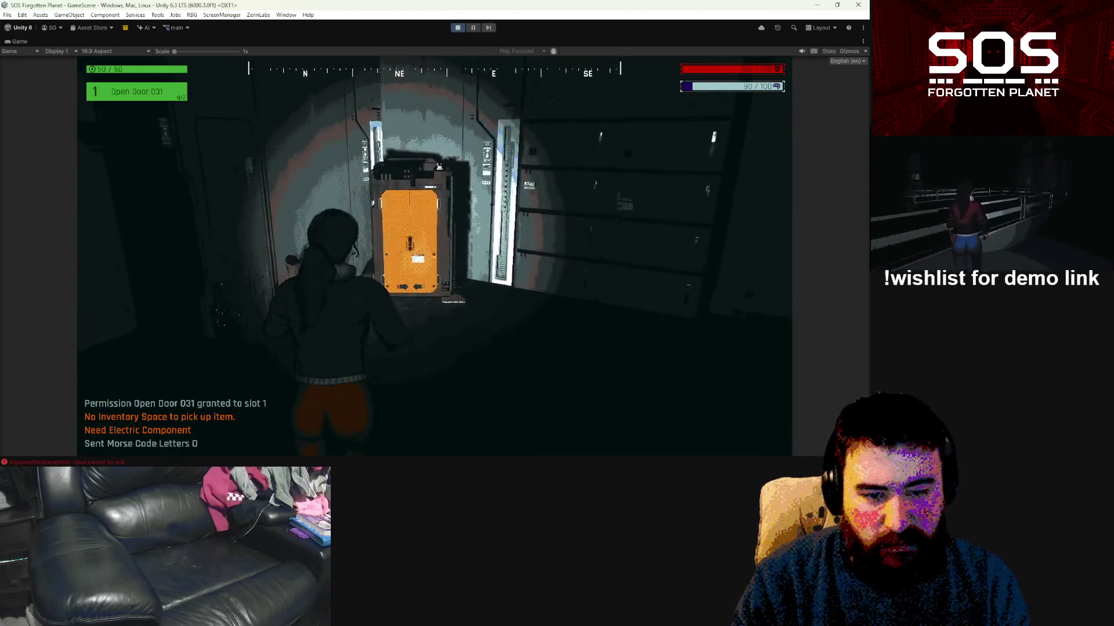
{"action": "key", "text": "e"}
{"action": "type", "text": "OPEN M"}
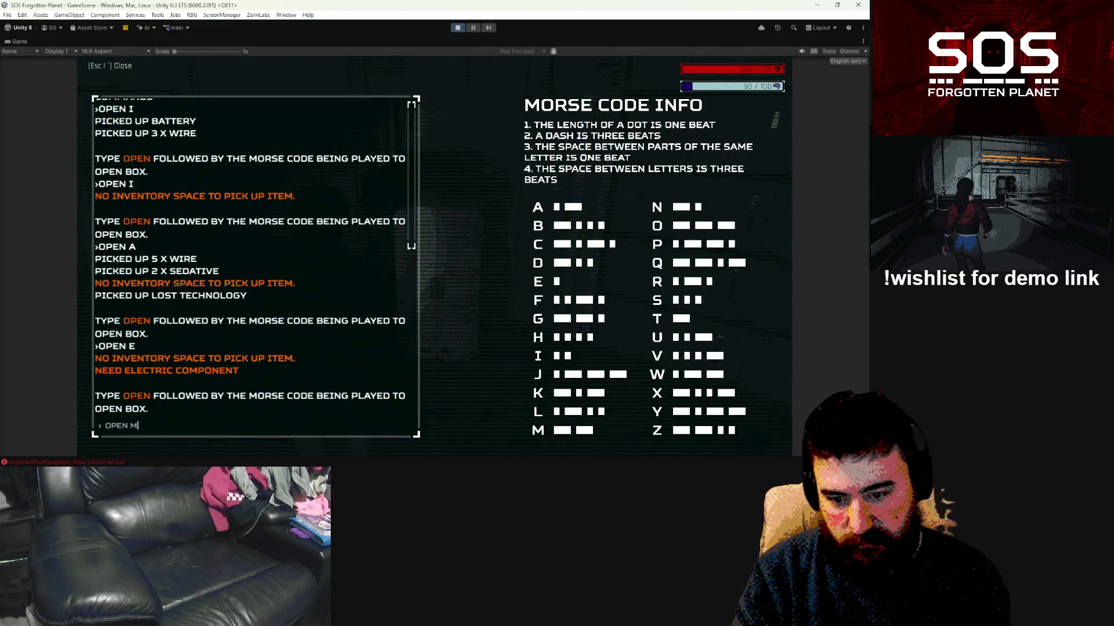
{"action": "key", "text": "Return"}
{"action": "key", "text": "e"}
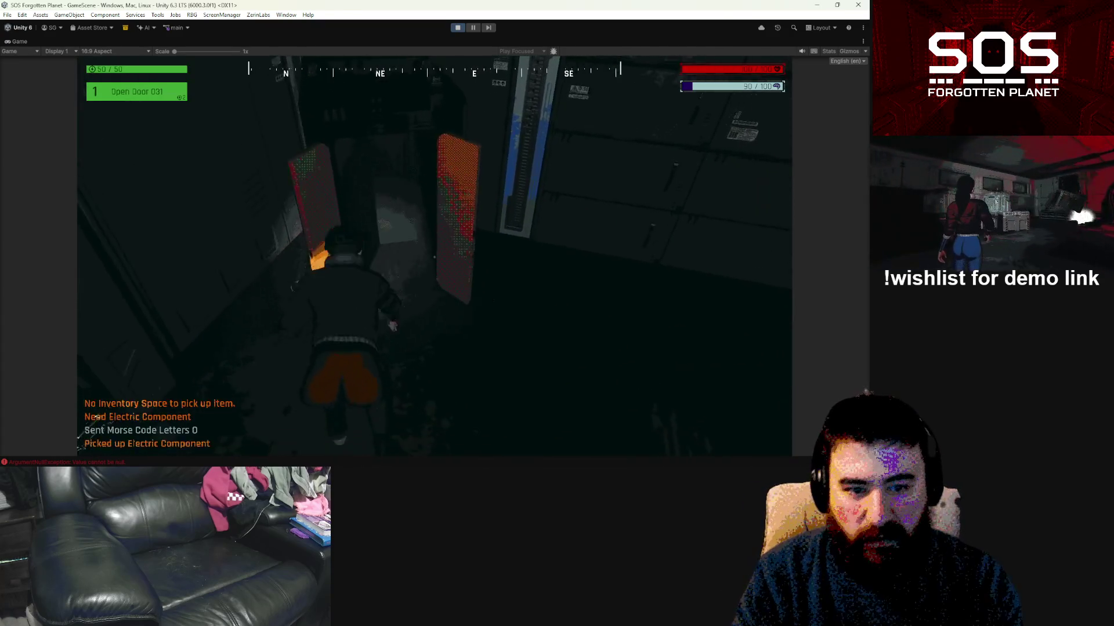
{"action": "key", "text": "w"}
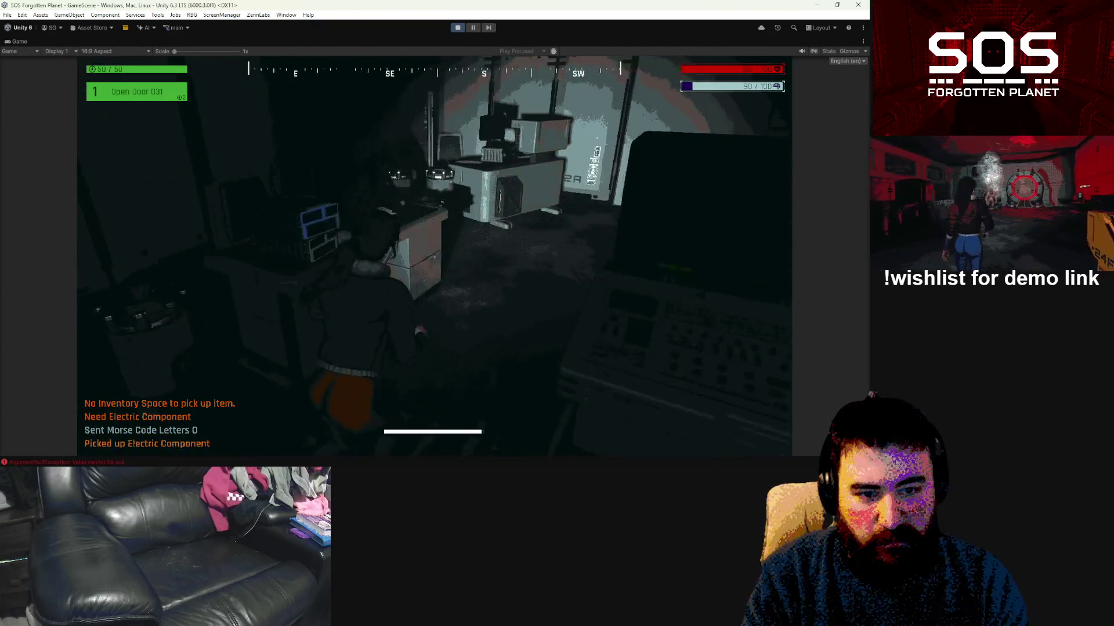
Step: Pick up the 3 x Cloth and pass through the round bulkhead door
{"action": "key", "text": "e"}
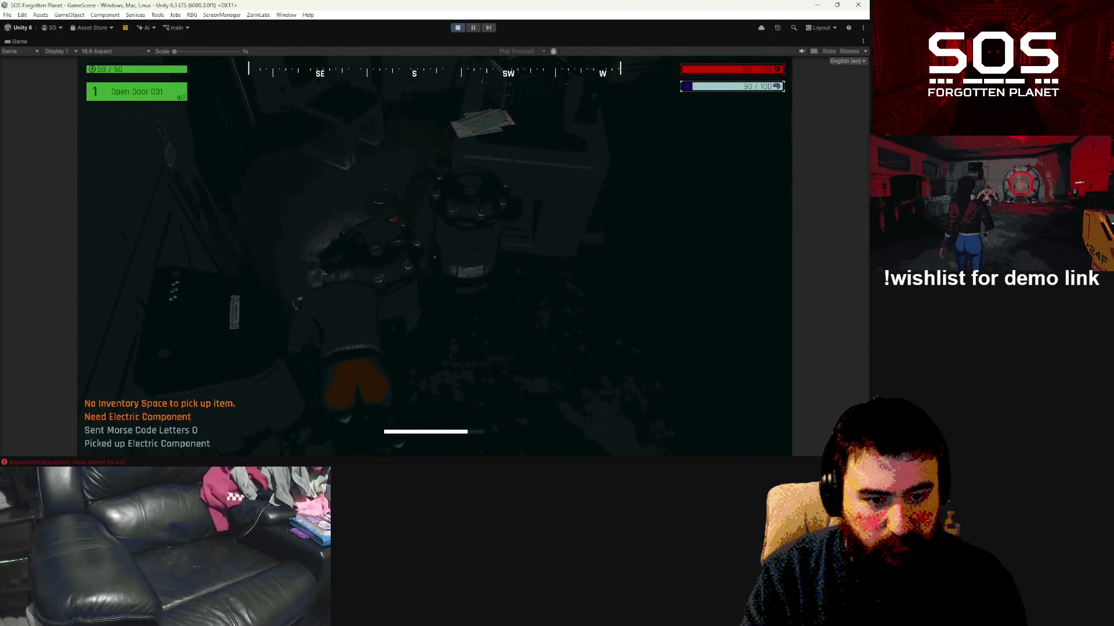
{"action": "key", "text": "w"}
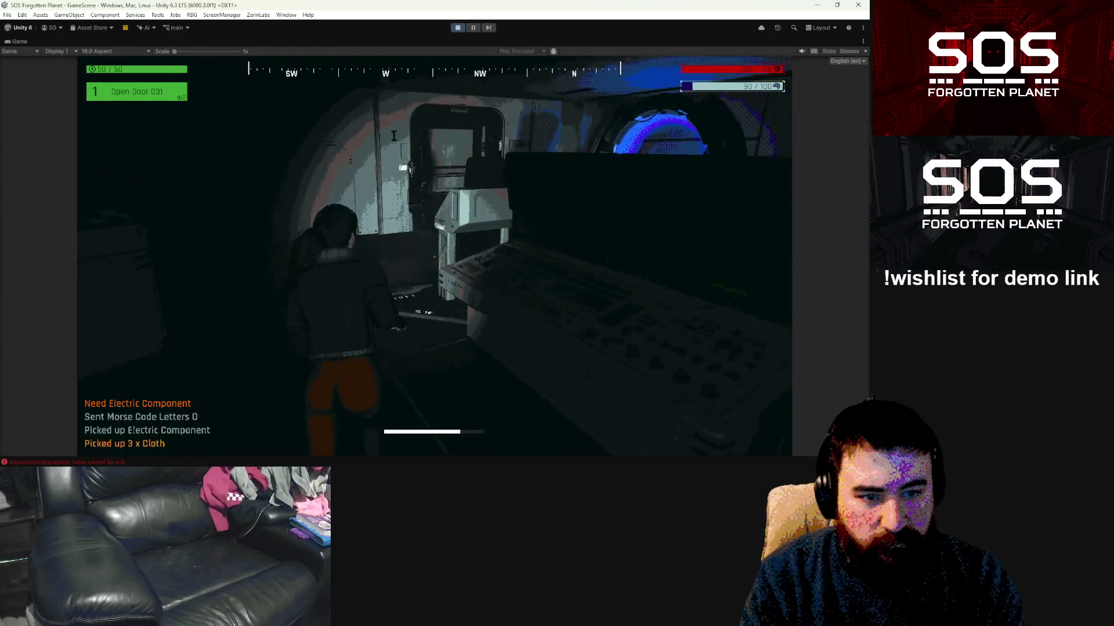
{"action": "key", "text": "w"}
{"action": "key", "text": "w"}
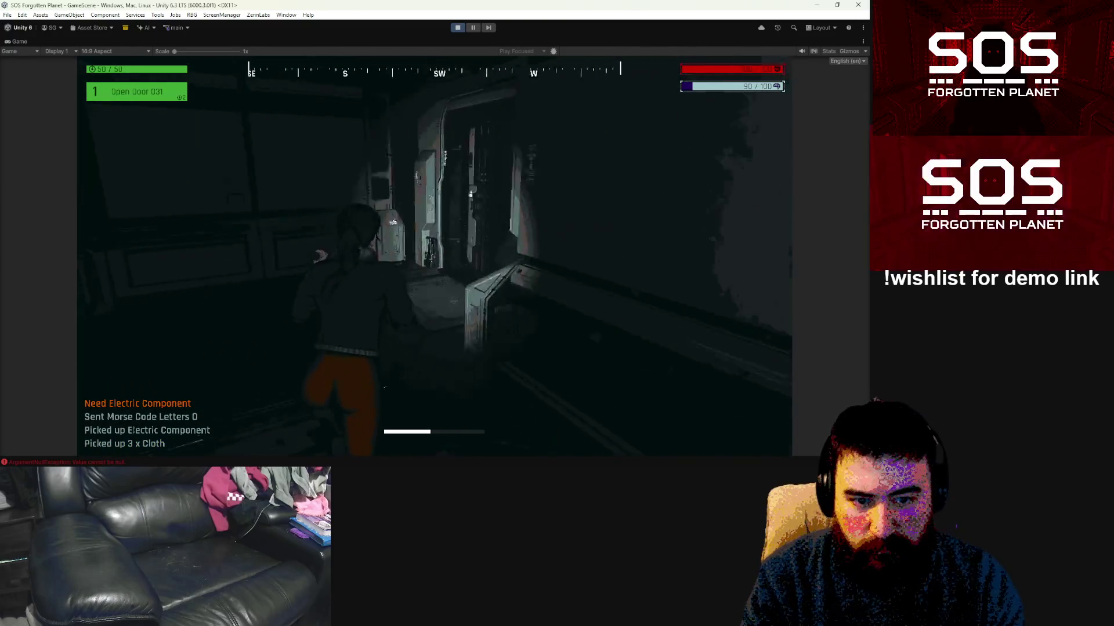
{"action": "key", "text": "w"}
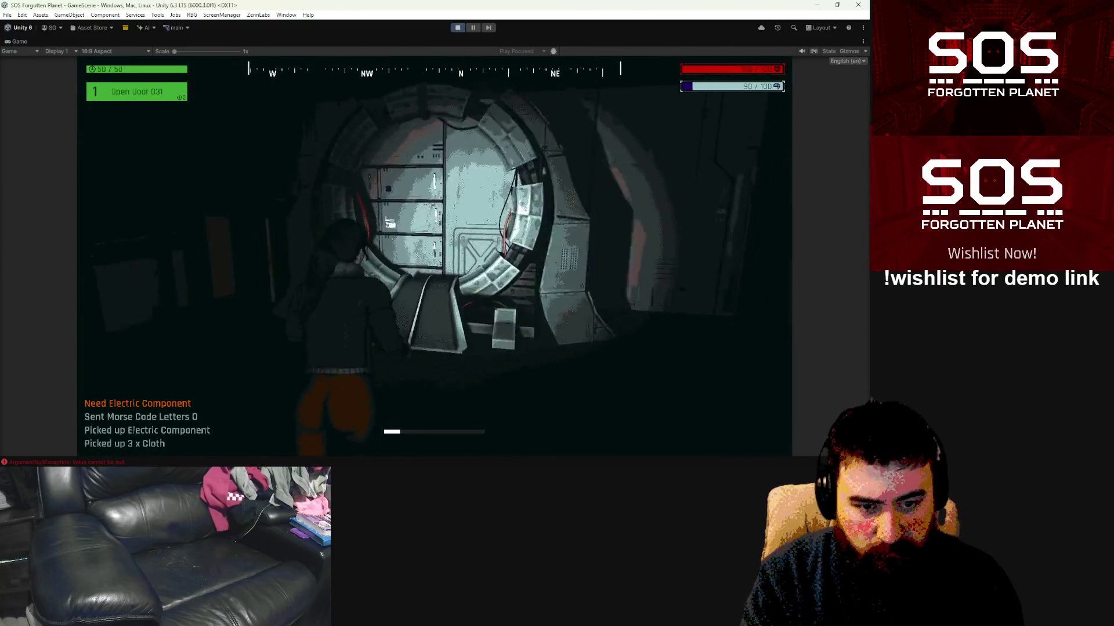
{"action": "key", "text": "e"}
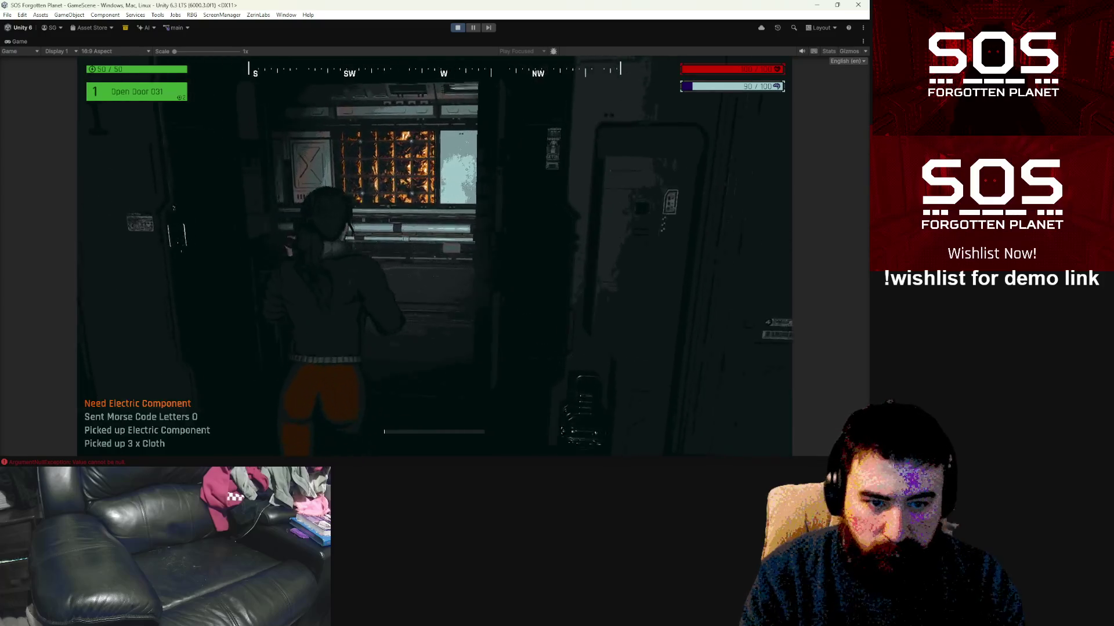
Step: Walk to the Flash Fire Fabricator room, collect 2 x Battery and view the Zone 2 map
{"action": "key", "text": "w"}
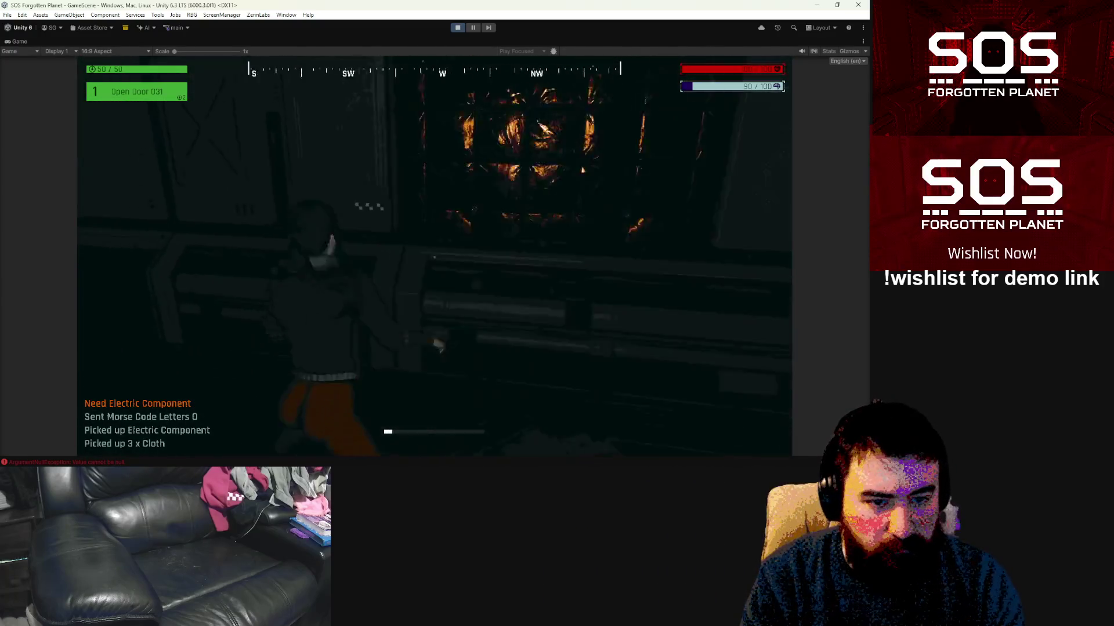
{"action": "key", "text": "w"}
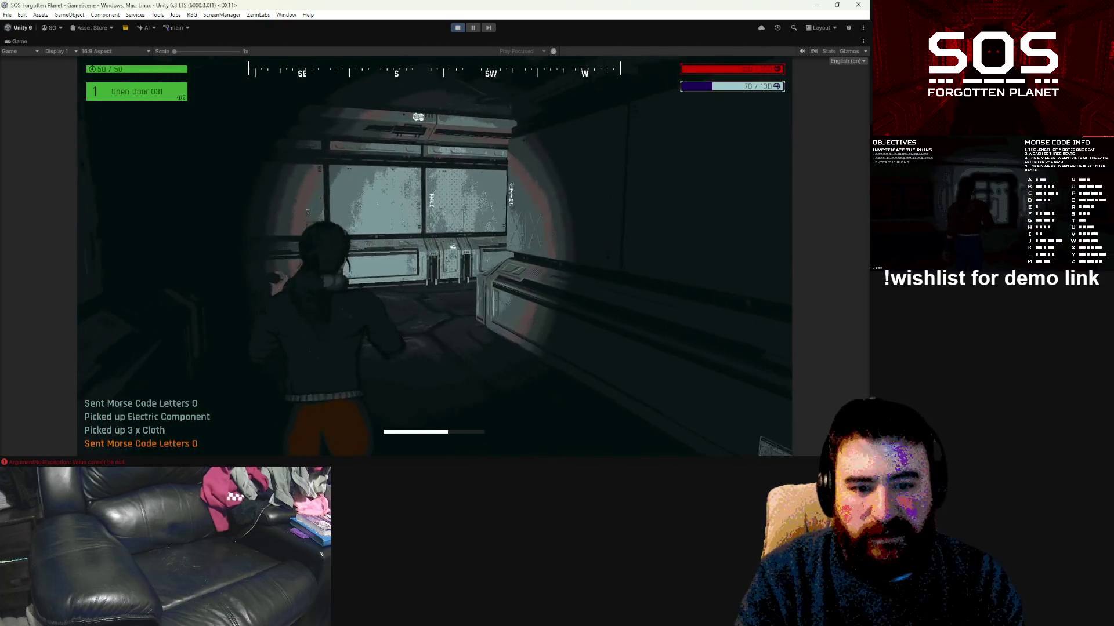
{"action": "key", "text": "w"}
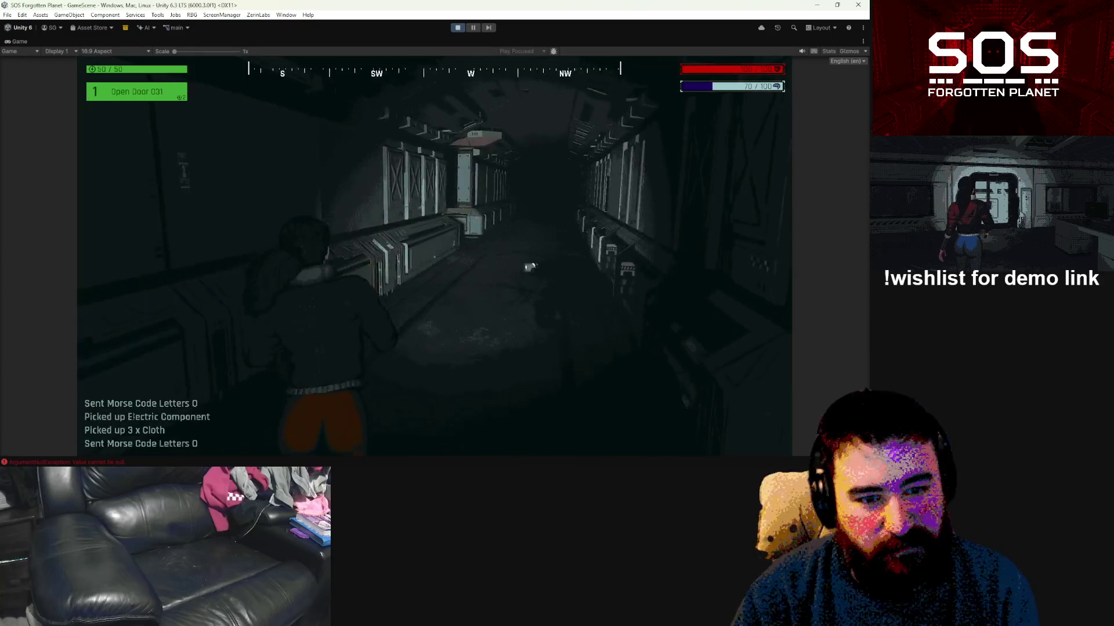
{"action": "key", "text": "w"}
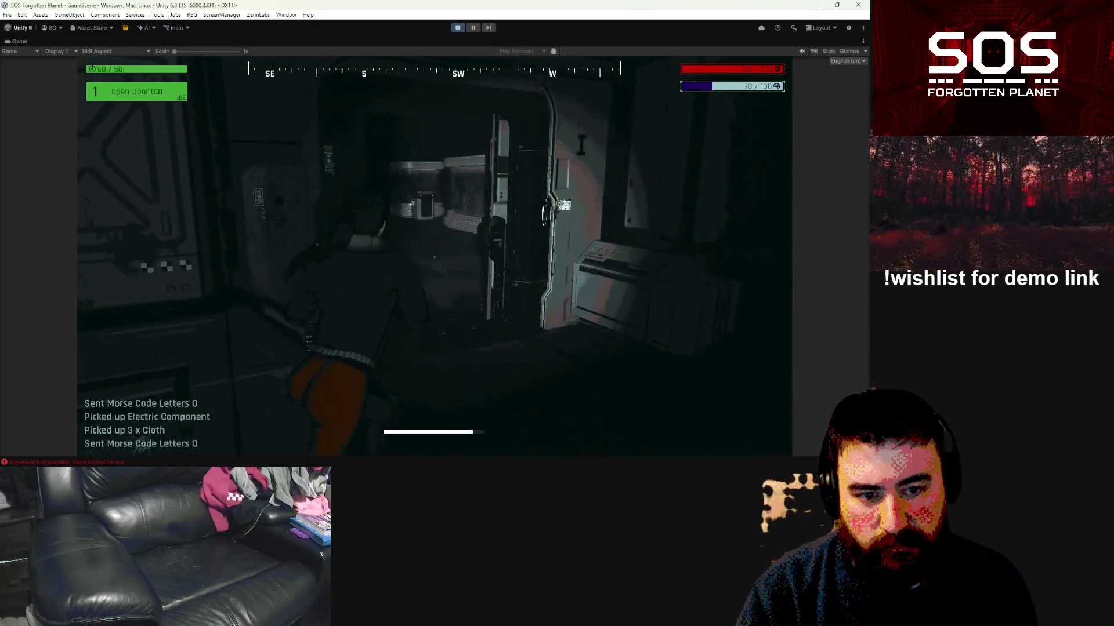
{"action": "key", "text": "w"}
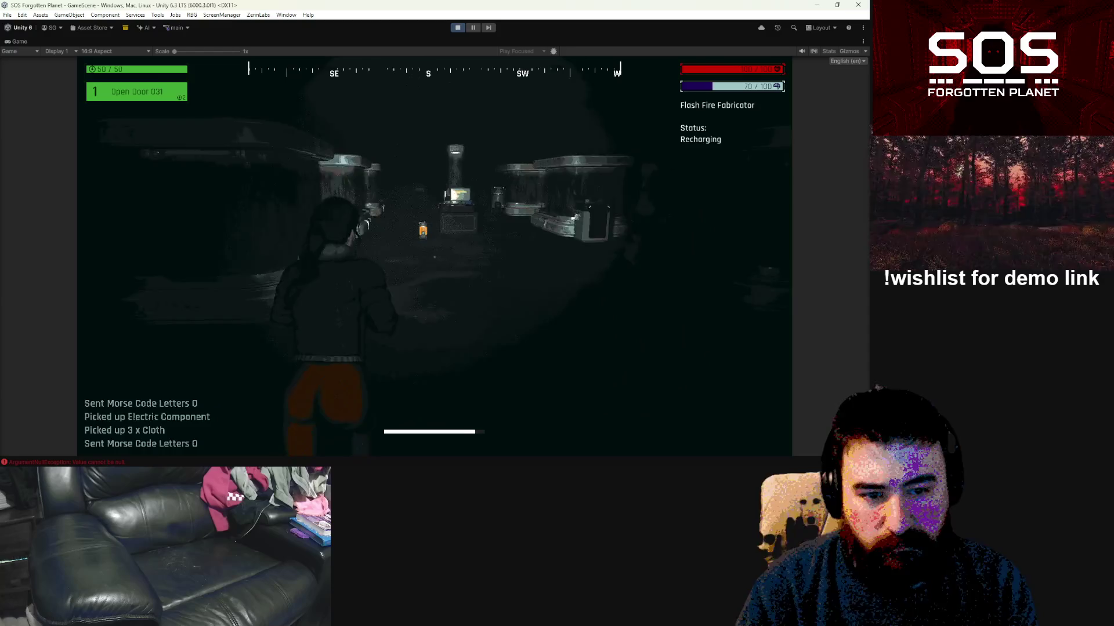
{"action": "key", "text": "s"}
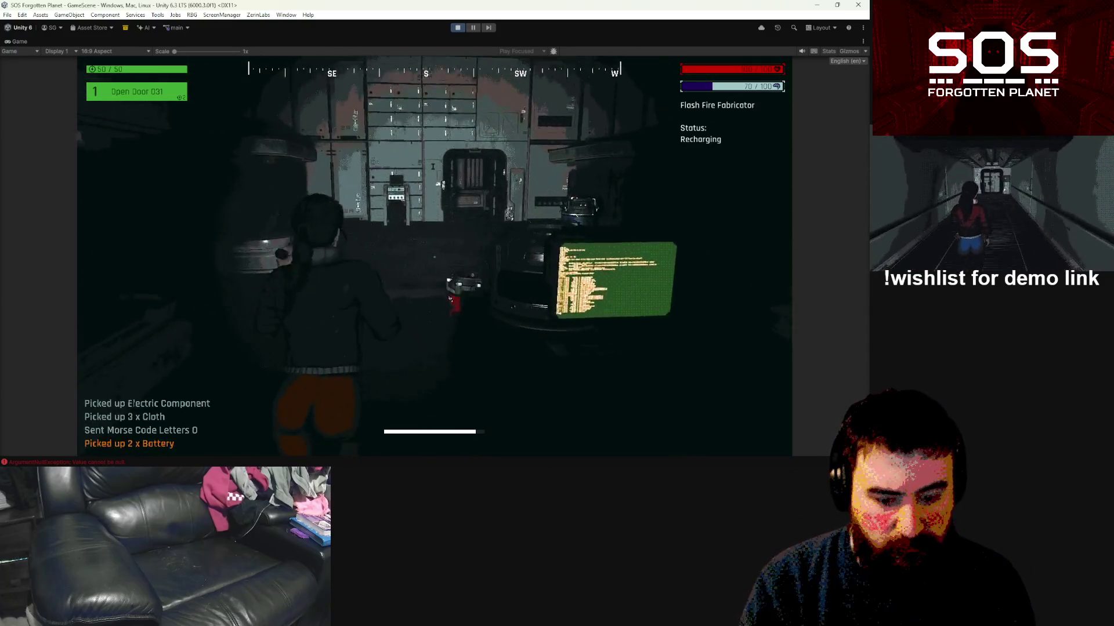
{"action": "key", "text": "m"}
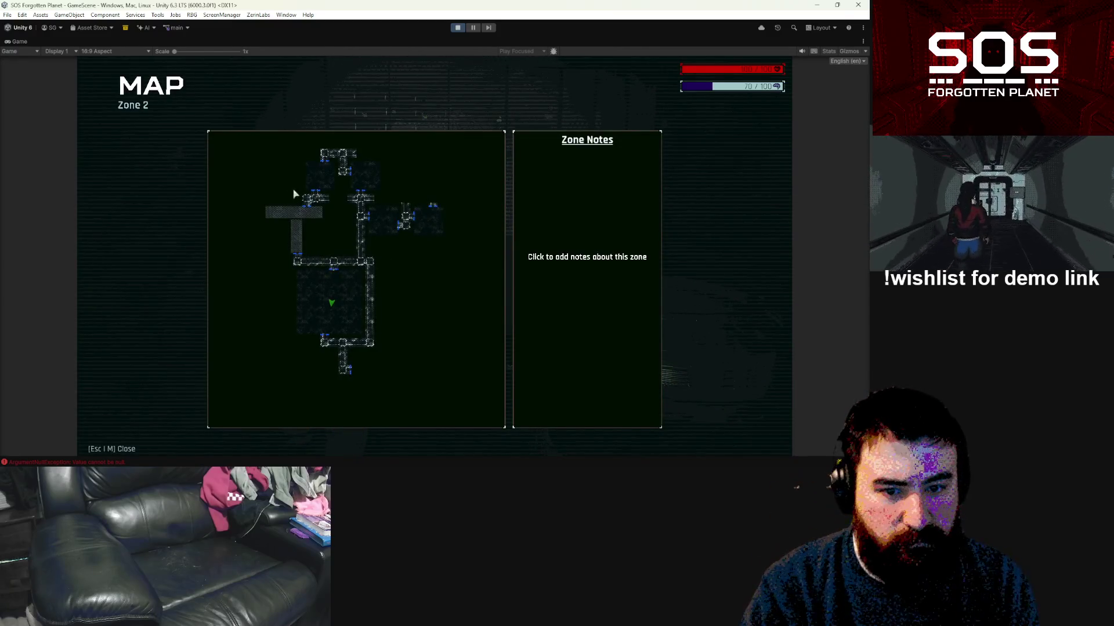
Step: Sprint down the side corridor to the Security Office and pick up the Lost Technology
{"action": "key", "text": "m"}
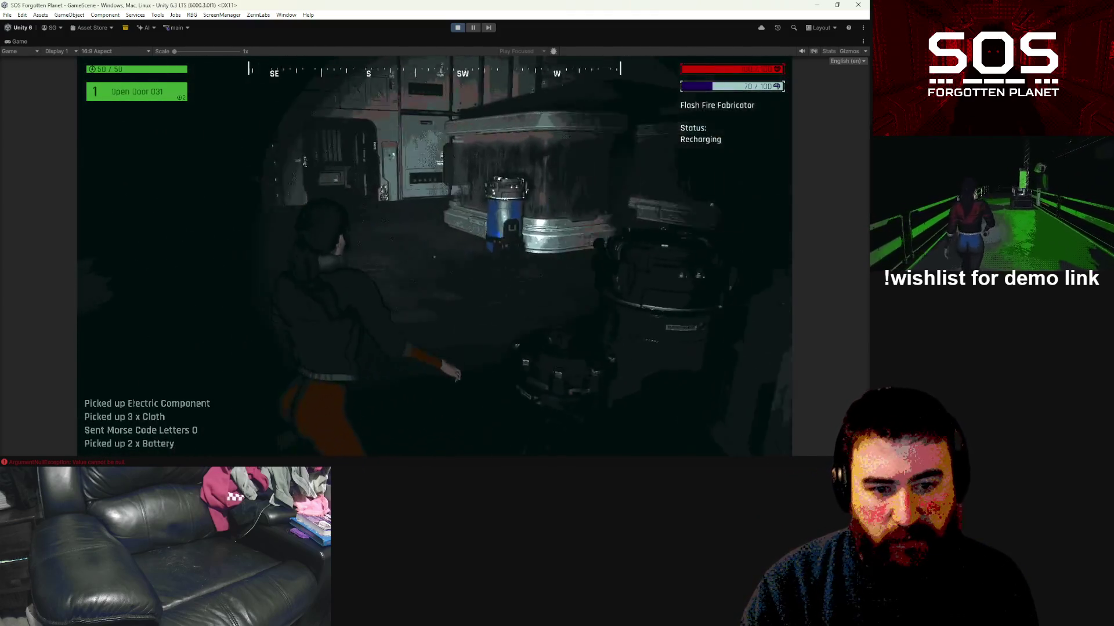
{"action": "key", "text": "shift+w"}
{"action": "key", "text": "shift+w"}
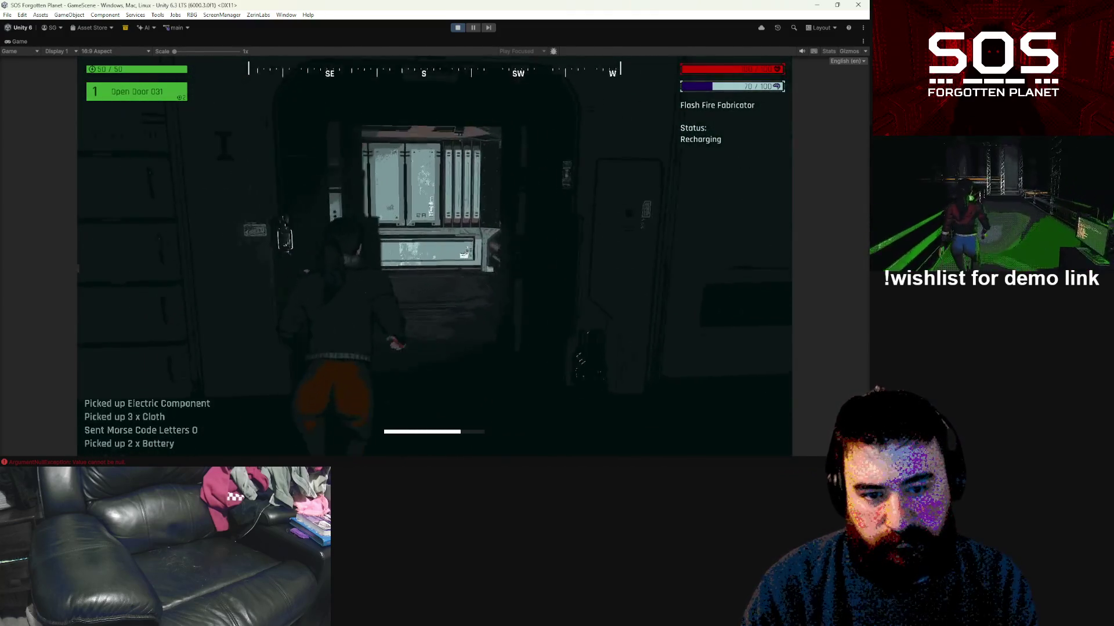
{"action": "key", "text": "shift+w"}
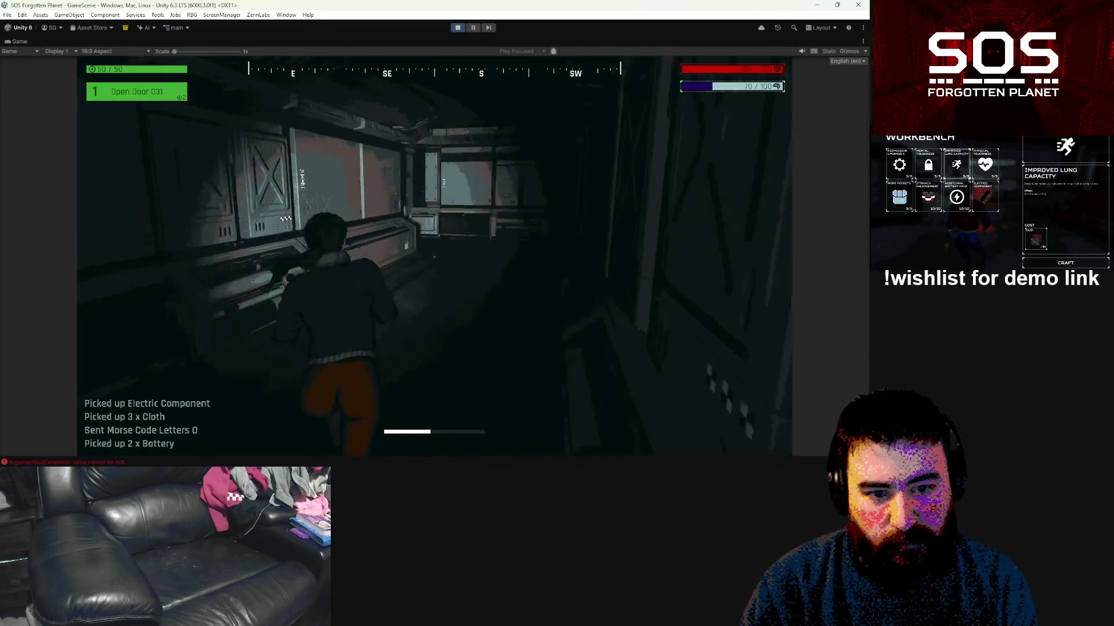
{"action": "key", "text": "shift+w"}
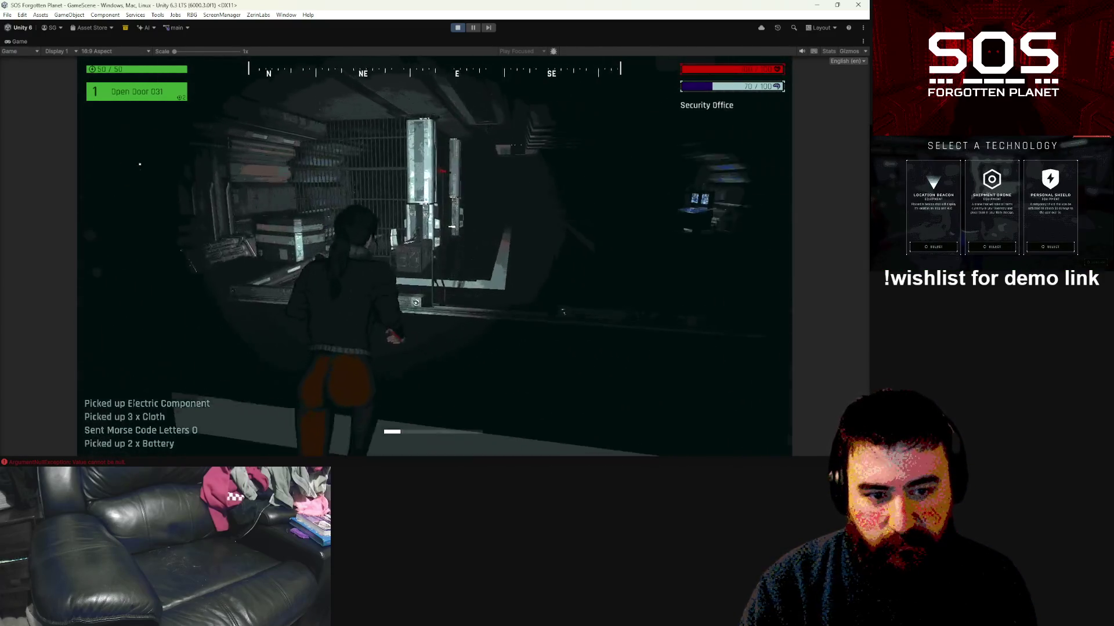
{"action": "key", "text": "w"}
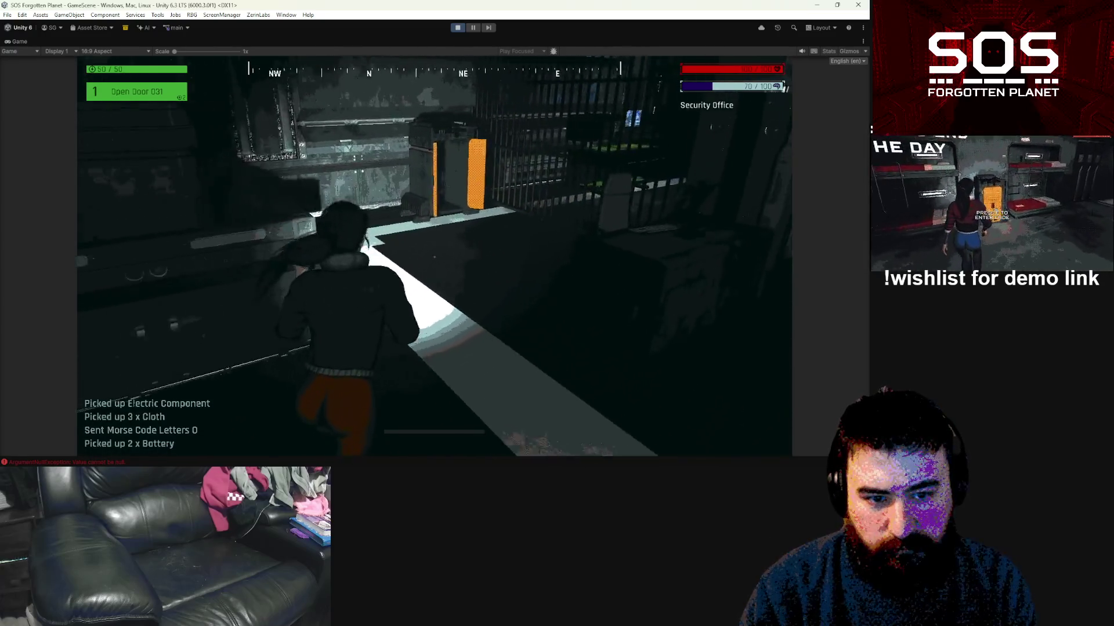
{"action": "key", "text": "e"}
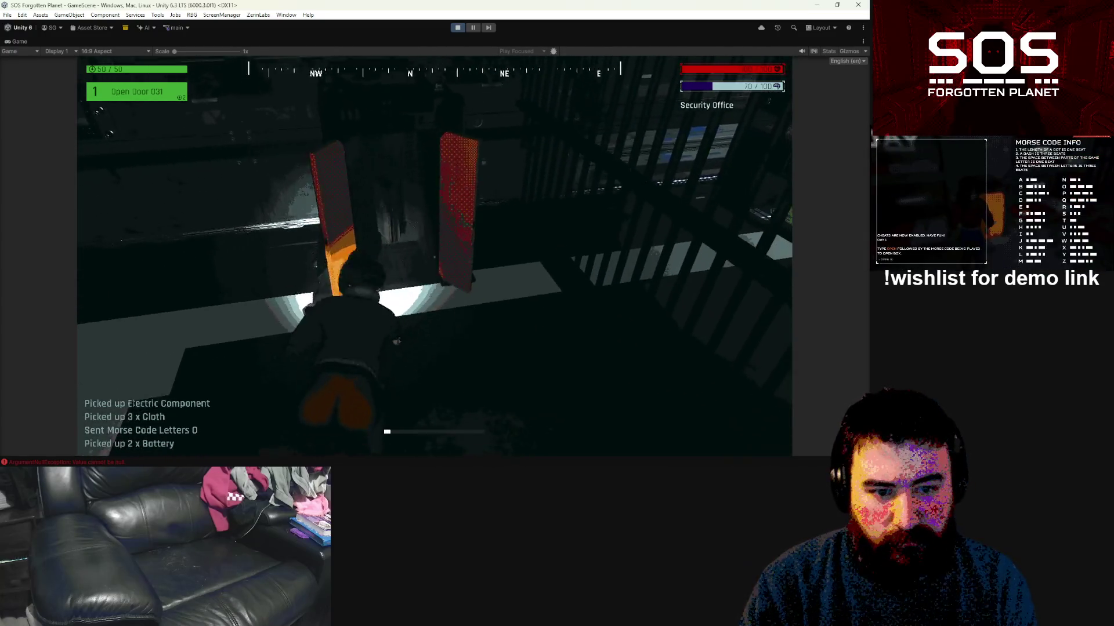
Step: Walk back past the stairway railing and console toward the doorway
{"action": "key", "text": "w"}
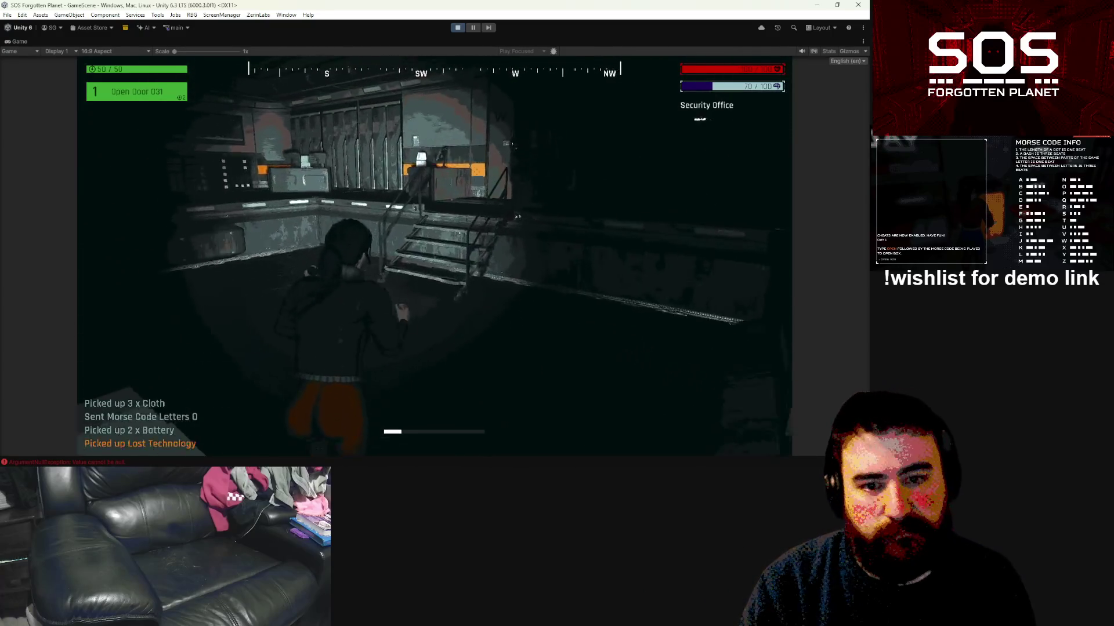
{"action": "key", "text": "w"}
{"action": "key", "text": "w"}
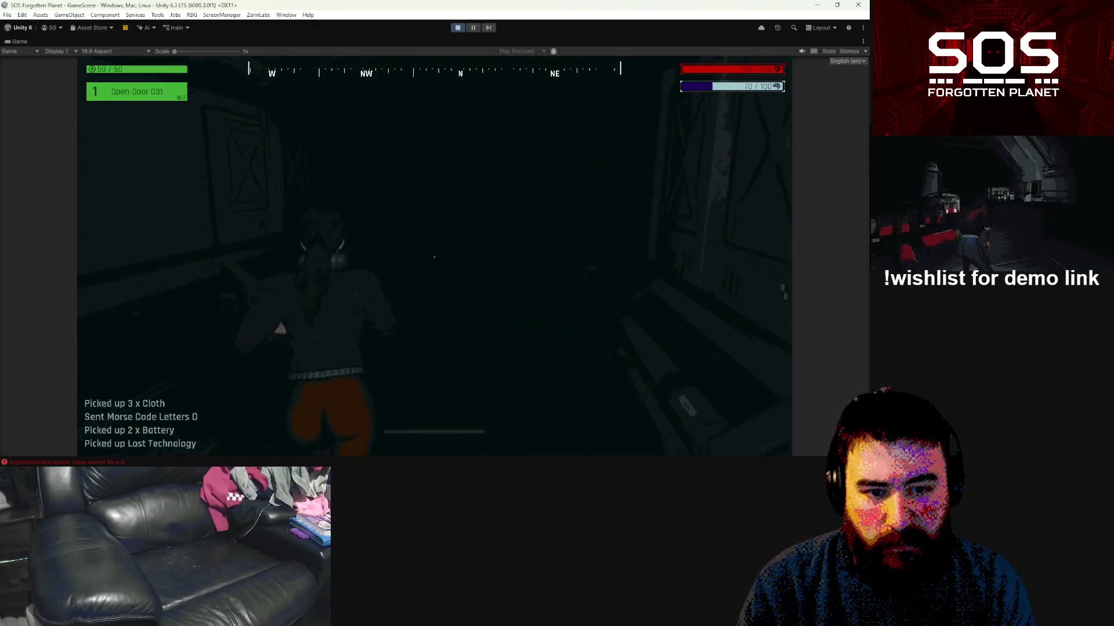
{"action": "key", "text": "w"}
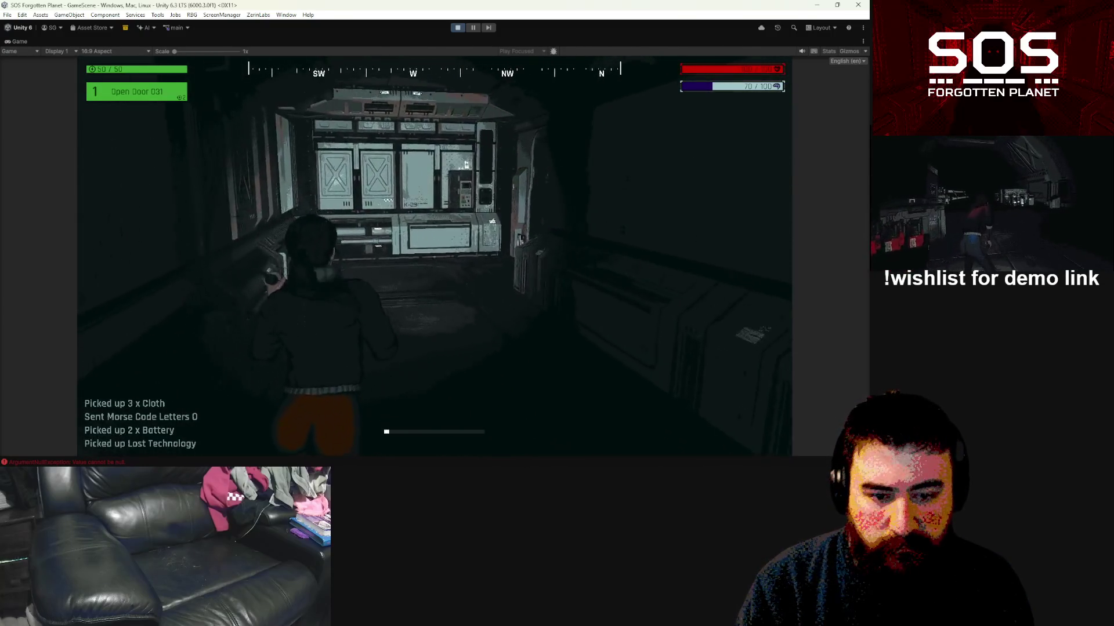
{"action": "key", "text": "w"}
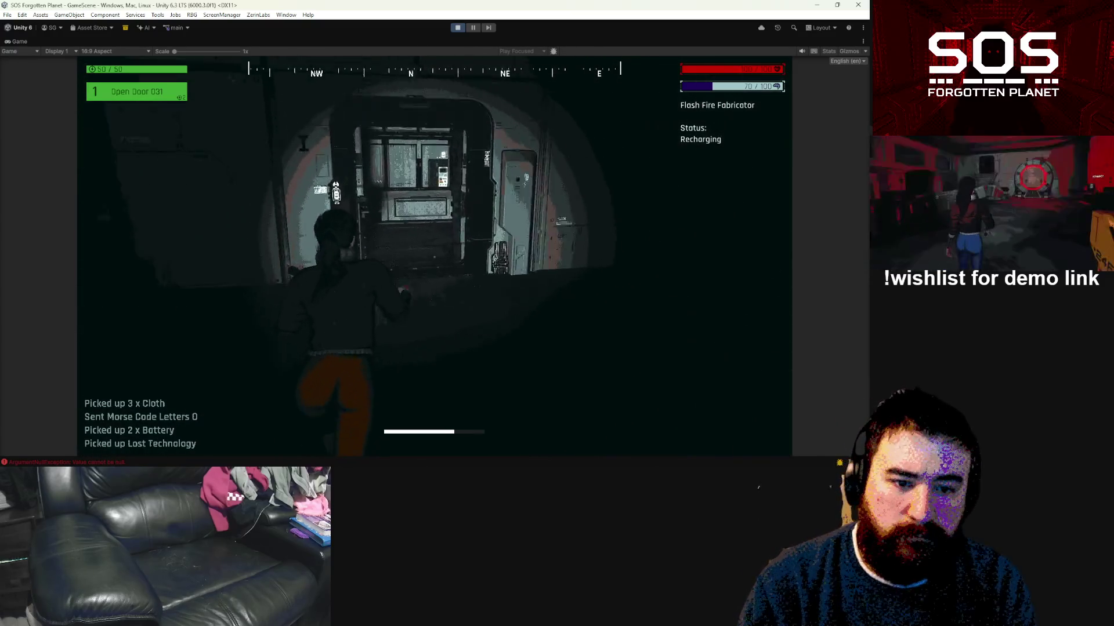
Step: Glance at the Zone 2 map, then head along the corridor past the railing
{"action": "key", "text": "m"}
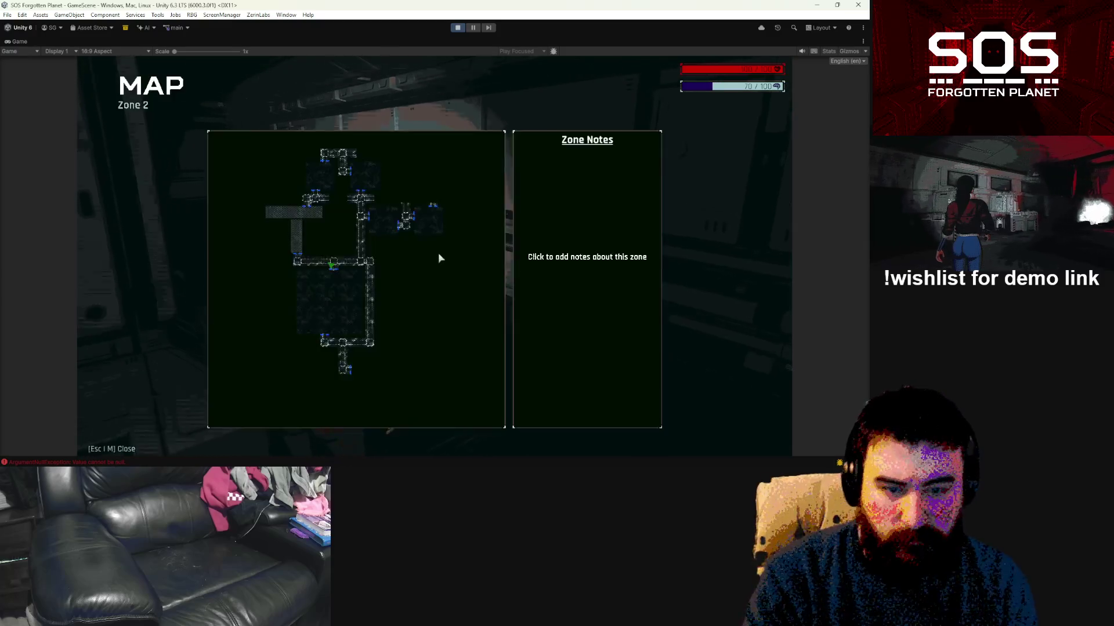
{"action": "key", "text": "m"}
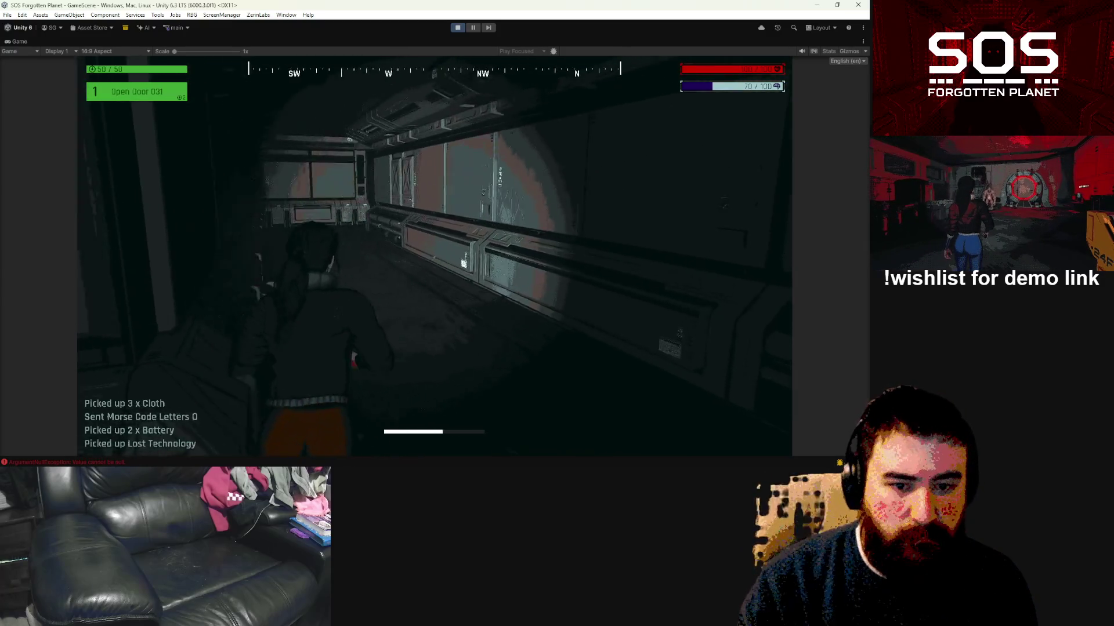
{"action": "key", "text": "w"}
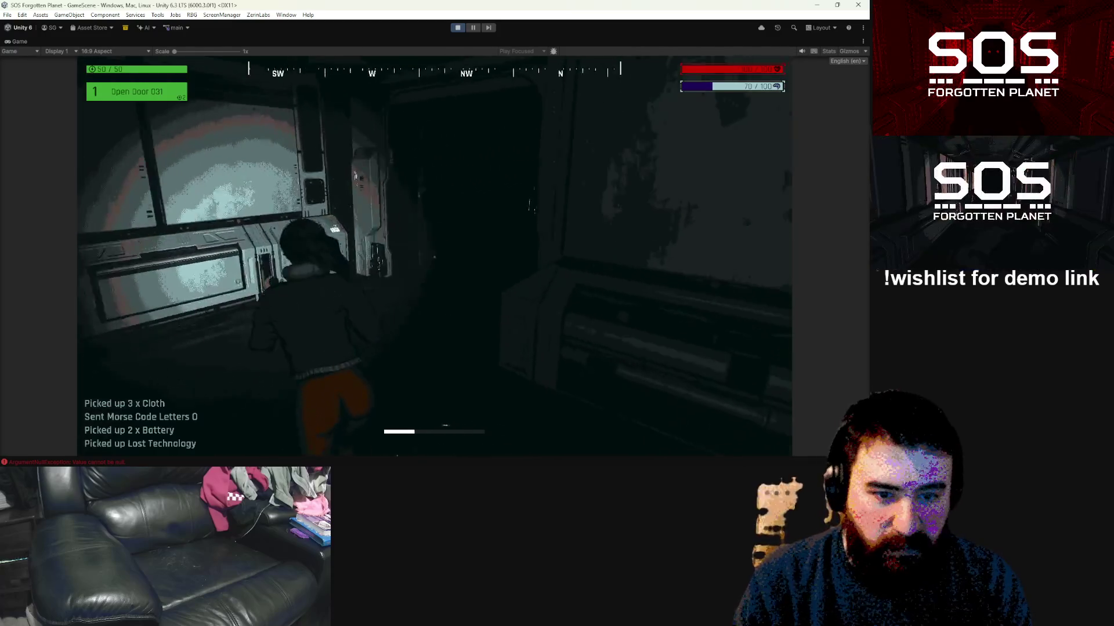
{"action": "key", "text": "w"}
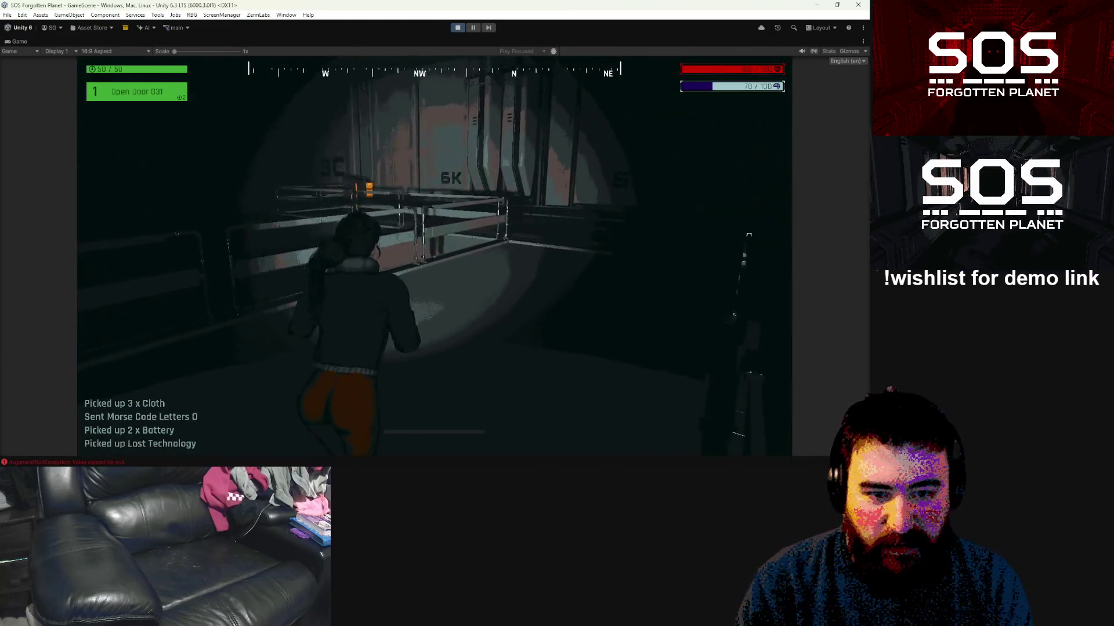
{"action": "key", "text": "w"}
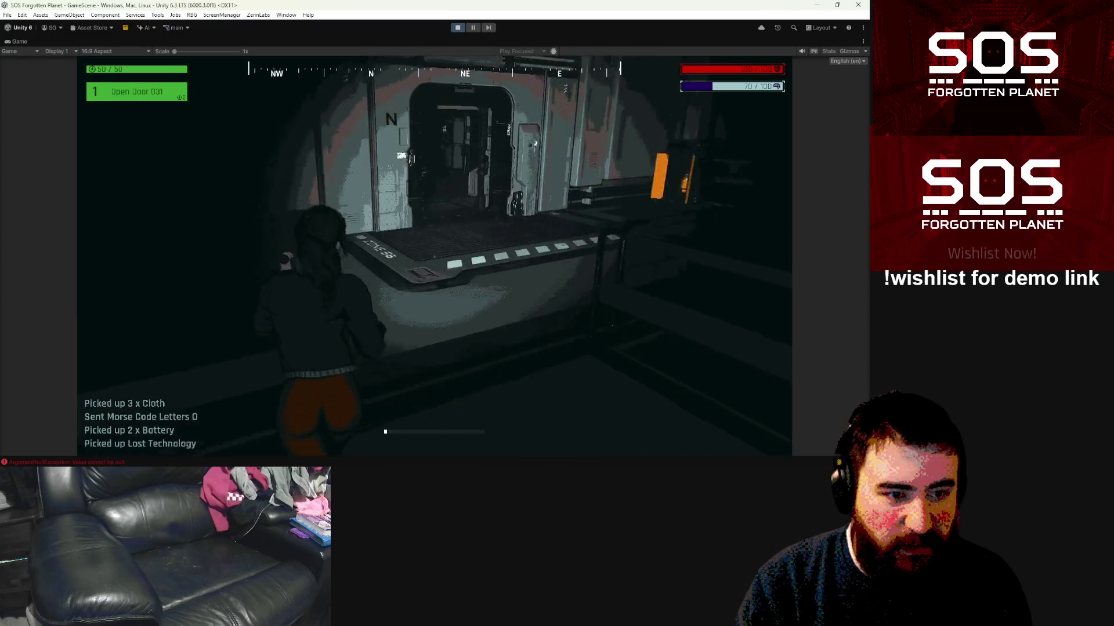
Step: Take 2 x Lefty's Knockout Pizza Bites from the orange locker and check the map
{"action": "key", "text": "w"}
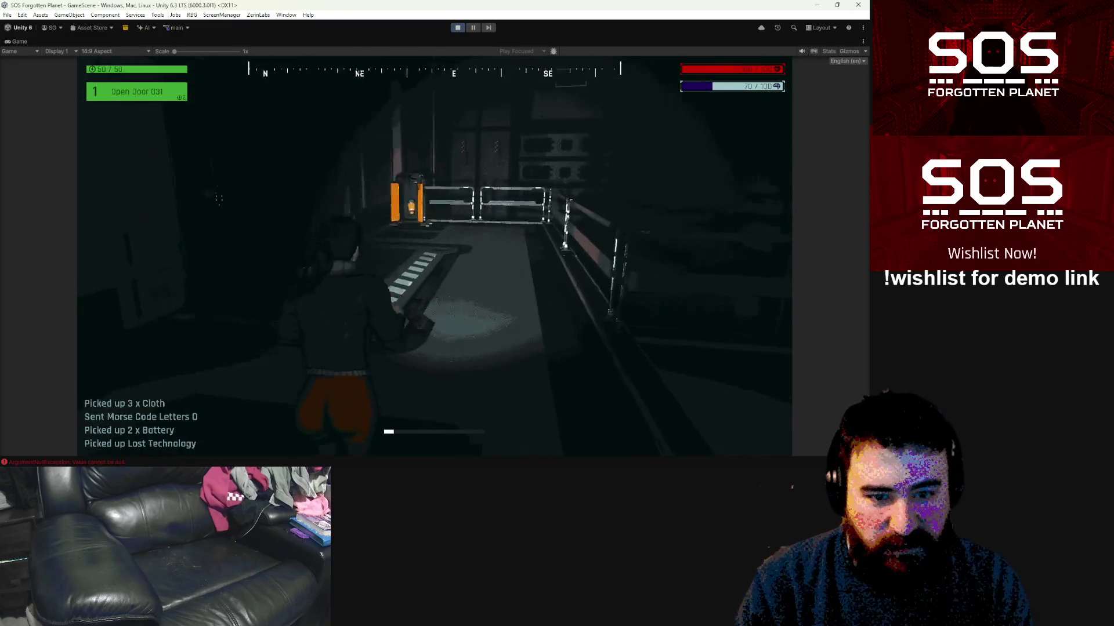
{"action": "key", "text": "w"}
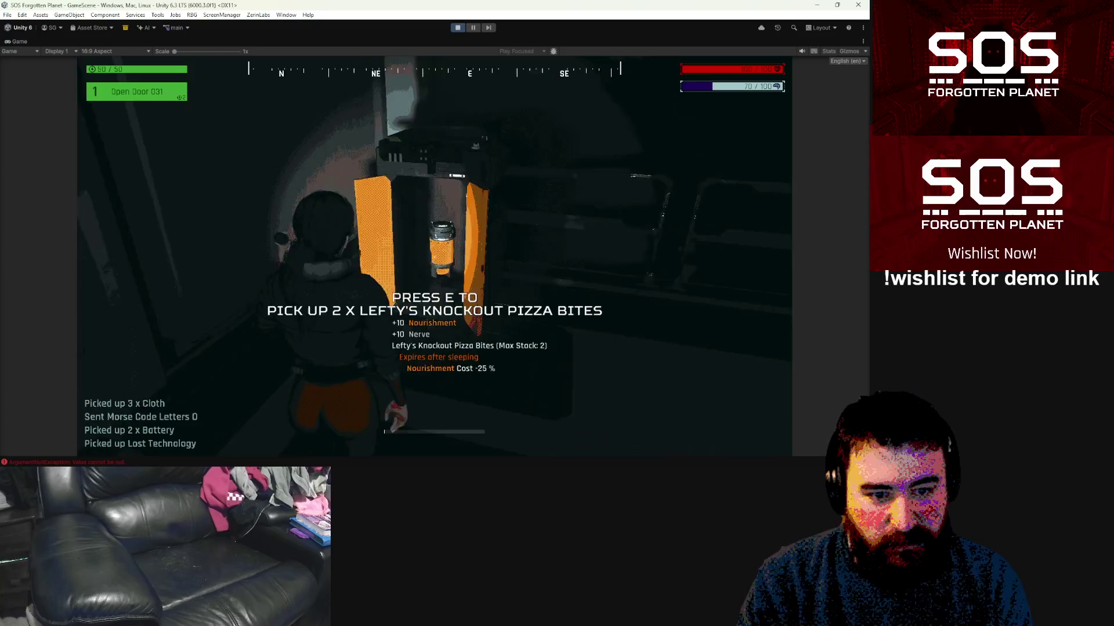
{"action": "key", "text": "e"}
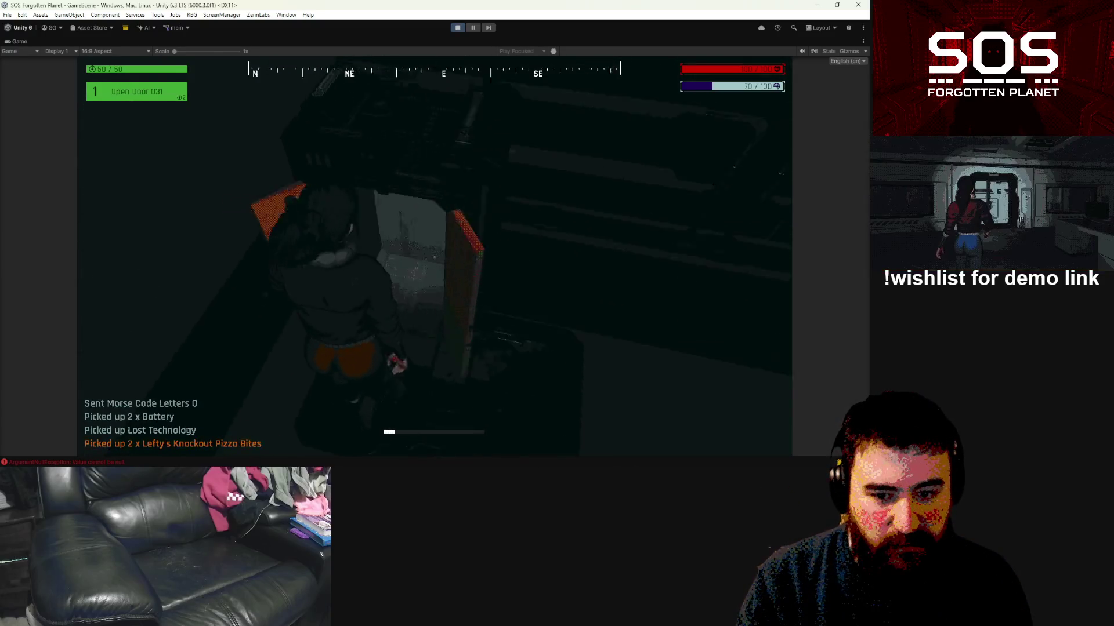
{"action": "key", "text": "m"}
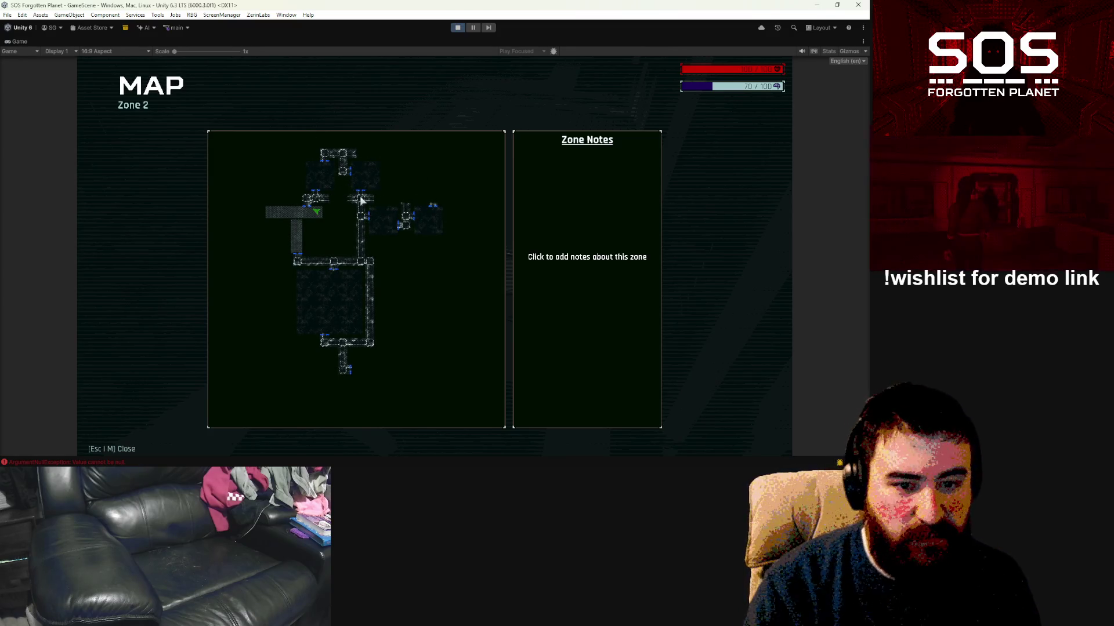
{"action": "key", "text": "m"}
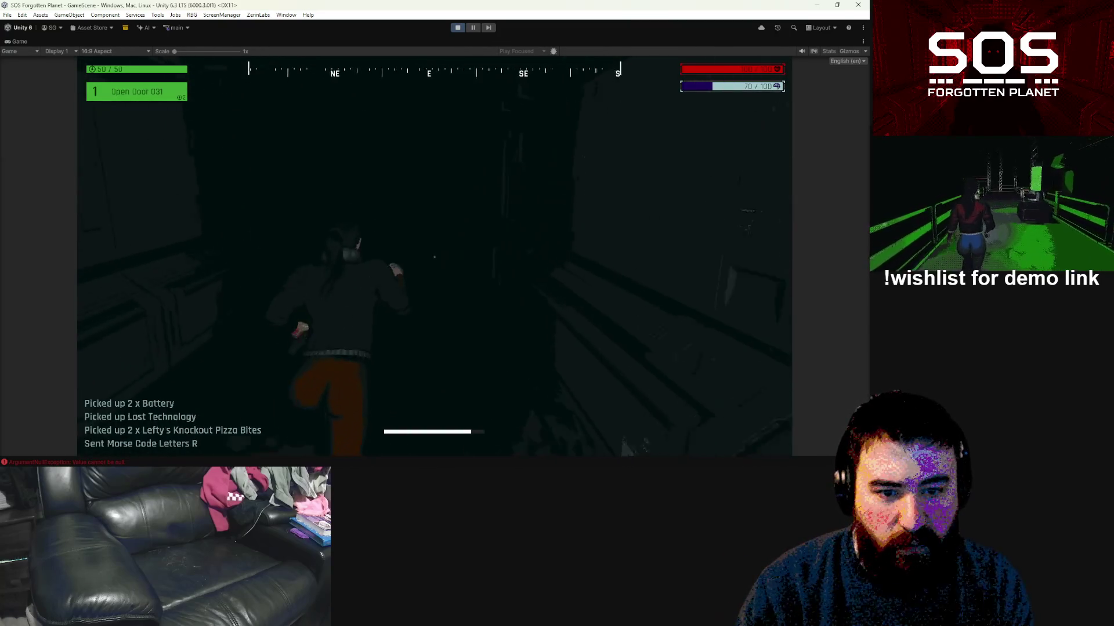
Step: Check the in-game map twice, then run down the corridor toward the door
{"action": "key", "text": "m"}
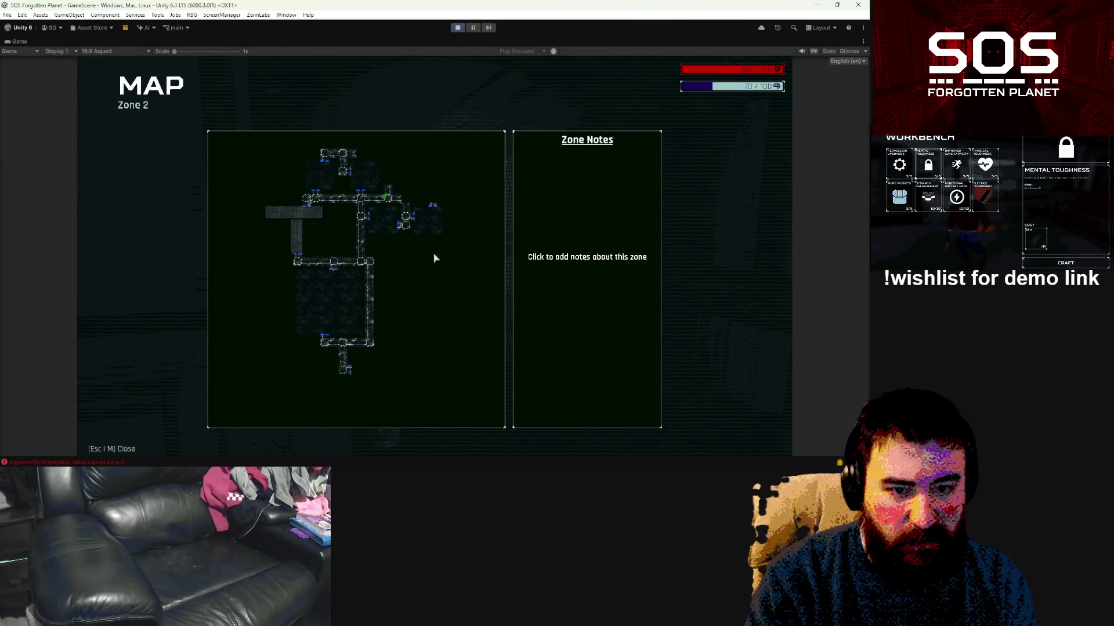
{"action": "key", "text": "m"}
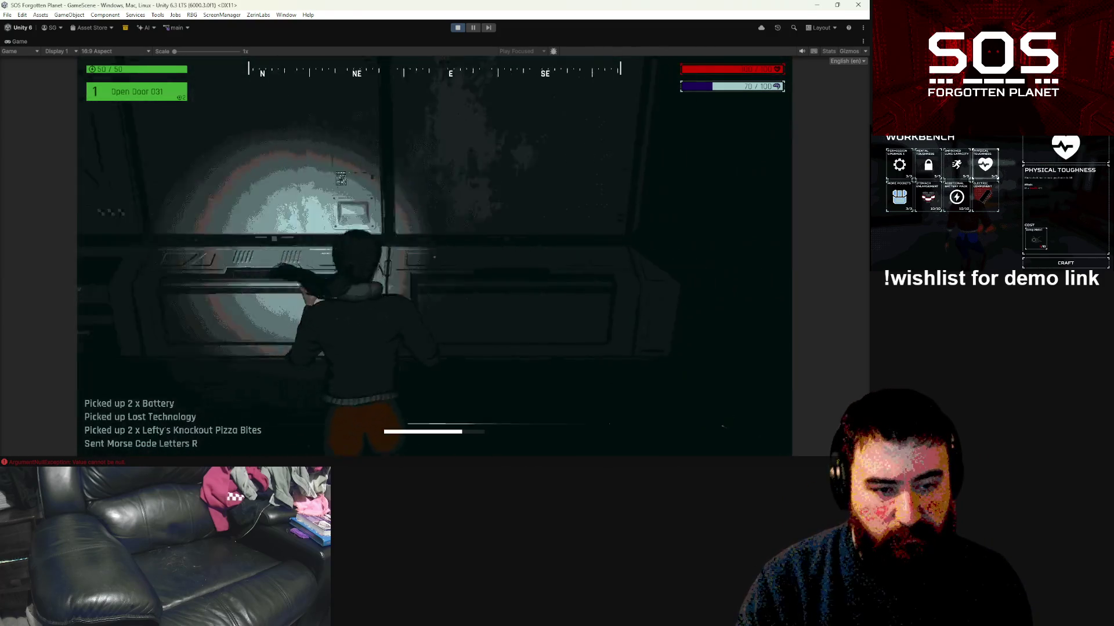
{"action": "key", "text": "m"}
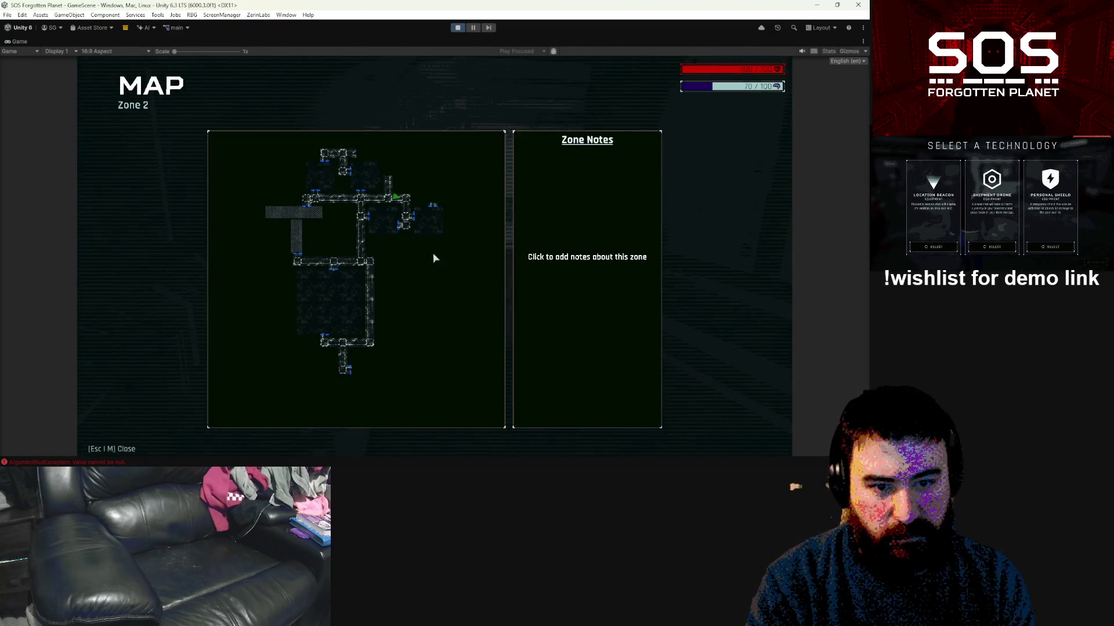
{"action": "key", "text": "m"}
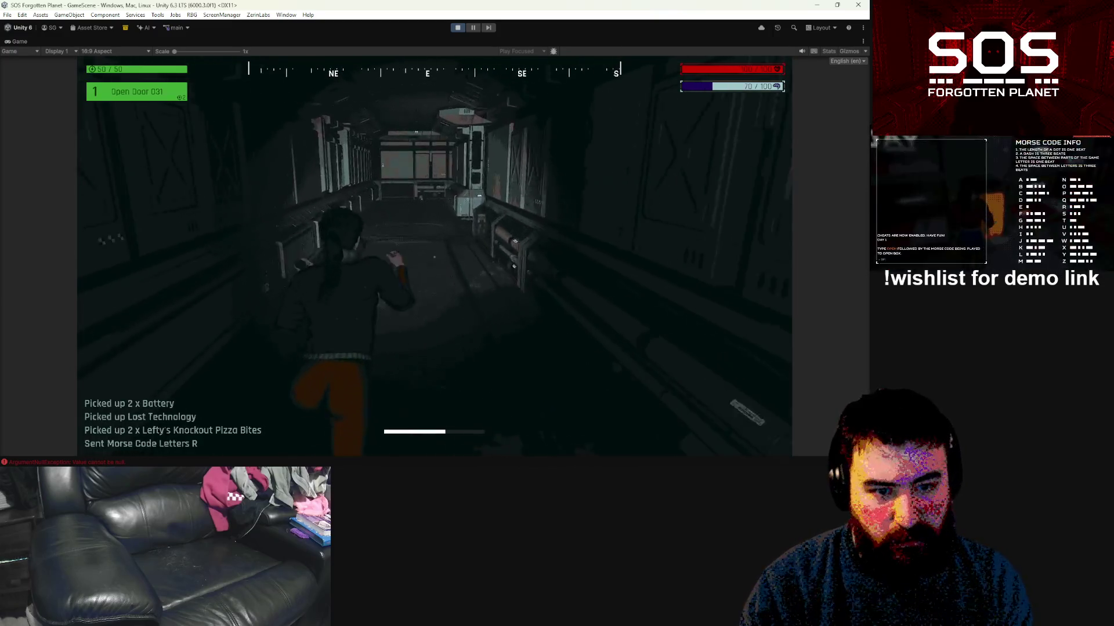
{"action": "key", "text": "w"}
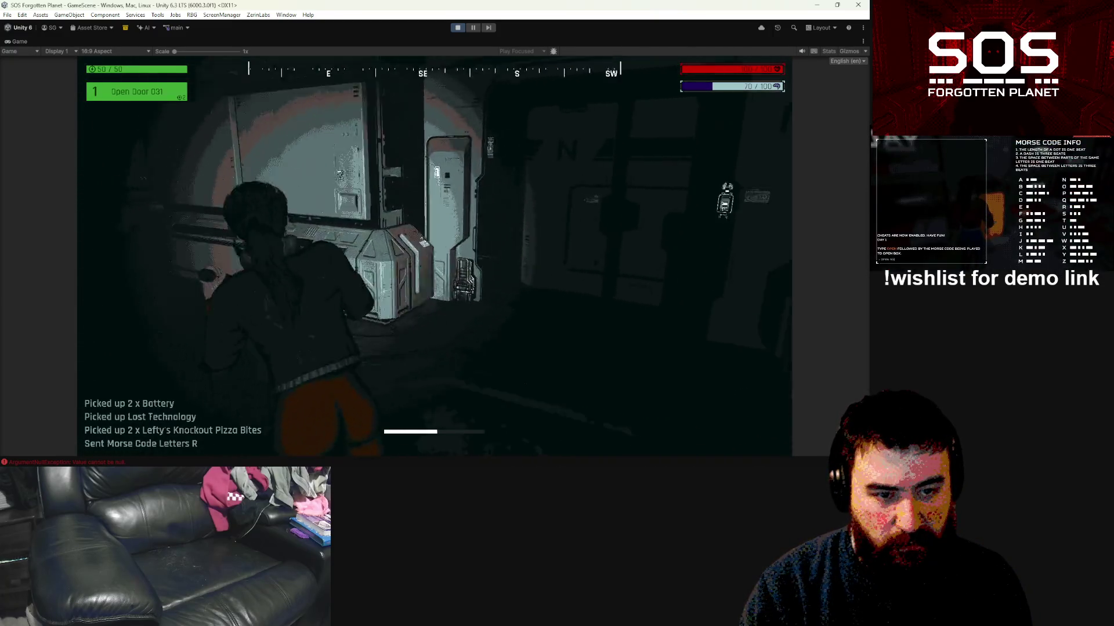
{"action": "key", "text": "d"}
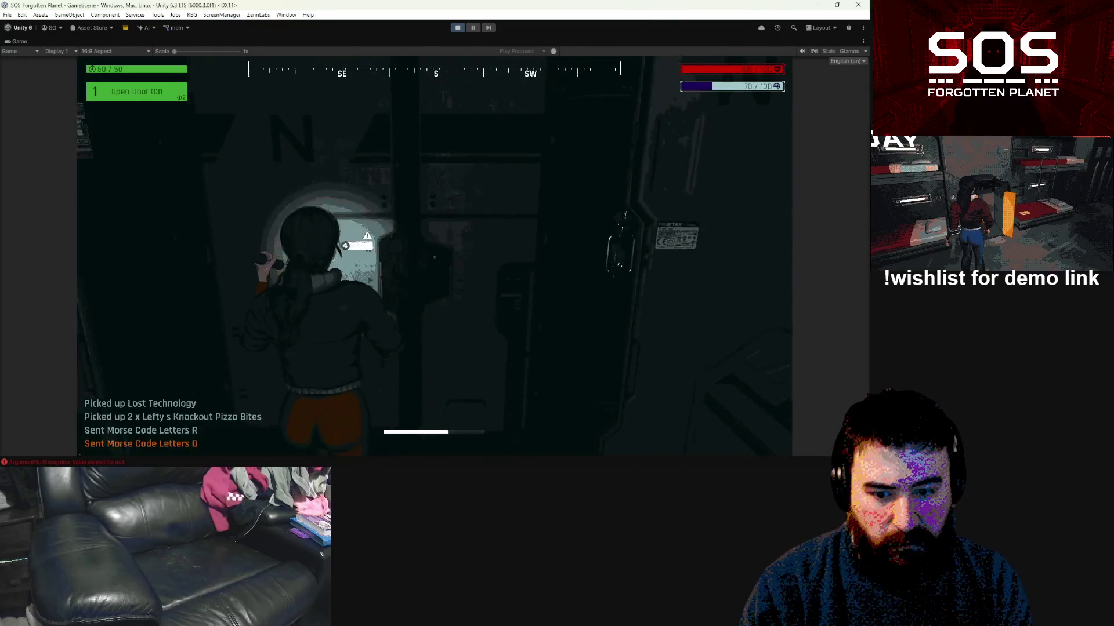
Step: Enter the portal room, grab the floor pickup and inspect the Battery in the inventory
{"action": "key", "text": "w"}
{"action": "key", "text": "d"}
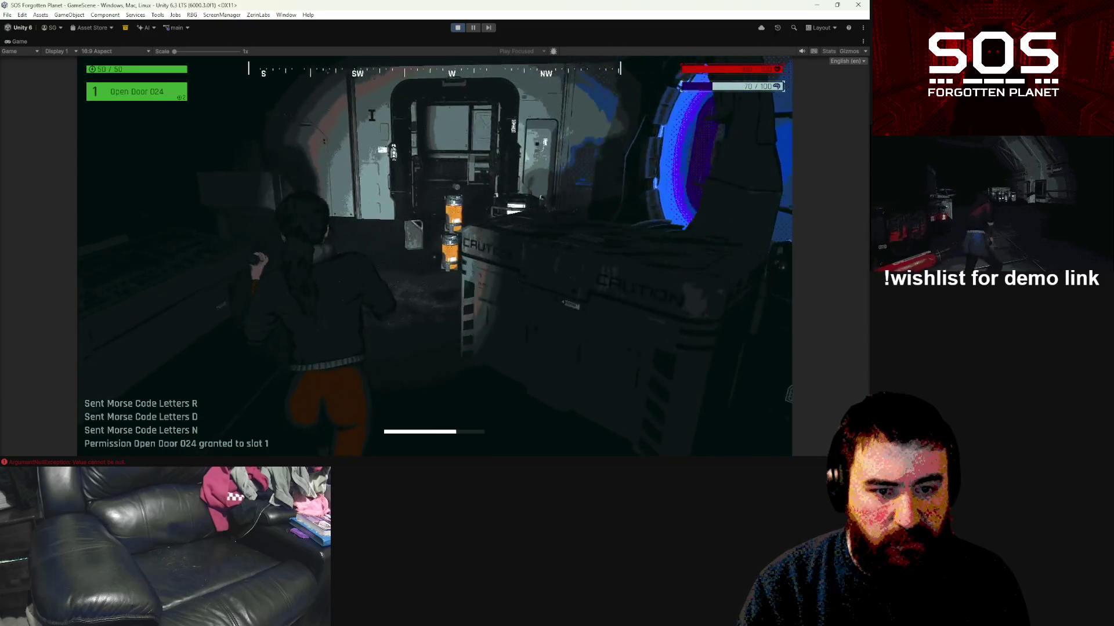
{"action": "key", "text": "e"}
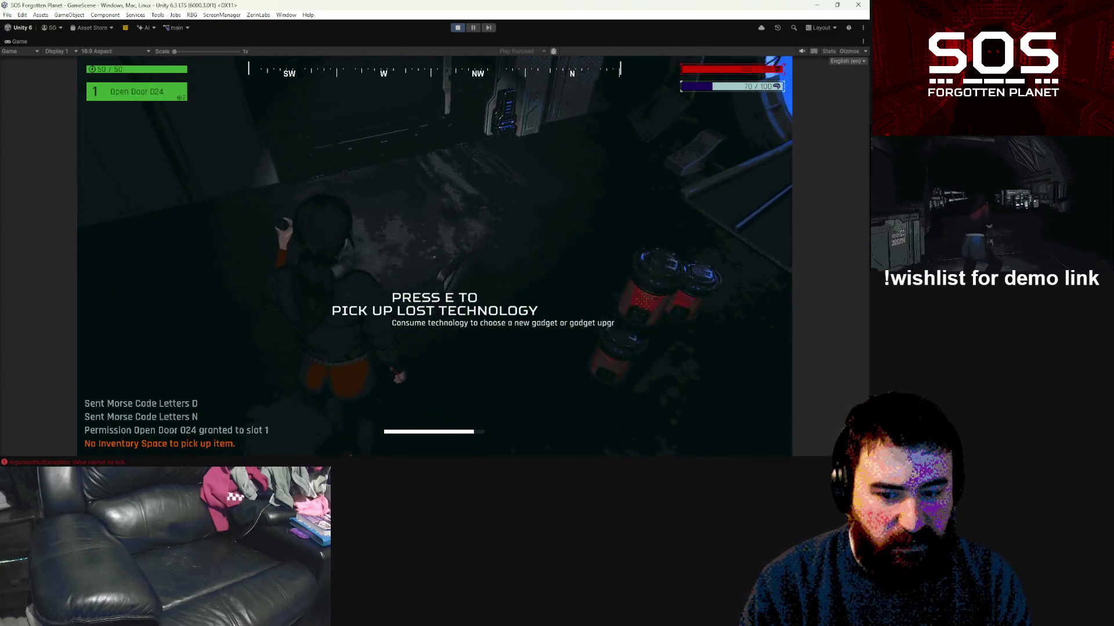
{"action": "key", "text": "Tab"}
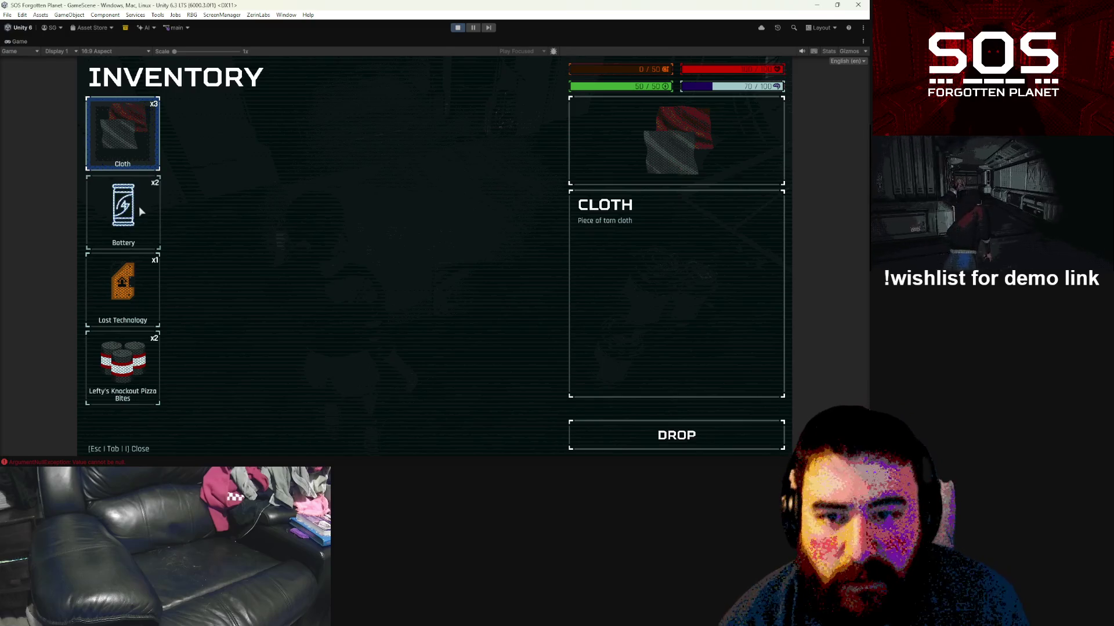
{"action": "left_click", "coordinate": [139, 210]}
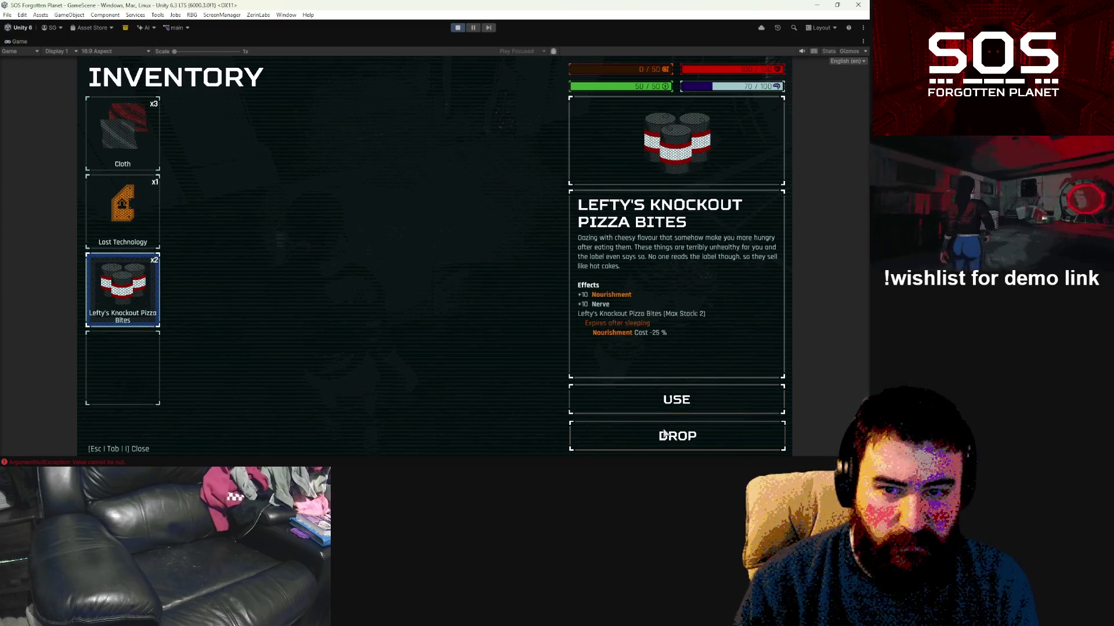
Step: Pick up the Lost Technology, cloth and wire in the portal room
{"action": "key", "text": "Tab"}
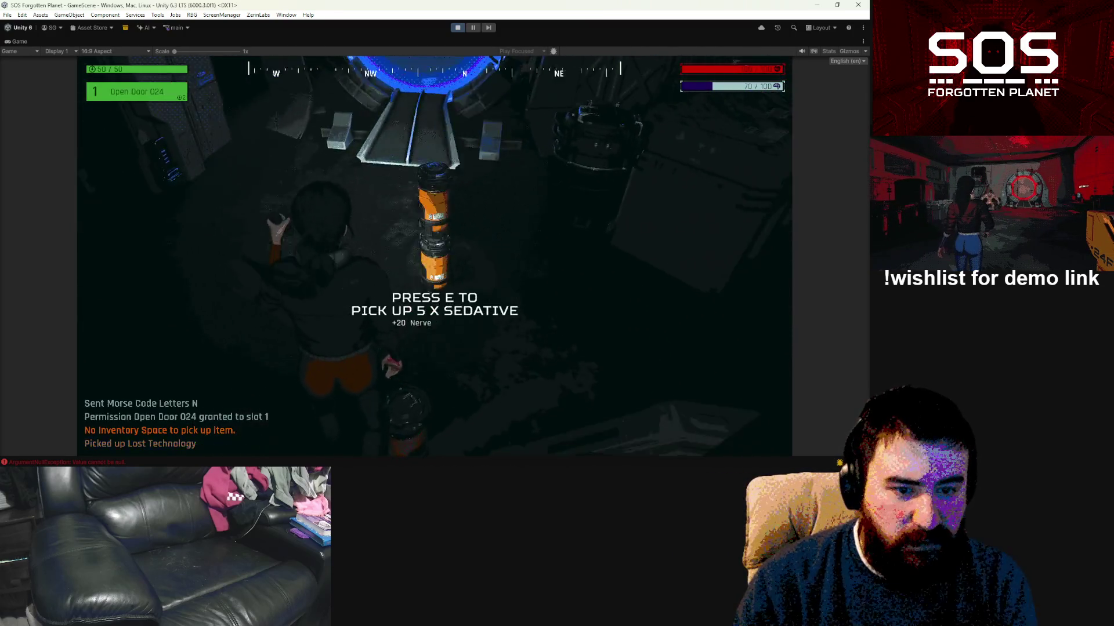
{"action": "key", "text": "e"}
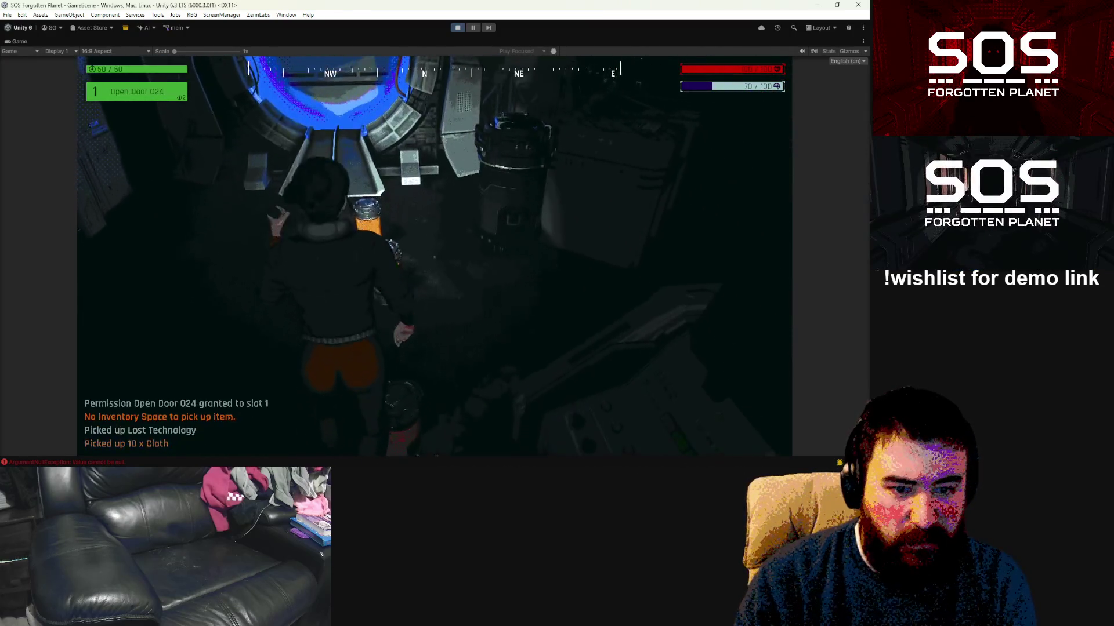
{"action": "key", "text": "e"}
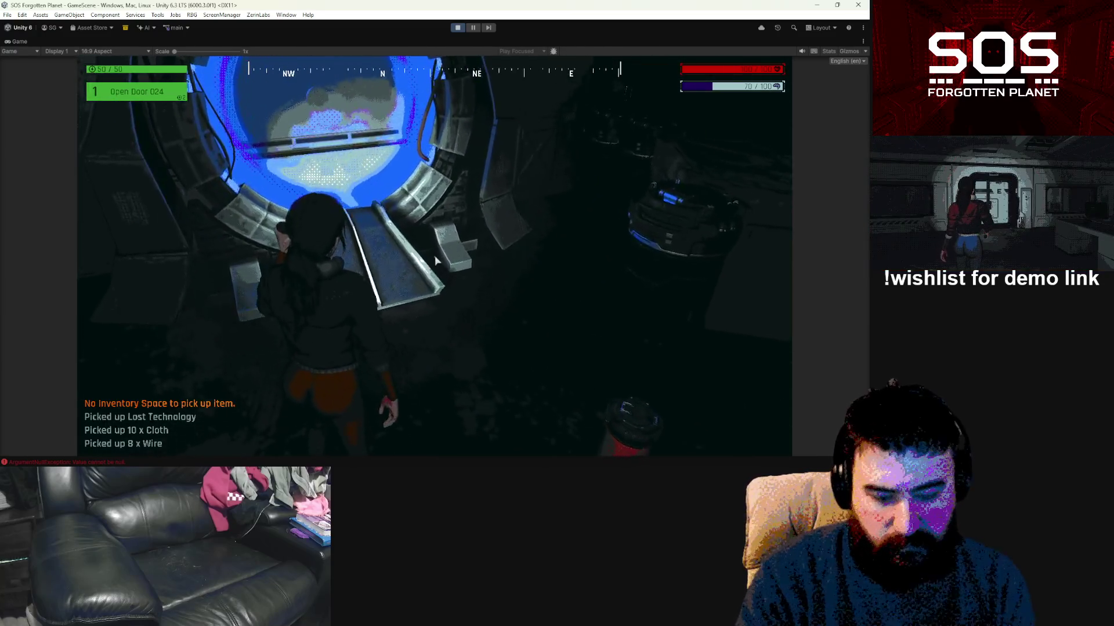
Step: Climb the blue hatch back to the safe zone and open the storage container
{"action": "key", "text": "Tab"}
{"action": "key", "text": "Tab"}
{"action": "key", "text": "e"}
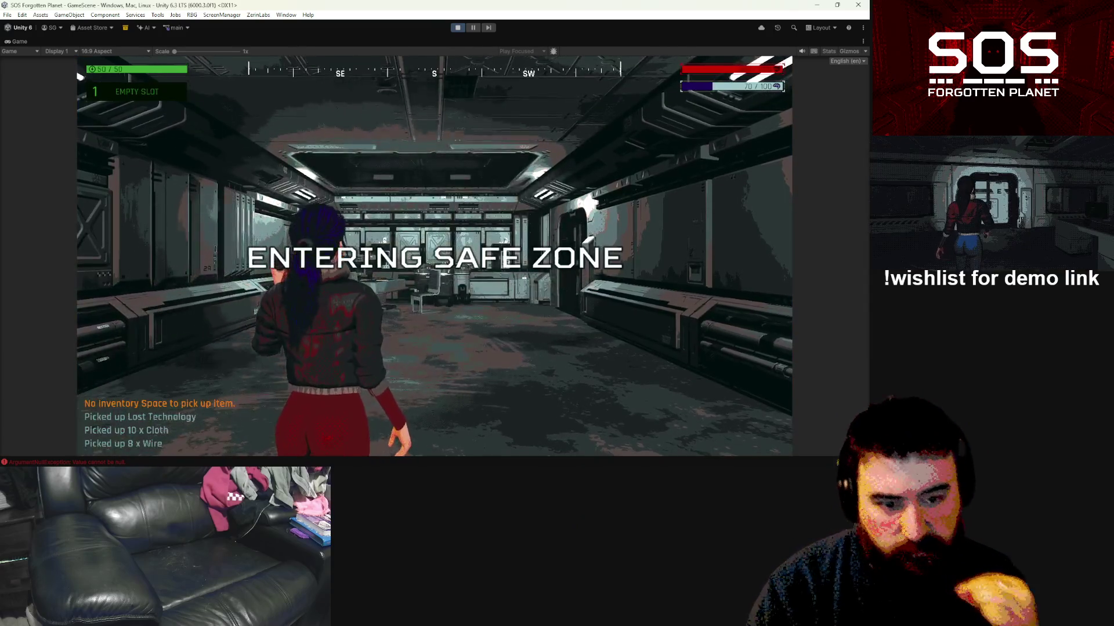
{"action": "key", "text": "w"}
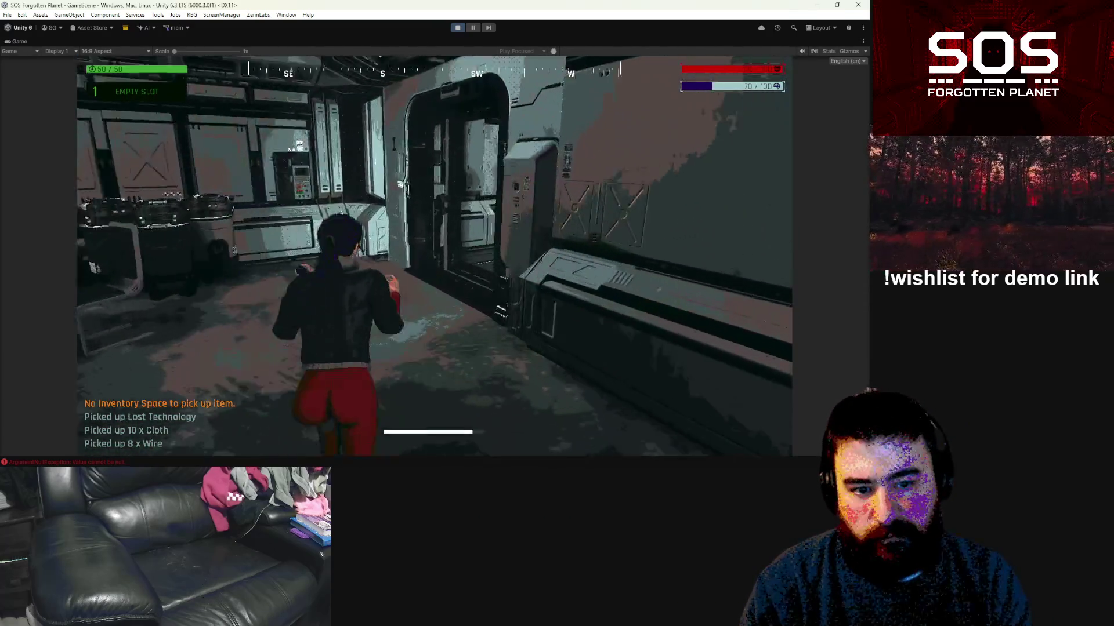
{"action": "key", "text": "w"}
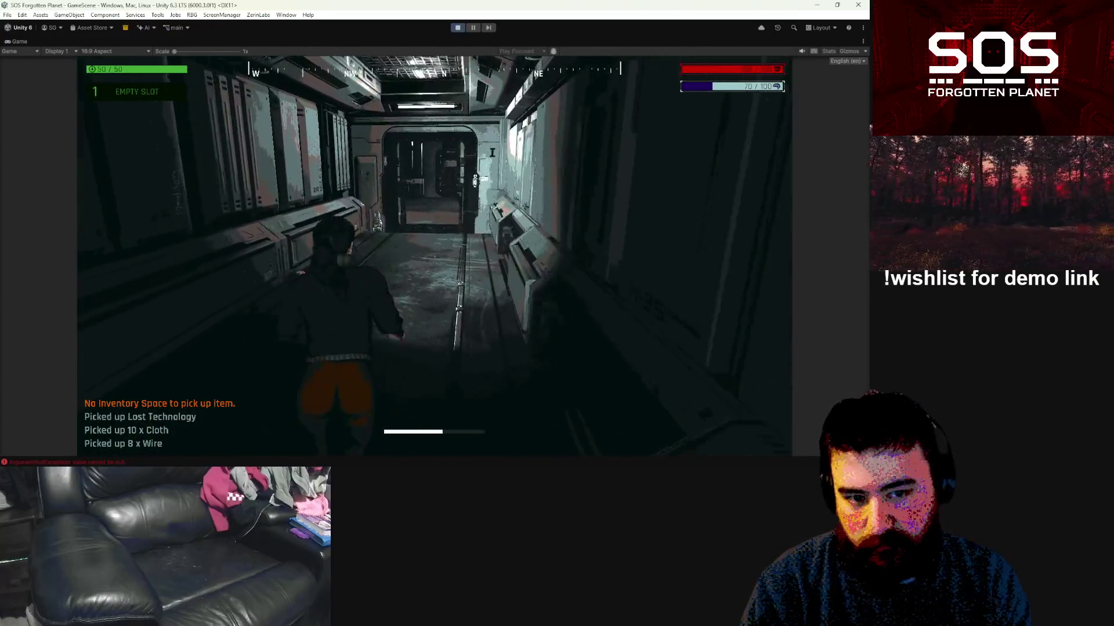
{"action": "key", "text": "w"}
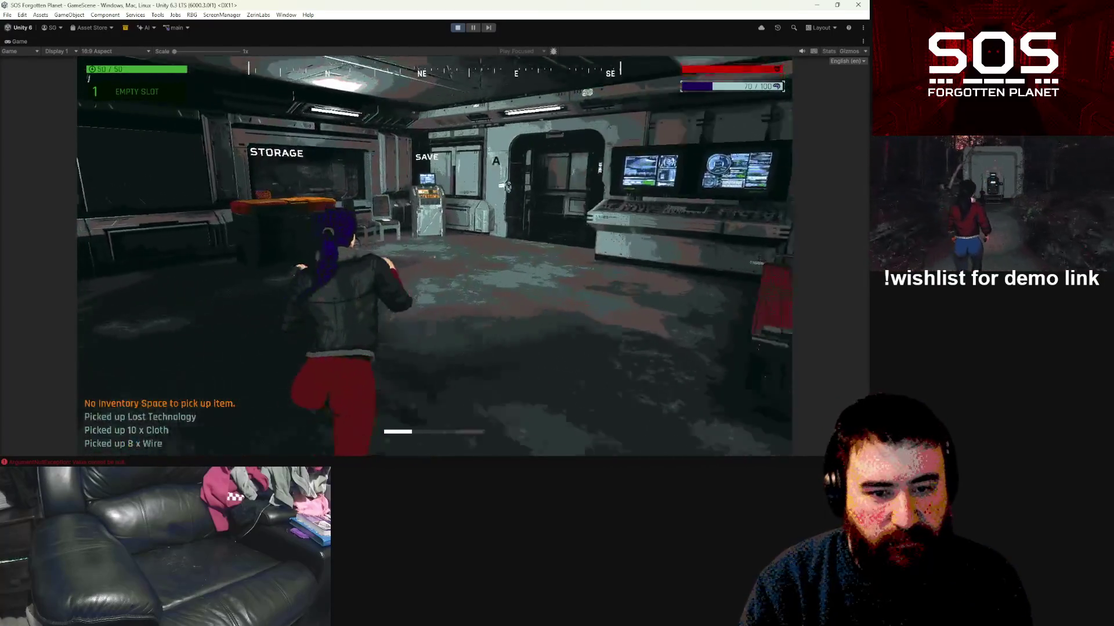
{"action": "key", "text": "e"}
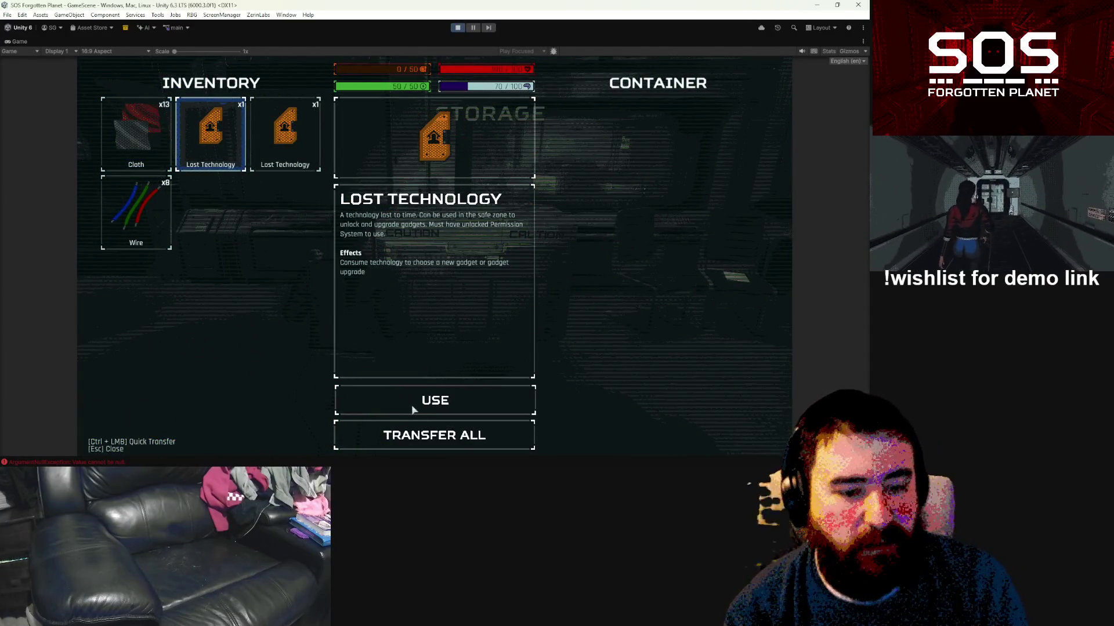
Step: Use a Lost Technology, compare Direction Sign Placer, Location Beacon and Impact Shield, and confirm Impact Shield
{"action": "left_click", "coordinate": [413, 409]}
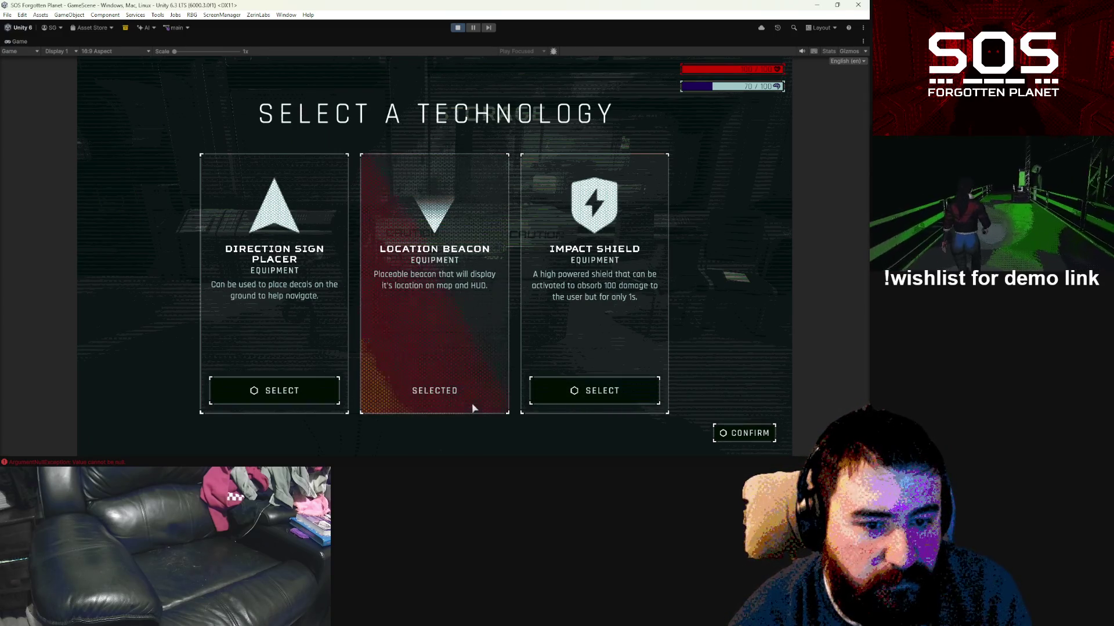
{"action": "left_click", "coordinate": [290, 397]}
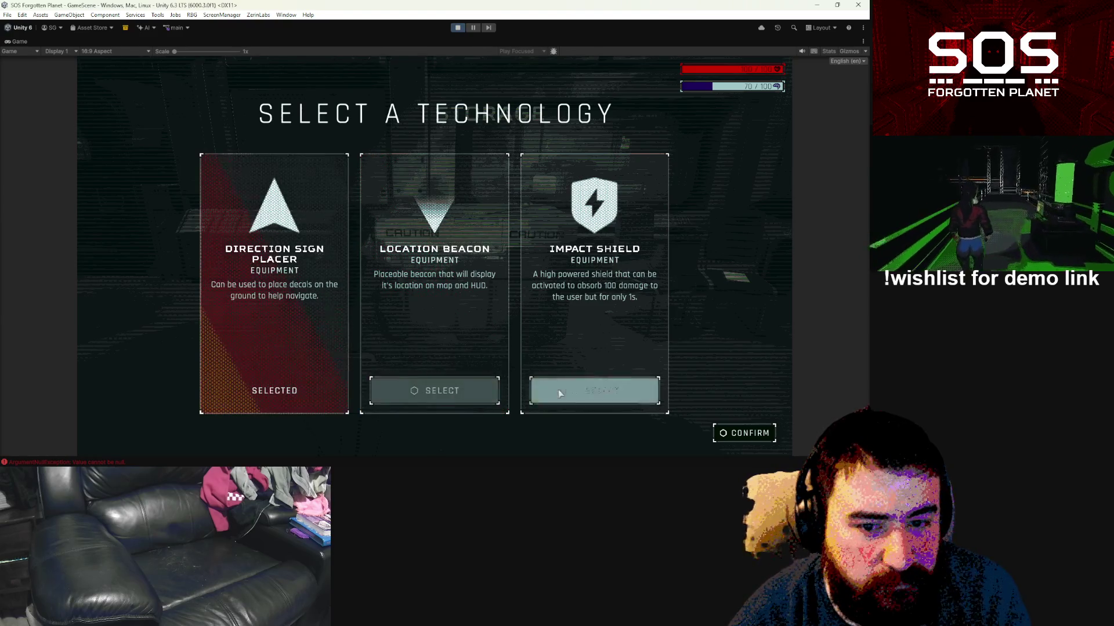
{"action": "left_click", "coordinate": [244, 394]}
{"action": "left_click", "coordinate": [423, 391]}
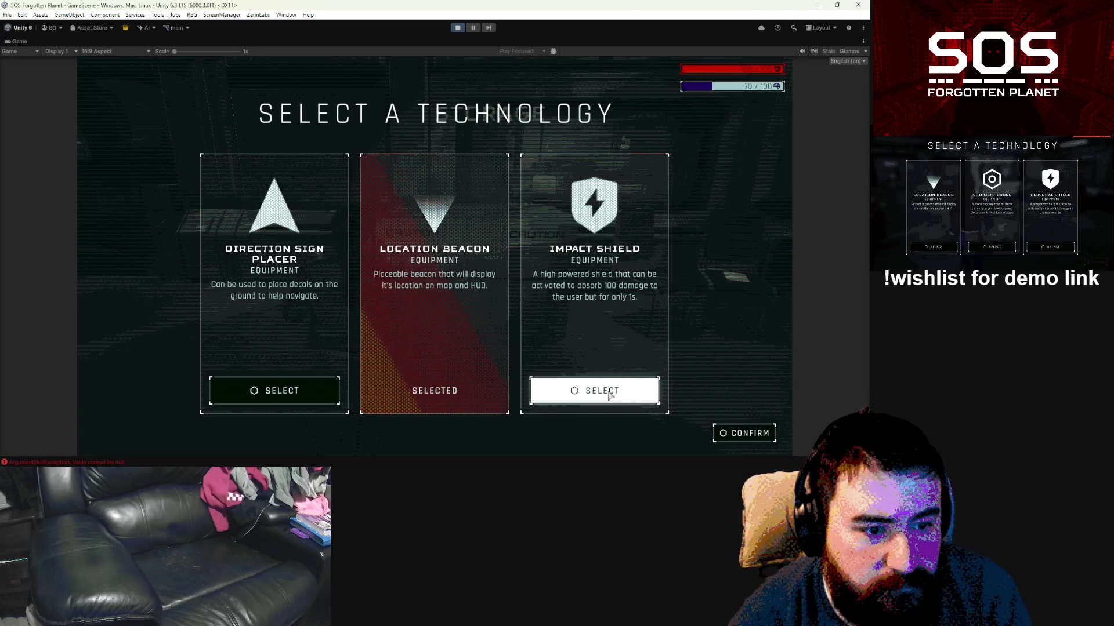
{"action": "left_click", "coordinate": [607, 395]}
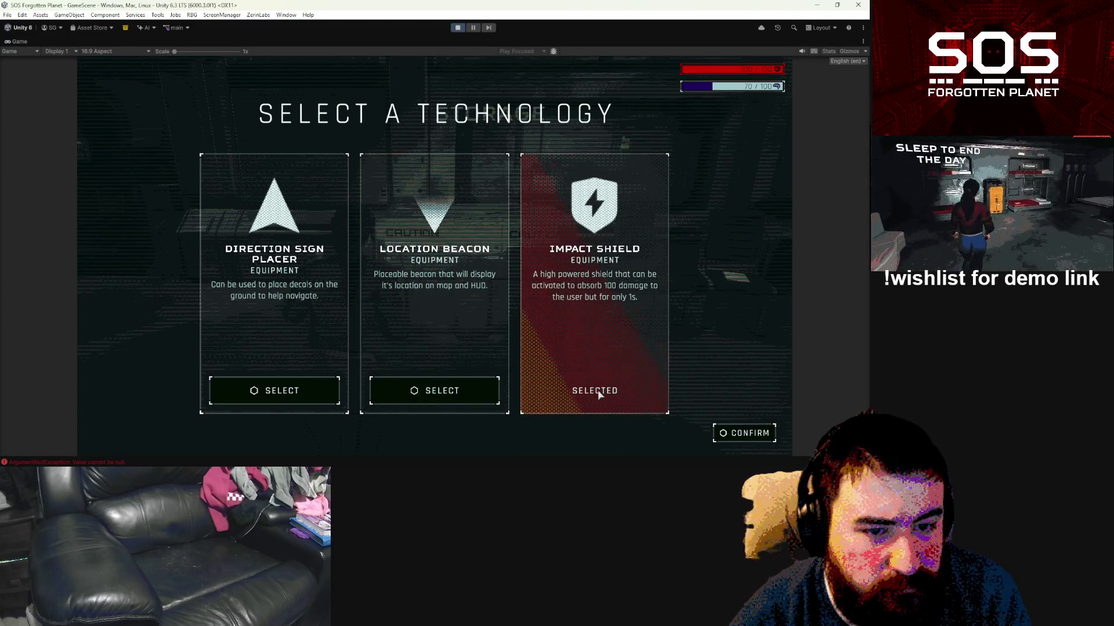
{"action": "left_click", "coordinate": [452, 392]}
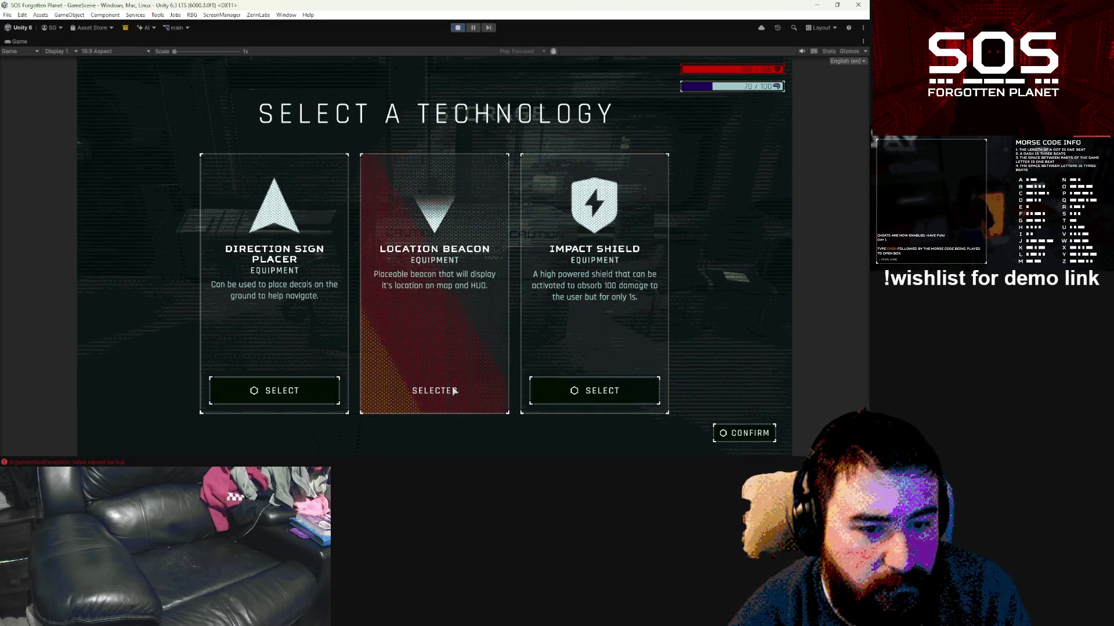
{"action": "left_click", "coordinate": [557, 398]}
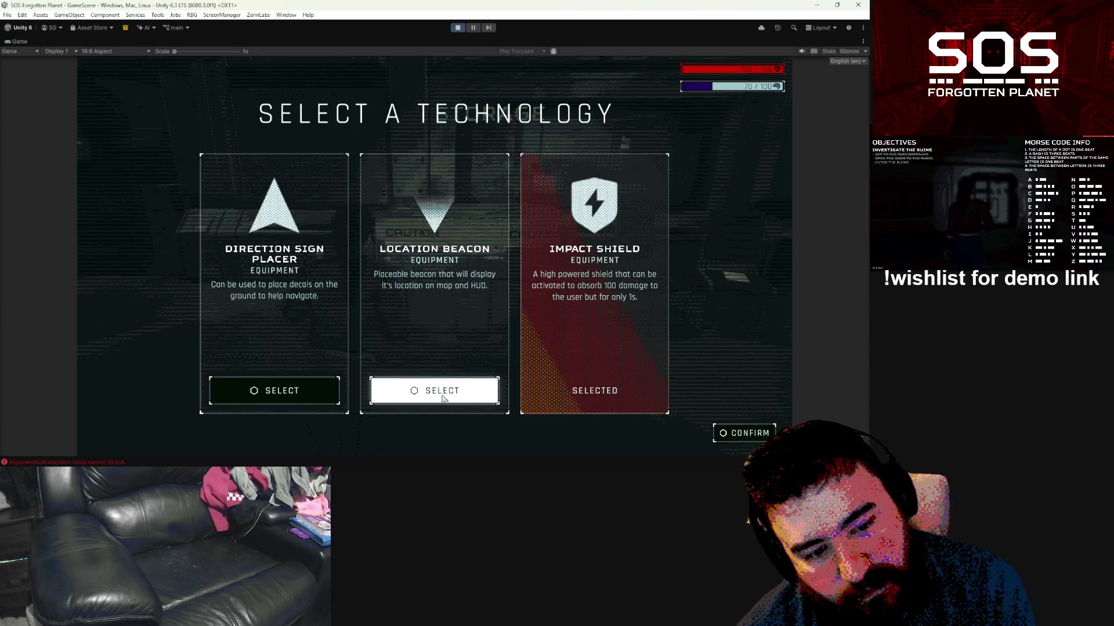
{"action": "left_click", "coordinate": [728, 435]}
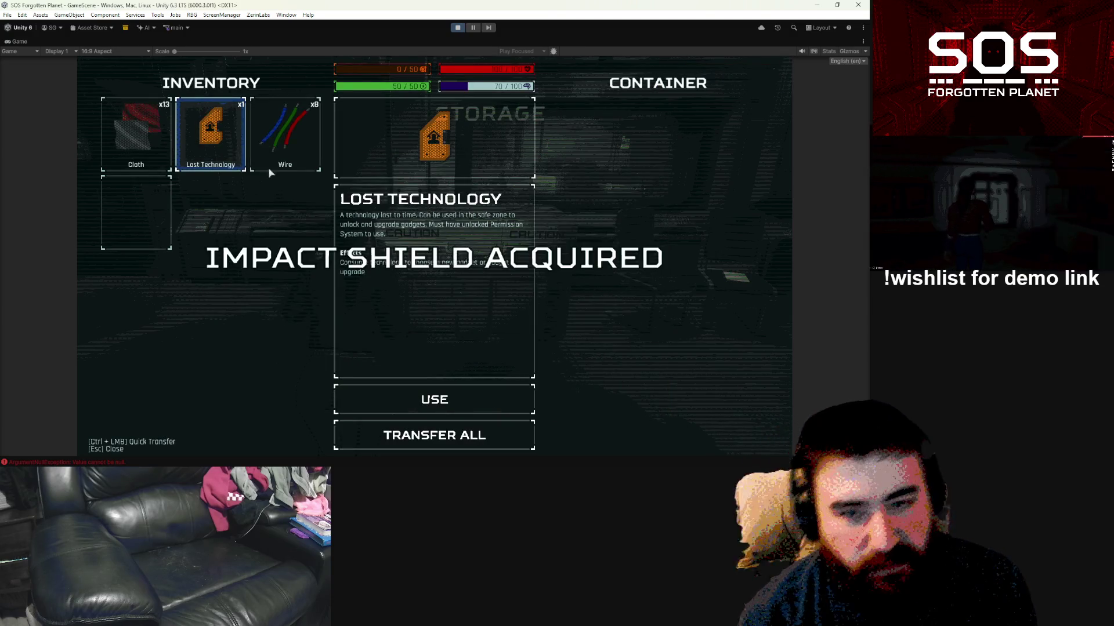
Step: Spend the second Lost Technology on Increase Max Health
{"action": "left_click", "coordinate": [500, 405]}
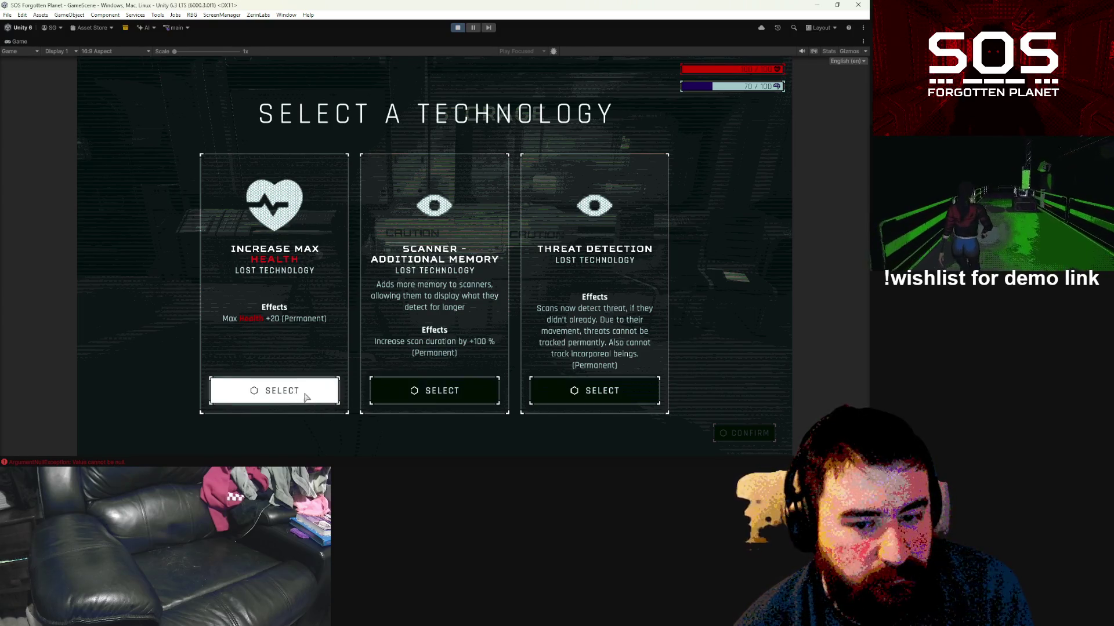
{"action": "left_click", "coordinate": [294, 397]}
{"action": "left_click", "coordinate": [770, 435]}
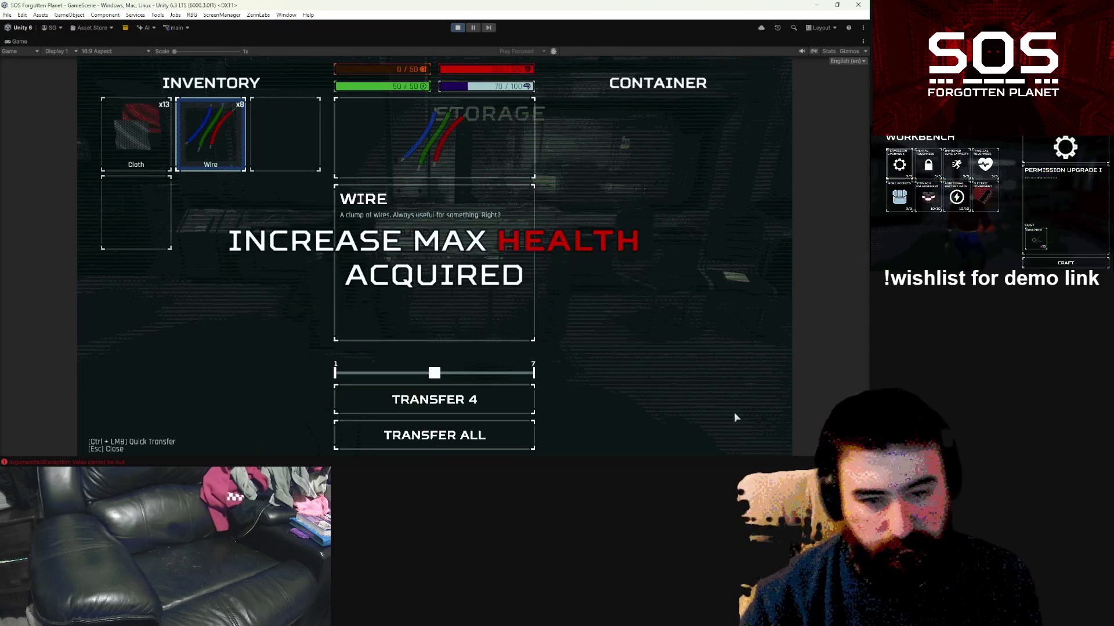
Step: Transfer the Cloth and Wire stacks in the container and close the storage screen
{"action": "key", "text": "e"}
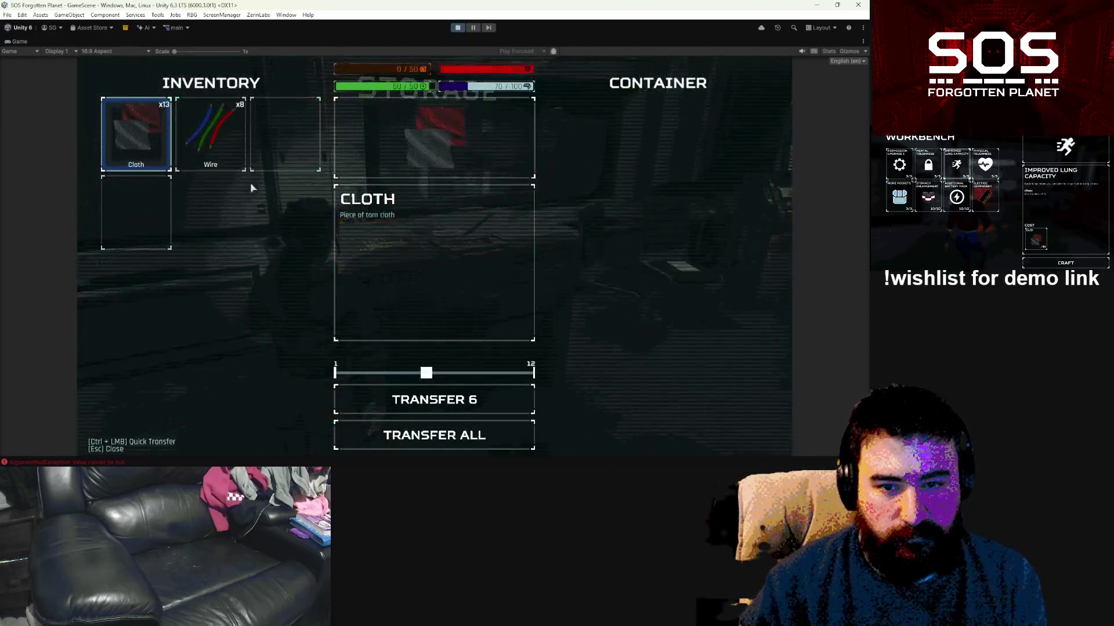
{"action": "left_click", "coordinate": [159, 139], "text": "ctrl"}
{"action": "left_click", "coordinate": [158, 140], "text": "ctrl"}
{"action": "key", "text": "Escape"}
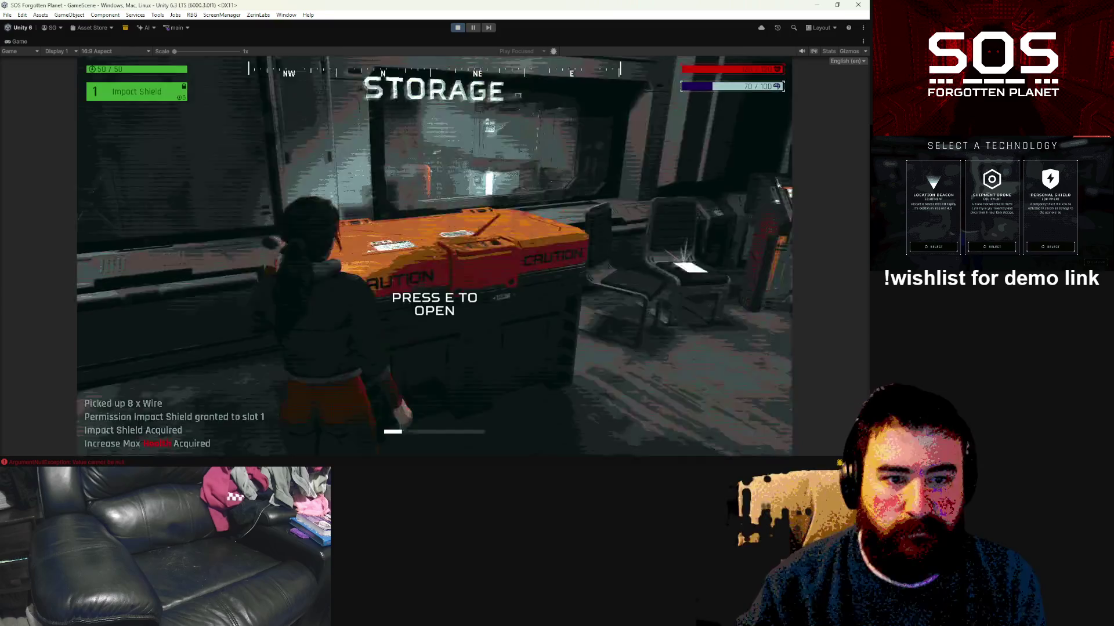
Step: Walk to the workbench and craft the More Pockets upgrade
{"action": "key", "text": "w"}
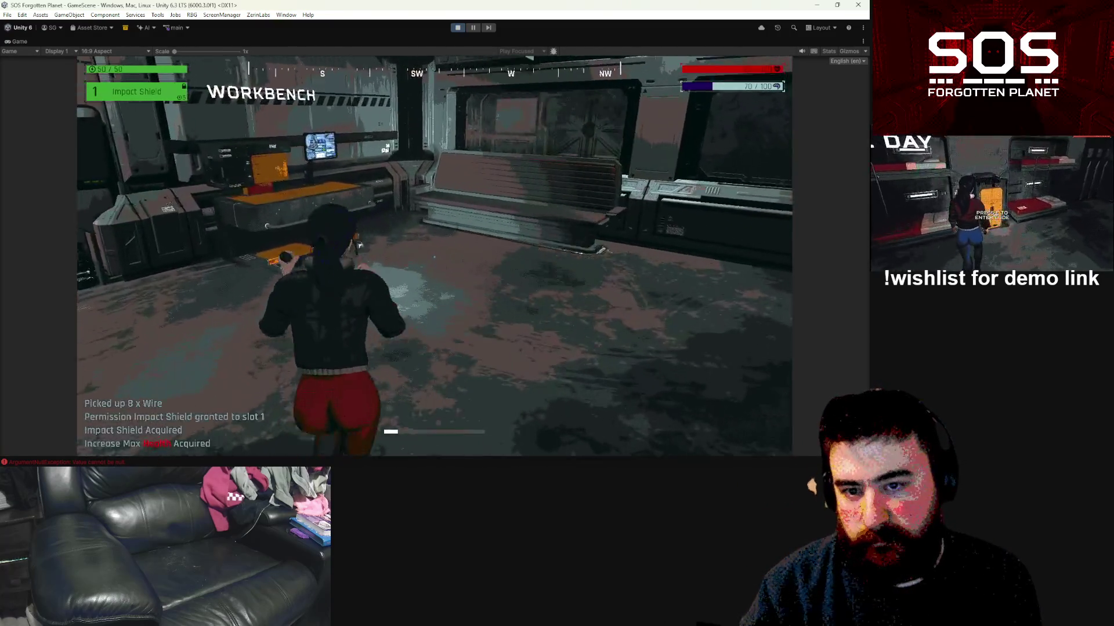
{"action": "key", "text": "e"}
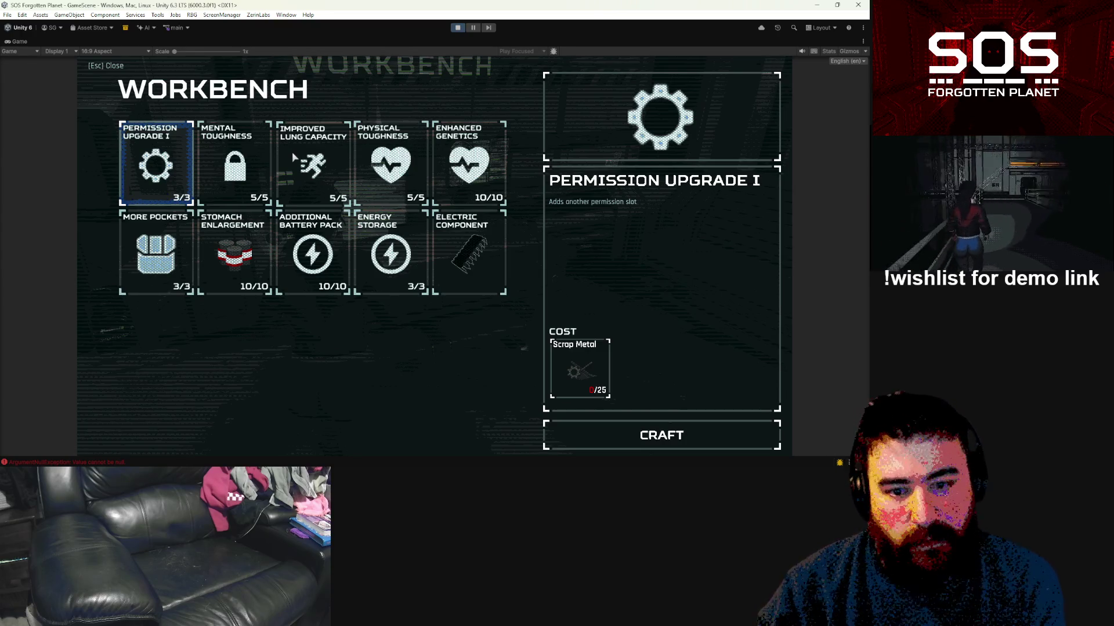
{"action": "key", "text": "Down"}
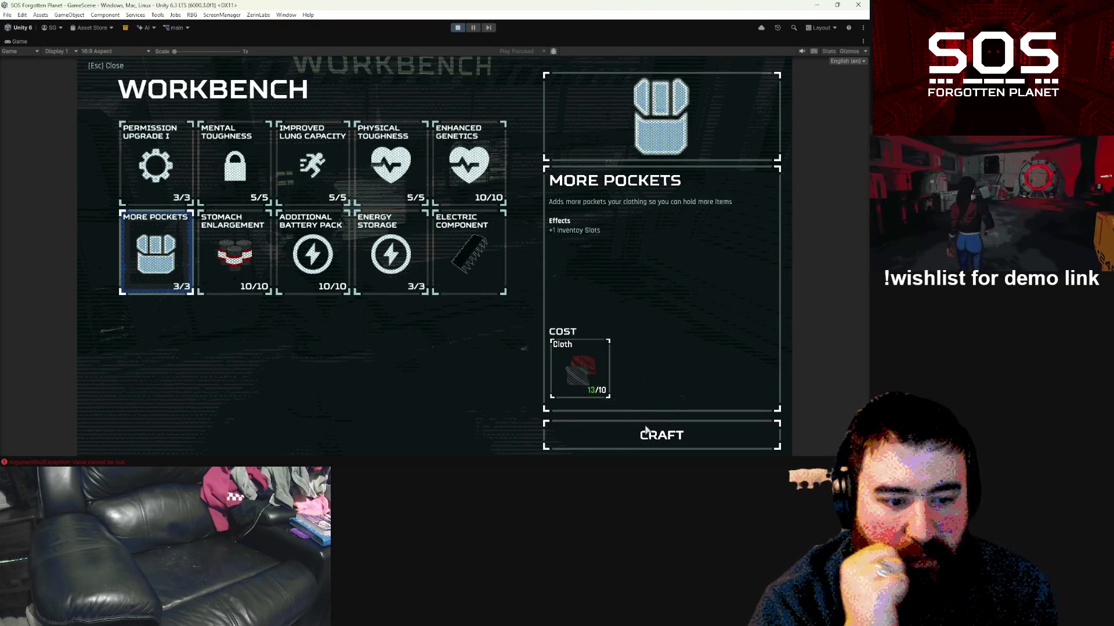
{"action": "key", "text": "Return"}
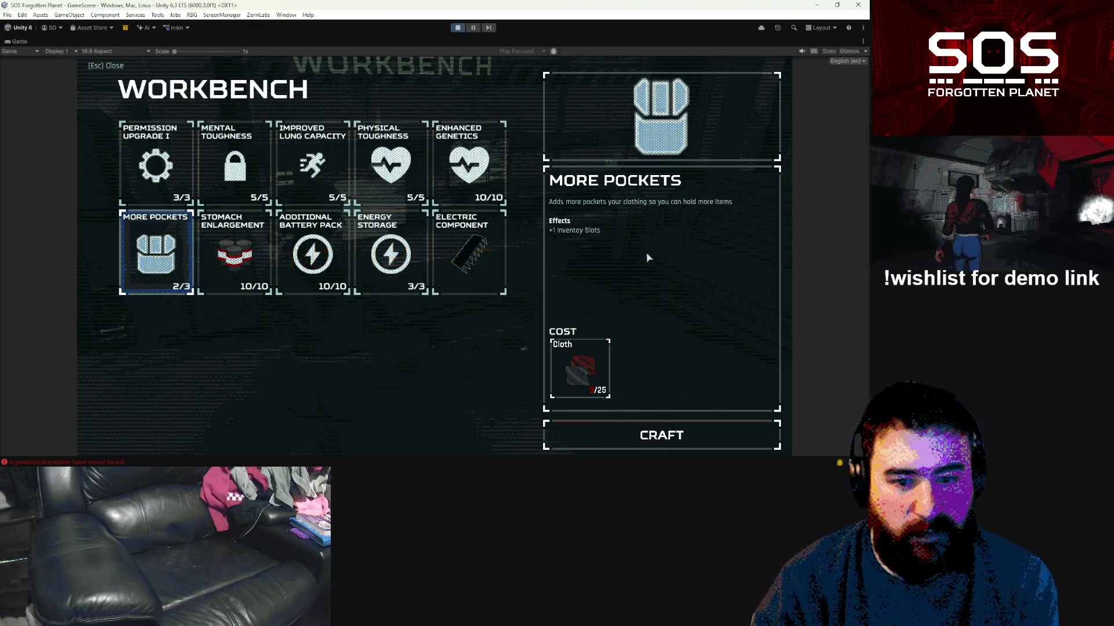
Step: Close the workbench, step away from it and pause the game
{"action": "key", "text": "Escape"}
{"action": "key", "text": "s"}
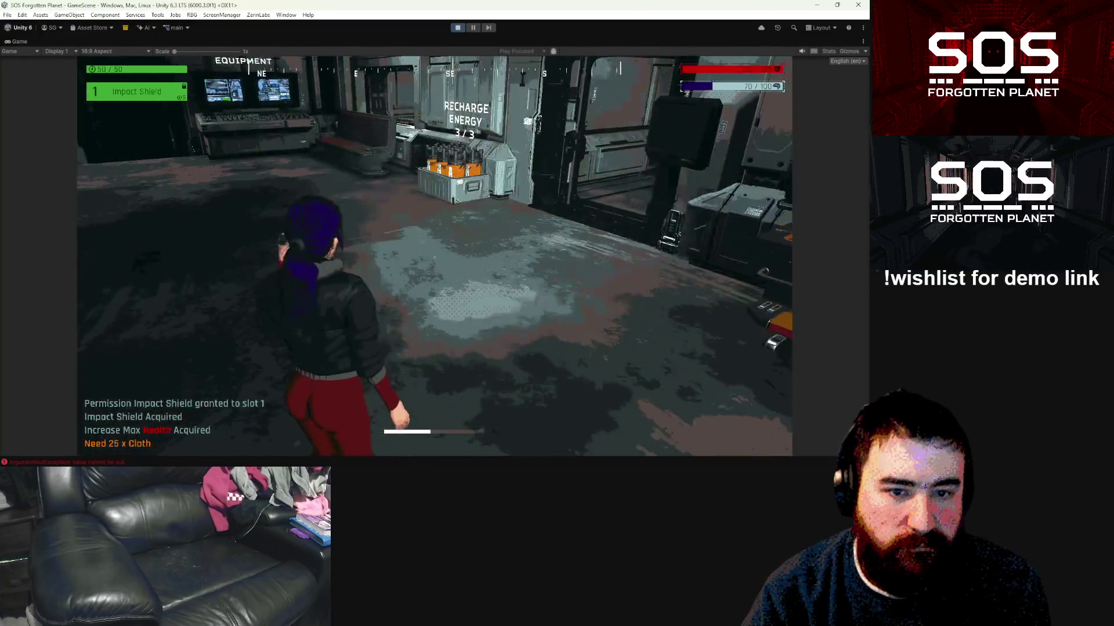
{"action": "key", "text": "Escape"}
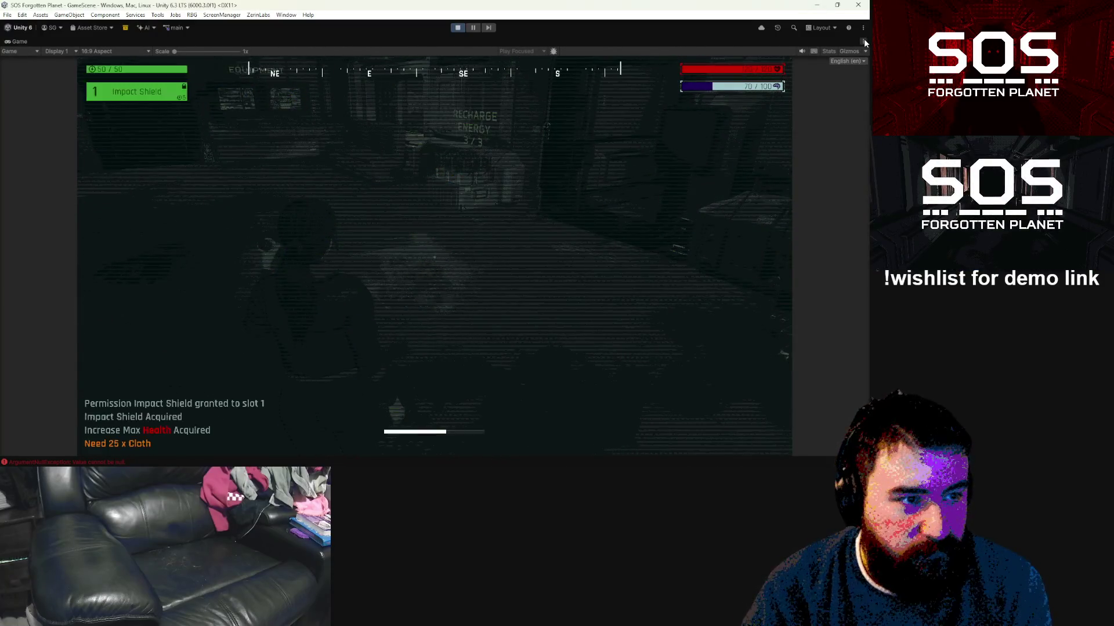
Step: Restore the full editor layout and frame the Scene view on the UI bars
{"action": "left_click", "coordinate": [863, 41]}
{"action": "left_click", "coordinate": [794, 75]}
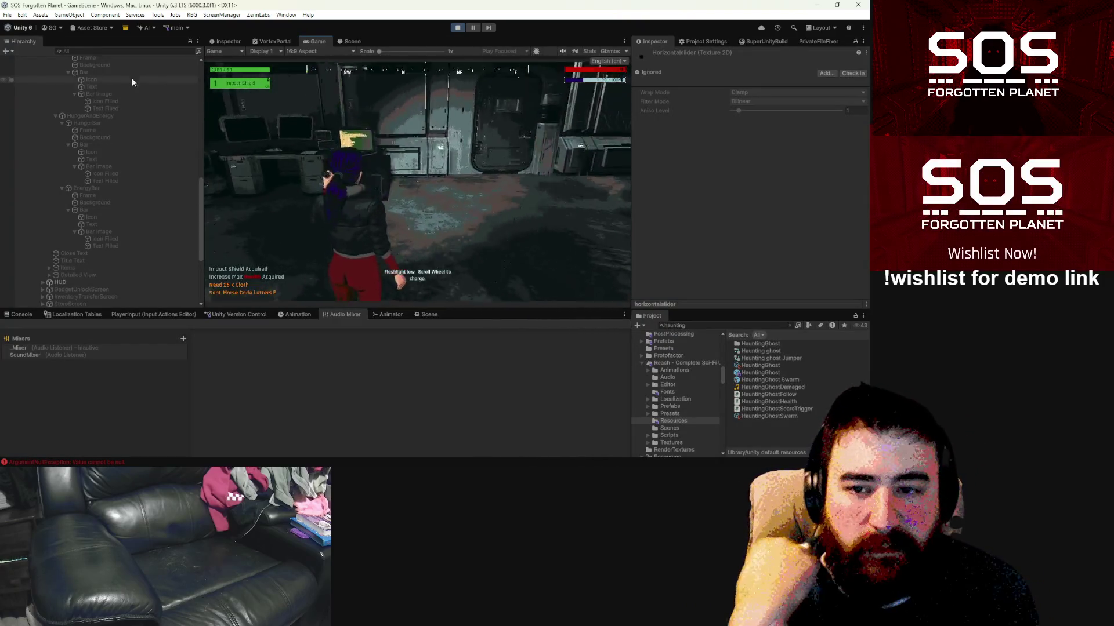
{"action": "left_click", "coordinate": [344, 42]}
{"action": "mouse_move", "coordinate": [276, 213]}
{"action": "left_mouse_down"}
{"action": "mouse_move", "coordinate": [318, 194]}
{"action": "mouse_move", "coordinate": [288, 213]}
{"action": "left_mouse_up"}
{"action": "scroll", "coordinate": [287, 212], "scroll_direction": "up", "scroll_amount": 10}
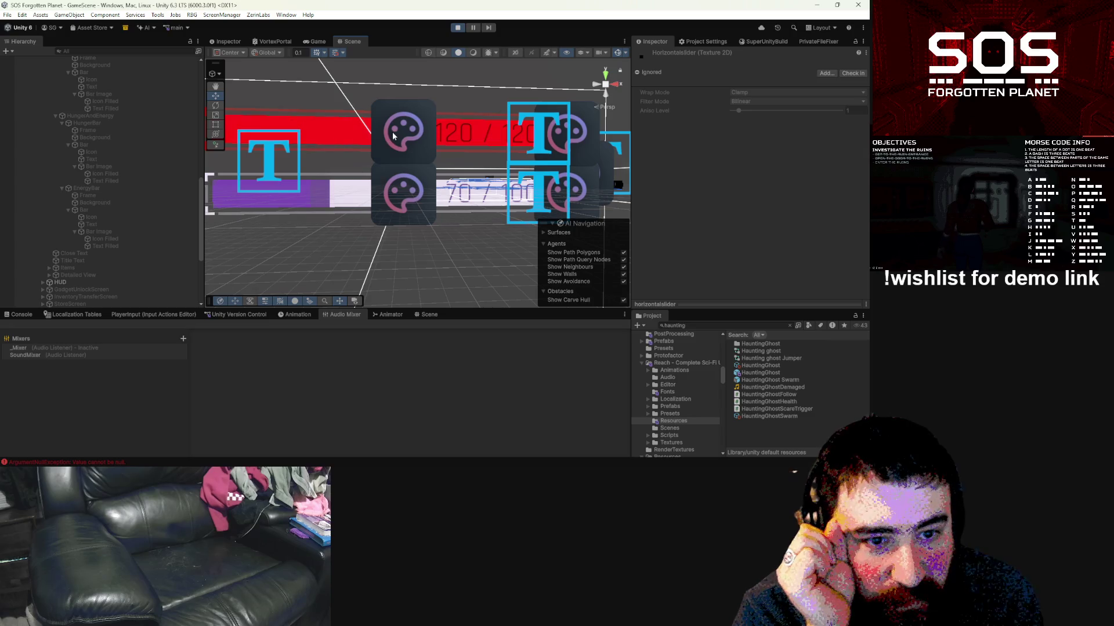
Step: Assign HologramUIDotsItems, found by searching 'holoitem', to the red Bar Image, then pause
{"action": "left_click", "coordinate": [394, 136]}
{"action": "scroll", "coordinate": [754, 249], "scroll_direction": "down", "scroll_amount": 3}
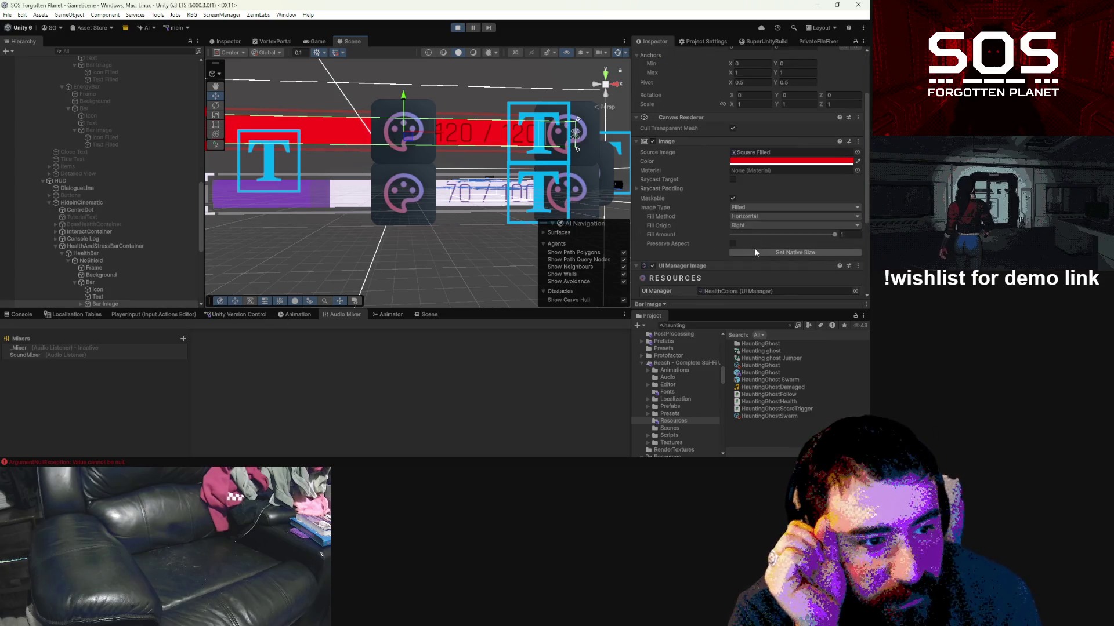
{"action": "type", "text": "oloitem"}
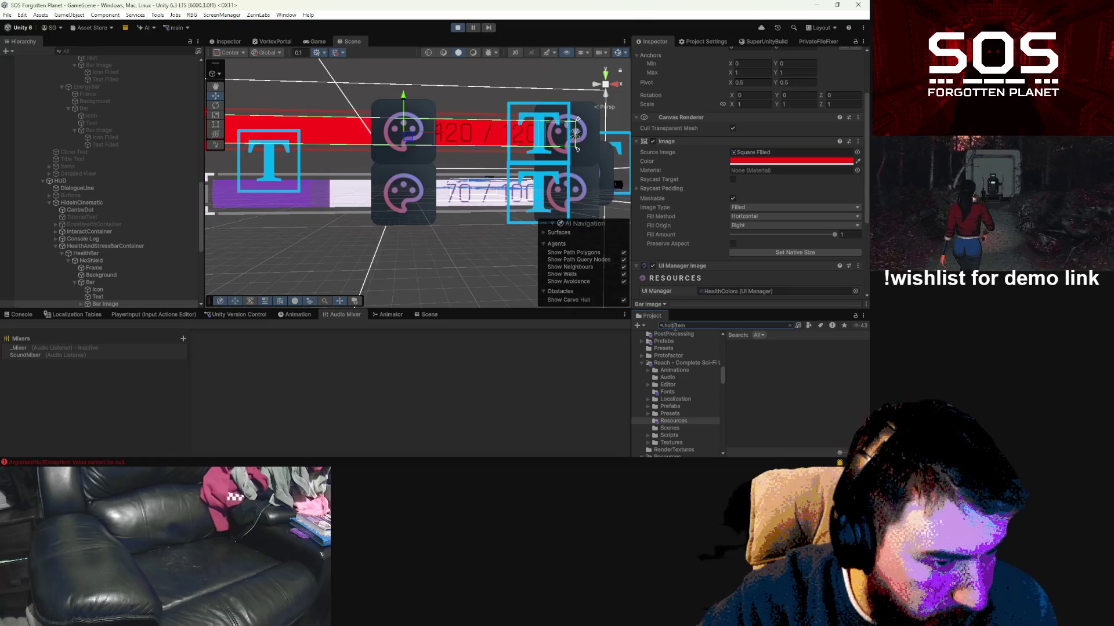
{"action": "scroll", "coordinate": [777, 168], "scroll_direction": "down", "scroll_amount": 2}
{"action": "left_click_drag", "start_coordinate": [786, 345], "coordinate": [778, 116]}
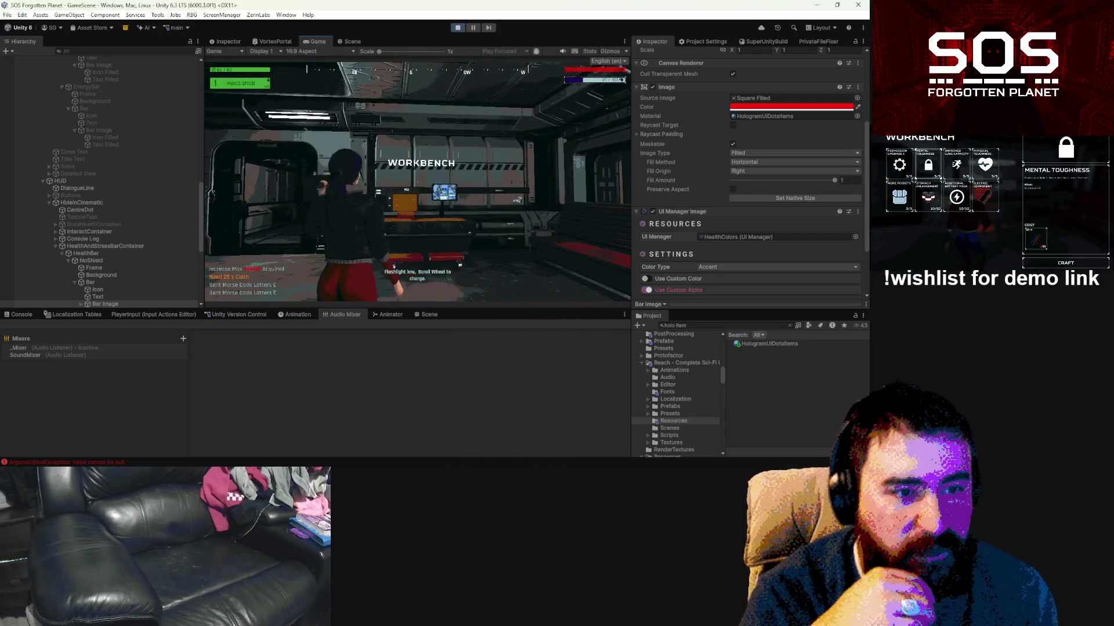
{"action": "key", "text": "Escape"}
Step: Apply HologramUIHex to the health bar and preview it in the running game
{"action": "left_click", "coordinate": [796, 115]}
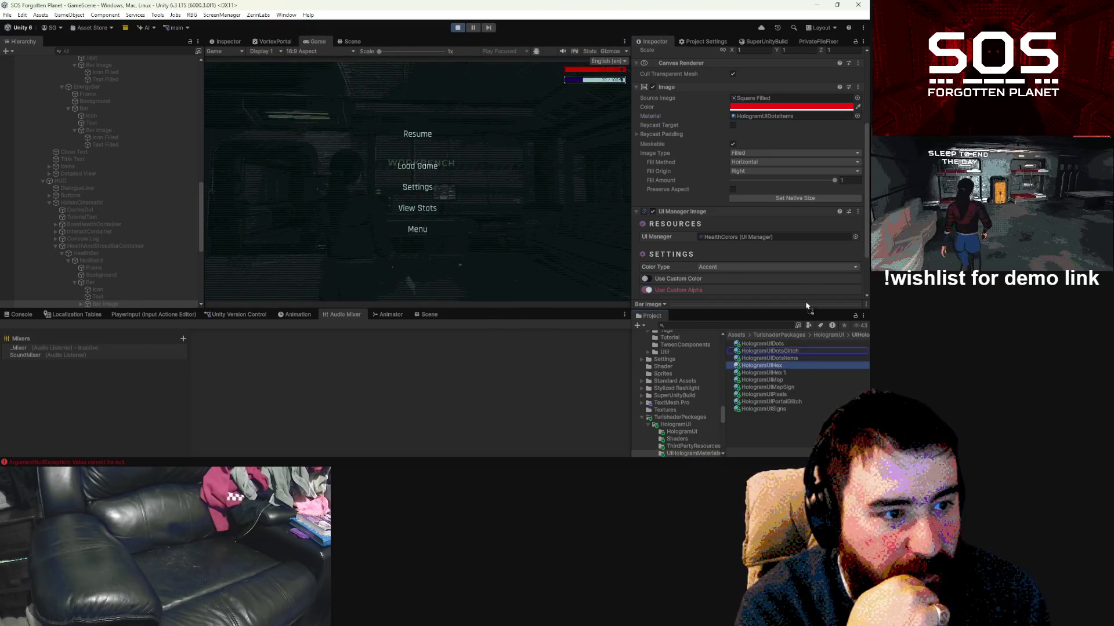
{"action": "scroll", "coordinate": [785, 86], "scroll_direction": "down", "scroll_amount": 2}
{"action": "left_click_drag", "start_coordinate": [786, 86], "coordinate": [780, 64]}
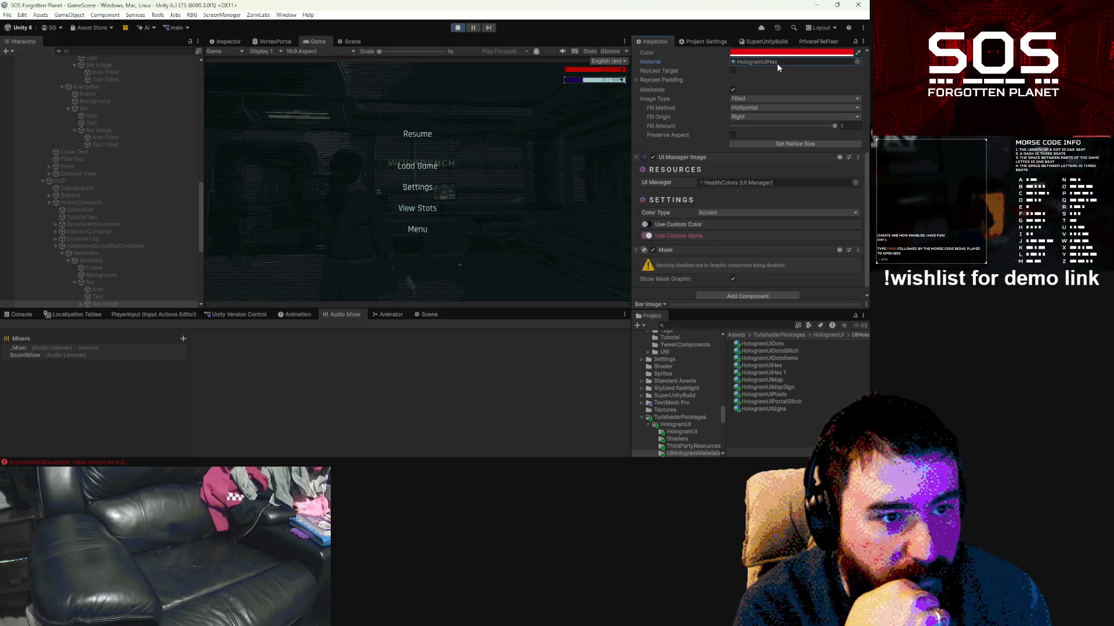
{"action": "left_click", "coordinate": [424, 135]}
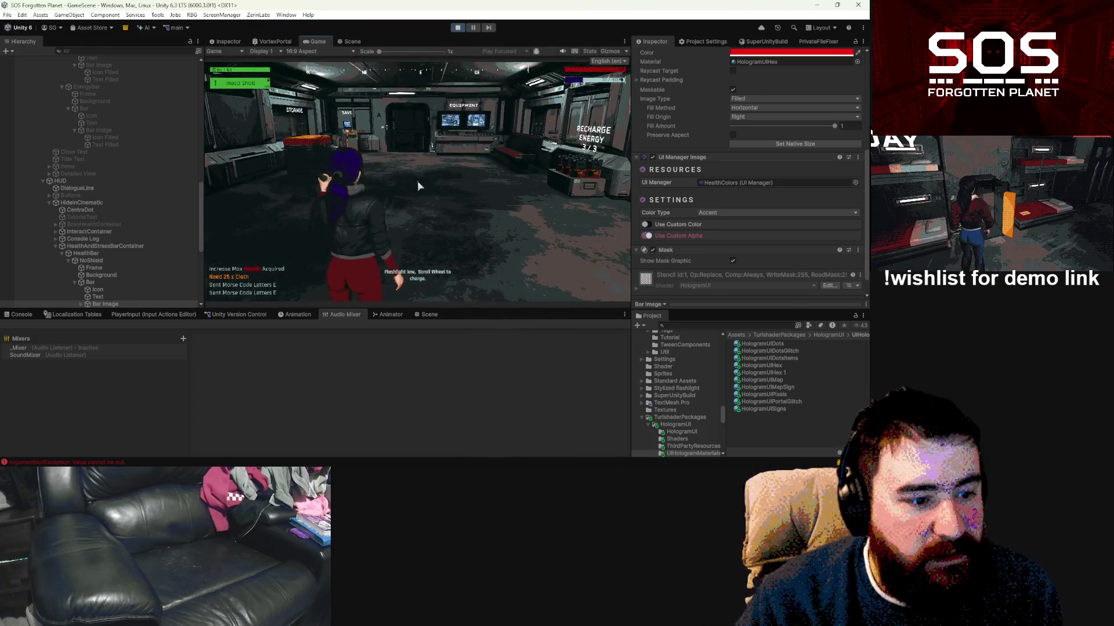
{"action": "key", "text": "Escape"}
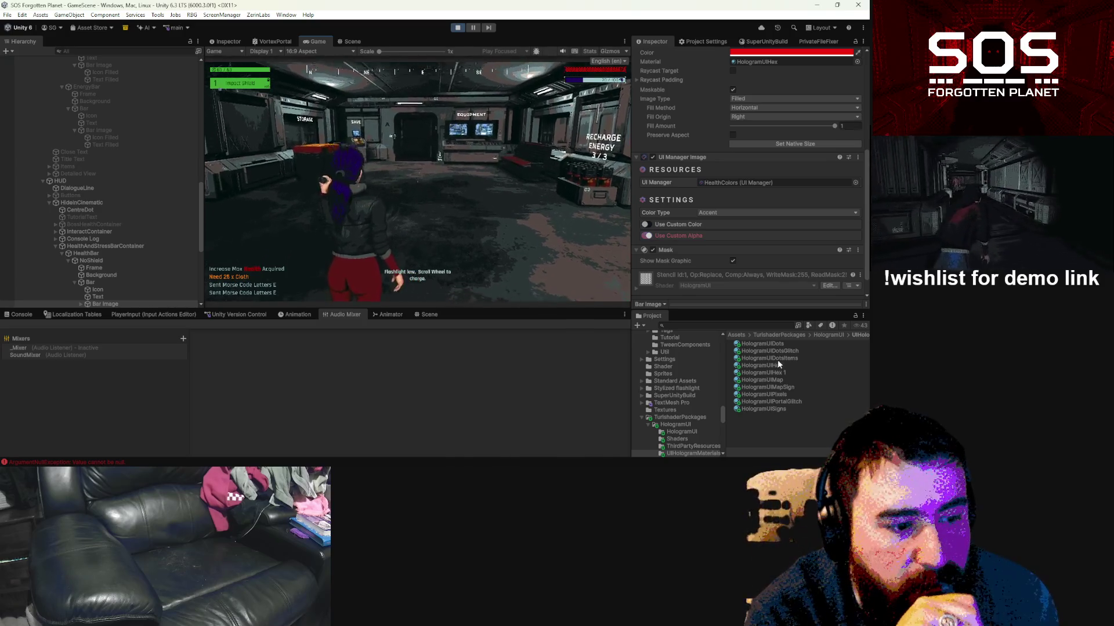
Step: Swap the bar's material to HologramUIDots, then to HologramUIHex 1
{"action": "left_click_drag", "start_coordinate": [776, 342], "coordinate": [785, 62]}
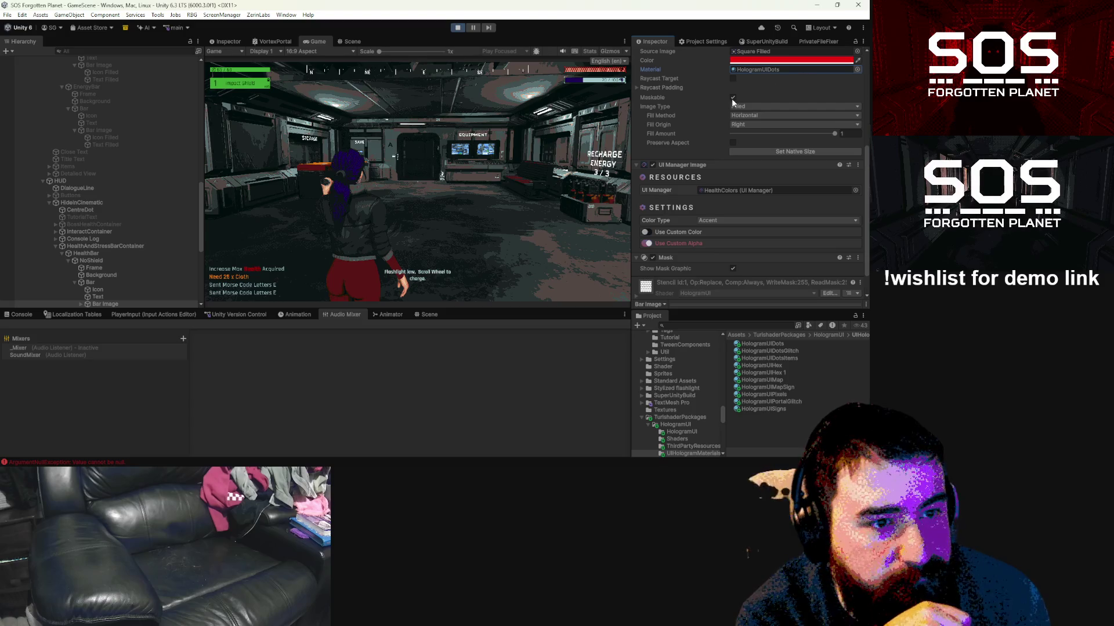
{"action": "left_click", "coordinate": [863, 91]}
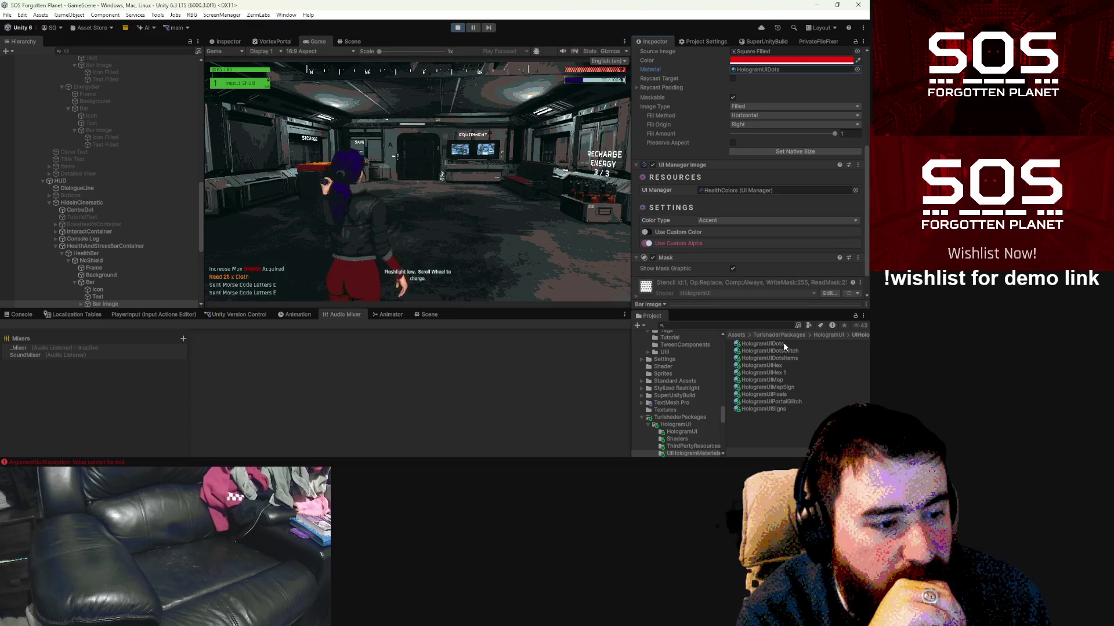
{"action": "left_click_drag", "start_coordinate": [794, 305], "coordinate": [773, 70]}
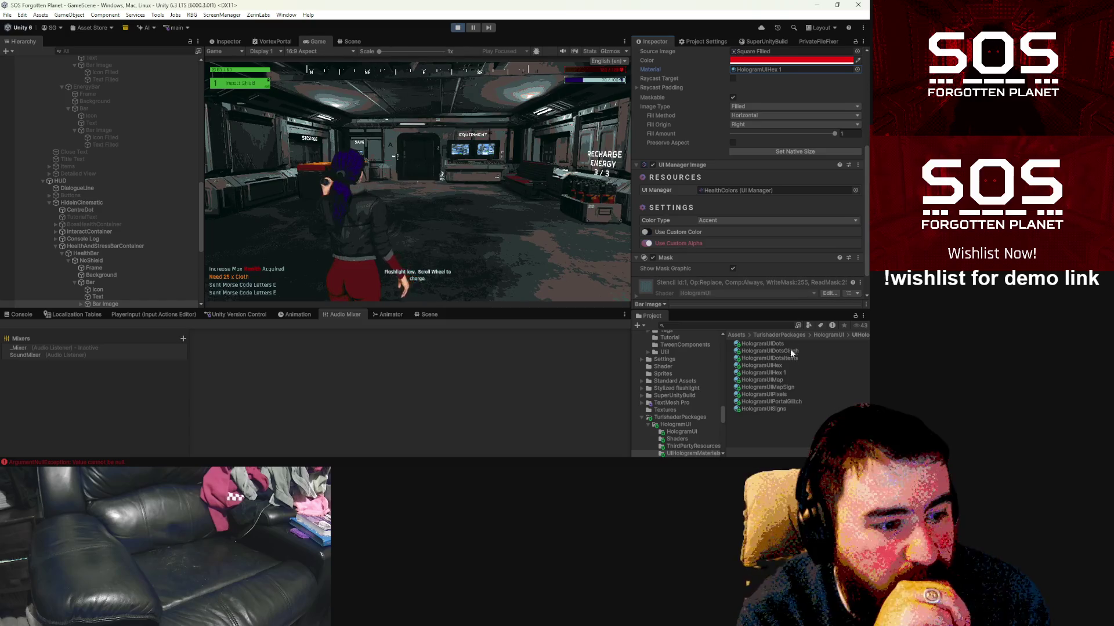
Step: Set the HologramUIHex 1 material's Tint to white
{"action": "left_click", "coordinate": [779, 373]}
{"action": "scroll", "coordinate": [833, 145], "scroll_direction": "up", "scroll_amount": 2}
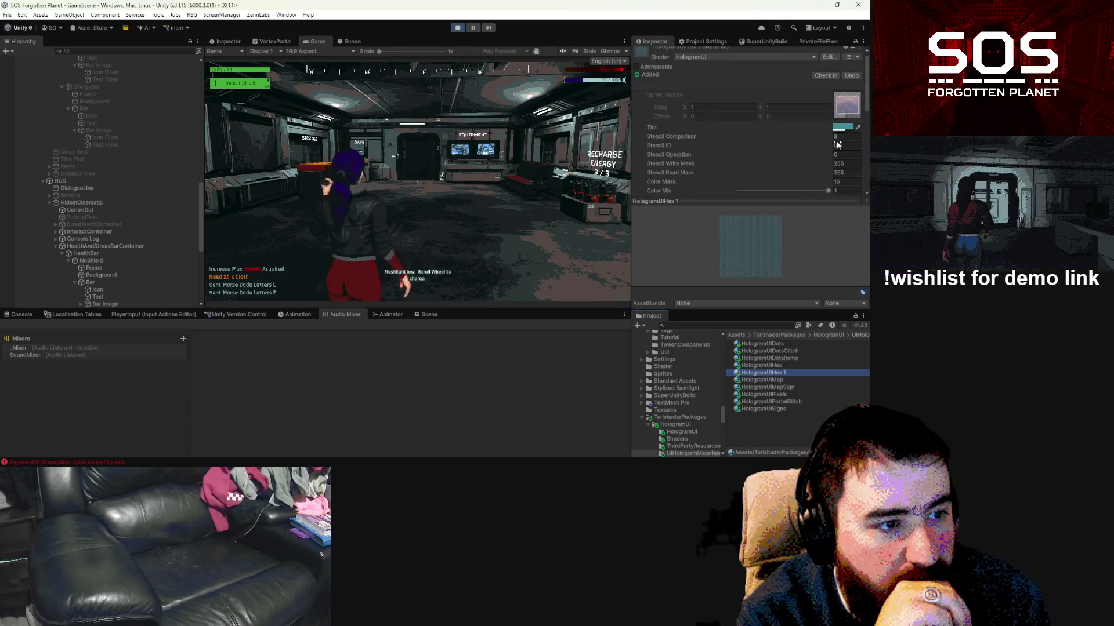
{"action": "left_click", "coordinate": [847, 128]}
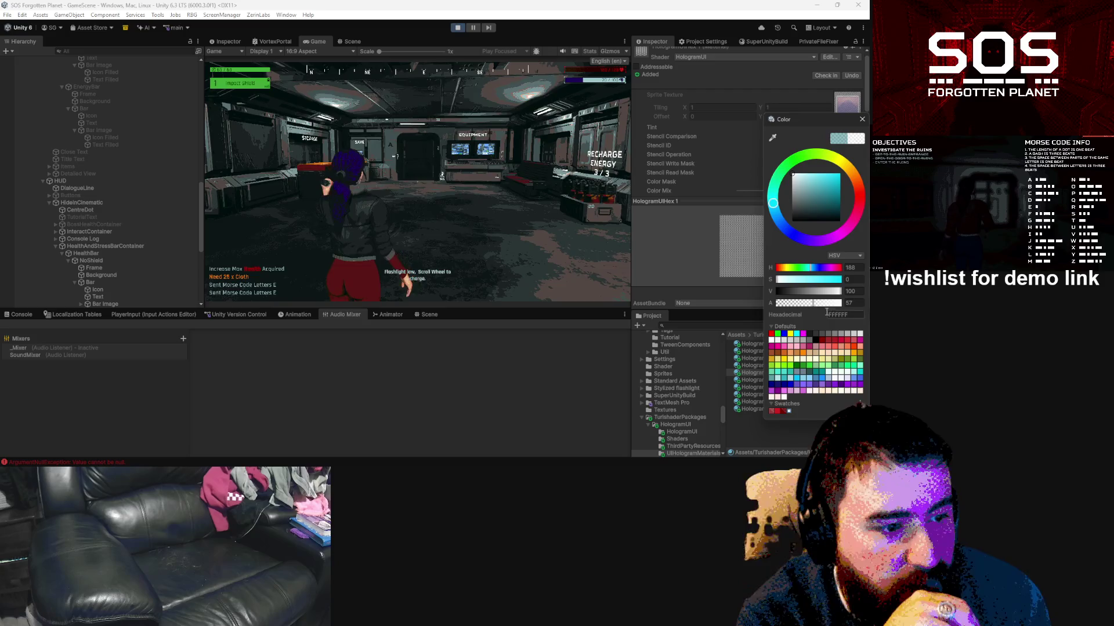
{"action": "left_click", "coordinate": [862, 119]}
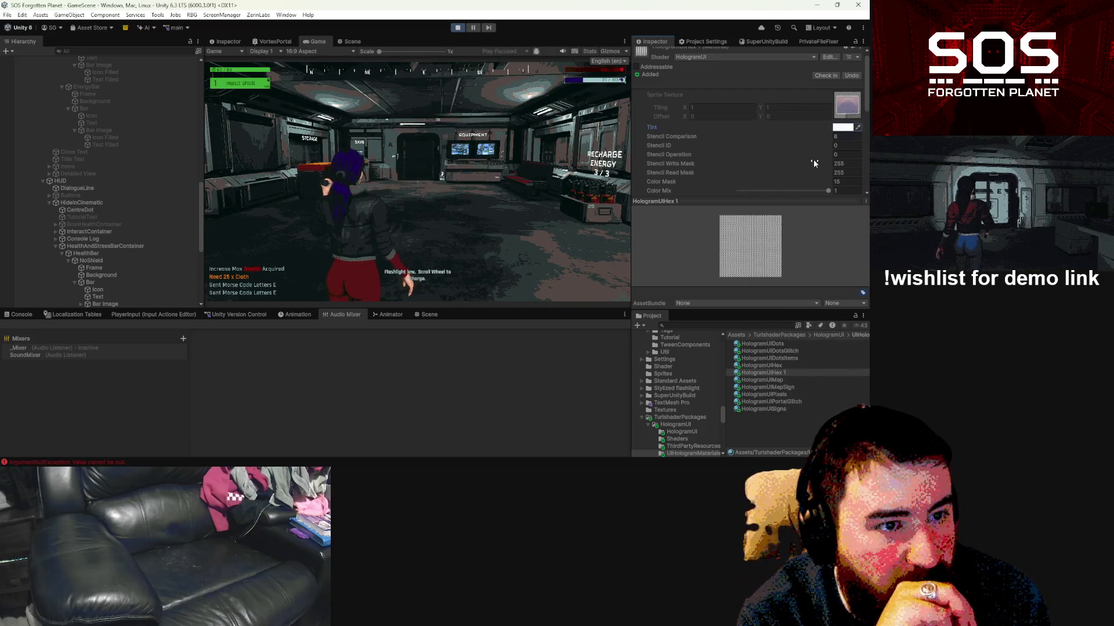
{"action": "left_click", "coordinate": [837, 137]}
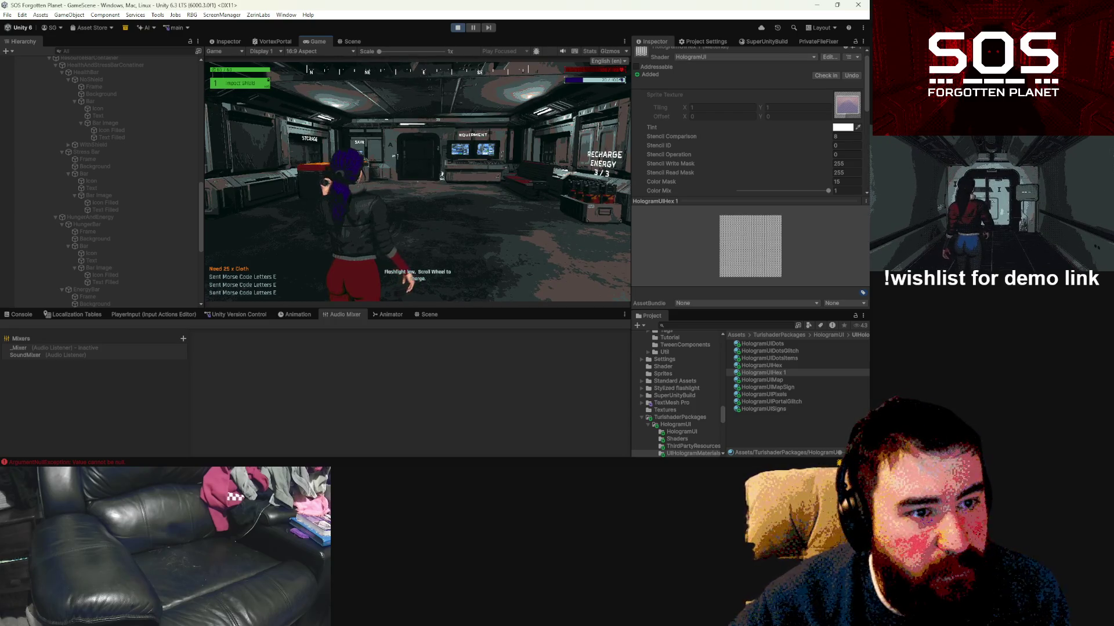
Step: Set HologramUIHex 1's MinPatternFade to .8 and check the lighter hex pattern in-game
{"action": "key", "text": "Escape"}
{"action": "key", "text": "Escape"}
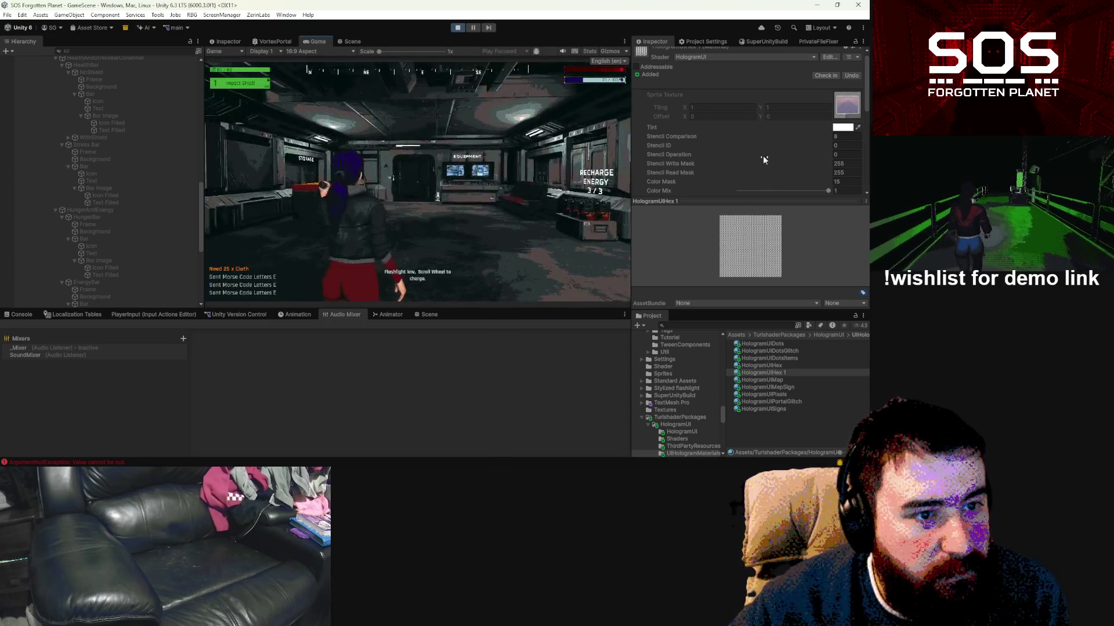
{"action": "scroll", "coordinate": [830, 179], "scroll_direction": "down", "scroll_amount": 3}
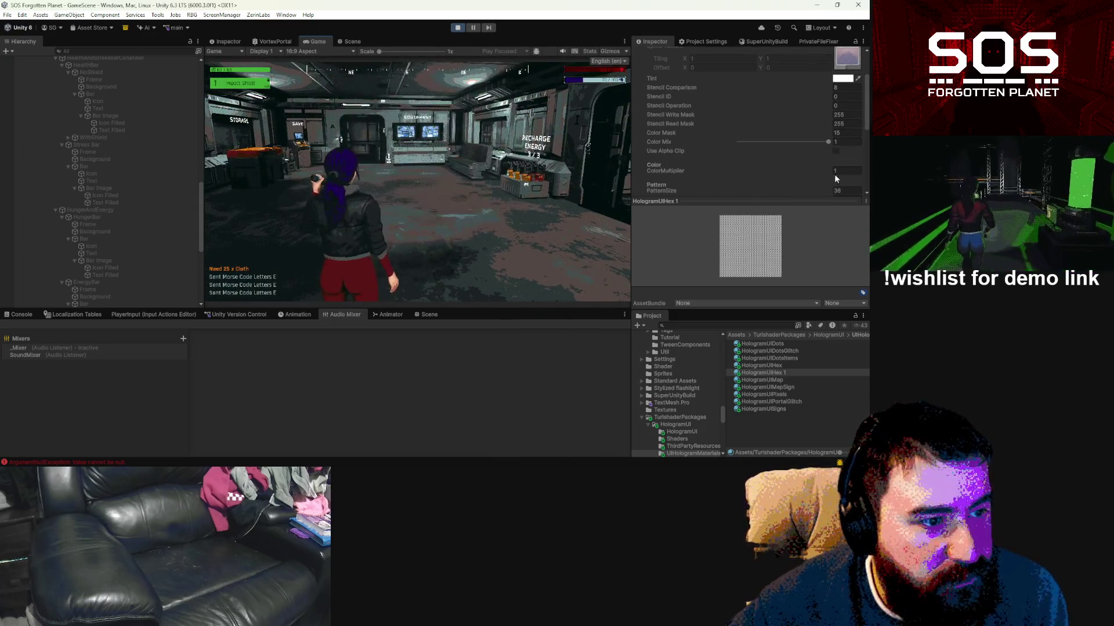
{"action": "scroll", "coordinate": [837, 169], "scroll_direction": "down", "scroll_amount": 3}
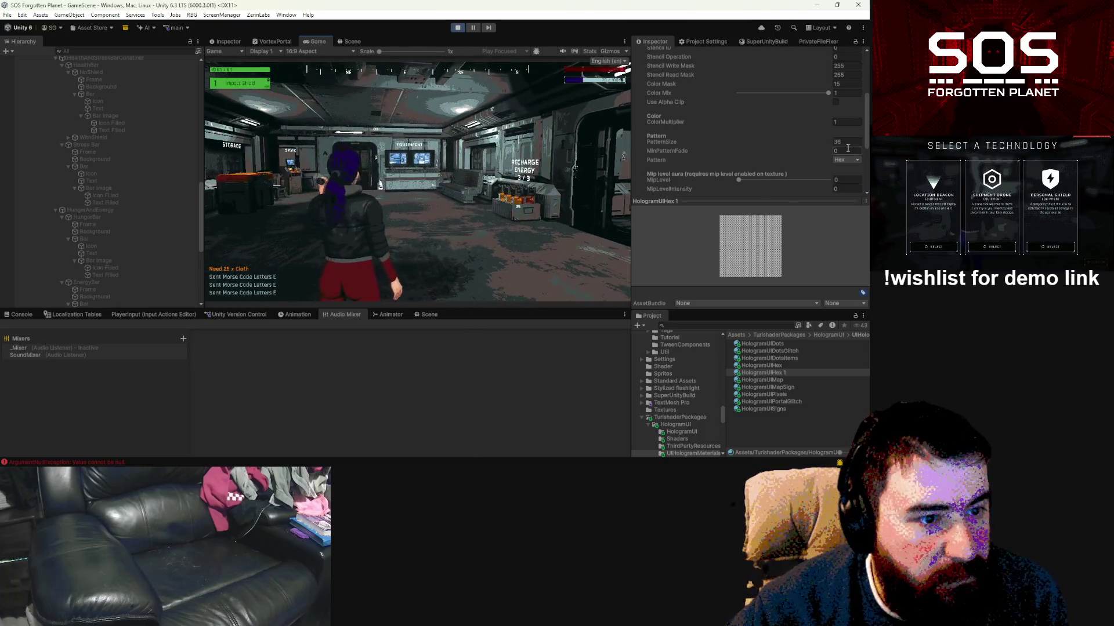
{"action": "left_click", "coordinate": [845, 151]}
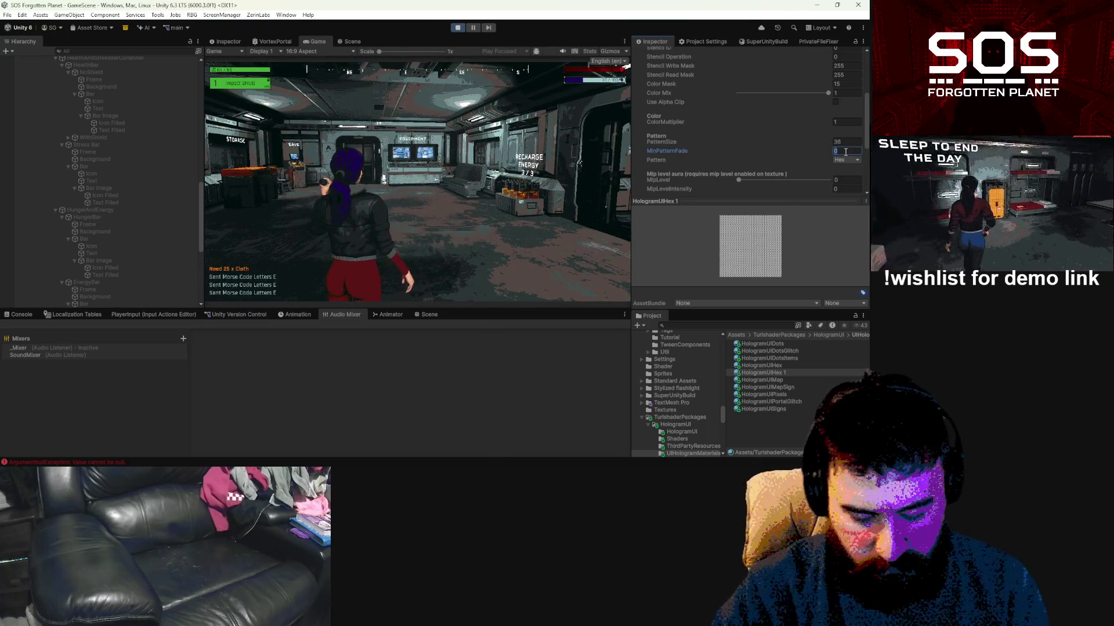
{"action": "type", "text": ".8"}
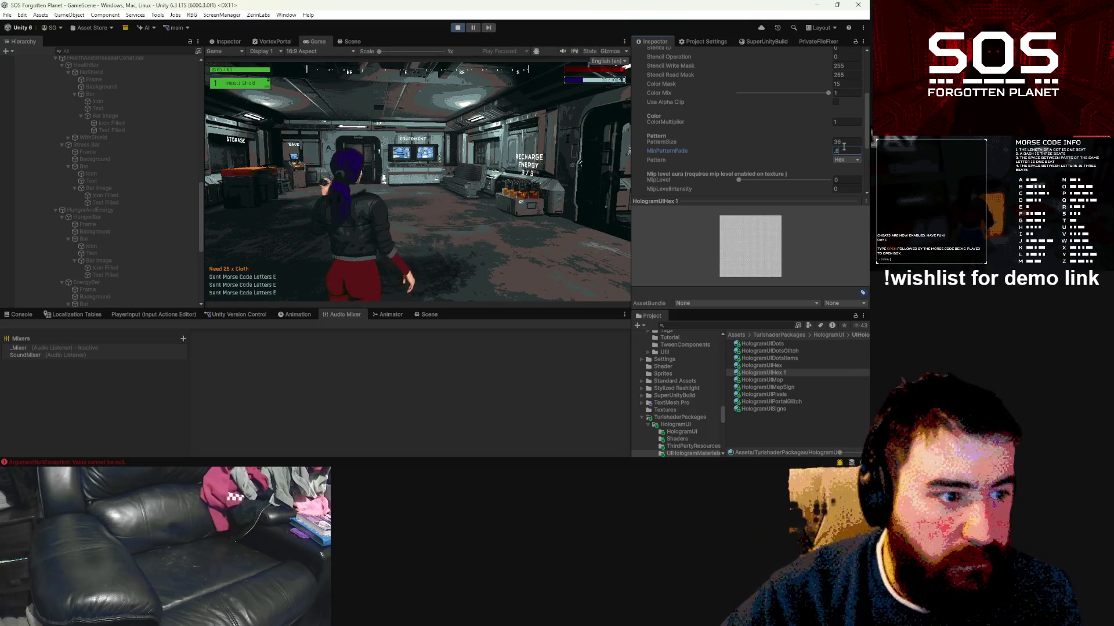
{"action": "left_click", "coordinate": [626, 66]}
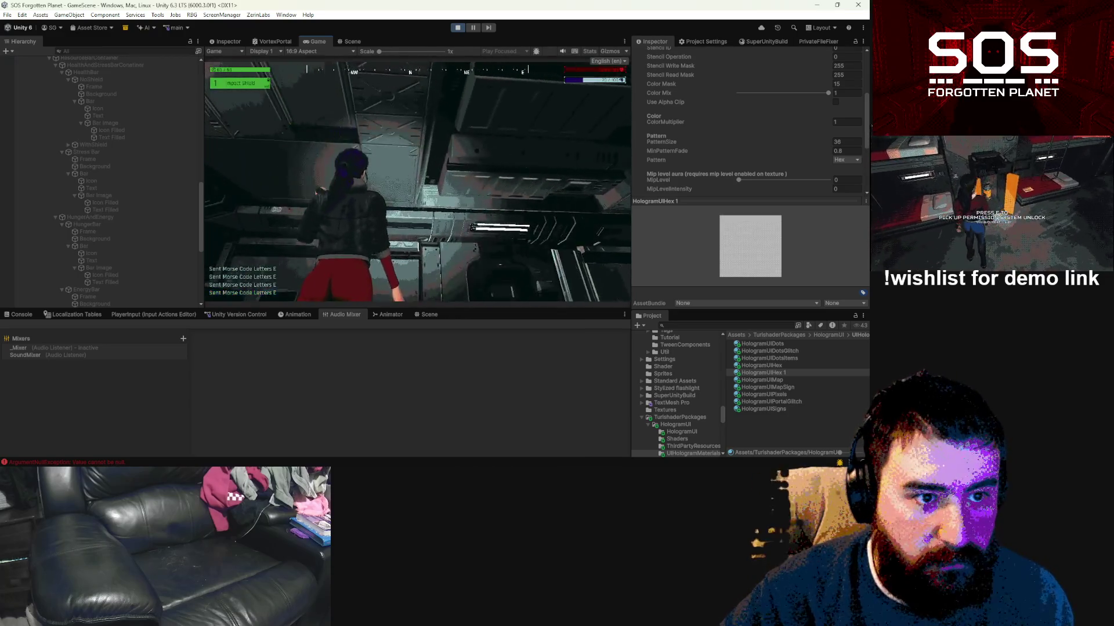
{"action": "key", "text": "Escape"}
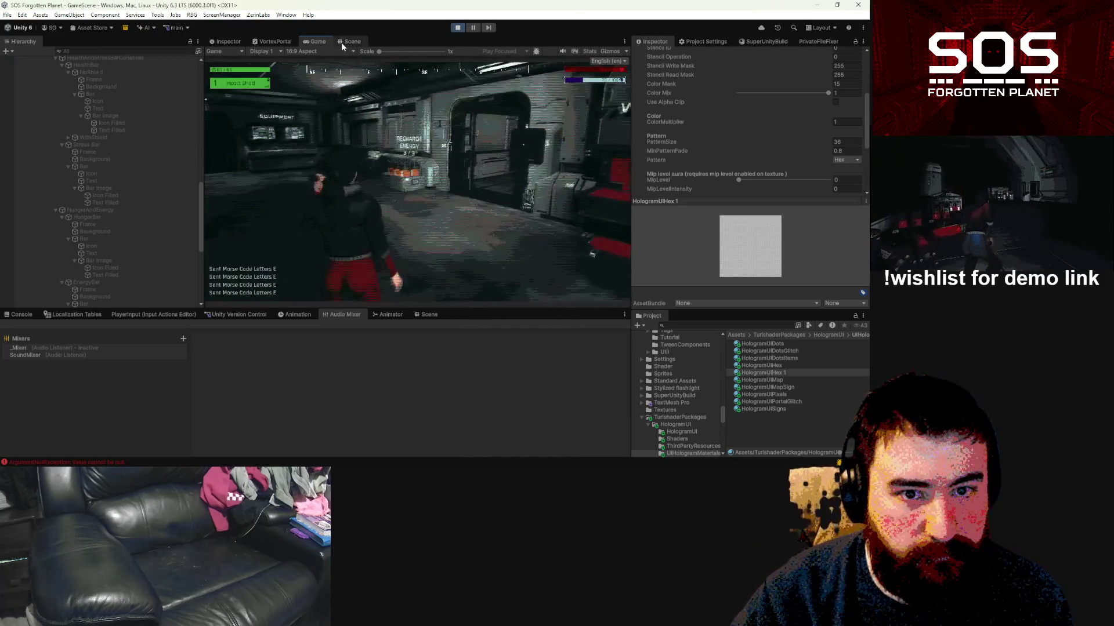
Step: Inspect the 120 / 120 health text, then pause the game and select HologramUIHex 1
{"action": "left_click", "coordinate": [352, 41]}
{"action": "left_click", "coordinate": [522, 129]}
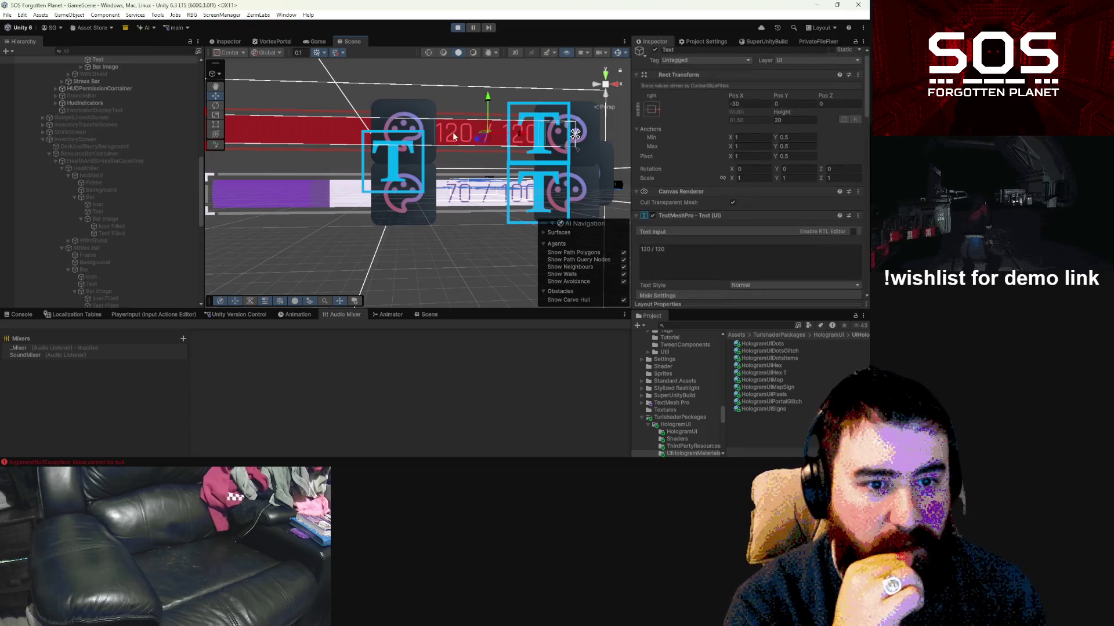
{"action": "left_click", "coordinate": [316, 41]}
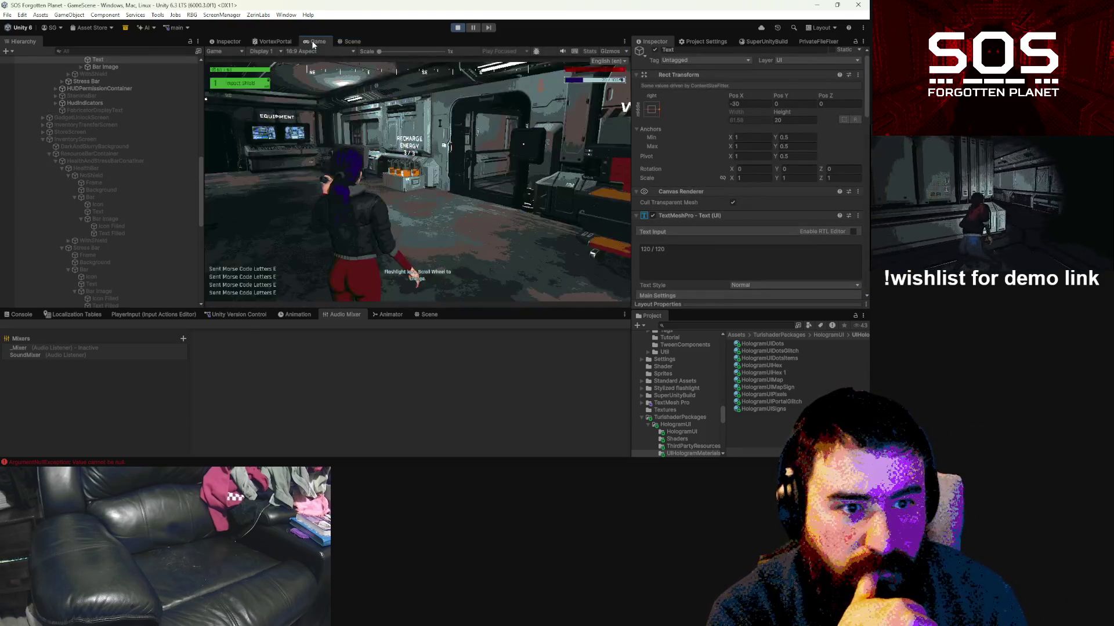
{"action": "left_click", "coordinate": [353, 41]}
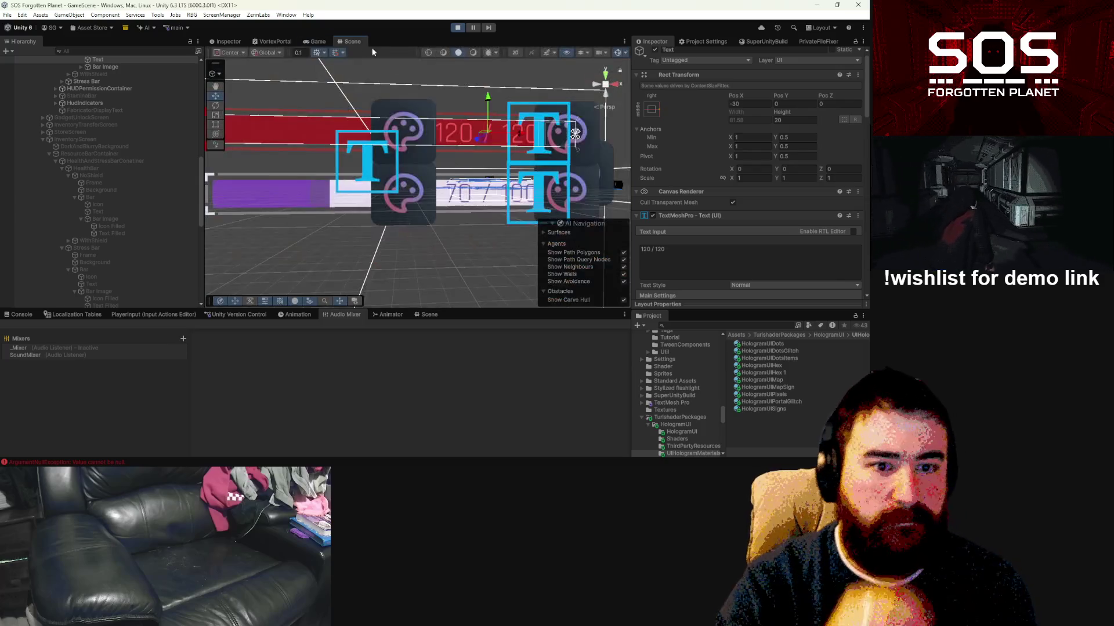
{"action": "scroll", "coordinate": [464, 179], "scroll_direction": "down", "scroll_amount": 5}
{"action": "scroll", "coordinate": [463, 178], "scroll_direction": "up", "scroll_amount": 2}
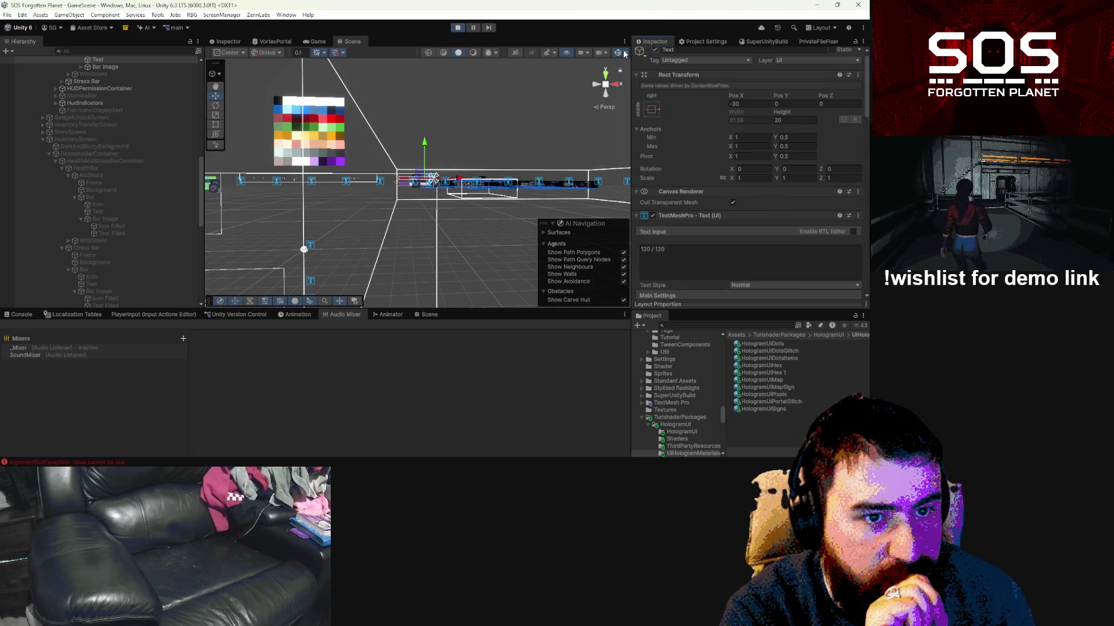
{"action": "left_click", "coordinate": [315, 41]}
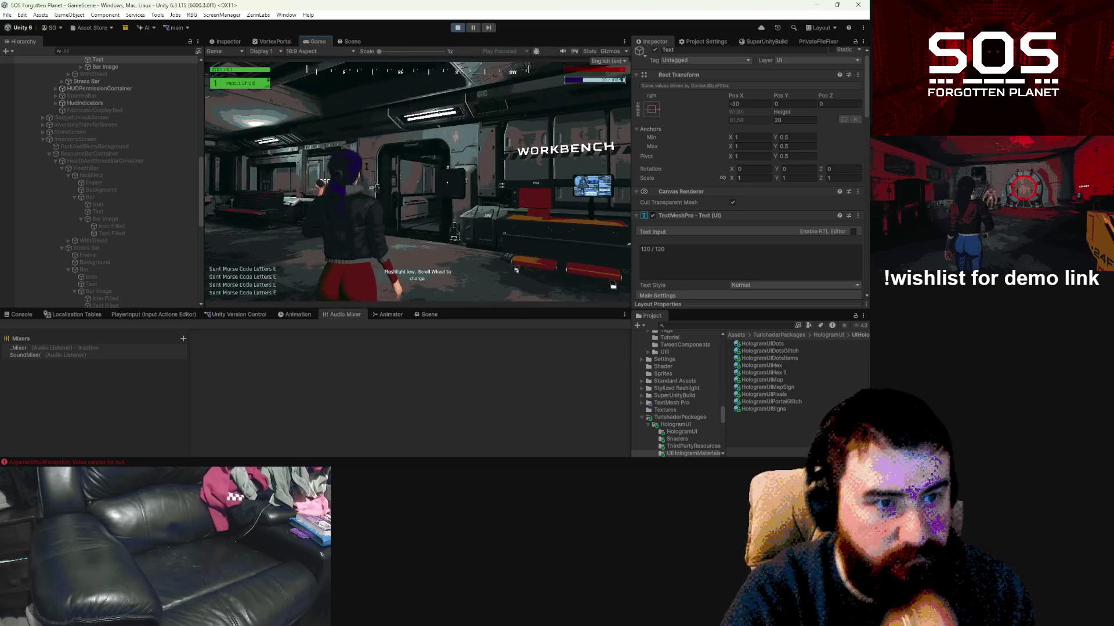
{"action": "key", "text": "Escape"}
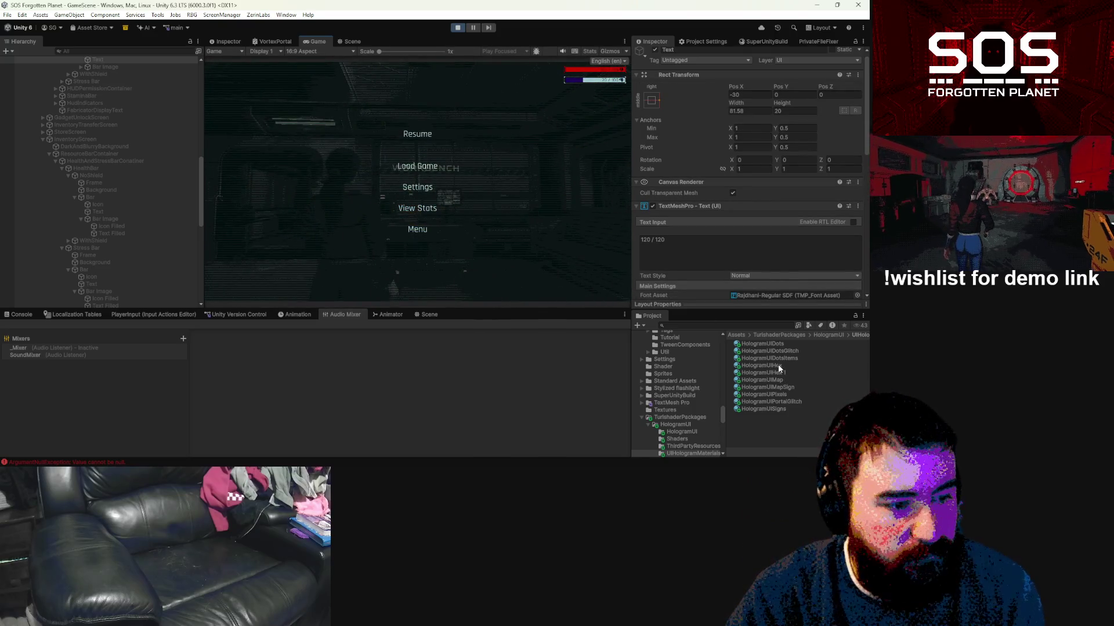
{"action": "left_click", "coordinate": [779, 371]}
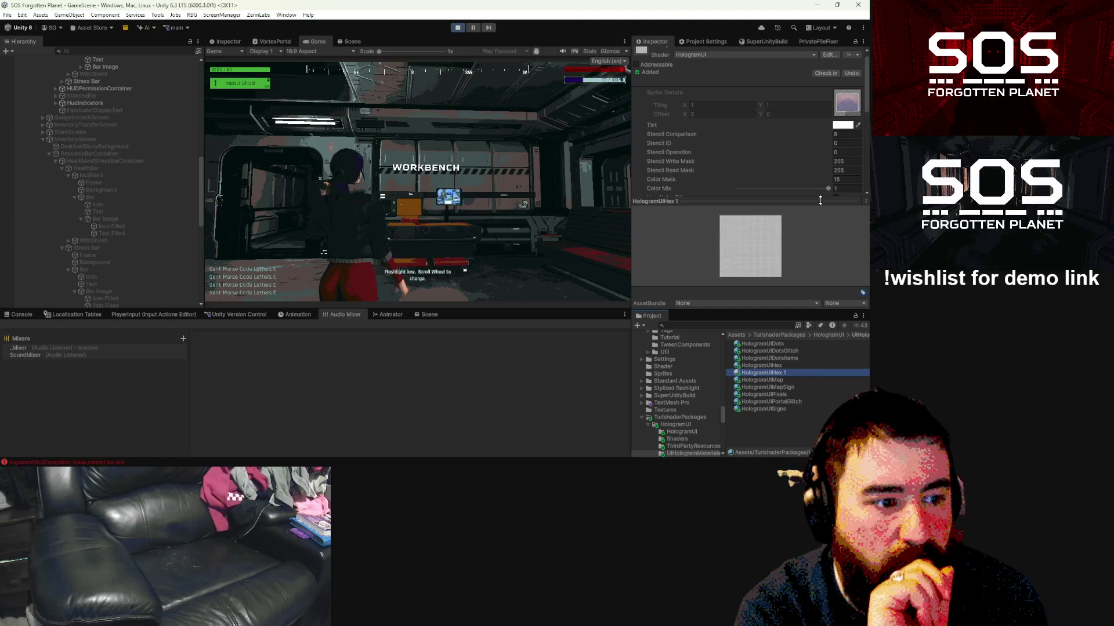
Step: Set HologramUIHex 1's Color Mix to 0 and drag GlitchAmount down to 0
{"action": "left_click", "coordinate": [820, 200]}
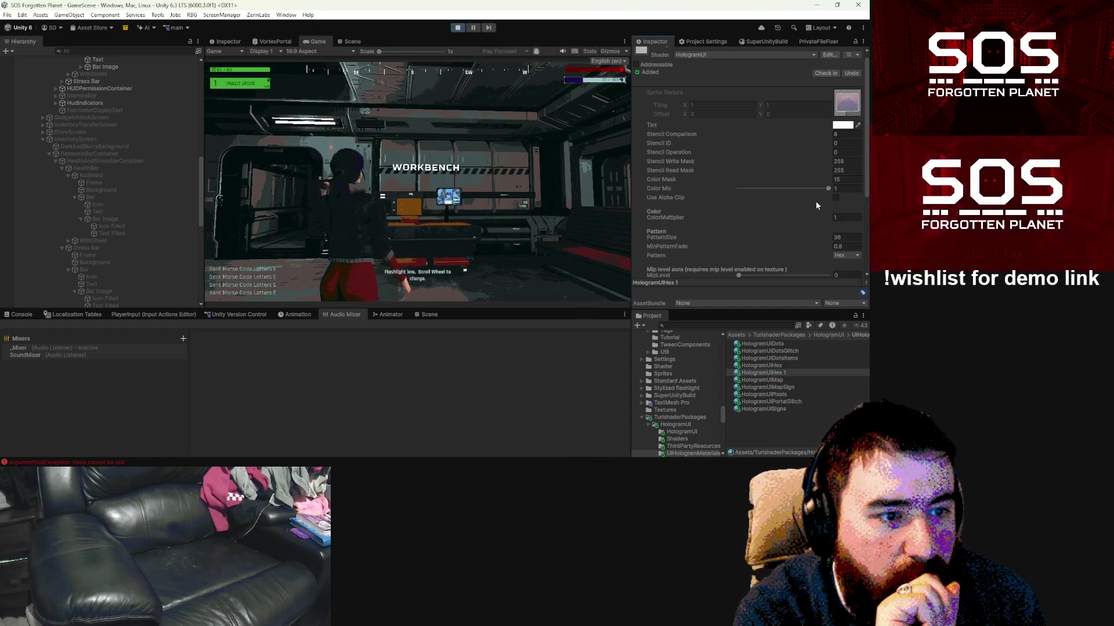
{"action": "left_click", "coordinate": [837, 180]}
{"action": "left_click", "coordinate": [779, 188]}
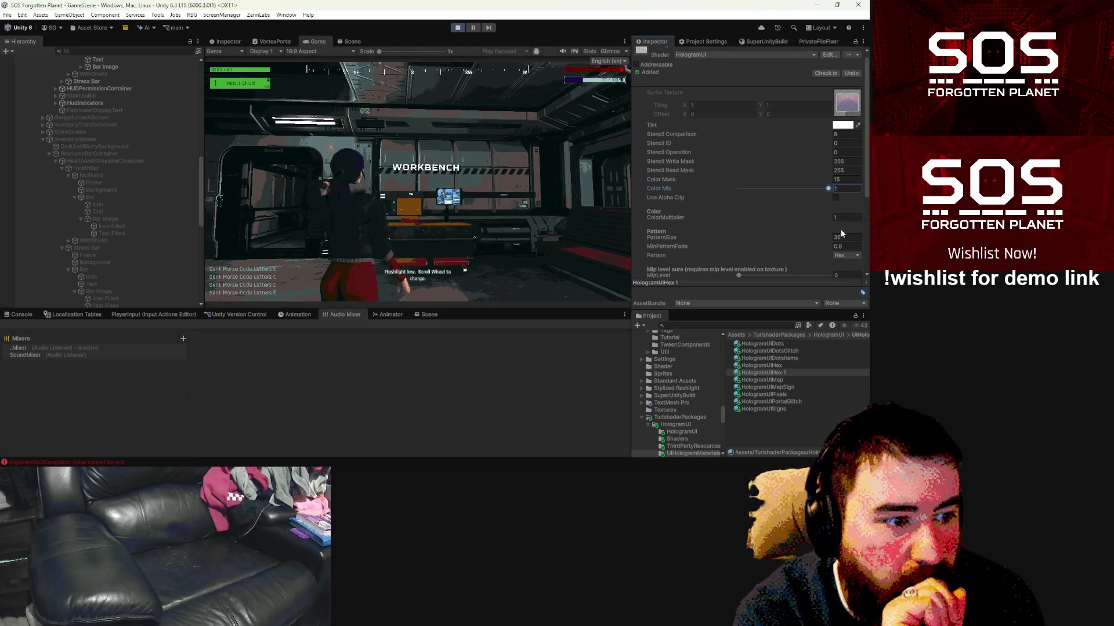
{"action": "scroll", "coordinate": [783, 245], "scroll_direction": "down", "scroll_amount": 2}
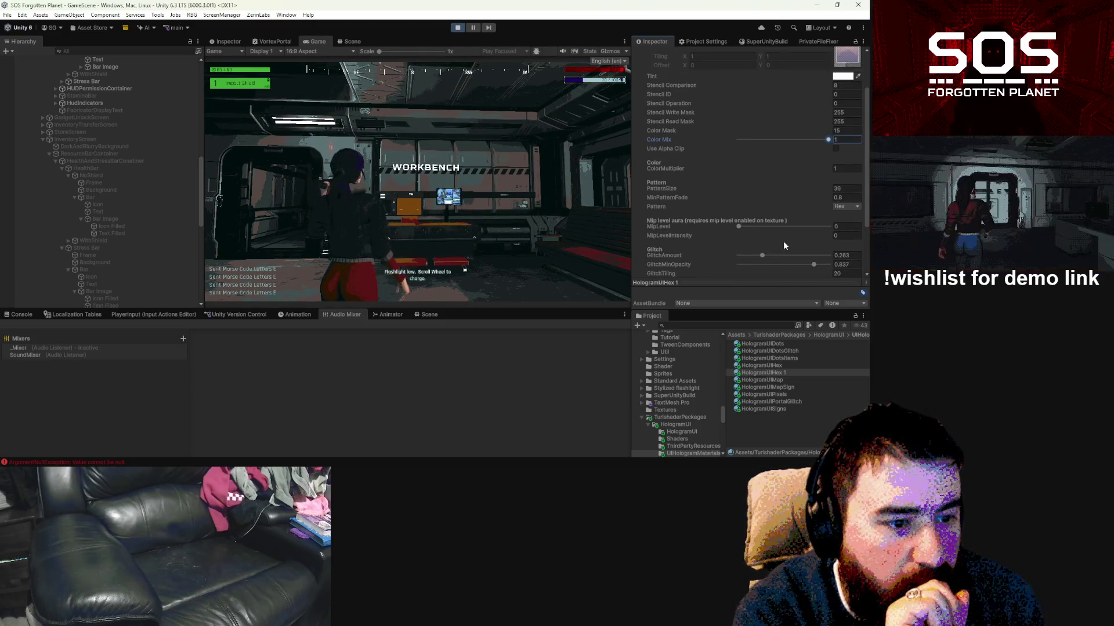
{"action": "scroll", "coordinate": [784, 245], "scroll_direction": "down", "scroll_amount": 2}
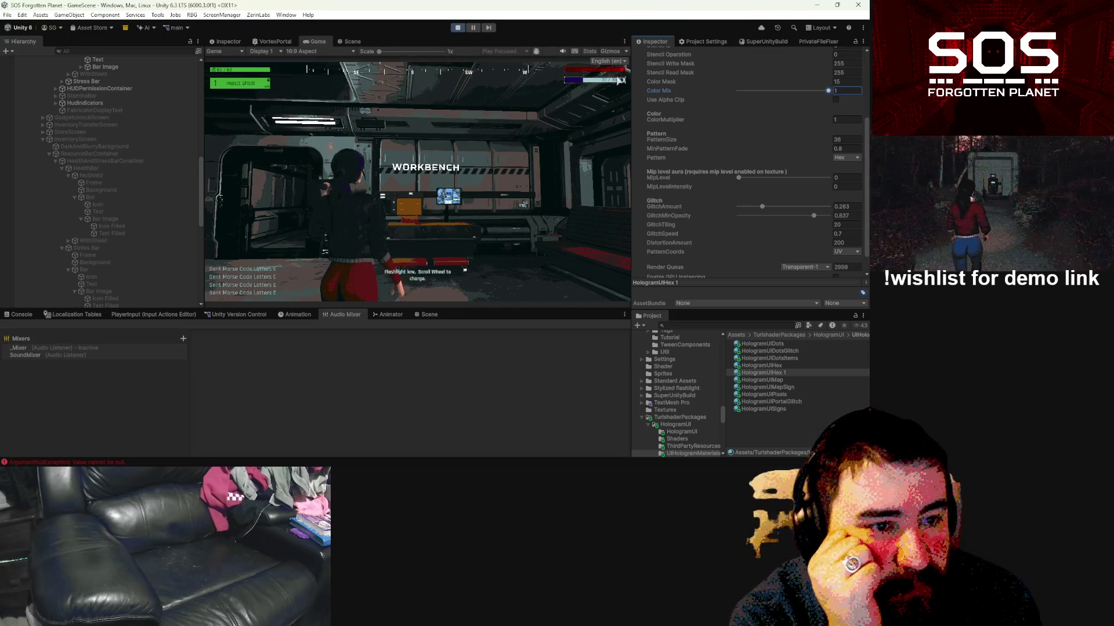
{"action": "left_click_drag", "start_coordinate": [762, 208], "coordinate": [650, 197]}
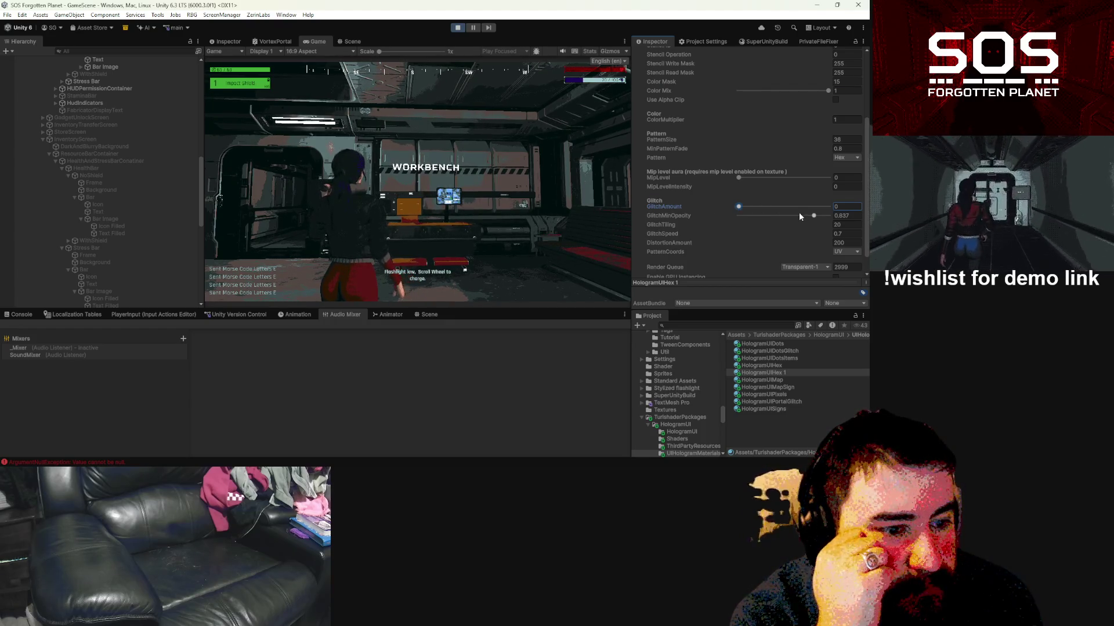
Step: Switch PatternCoords from UV to Screen and try PatternSize values, leaving it at 36
{"action": "left_click", "coordinate": [849, 251]}
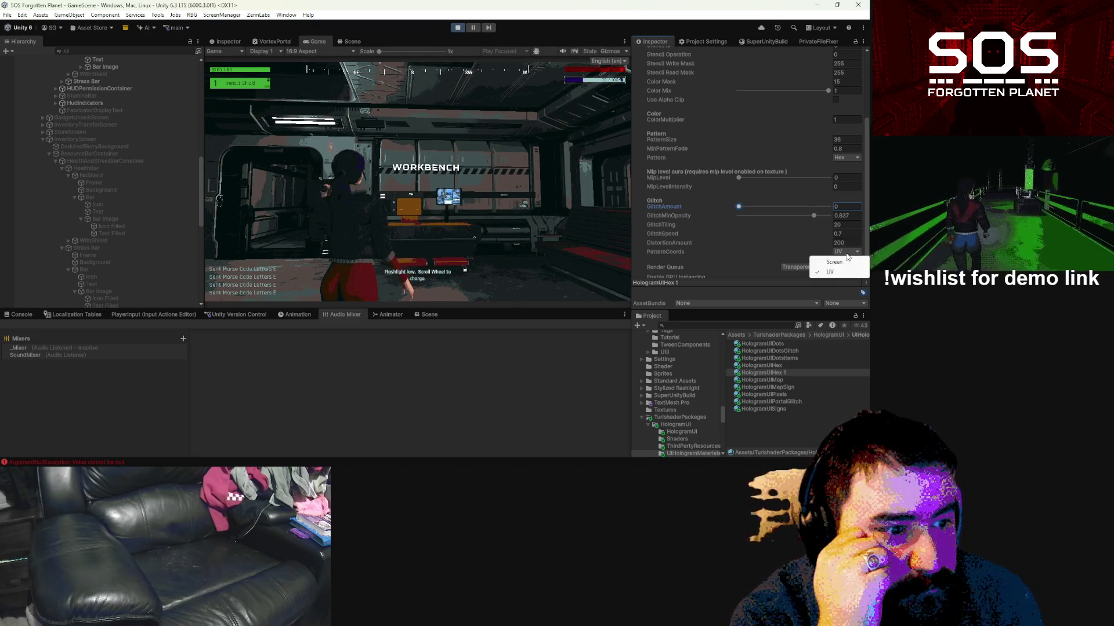
{"action": "left_click", "coordinate": [841, 262]}
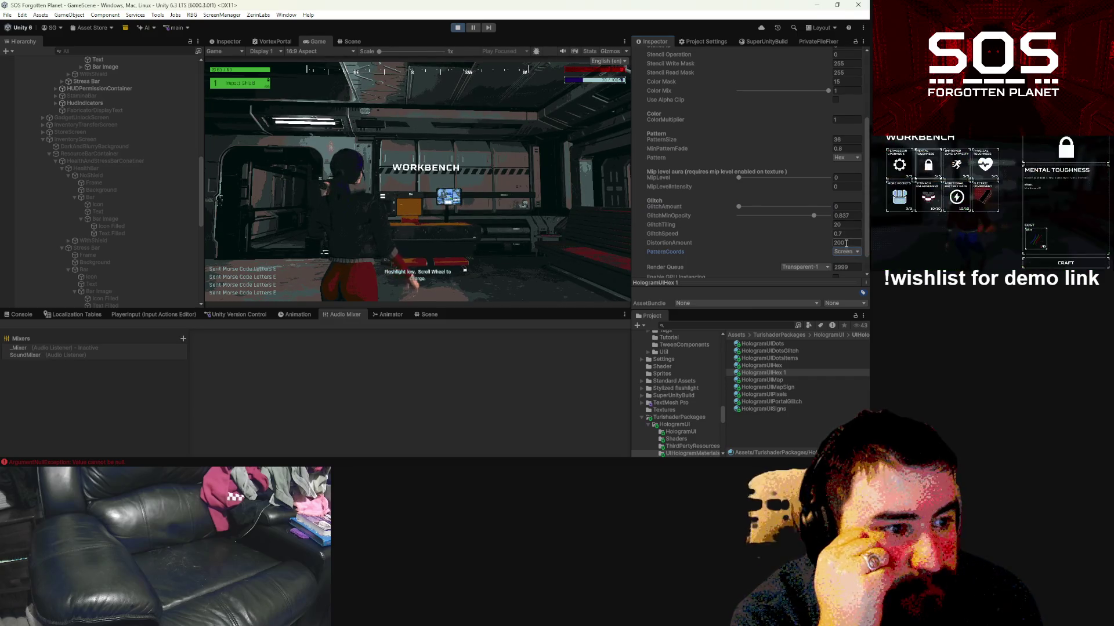
{"action": "scroll", "coordinate": [846, 238], "scroll_direction": "up", "scroll_amount": 2}
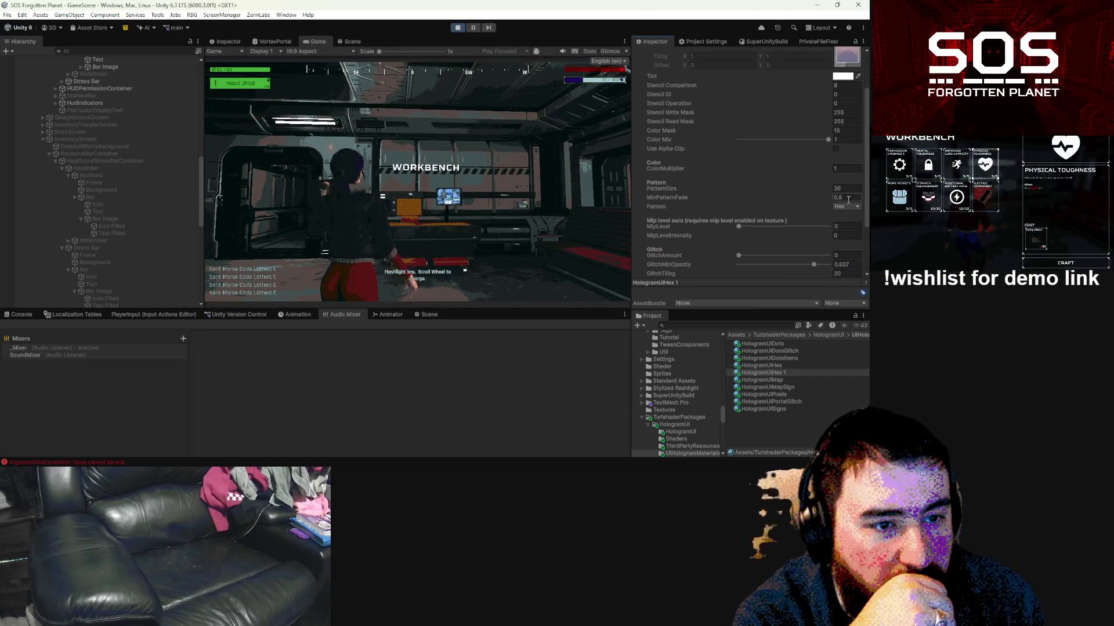
{"action": "left_click", "coordinate": [848, 200]}
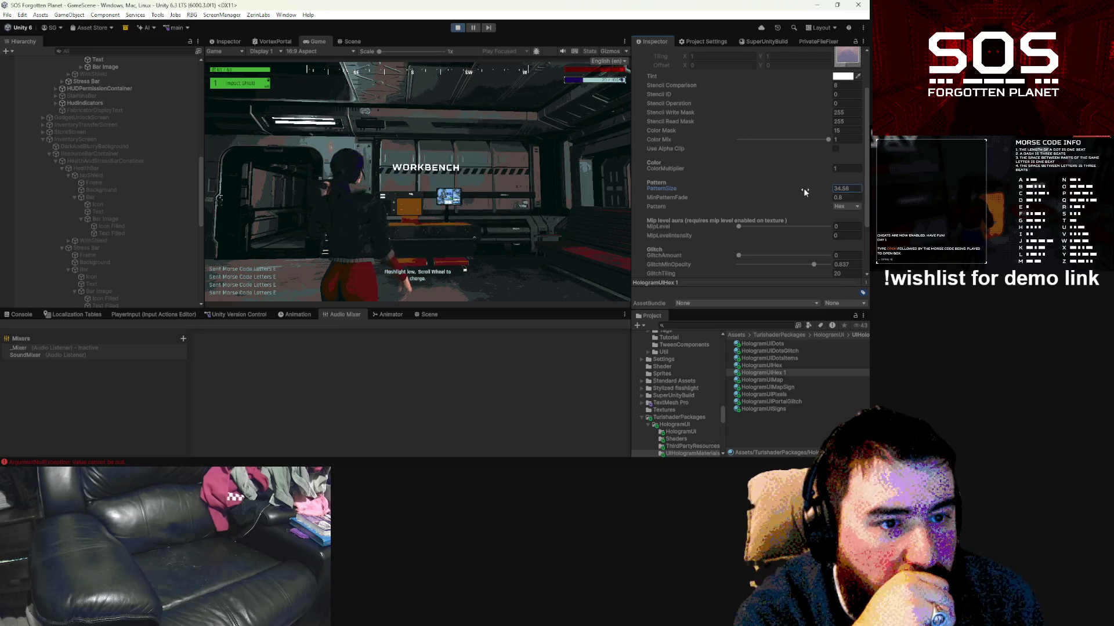
{"action": "left_click", "coordinate": [854, 188]}
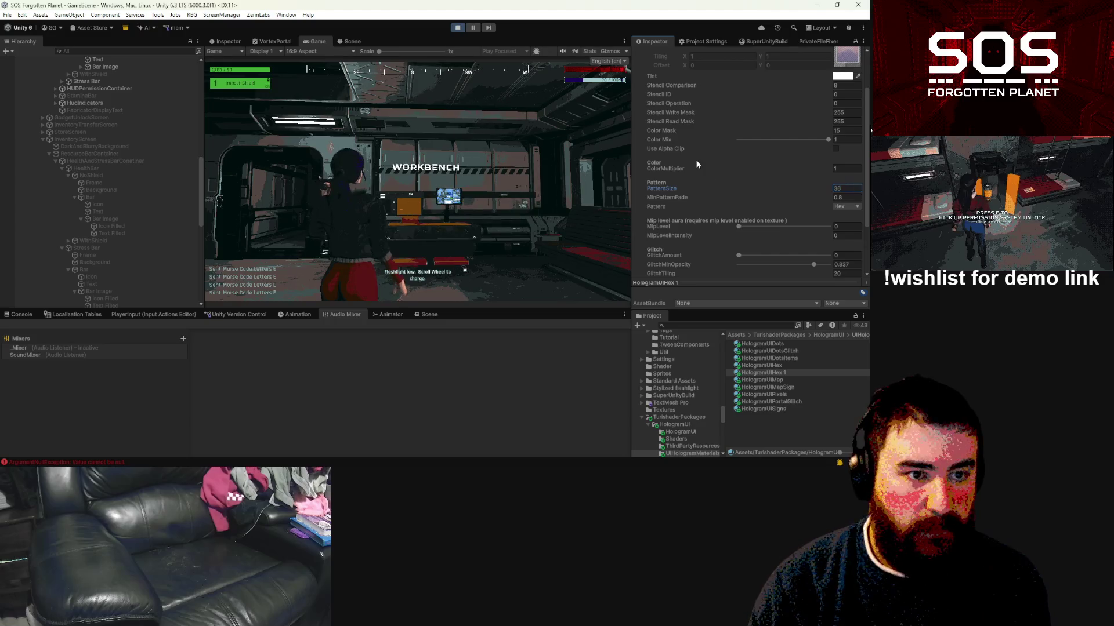
{"action": "scroll", "coordinate": [131, 201], "scroll_direction": "up", "scroll_amount": 4}
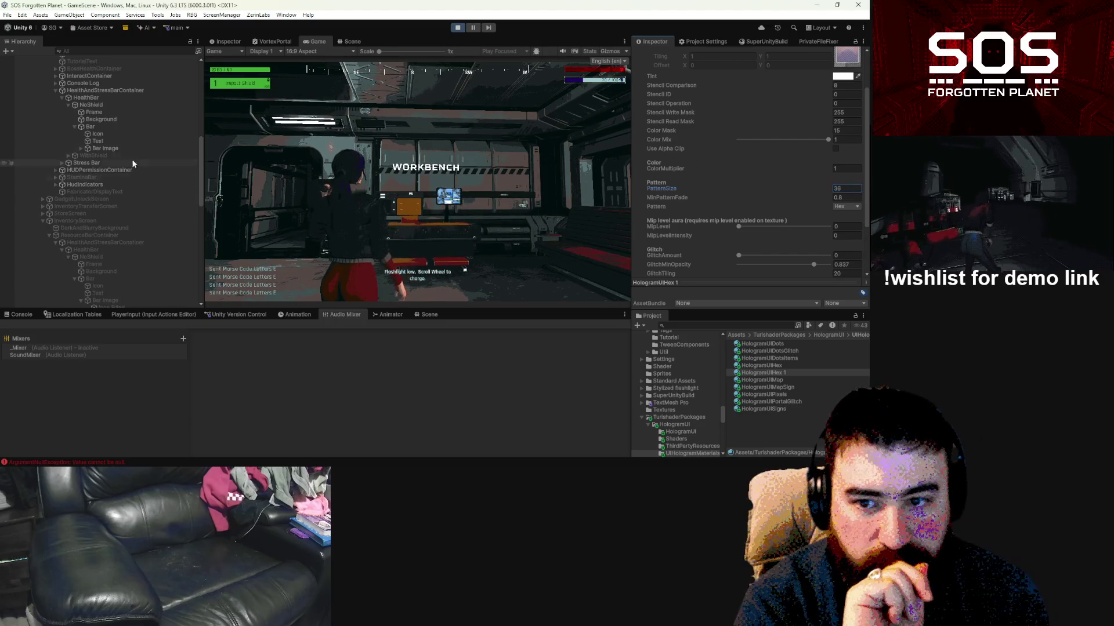
Step: Select the health bar's Bar Image and try HologramUIDots in its Material slot
{"action": "left_click", "coordinate": [105, 125]}
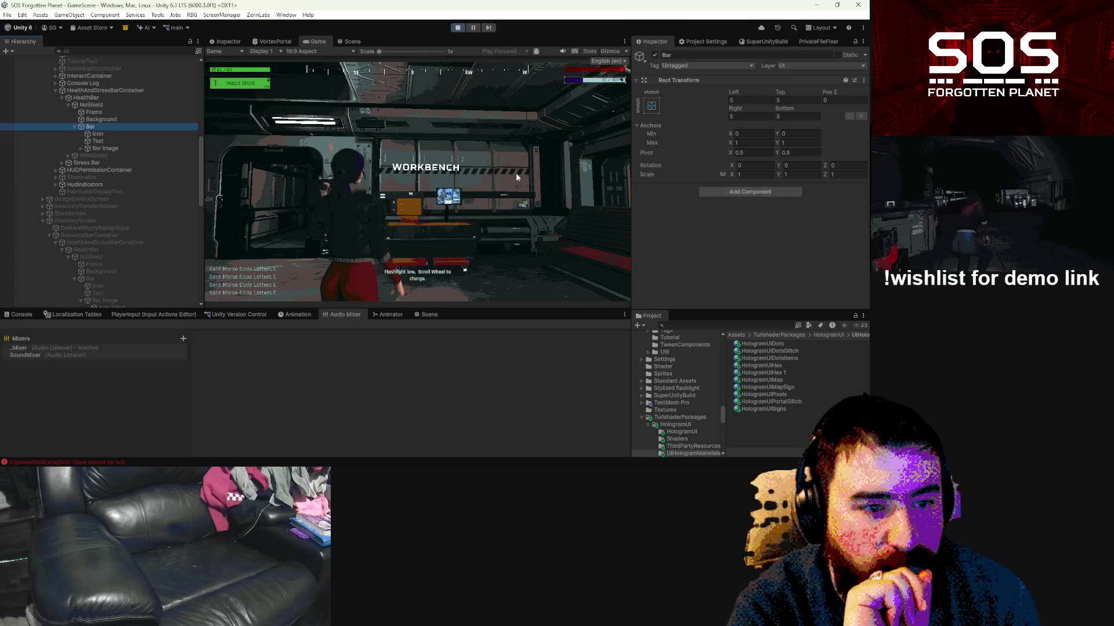
{"action": "left_click", "coordinate": [116, 149]}
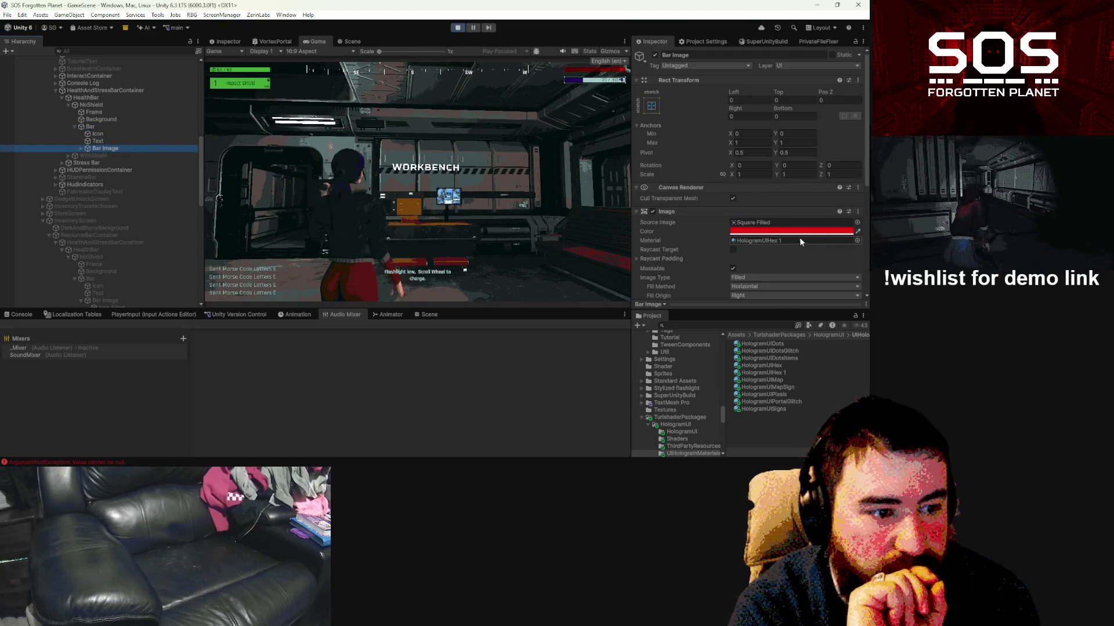
{"action": "left_click_drag", "start_coordinate": [771, 343], "coordinate": [771, 186]}
{"action": "scroll", "coordinate": [771, 238], "scroll_direction": "down", "scroll_amount": 2}
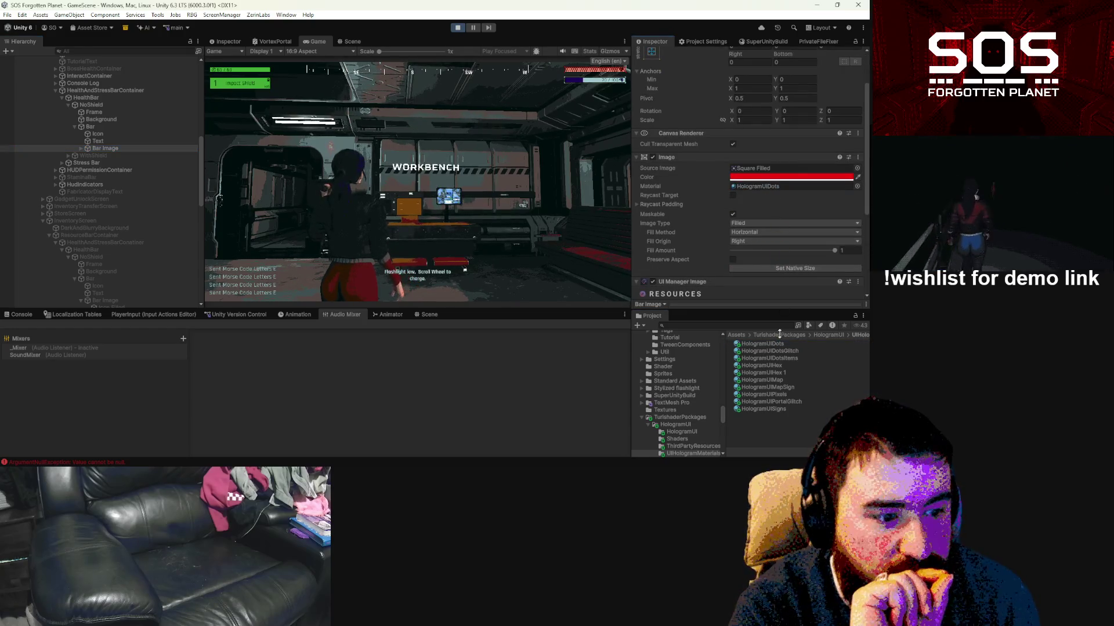
{"action": "left_click_drag", "start_coordinate": [776, 369], "coordinate": [781, 133]}
{"action": "scroll", "coordinate": [773, 191], "scroll_direction": "down", "scroll_amount": 2}
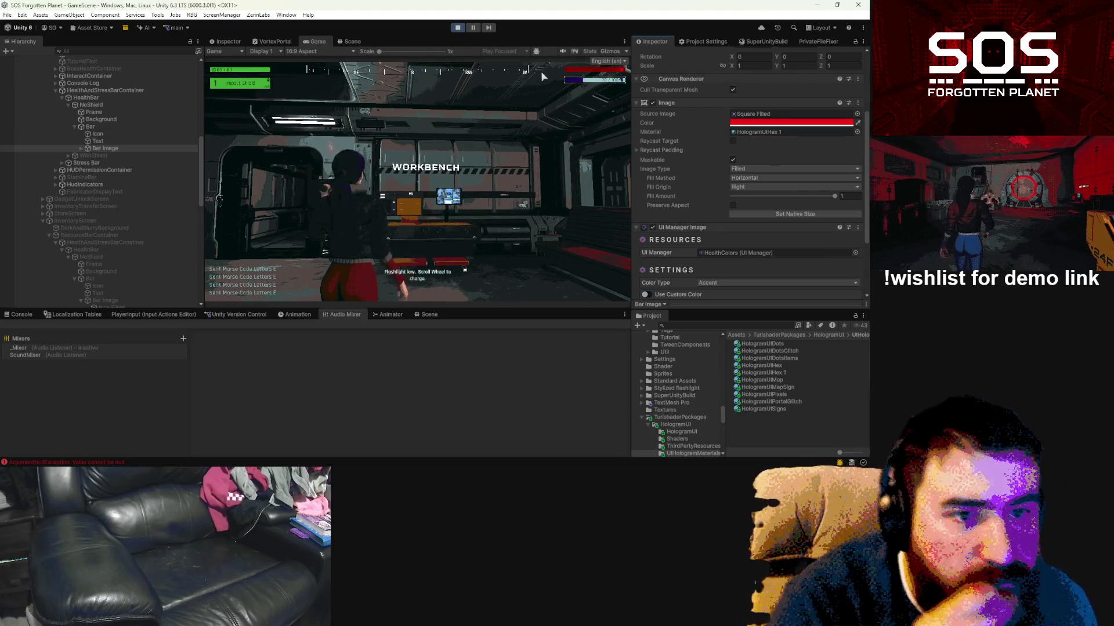
Step: Put HologramUIHex 1 back on the Bar Image and enlarge the game view
{"action": "mouse_move", "coordinate": [522, 8]}
{"action": "left_mouse_down"}
{"action": "mouse_move", "coordinate": [351, 157]}
{"action": "mouse_move", "coordinate": [523, 13]}
{"action": "left_mouse_up"}
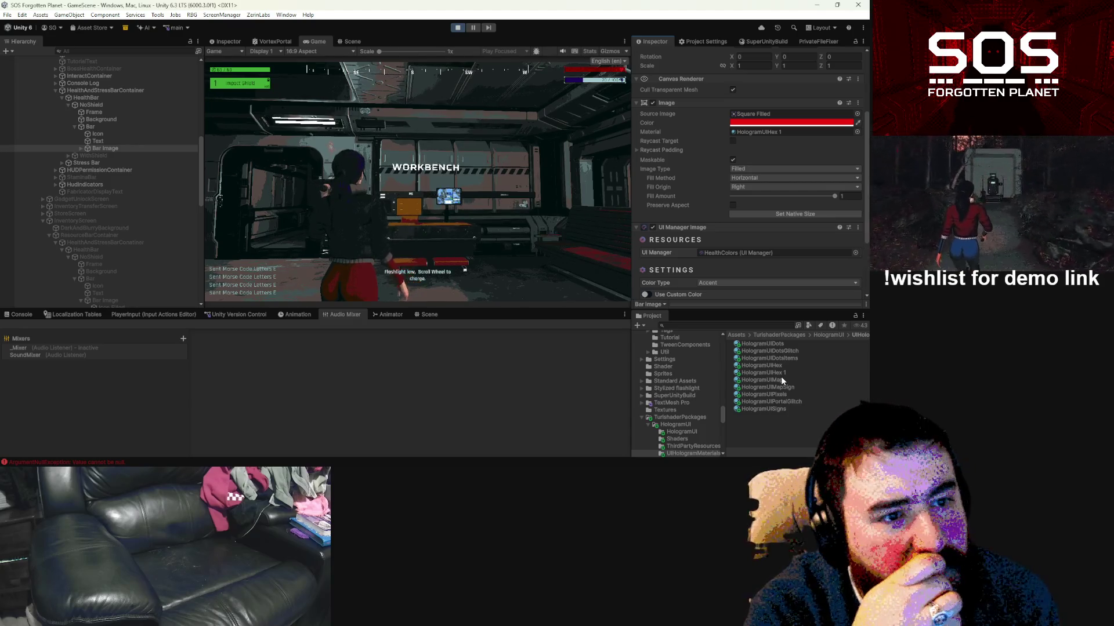
{"action": "mouse_move", "coordinate": [781, 377]}
{"action": "left_mouse_down"}
{"action": "mouse_move", "coordinate": [774, 229]}
{"action": "mouse_move", "coordinate": [762, 246]}
{"action": "mouse_move", "coordinate": [768, 197]}
{"action": "left_mouse_up"}
{"action": "scroll", "coordinate": [762, 246], "scroll_direction": "down", "scroll_amount": 2}
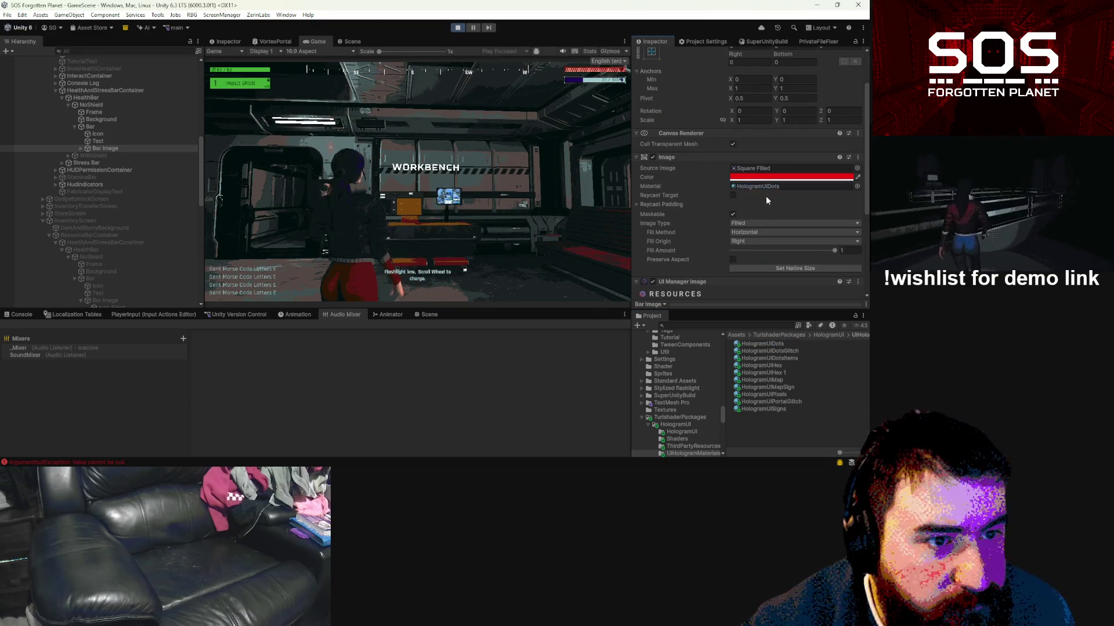
{"action": "scroll", "coordinate": [768, 186], "scroll_direction": "down", "scroll_amount": 2}
{"action": "left_click_drag", "start_coordinate": [775, 373], "coordinate": [768, 134]}
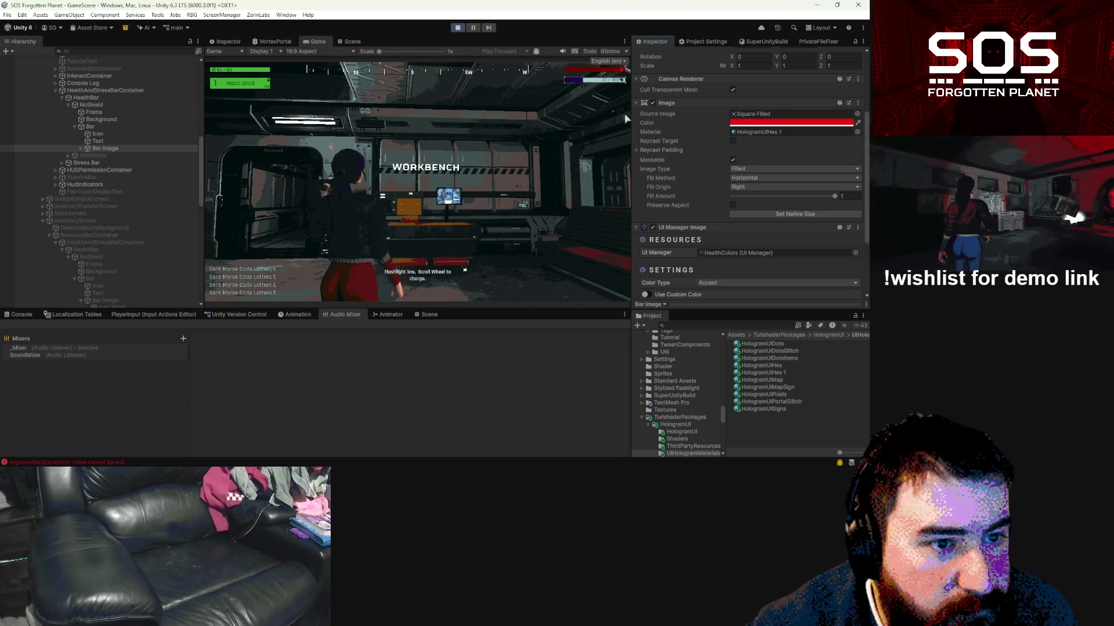
{"action": "mouse_move", "coordinate": [631, 117]}
{"action": "left_mouse_down"}
{"action": "mouse_move", "coordinate": [662, 116]}
{"action": "mouse_move", "coordinate": [547, 123]}
{"action": "left_mouse_up"}
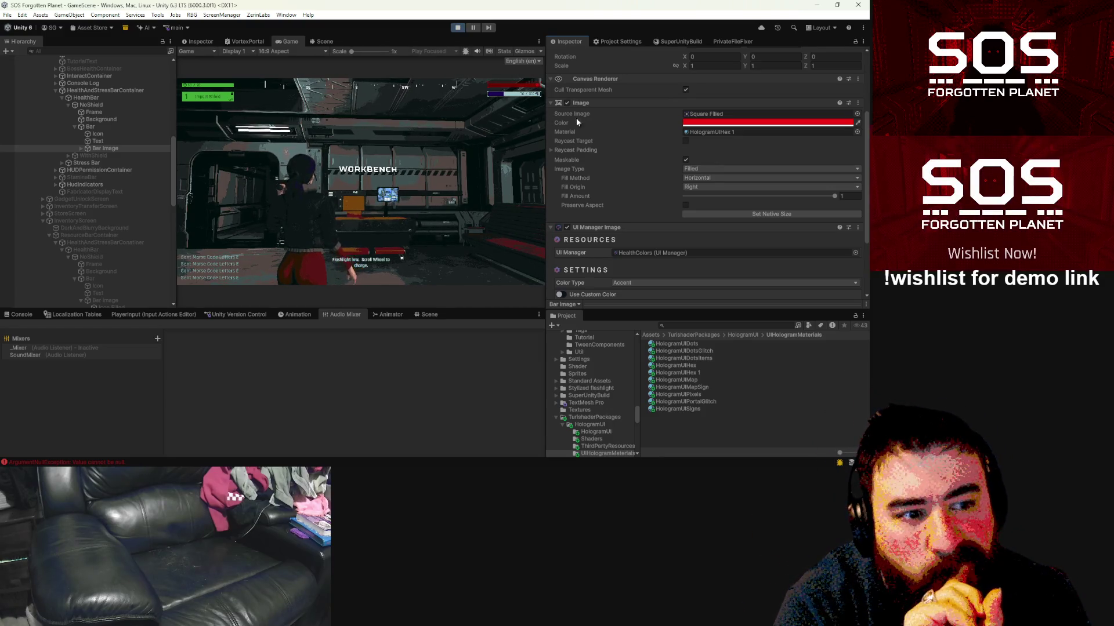
Step: Set the Bar Image's material to None and expand Bar Image in the Hierarchy
{"action": "left_click", "coordinate": [857, 132]}
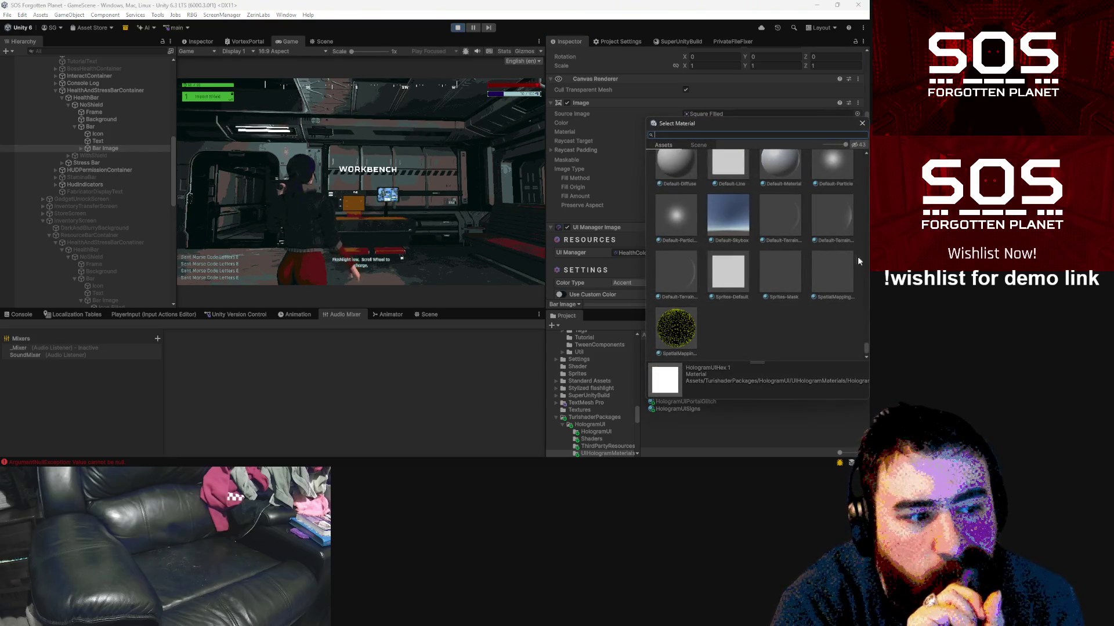
{"action": "left_click_drag", "start_coordinate": [867, 357], "coordinate": [866, 156]}
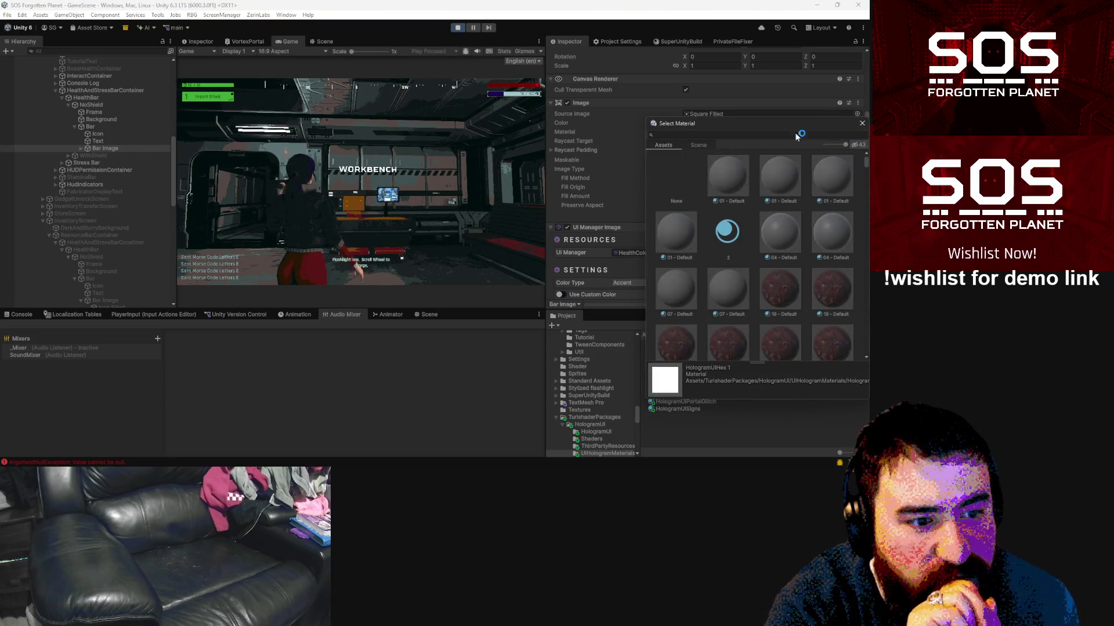
{"action": "left_click", "coordinate": [668, 175]}
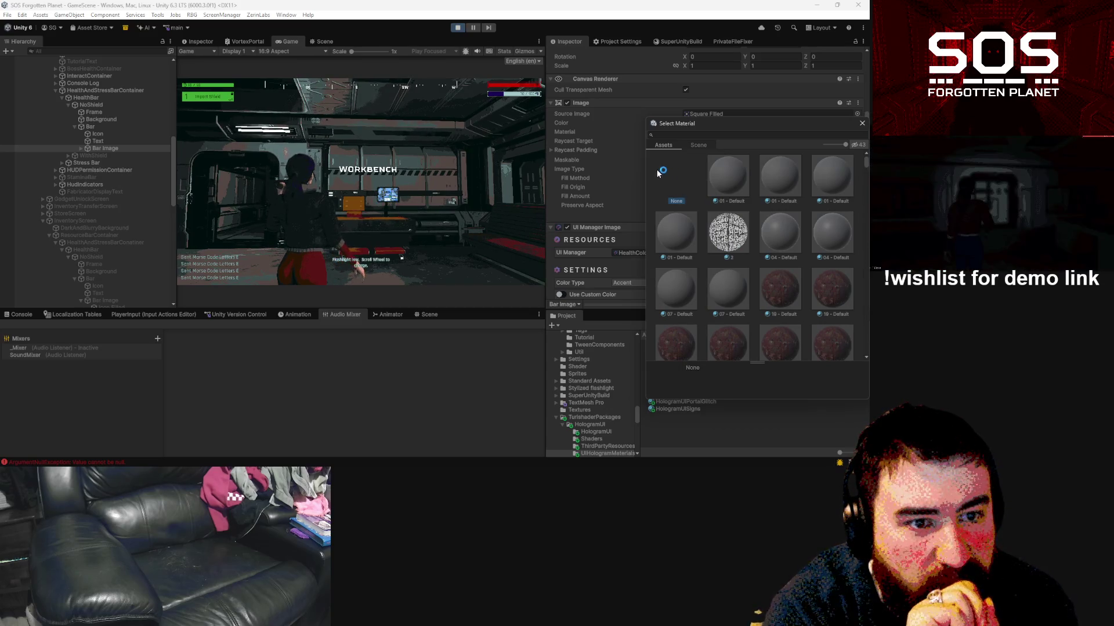
{"action": "left_click", "coordinate": [862, 127]}
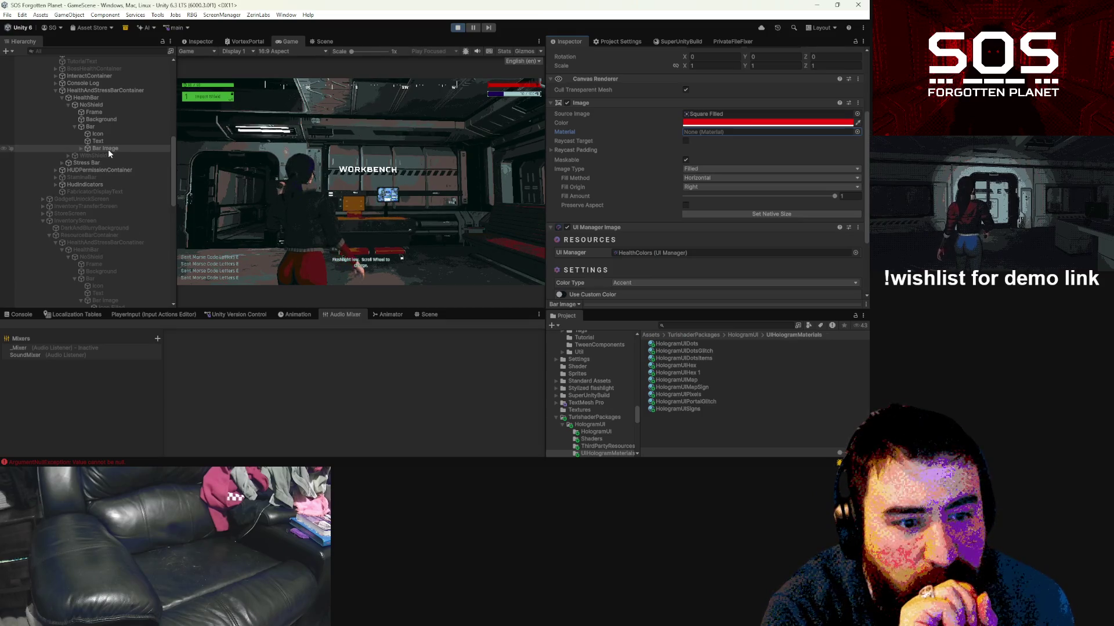
{"action": "left_click", "coordinate": [80, 147]}
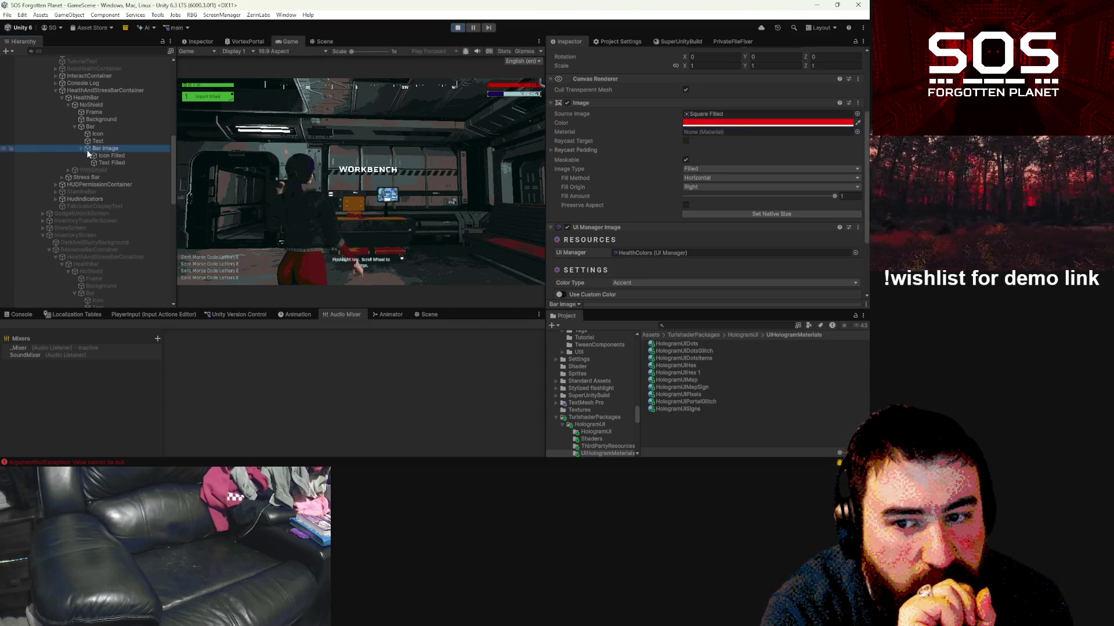
{"action": "scroll", "coordinate": [587, 154], "scroll_direction": "down", "scroll_amount": 3}
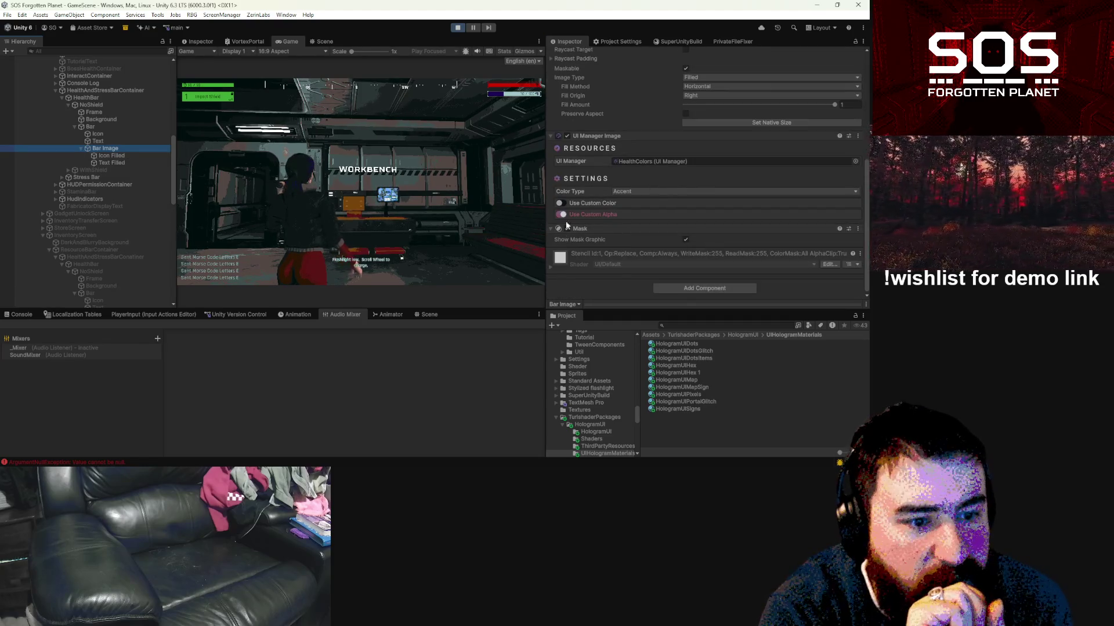
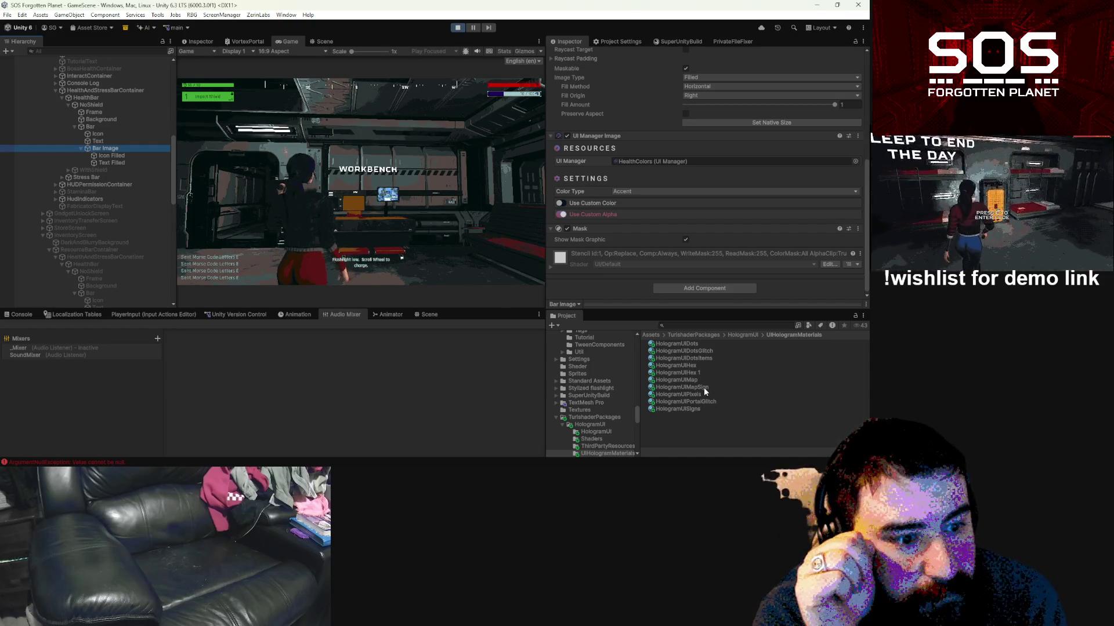
Step: Try HologramUIMap and HologramUIPortalGlitch on the Bar Image, settle on HologramUISigns, and maximize the game view
{"action": "scroll", "coordinate": [684, 192], "scroll_direction": "up", "scroll_amount": 5}
{"action": "mouse_move", "coordinate": [706, 387]}
{"action": "left_mouse_down"}
{"action": "mouse_move", "coordinate": [726, 176]}
{"action": "mouse_move", "coordinate": [726, 187]}
{"action": "left_mouse_up"}
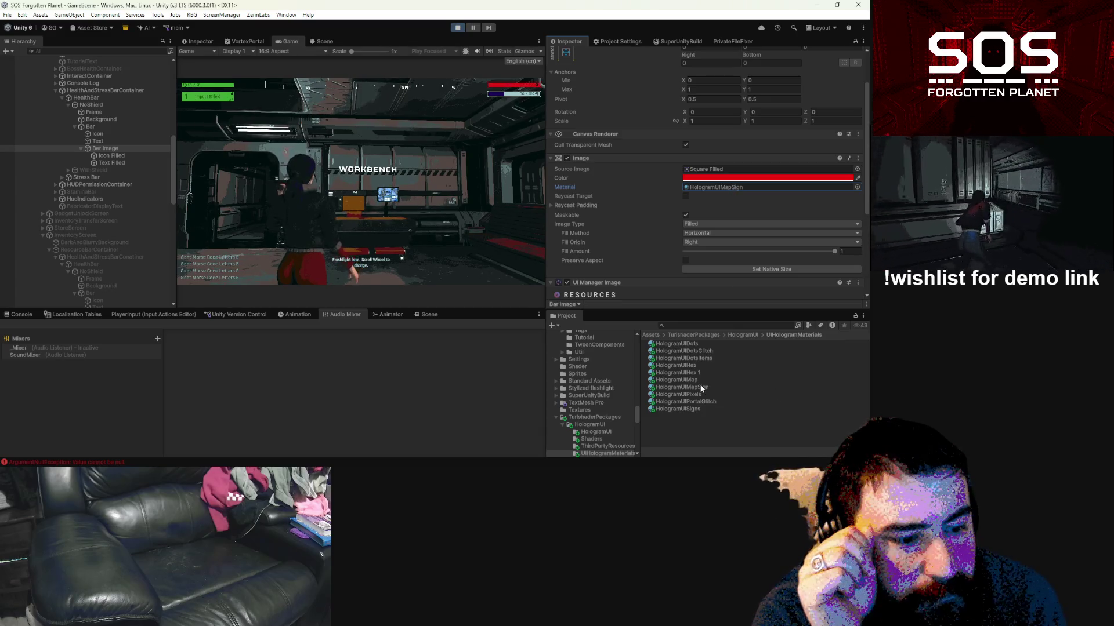
{"action": "mouse_move", "coordinate": [698, 381]}
{"action": "left_mouse_down"}
{"action": "mouse_move", "coordinate": [738, 247]}
{"action": "mouse_move", "coordinate": [752, 133]}
{"action": "left_mouse_up"}
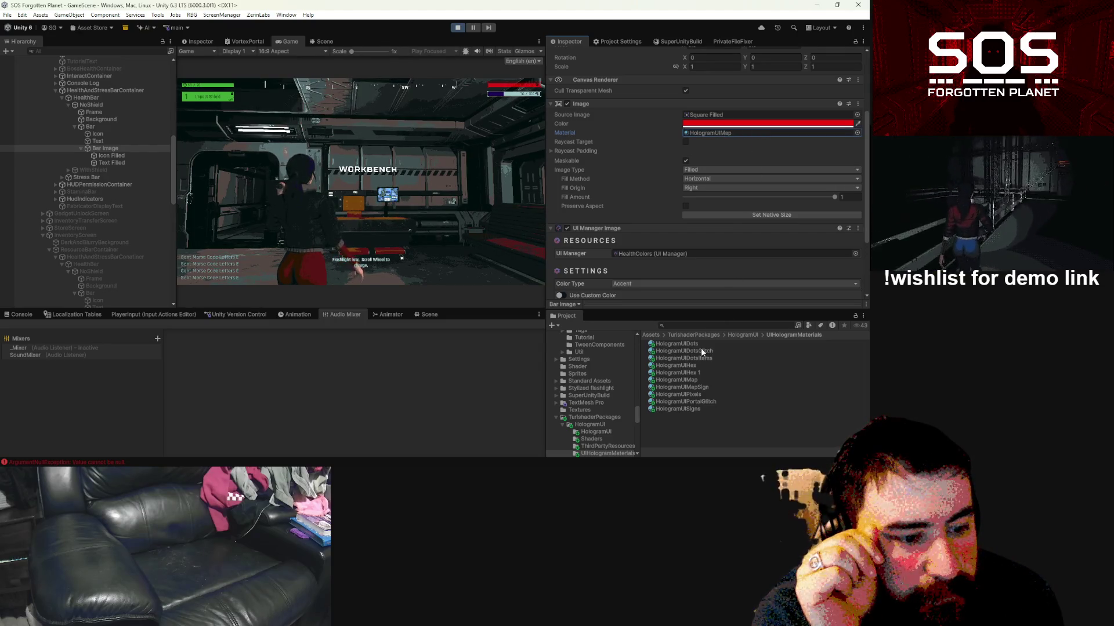
{"action": "left_click_drag", "start_coordinate": [696, 400], "coordinate": [730, 131]}
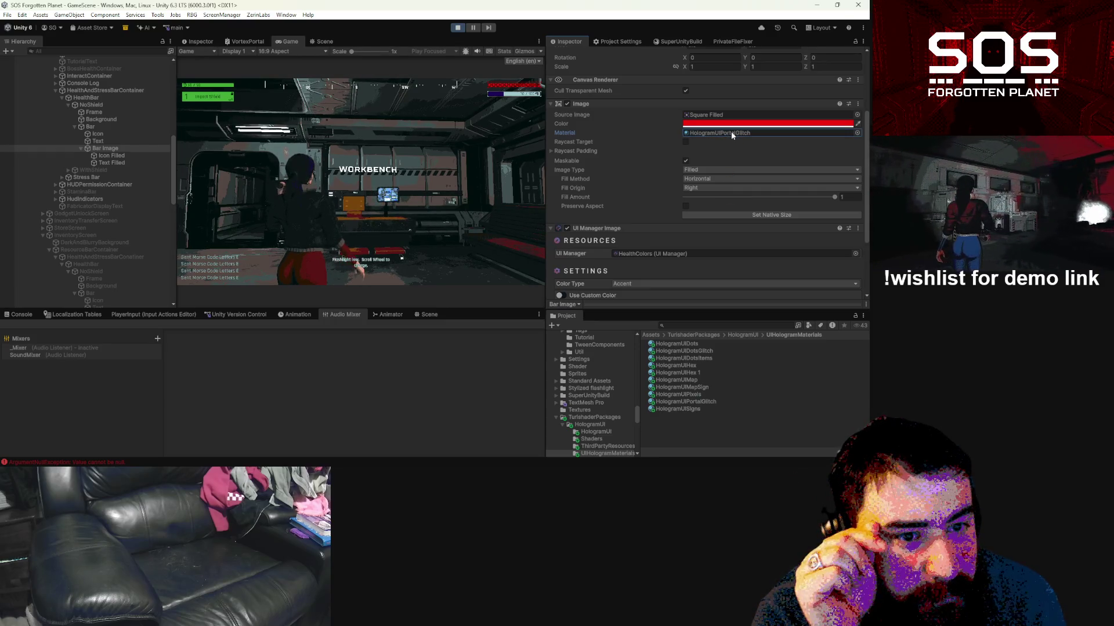
{"action": "left_click_drag", "start_coordinate": [687, 408], "coordinate": [736, 132]}
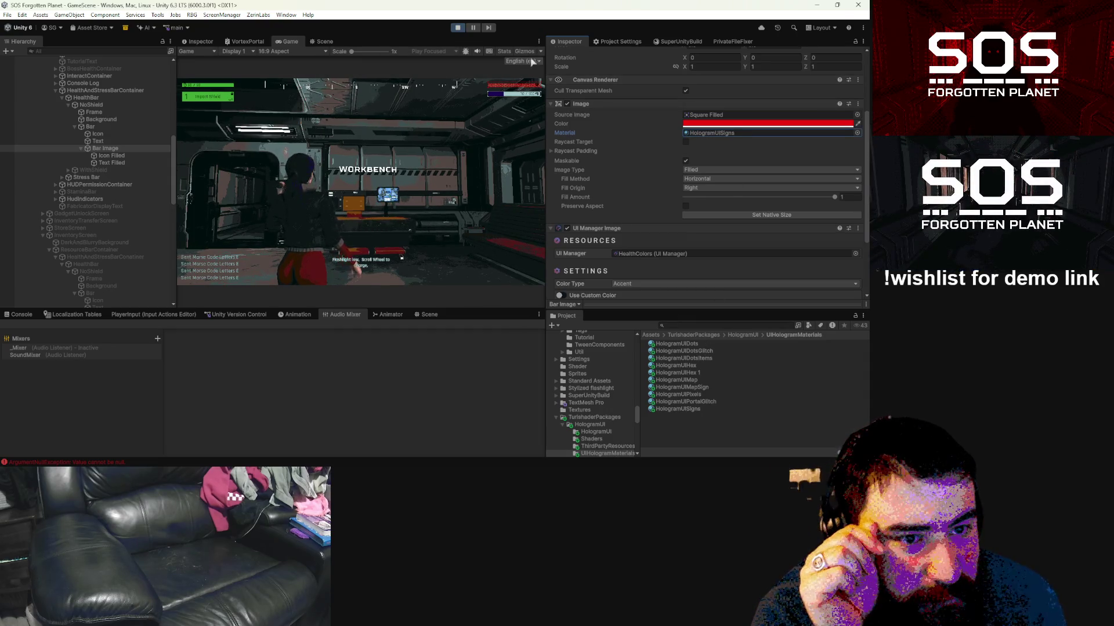
{"action": "left_click", "coordinate": [539, 42]}
{"action": "left_click", "coordinate": [567, 76]}
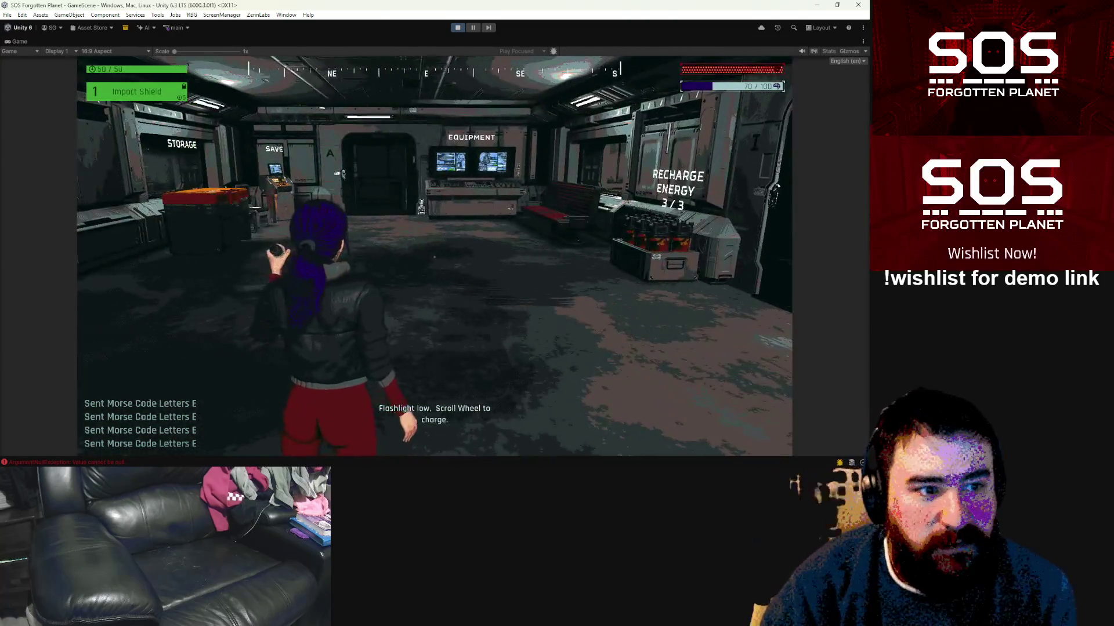
Step: Un-maximize the game view, then pause and resume the running game from the pause menu
{"action": "key", "text": "Escape"}
{"action": "key", "text": "Escape"}
{"action": "left_click", "coordinate": [864, 41]}
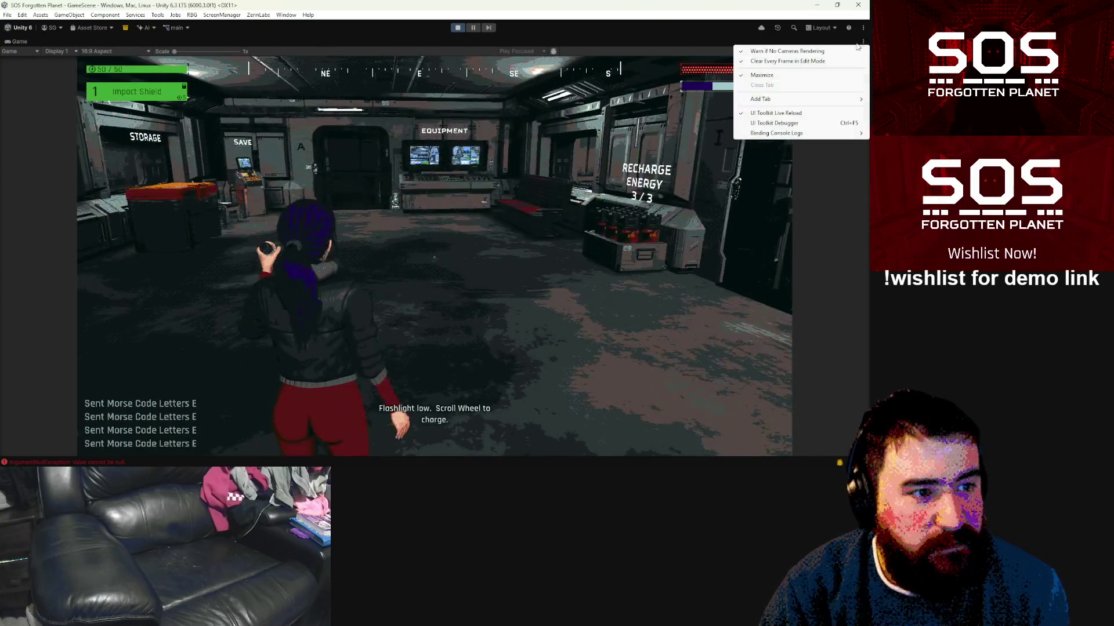
{"action": "left_click", "coordinate": [781, 74]}
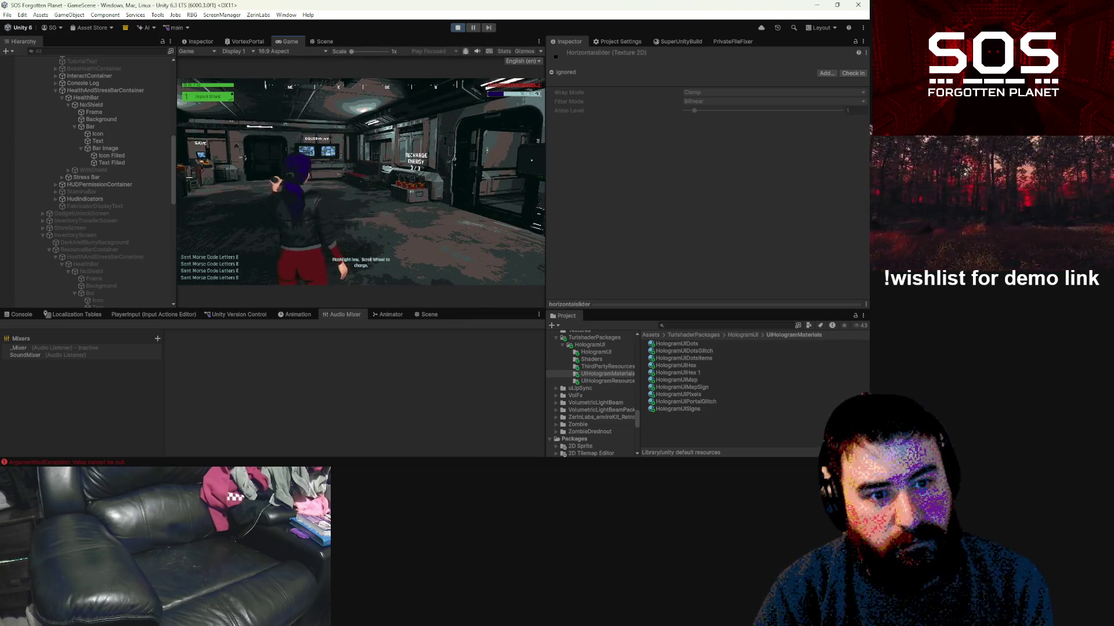
{"action": "key", "text": "Escape"}
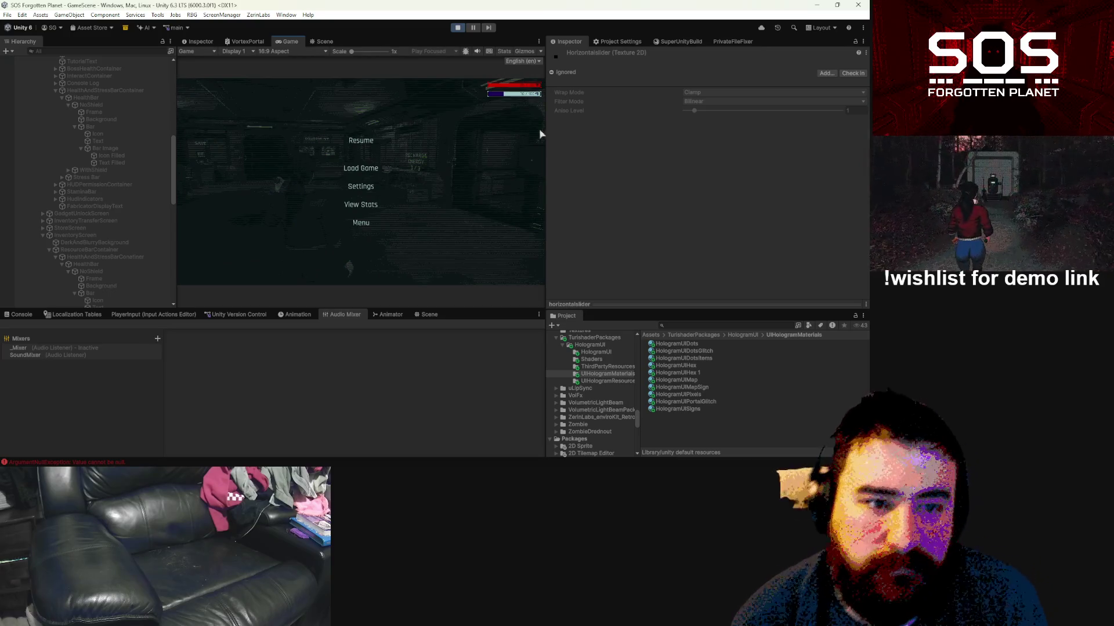
{"action": "left_click", "coordinate": [360, 142]}
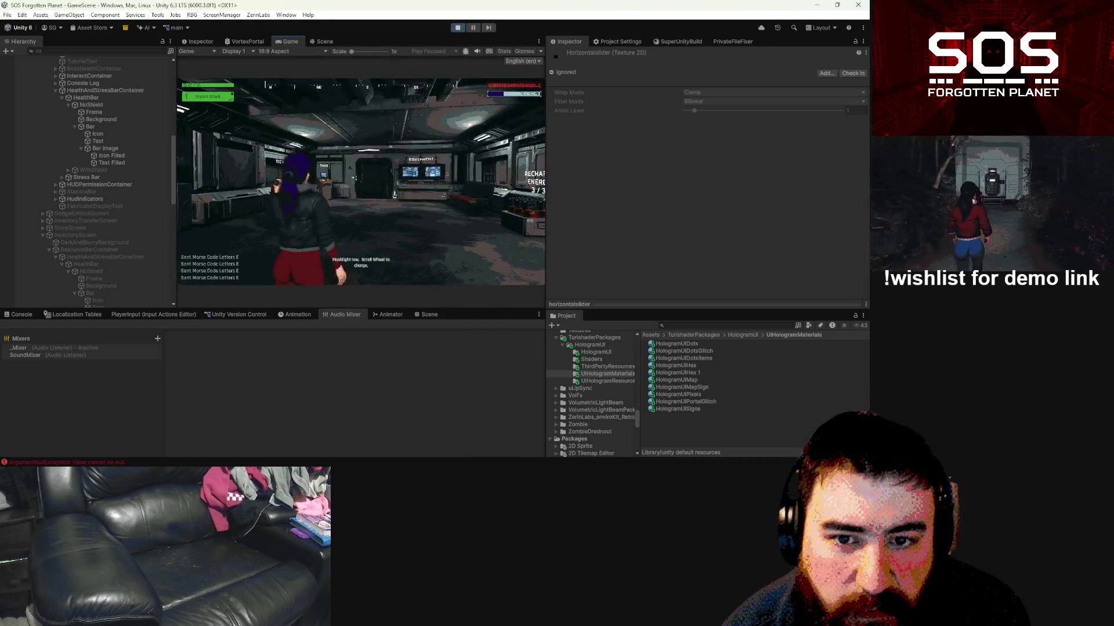
{"action": "key", "text": "Escape"}
{"action": "key", "text": "Escape"}
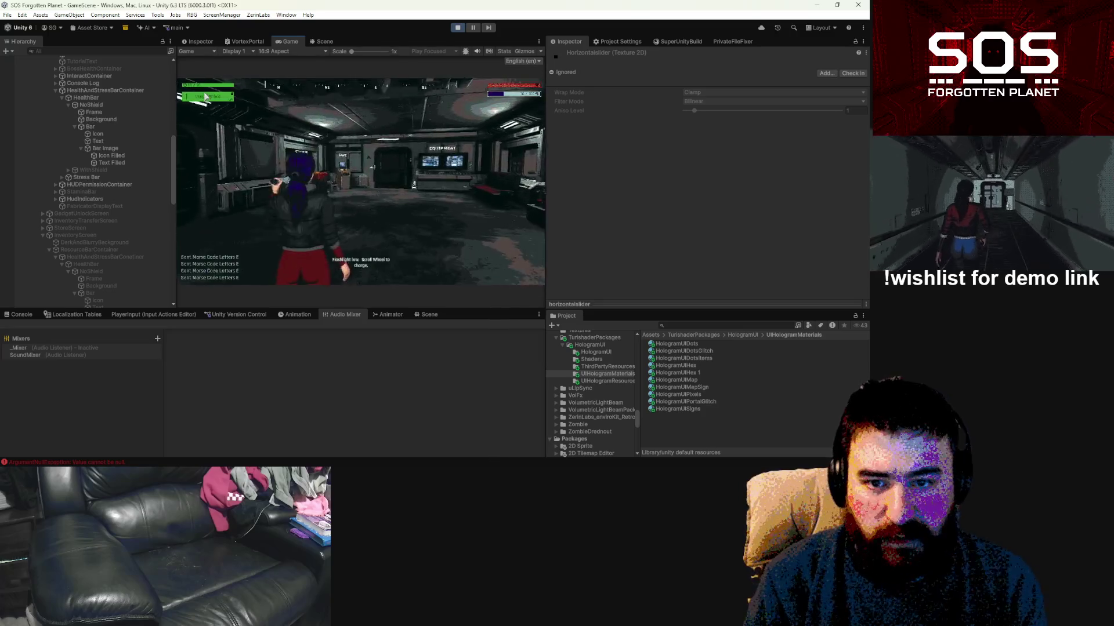
{"action": "left_click", "coordinate": [687, 326]}
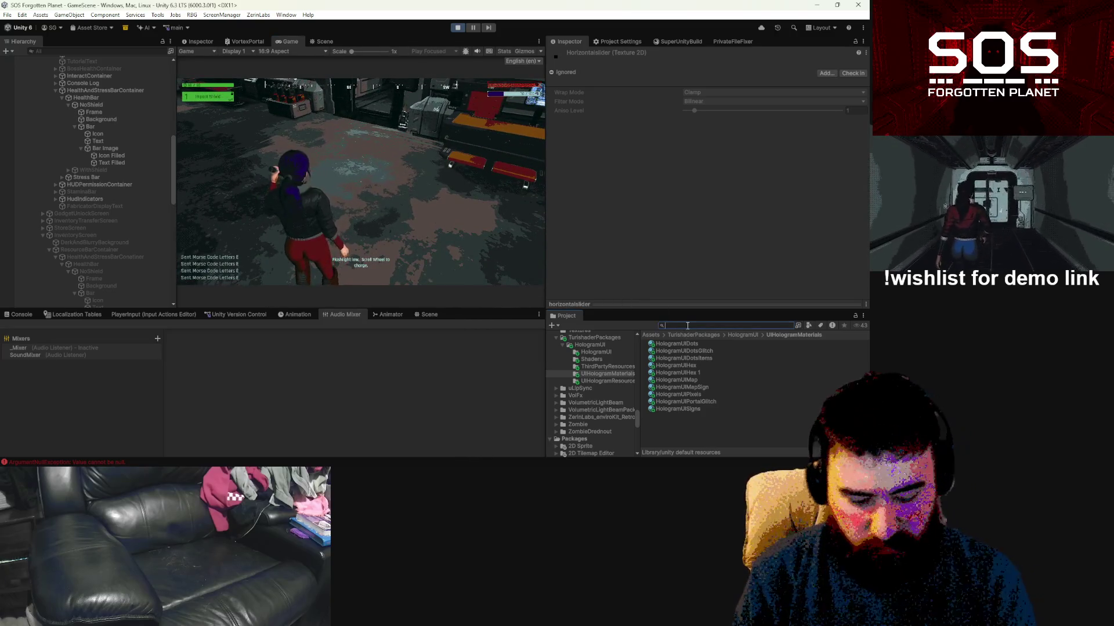
Step: Search the project for 'permission slot' and open the Permission Slot prefab
{"action": "type", "text": "per"}
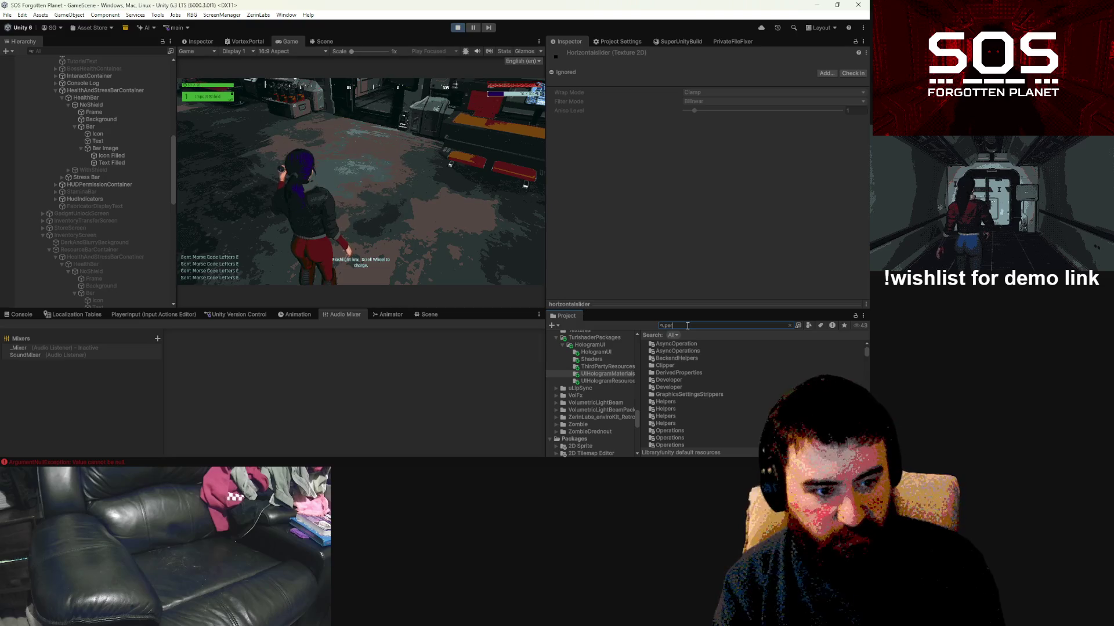
{"action": "type", "text": "missionslot"}
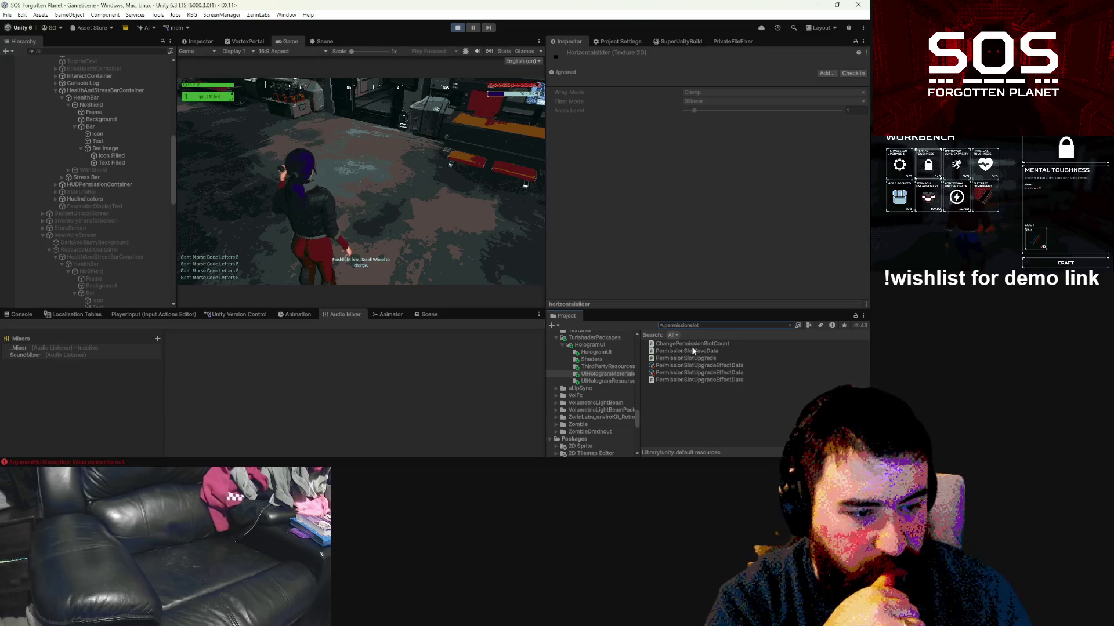
{"action": "left_click", "coordinate": [691, 326]}
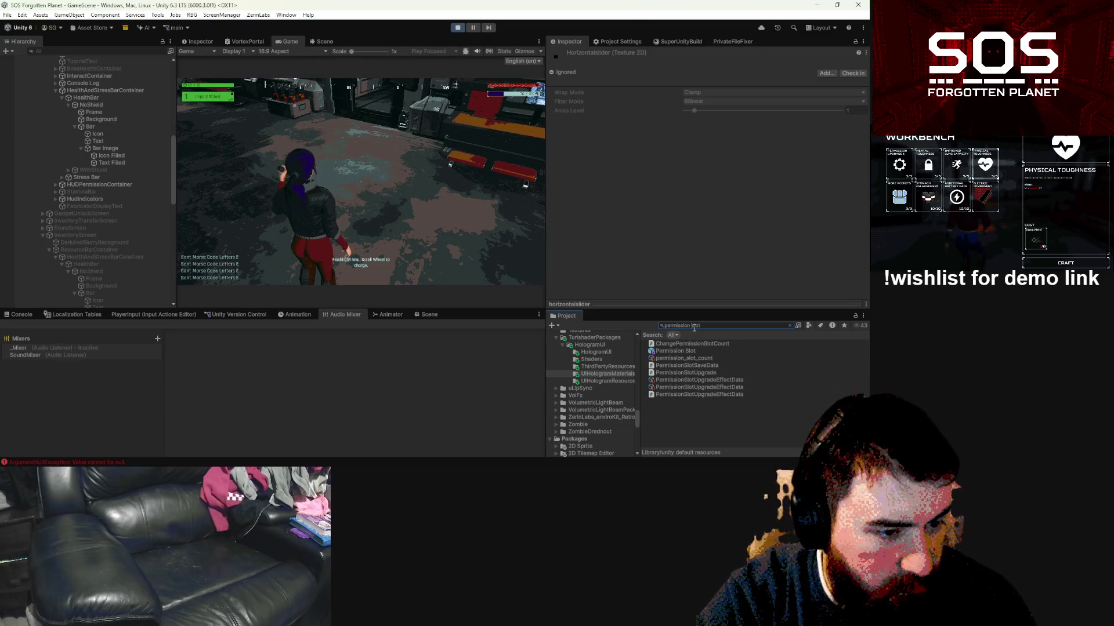
{"action": "double_click", "coordinate": [687, 351]}
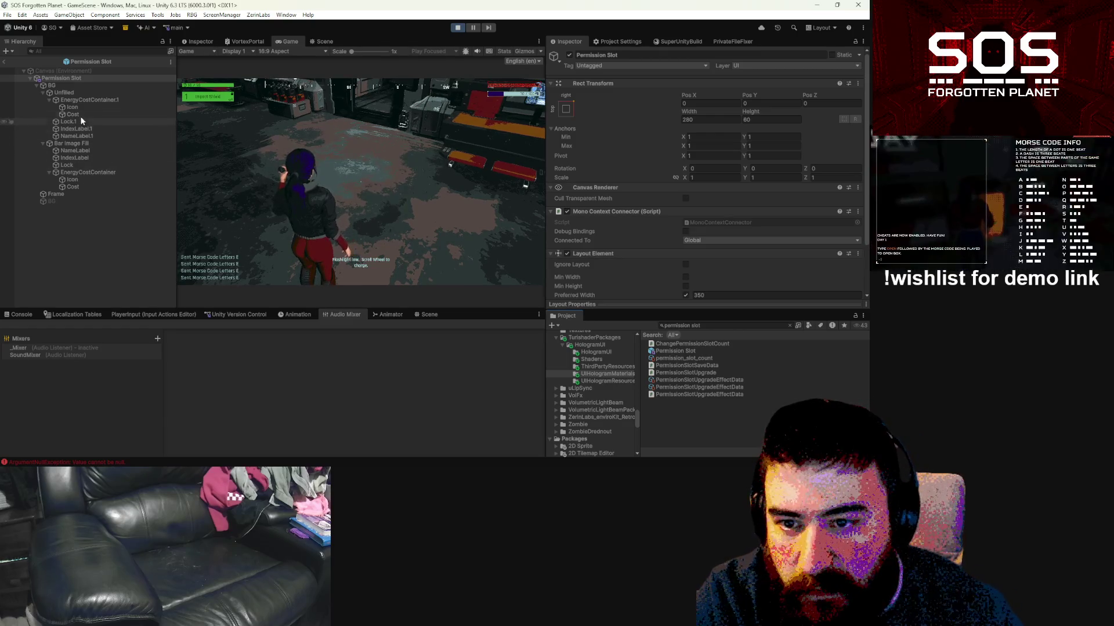
Step: Set the Frame's Color Type to Accent, save the prefab, and return to the scene
{"action": "left_click", "coordinate": [58, 194]}
{"action": "scroll", "coordinate": [732, 200], "scroll_direction": "down", "scroll_amount": 5}
{"action": "left_click", "coordinate": [690, 216]}
{"action": "left_click", "coordinate": [675, 227]}
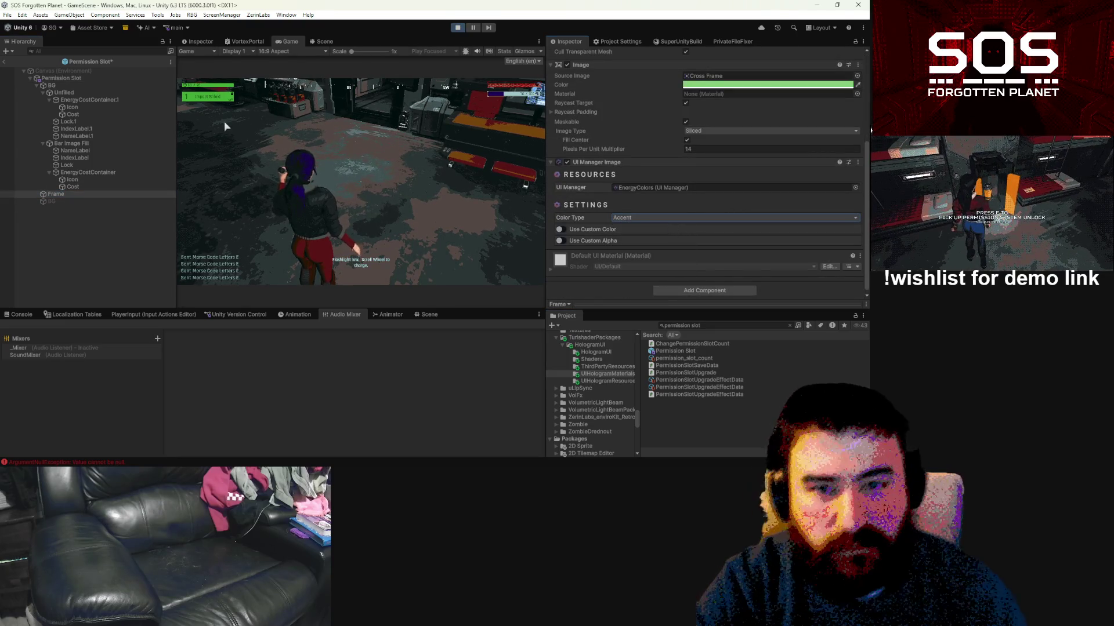
{"action": "key", "text": "ctrl+s"}
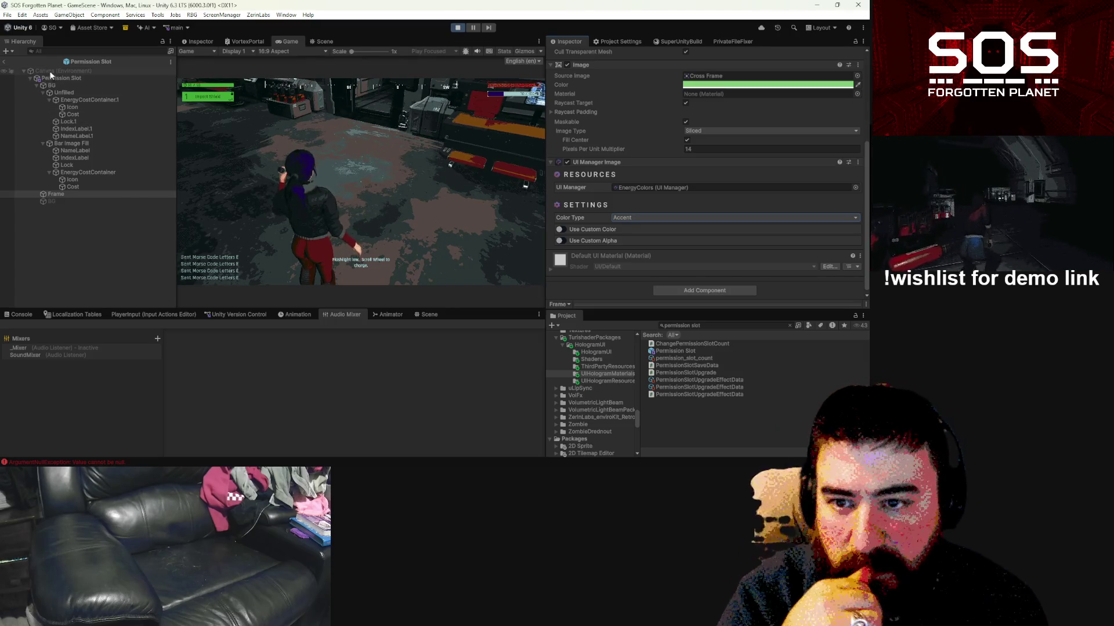
{"action": "left_click", "coordinate": [4, 62]}
{"action": "left_click", "coordinate": [707, 326]}
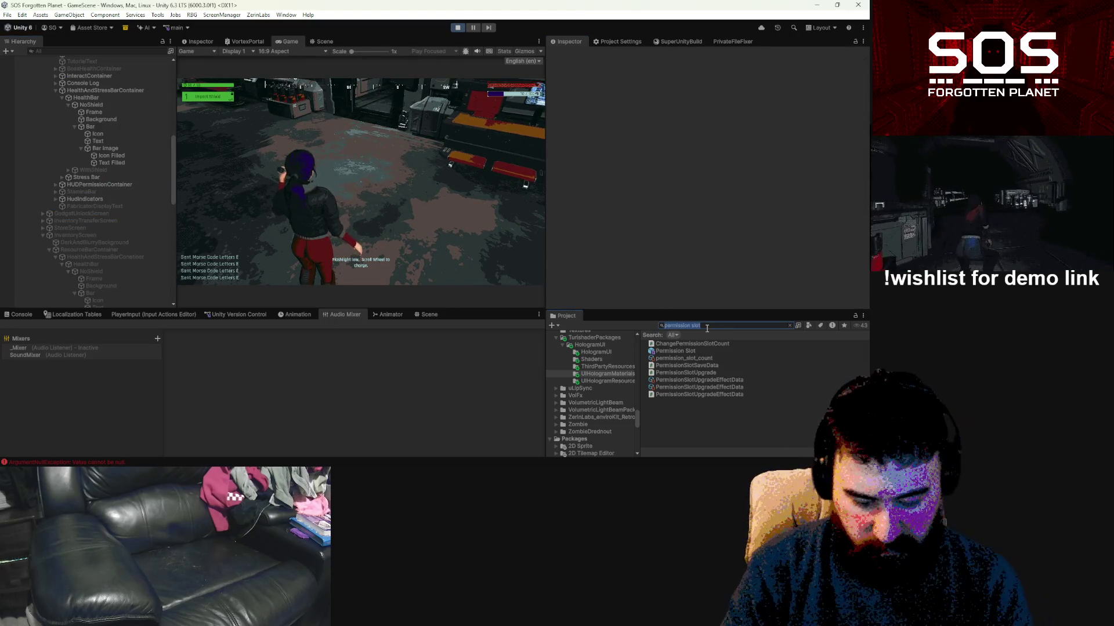
Step: Filter project assets by 'energy', expand HUDPermissionContainer and EnergyBar's children, then exit Play mode
{"action": "type", "text": "energy bar"}
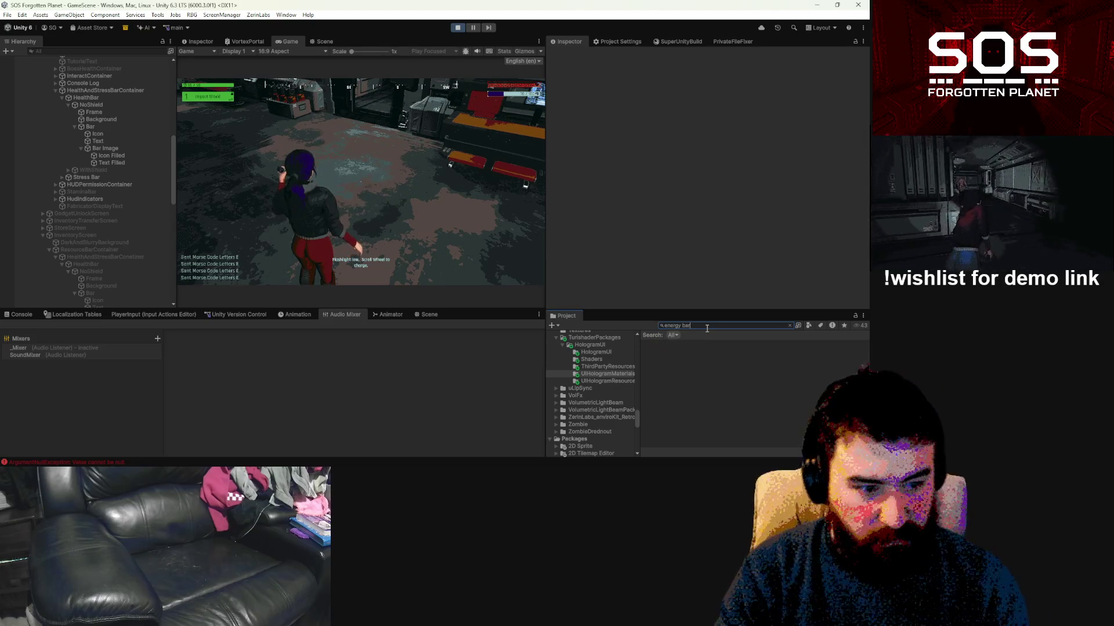
{"action": "key", "text": "BackSpace"}
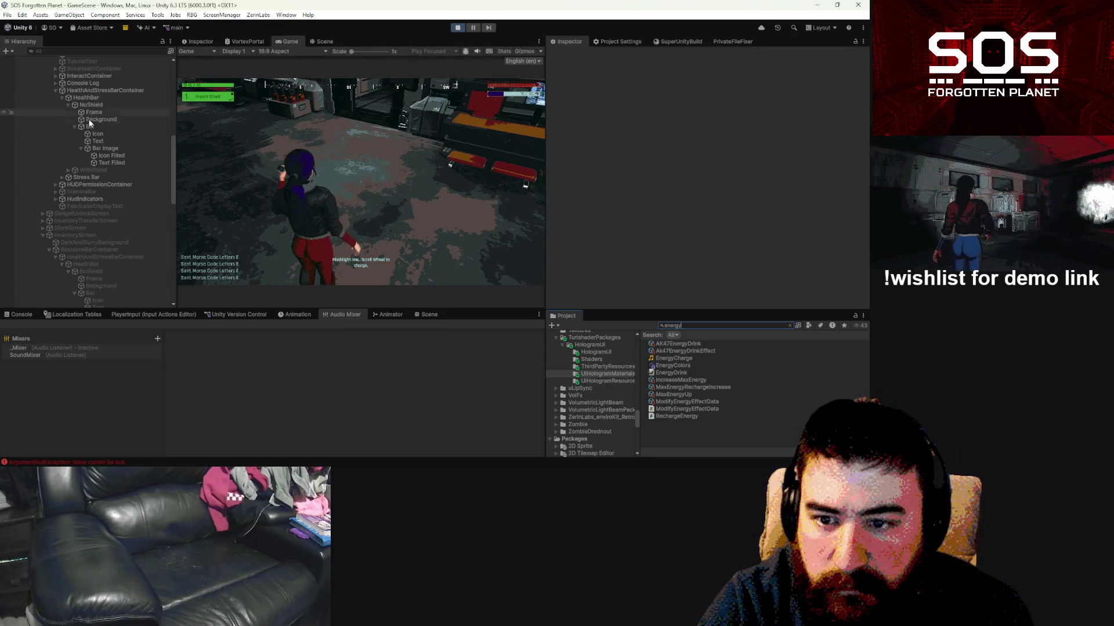
{"action": "left_click", "coordinate": [55, 184]}
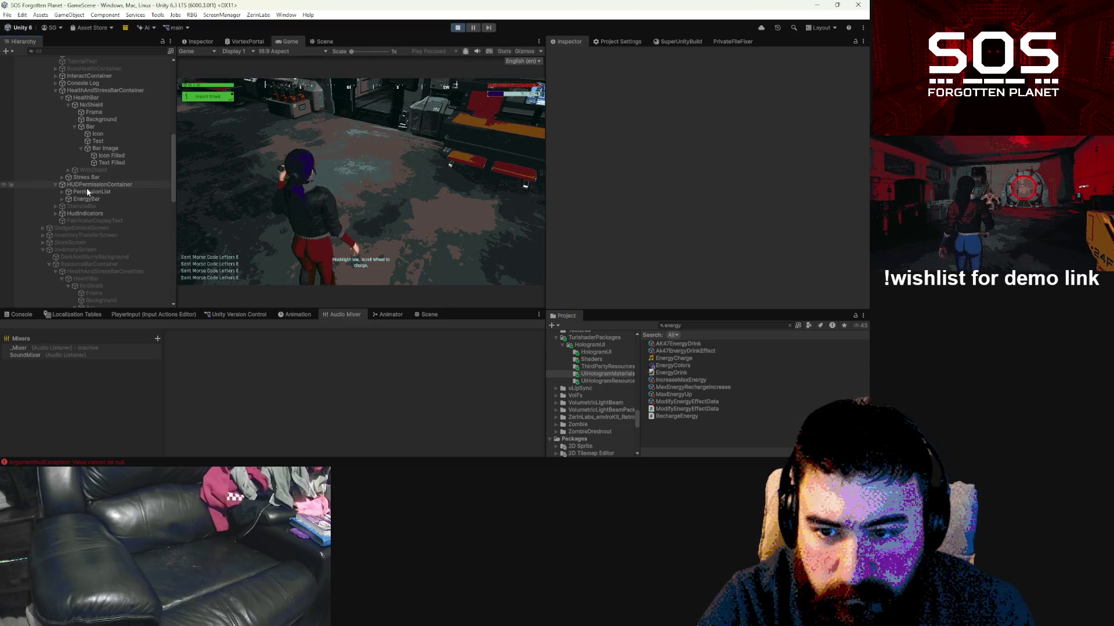
{"action": "left_click", "coordinate": [76, 199]}
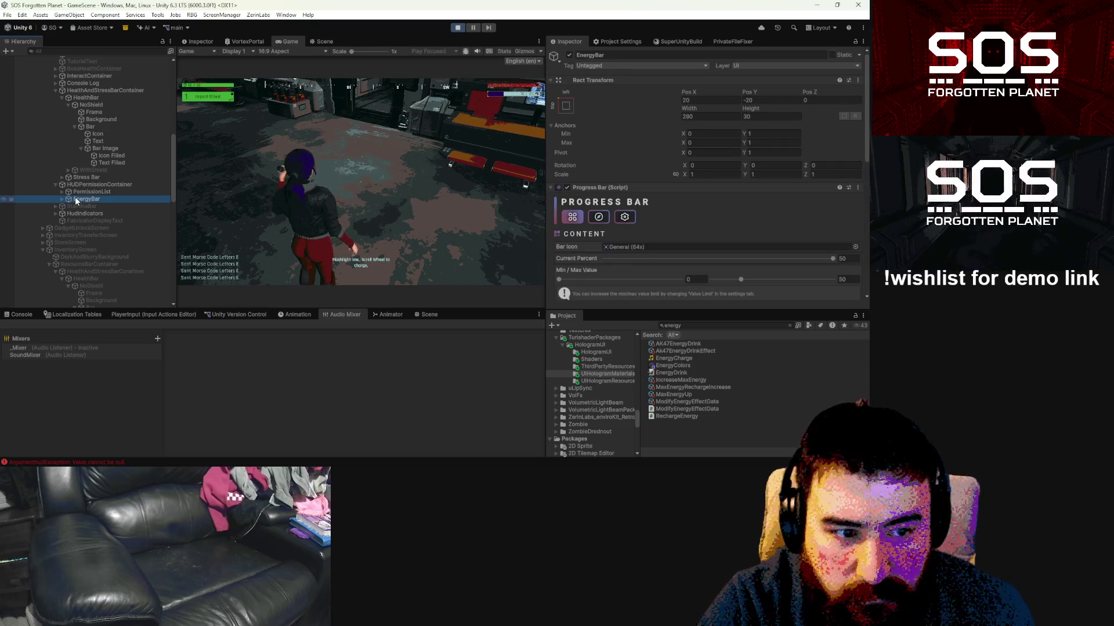
{"action": "left_click", "coordinate": [61, 199]}
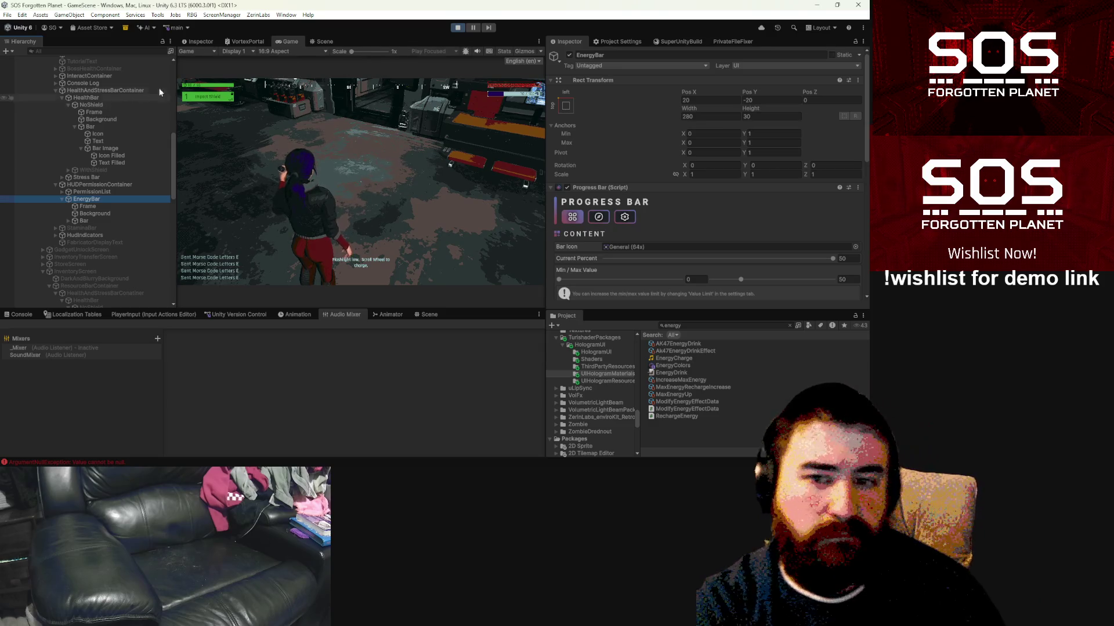
{"action": "key", "text": "ctrl+p"}
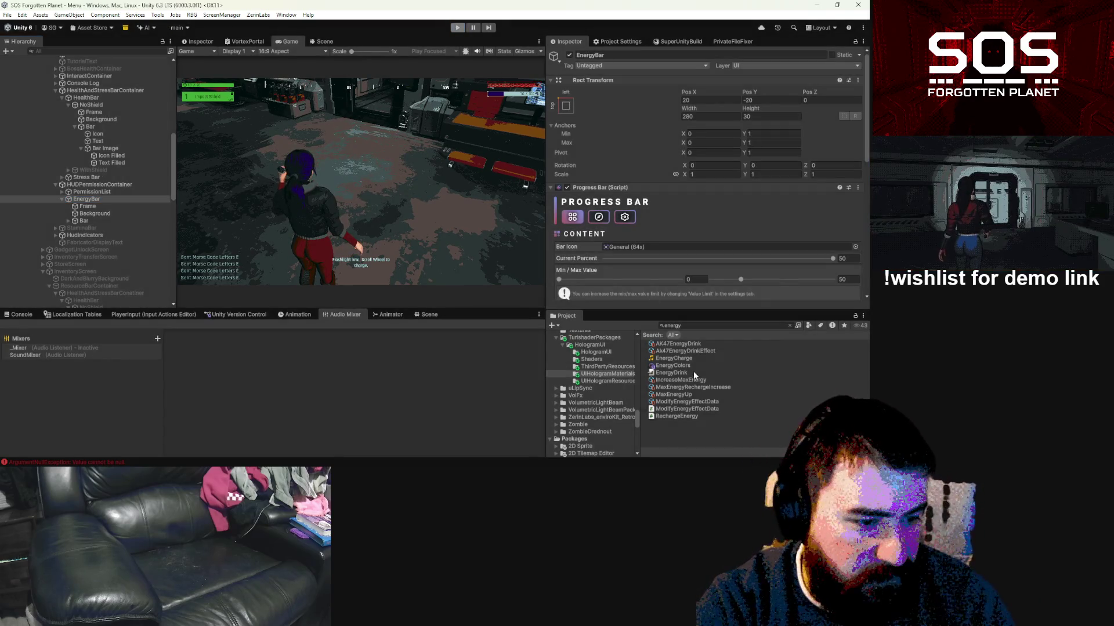
Step: Search the project for 'screenman' and open the ScreenManager prefab
{"action": "left_click", "coordinate": [711, 326]}
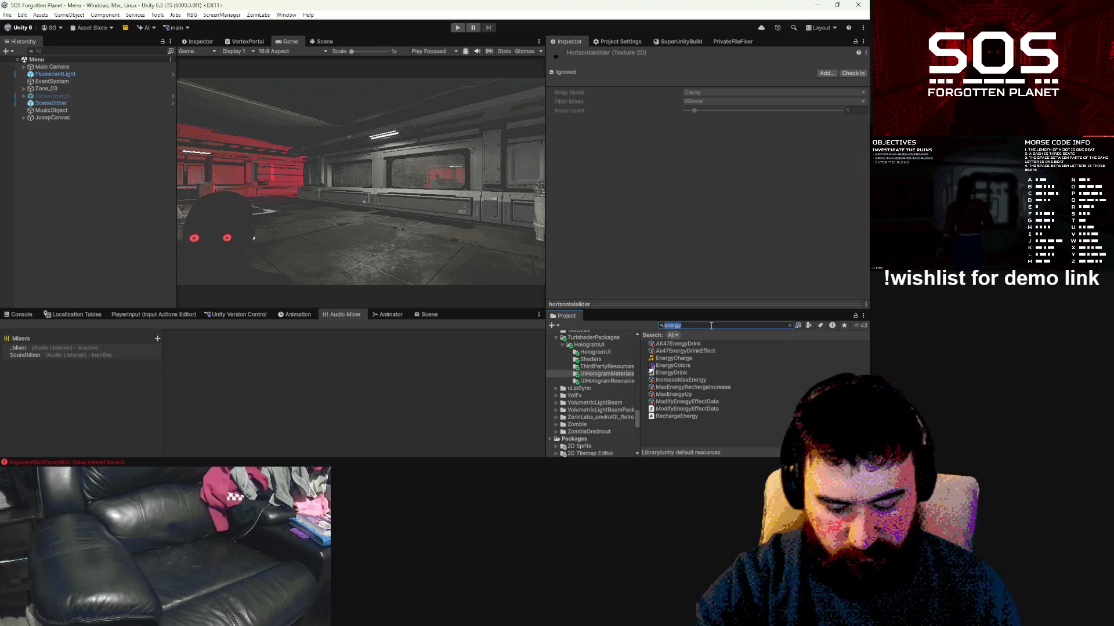
{"action": "type", "text": "energ"}
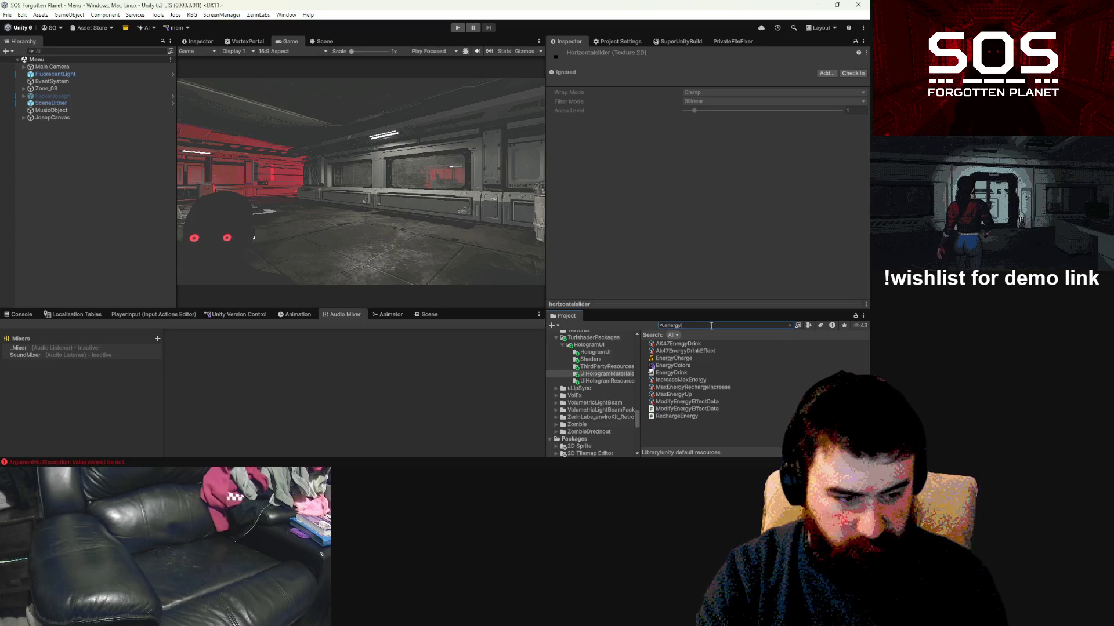
{"action": "key", "text": "BackSpace"}
{"action": "key", "text": "BackSpace"}
{"action": "key", "text": "BackSpace"}
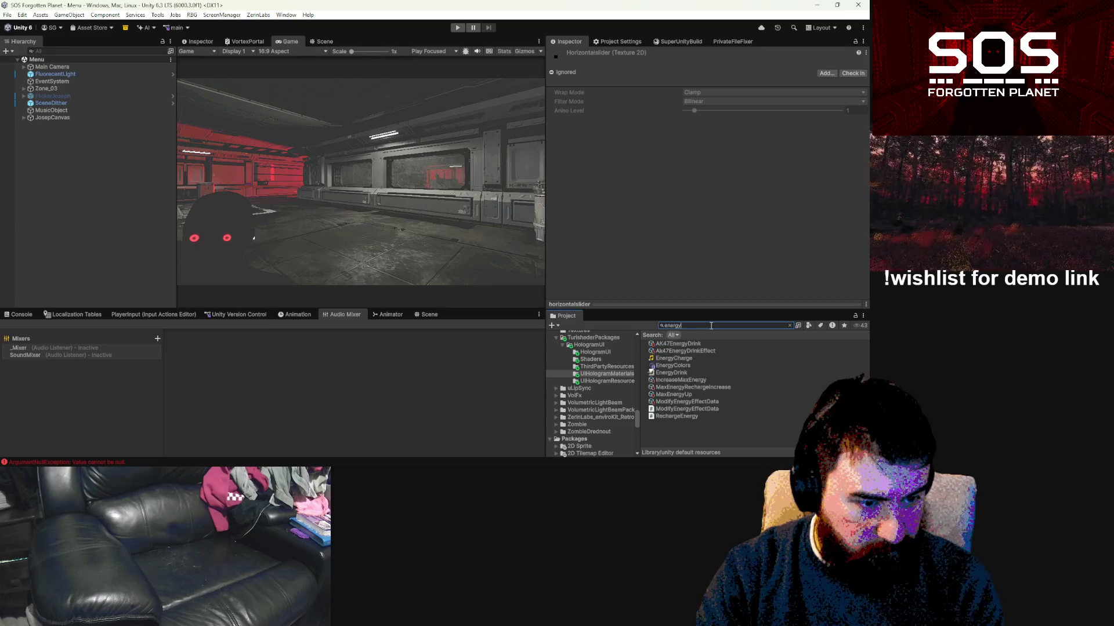
{"action": "type", "text": "scree"}
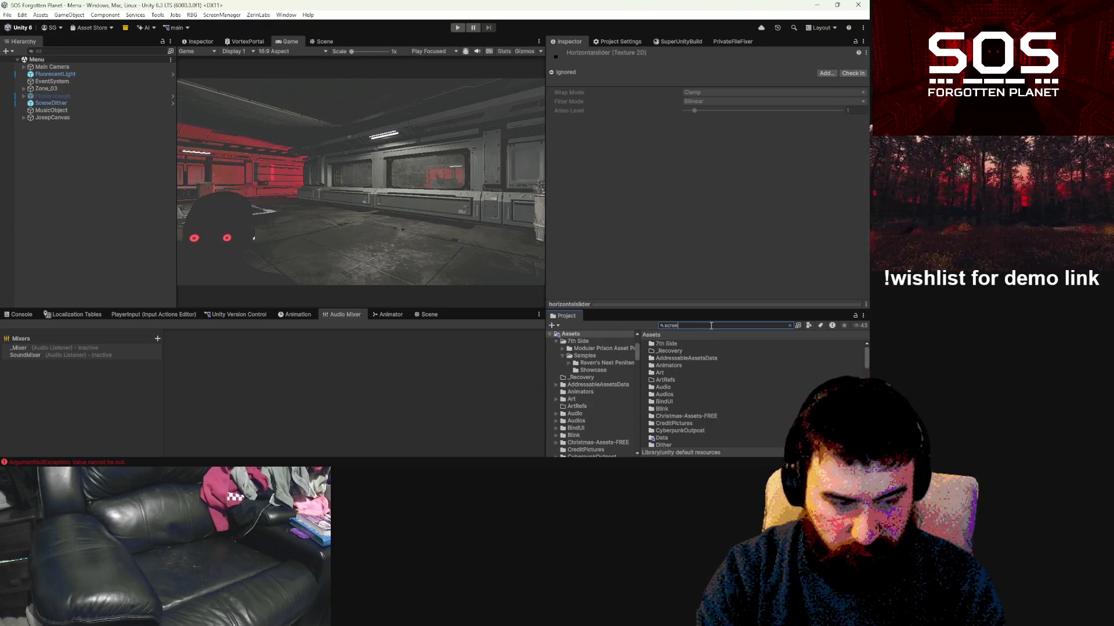
{"action": "type", "text": "nman"}
{"action": "left_click", "coordinate": [683, 359]}
{"action": "double_click", "coordinate": [683, 359]}
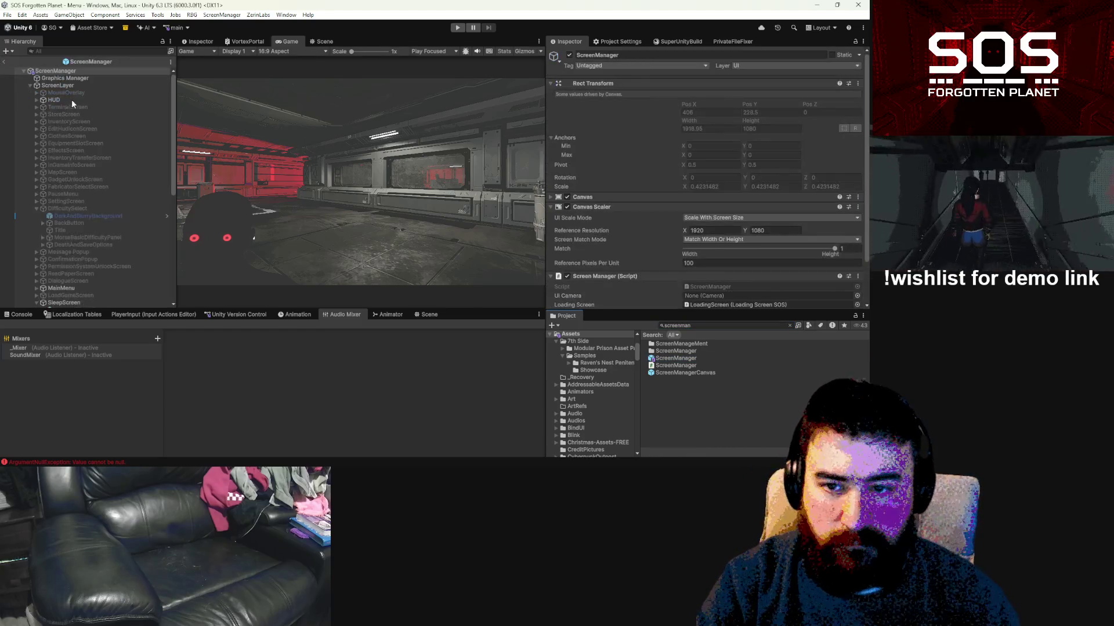
Step: Expand HUD, HideInCinematic and HUDPermissionContainer, then open EnergyBar's Stress Bar prefab in context
{"action": "left_click", "coordinate": [37, 100]}
{"action": "left_click", "coordinate": [43, 121]}
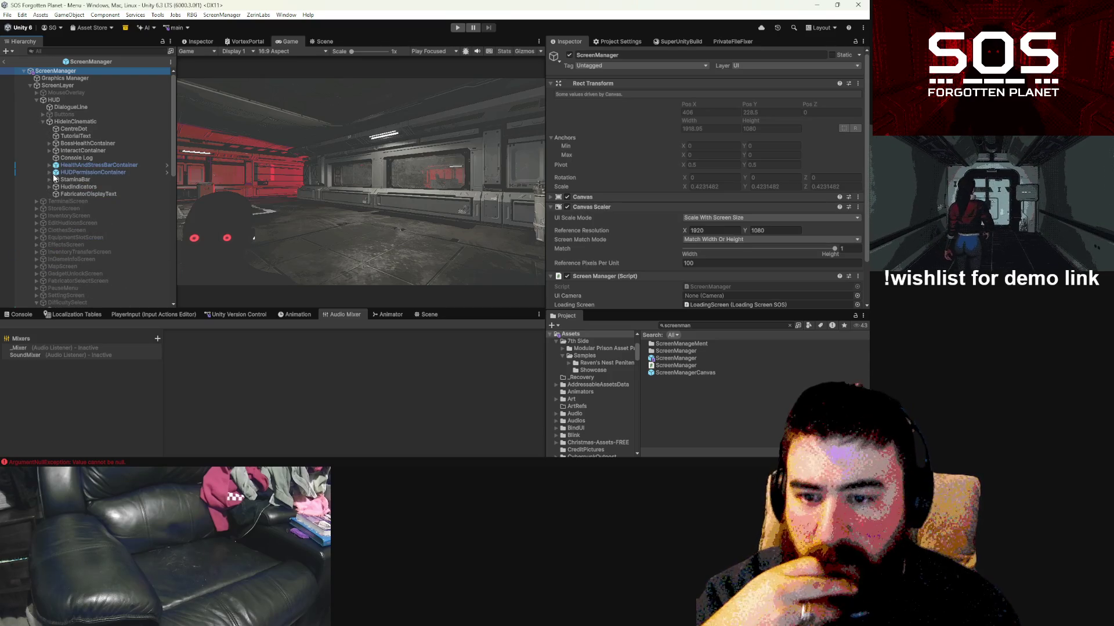
{"action": "left_click", "coordinate": [56, 173]}
{"action": "left_click", "coordinate": [49, 173]}
{"action": "left_click", "coordinate": [58, 186]}
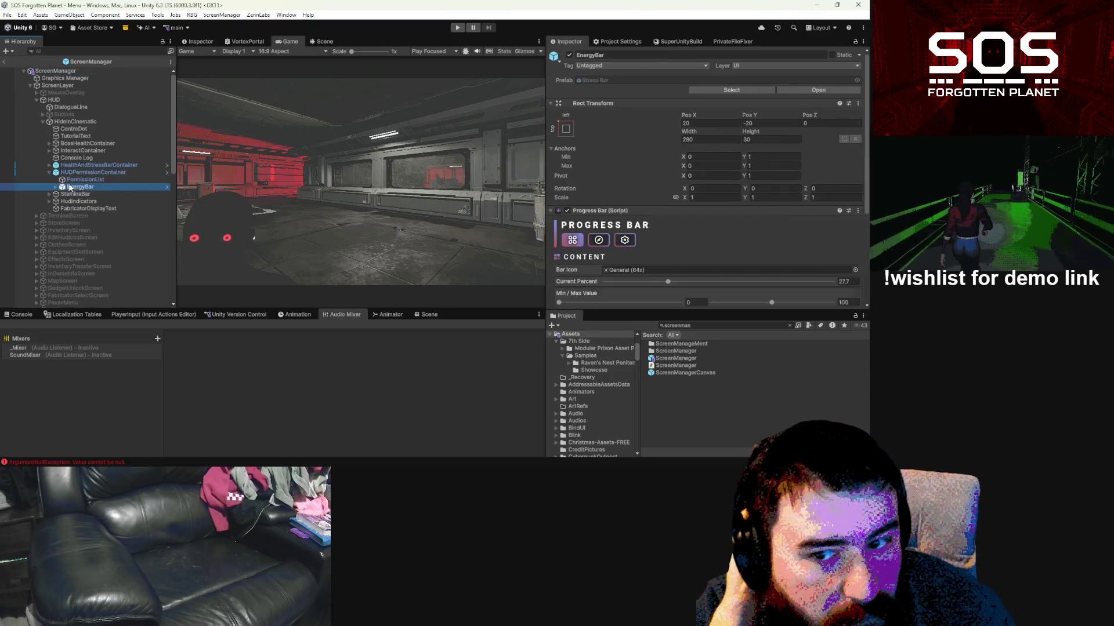
{"action": "left_click", "coordinate": [168, 188]}
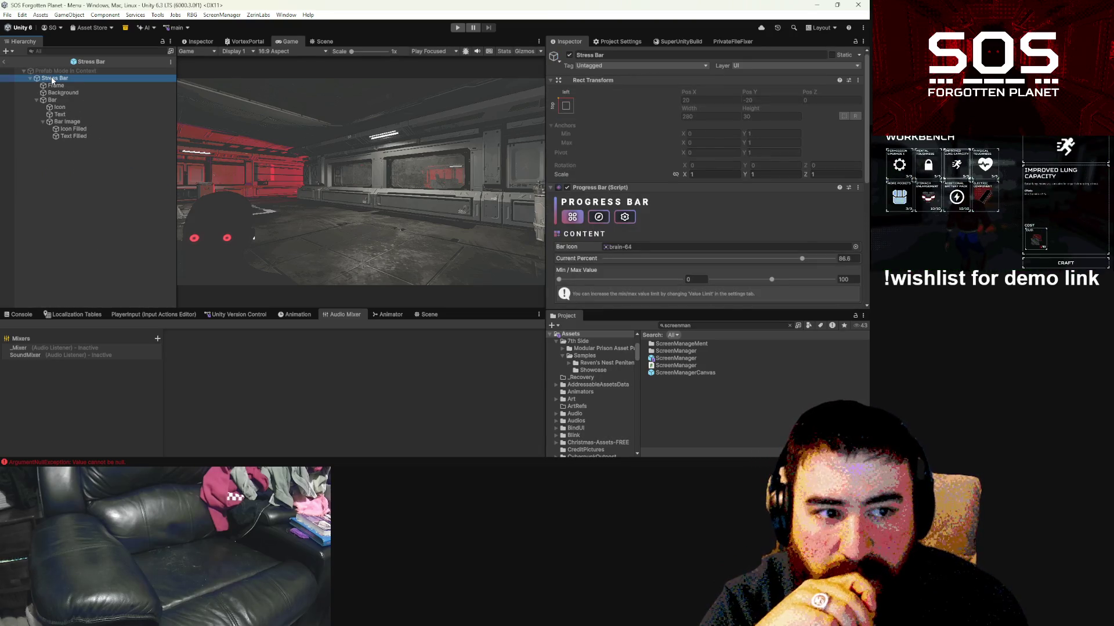
Step: Leave Stress Bar prefab mode and locate the Stress Bar asset in Prefabs/UI, dismissing the restructure warning
{"action": "scroll", "coordinate": [711, 196], "scroll_direction": "down", "scroll_amount": 10}
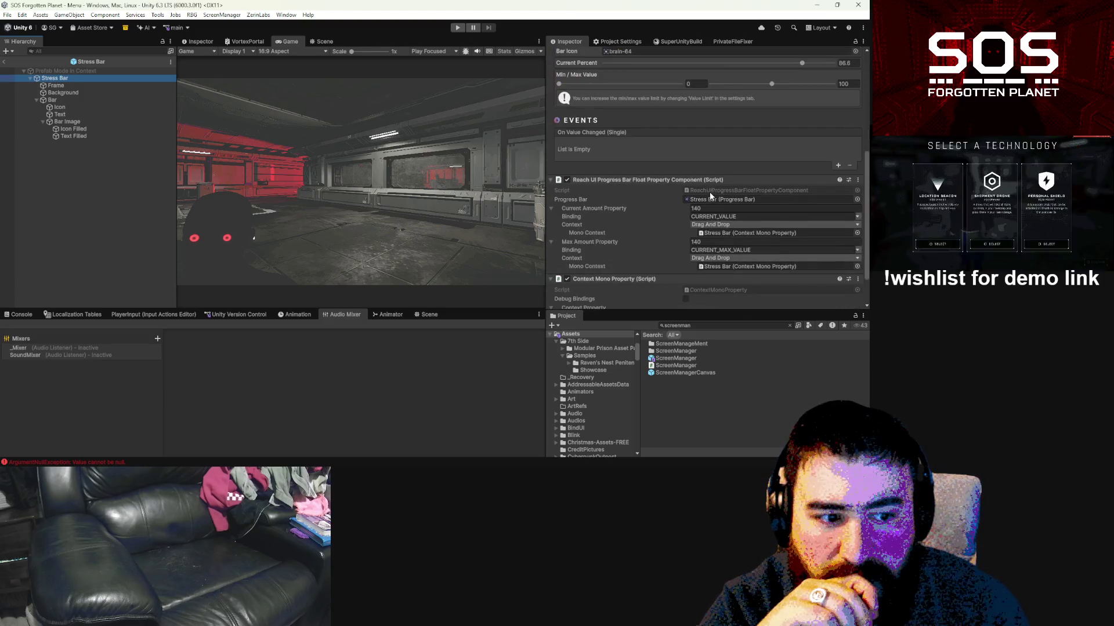
{"action": "left_click", "coordinate": [5, 62]}
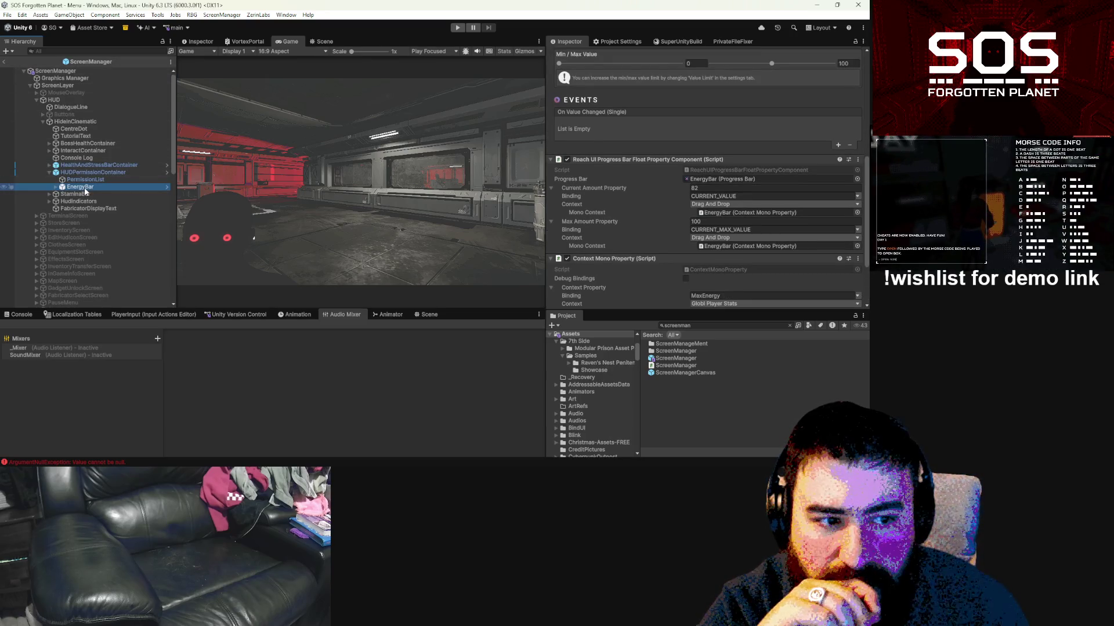
{"action": "scroll", "coordinate": [812, 235], "scroll_direction": "down", "scroll_amount": 3}
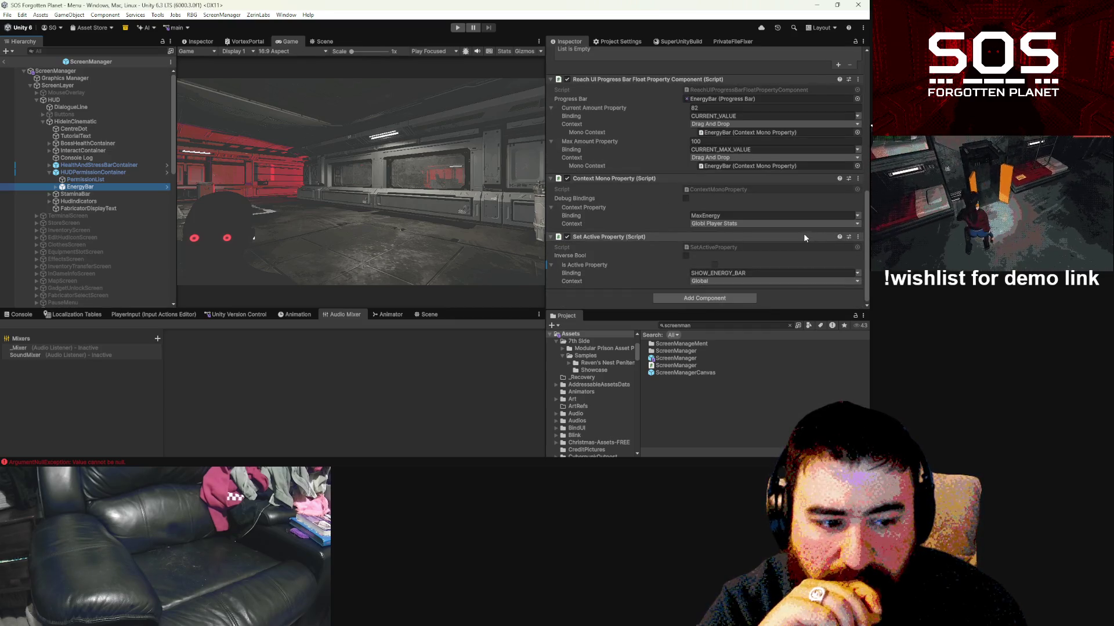
{"action": "scroll", "coordinate": [656, 150], "scroll_direction": "up", "scroll_amount": 10}
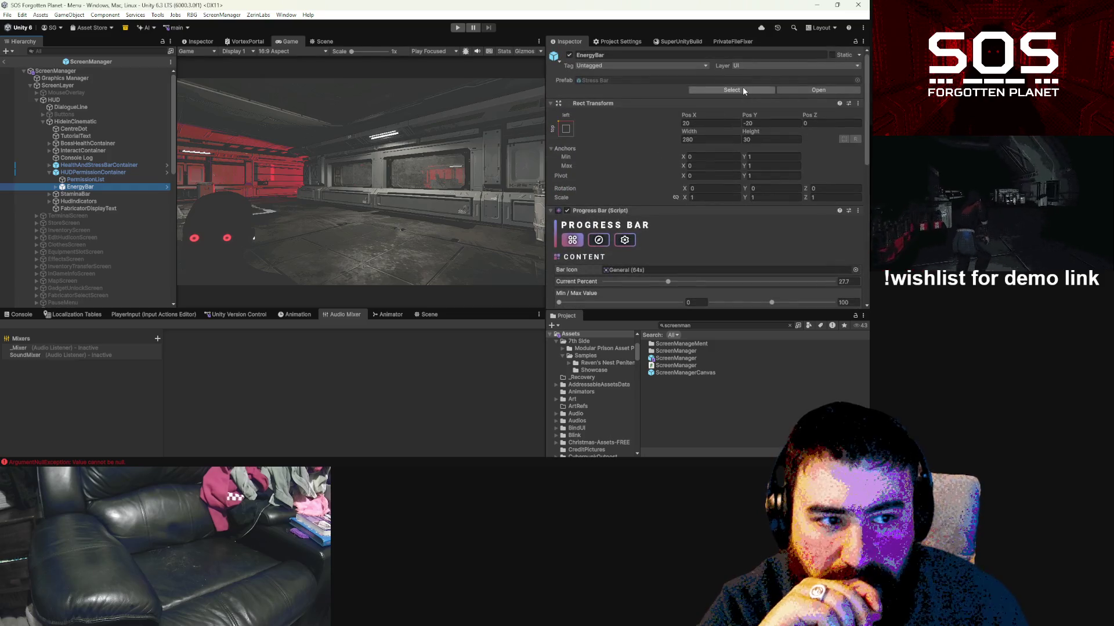
{"action": "left_click", "coordinate": [743, 87]}
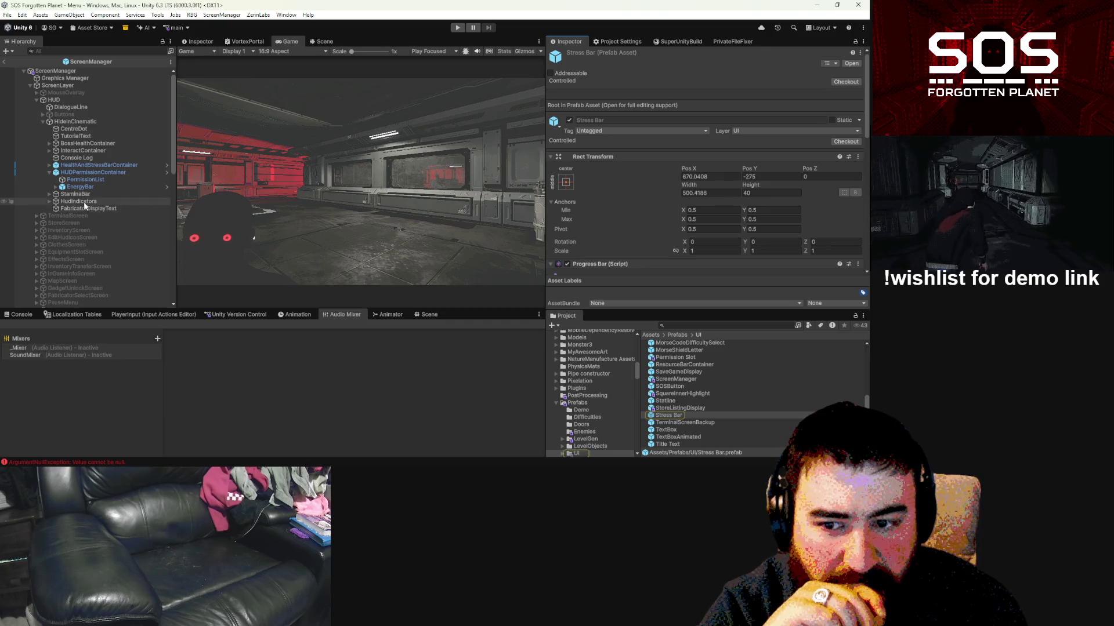
{"action": "left_click", "coordinate": [670, 416]}
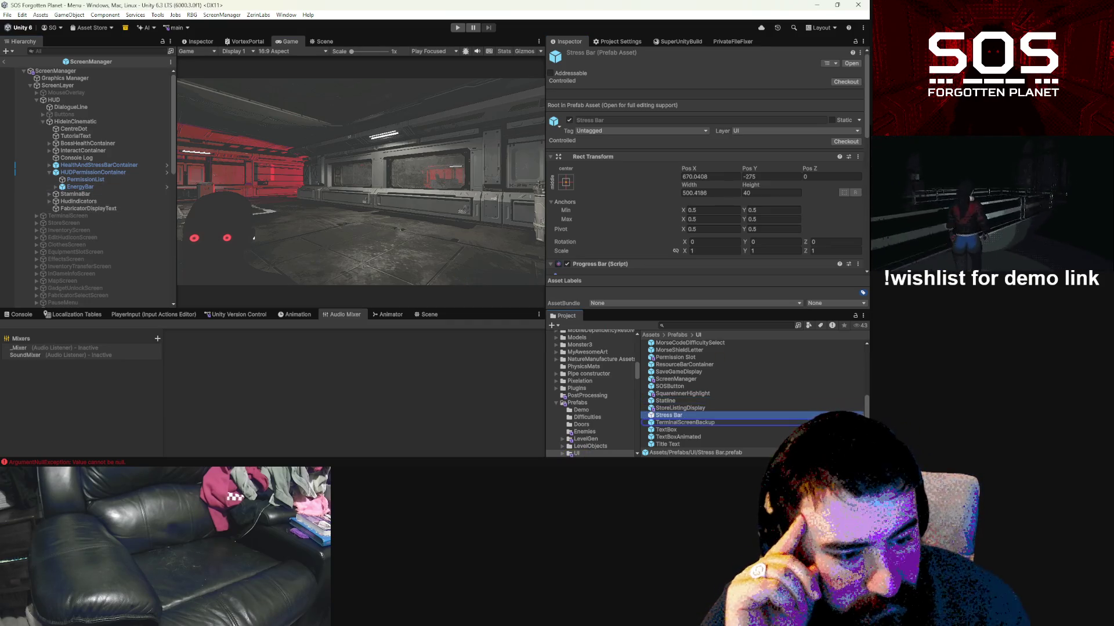
{"action": "left_click_drag", "start_coordinate": [670, 415], "coordinate": [667, 430]}
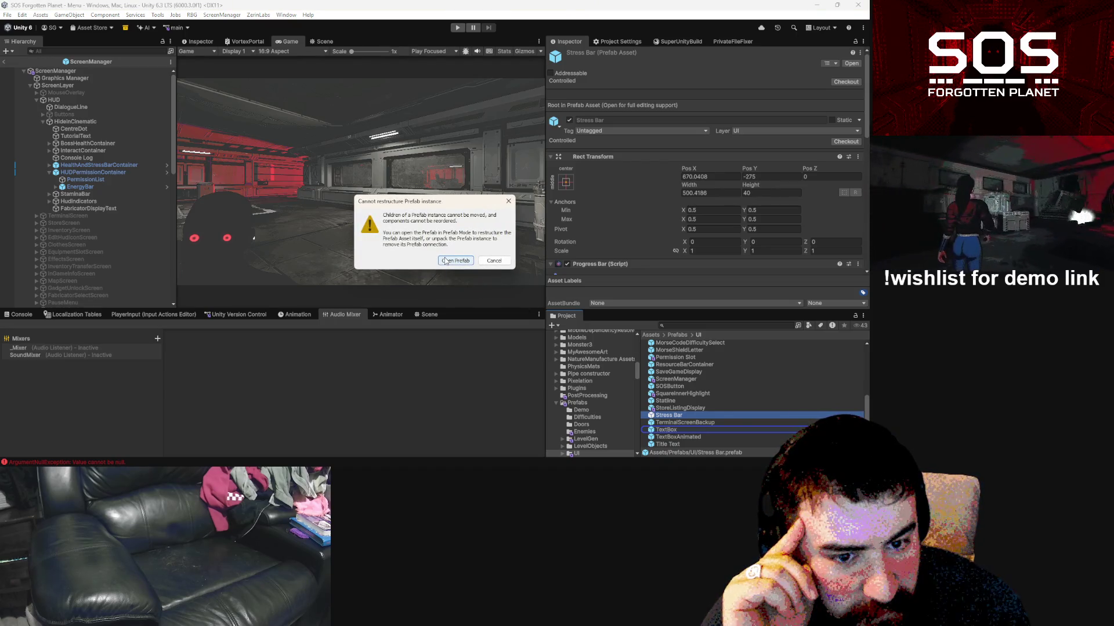
{"action": "key", "text": "Escape"}
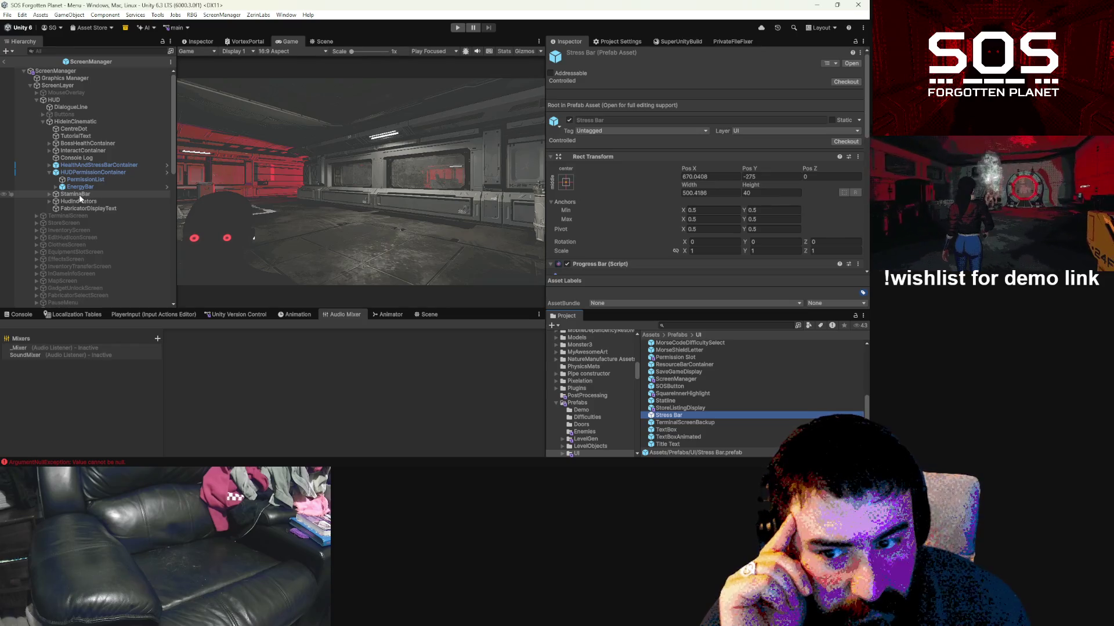
Step: Open HUDPermissionContainer in prefab mode and drag EnergyBar out, declining to replace ResourceBarContainer
{"action": "left_click", "coordinate": [146, 172]}
{"action": "left_click", "coordinate": [167, 174]}
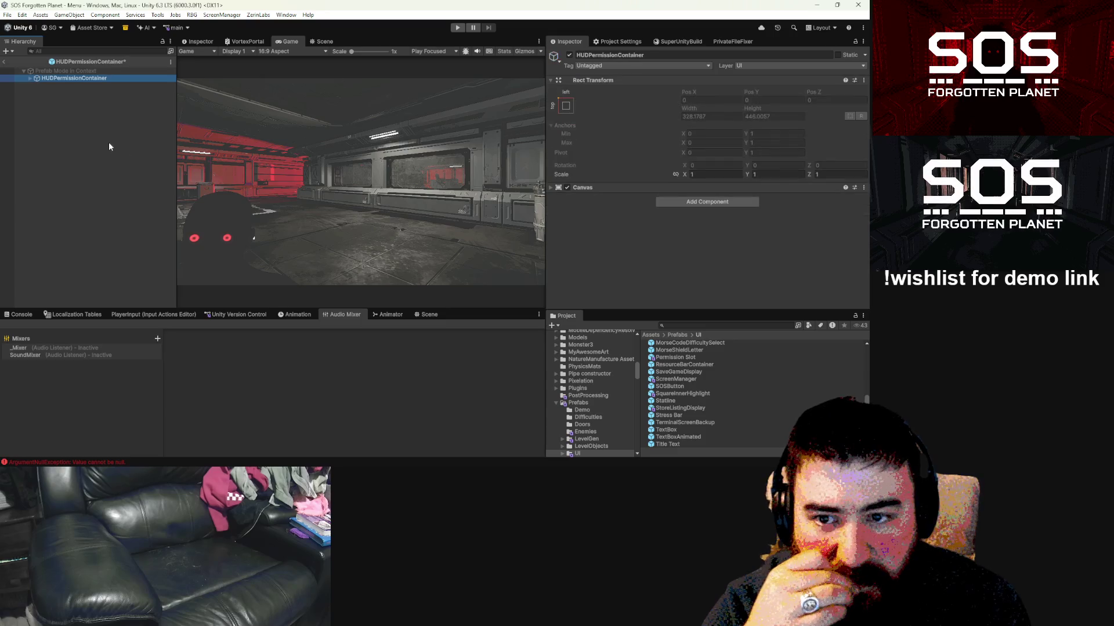
{"action": "left_click", "coordinate": [30, 78]}
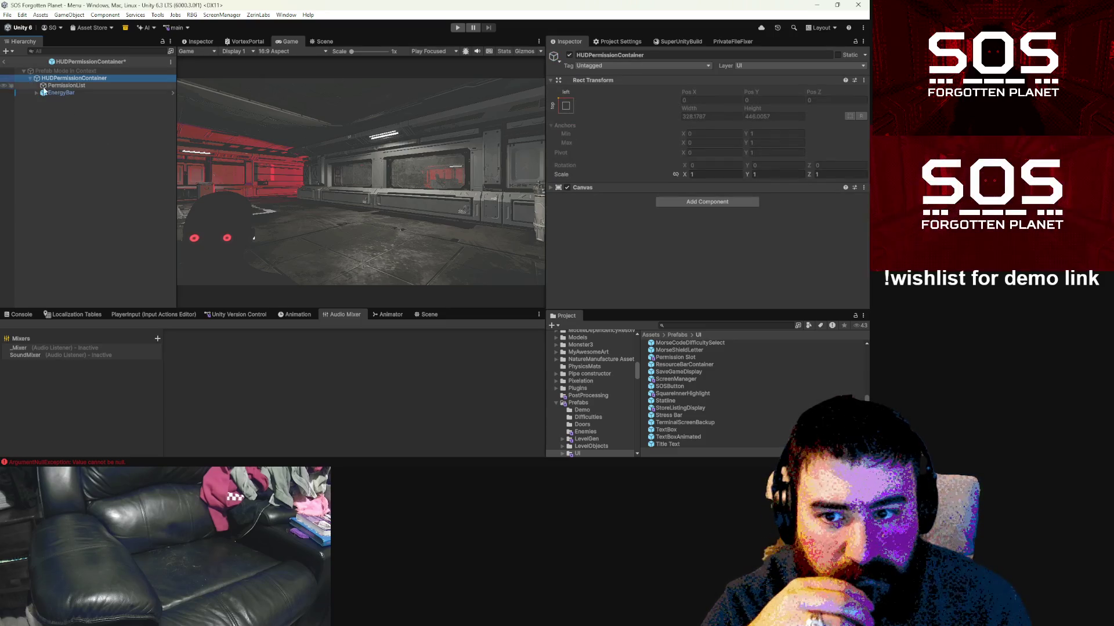
{"action": "mouse_move", "coordinate": [55, 94]}
{"action": "left_mouse_down"}
{"action": "mouse_move", "coordinate": [754, 365]}
{"action": "mouse_move", "coordinate": [843, 382]}
{"action": "left_mouse_up"}
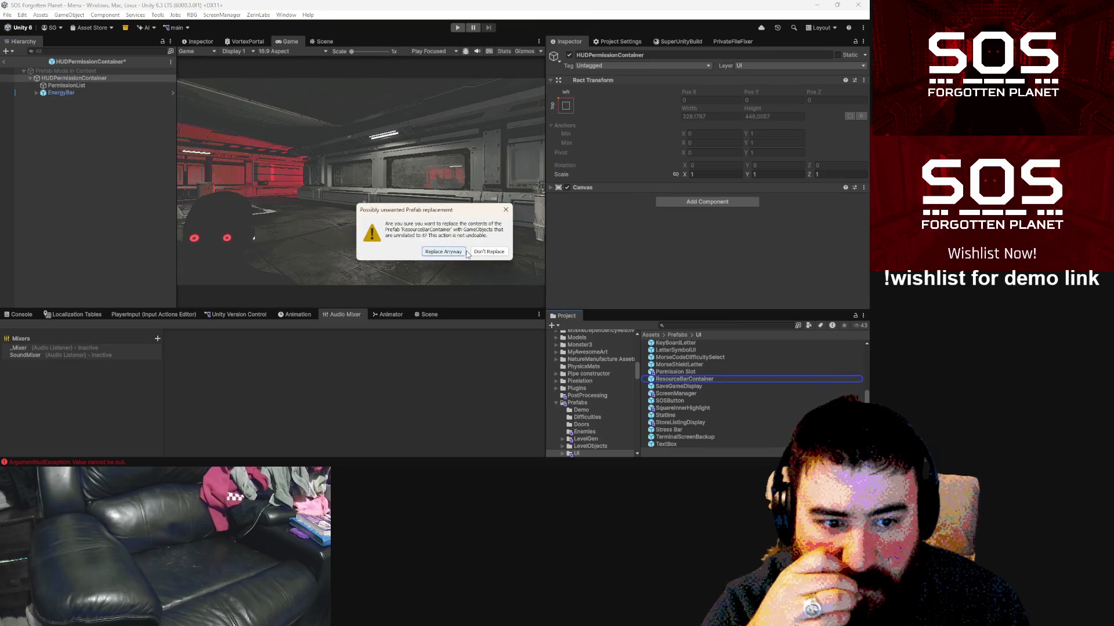
{"action": "left_click", "coordinate": [503, 211]}
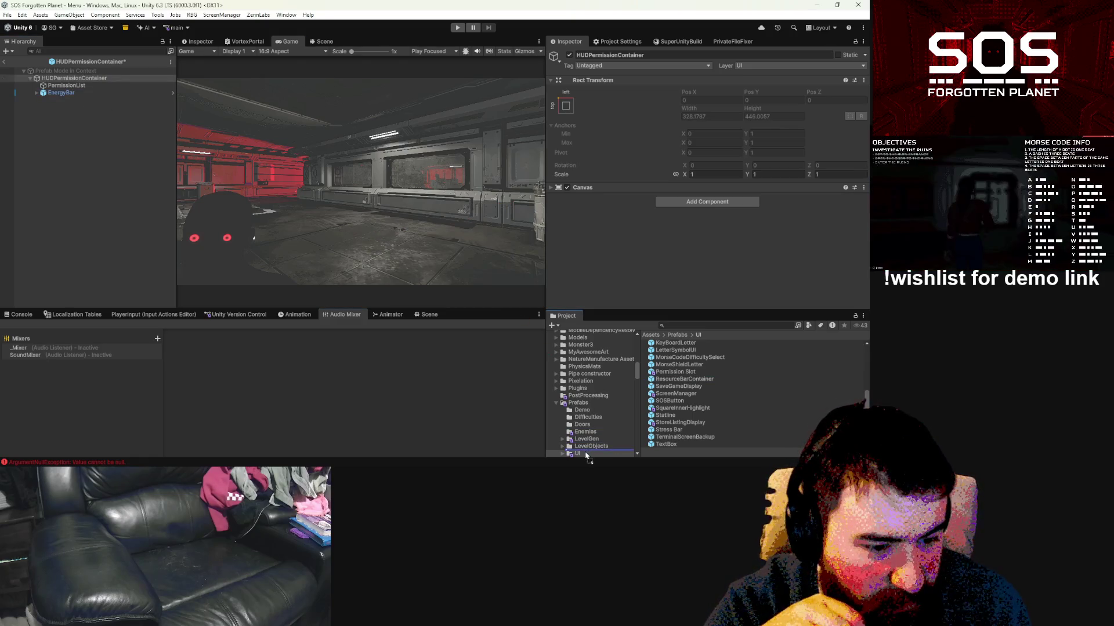
Step: Create EnergyBar as an Original Prefab in Prefabs/UI, then exit prefab mode and save
{"action": "scroll", "coordinate": [582, 408], "scroll_direction": "down", "scroll_amount": 3}
{"action": "left_click_drag", "start_coordinate": [578, 391], "coordinate": [578, 389]}
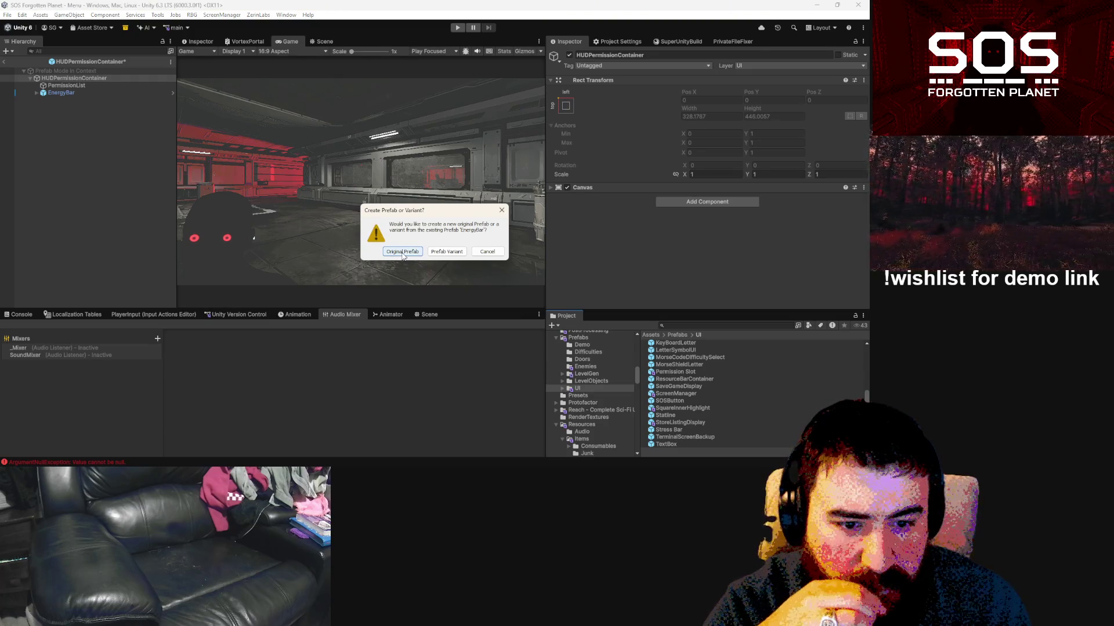
{"action": "left_click", "coordinate": [402, 252]}
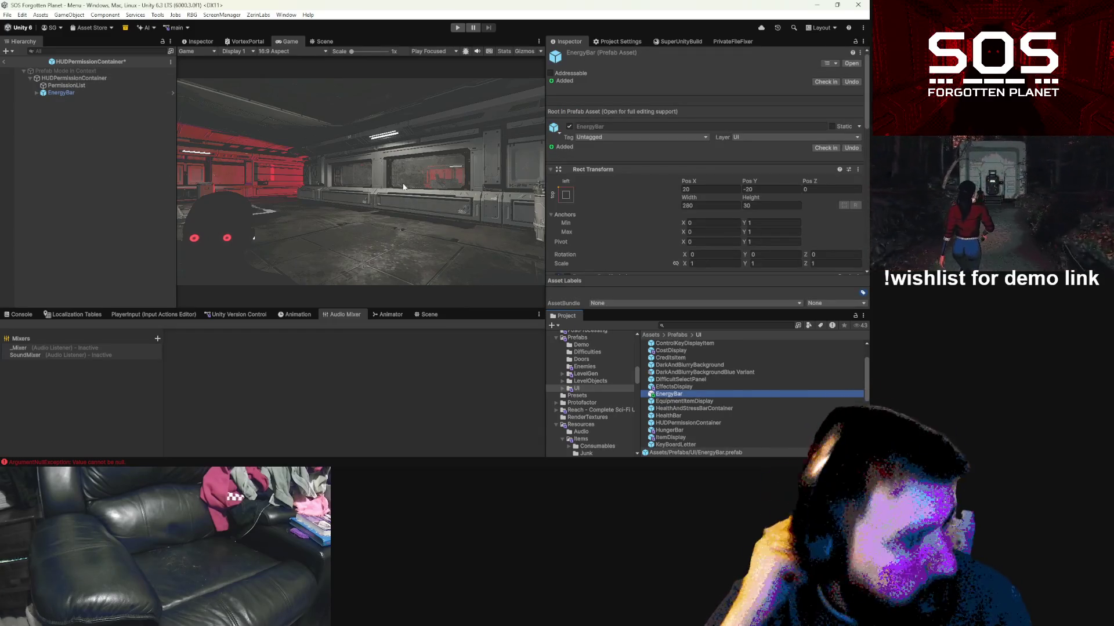
{"action": "left_click", "coordinate": [4, 62]}
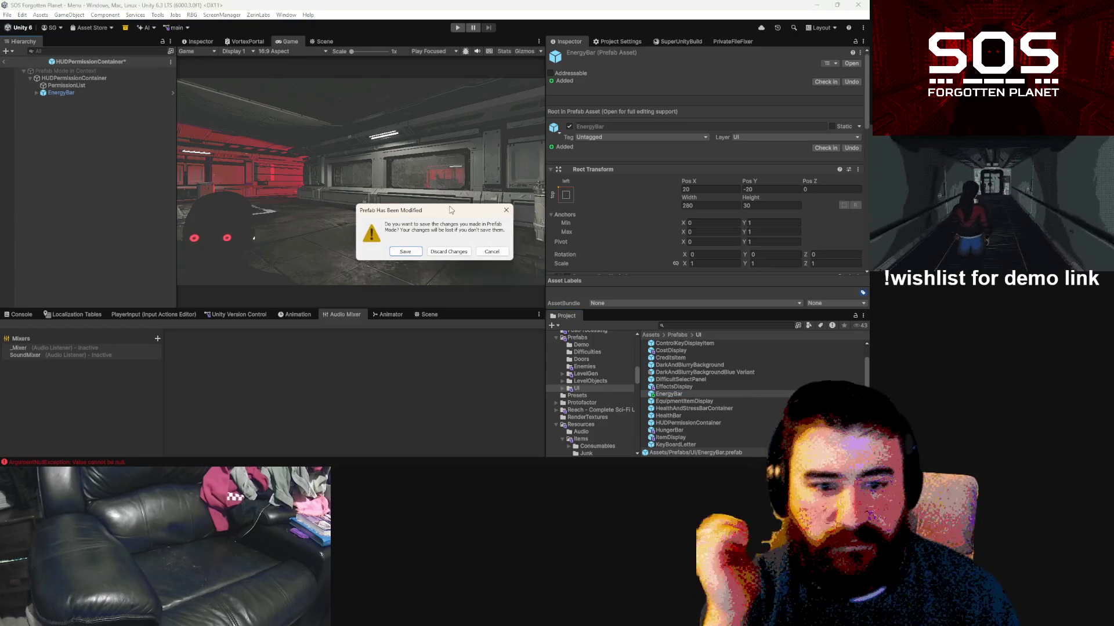
{"action": "left_click", "coordinate": [418, 252]}
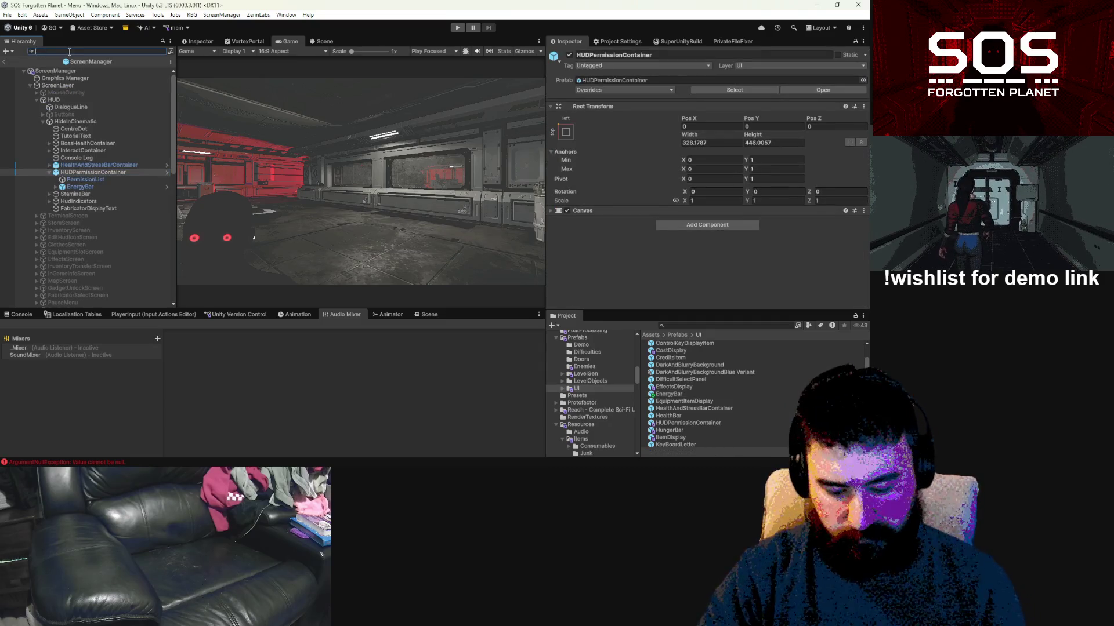
Step: Open ResourceBarContainer in prefab mode and expand it down to HungerAndEnergy
{"action": "type", "text": "energybar"}
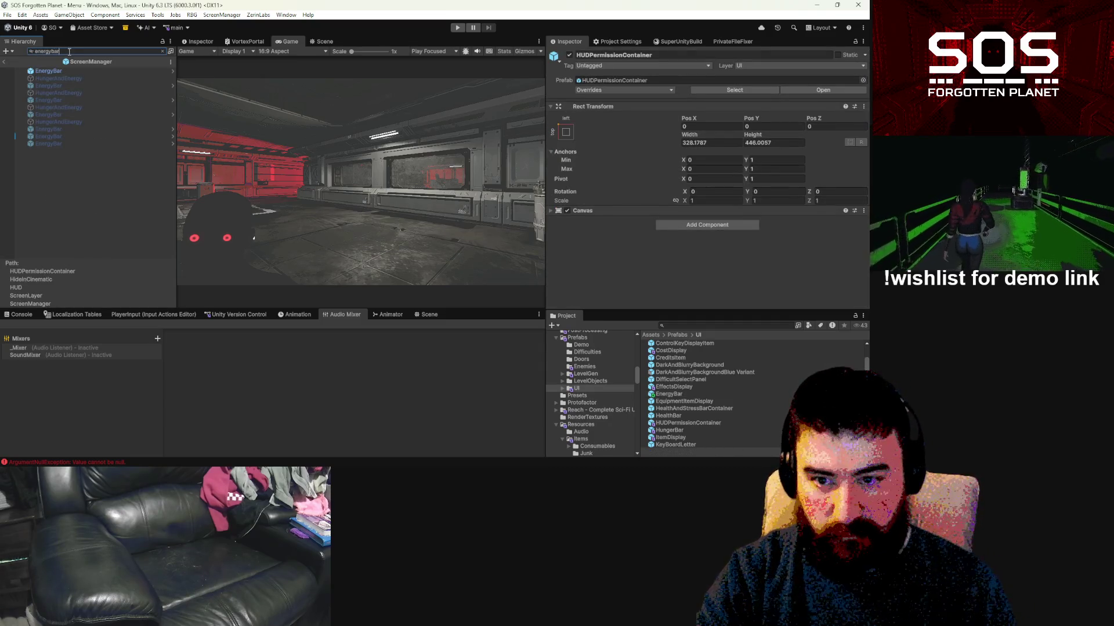
{"action": "left_click", "coordinate": [57, 79]}
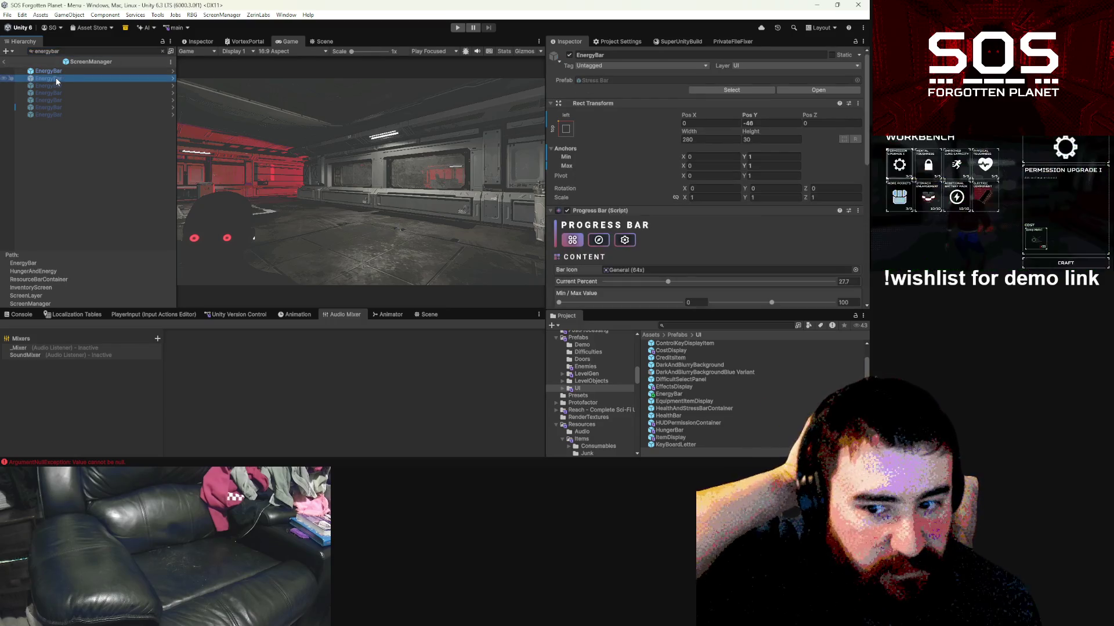
{"action": "left_click", "coordinate": [163, 51]}
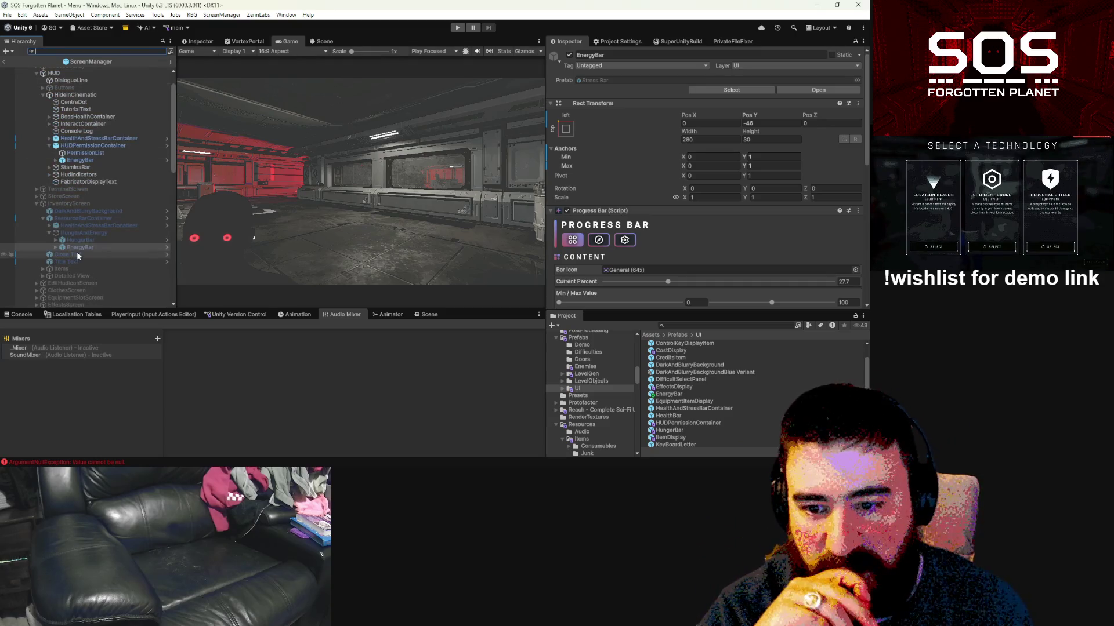
{"action": "left_click", "coordinate": [97, 218]}
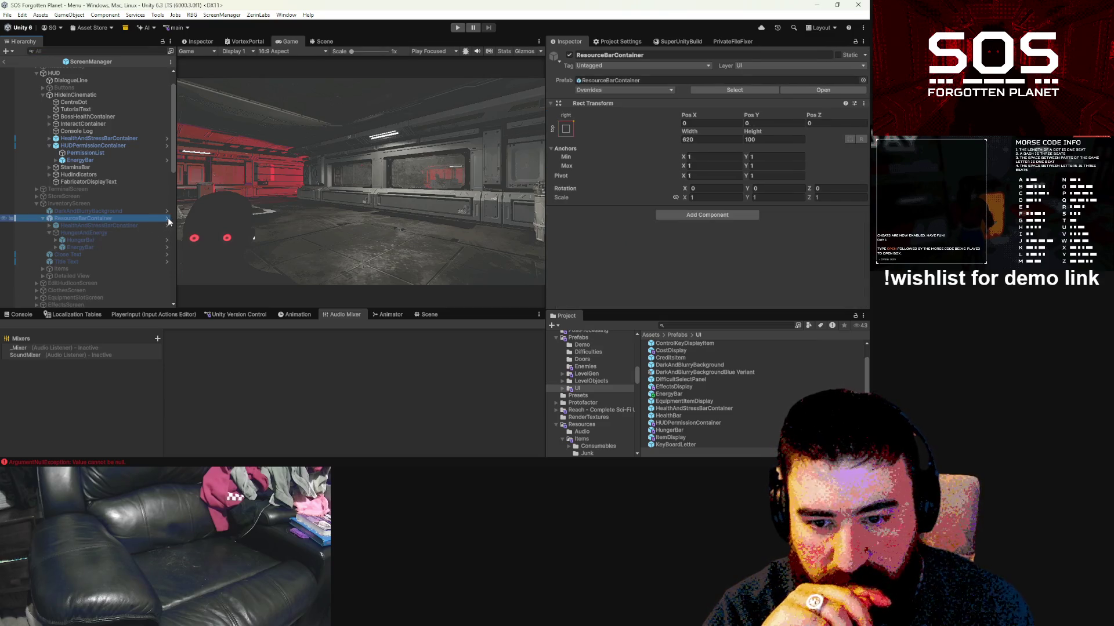
{"action": "left_click", "coordinate": [168, 219]}
{"action": "left_click", "coordinate": [31, 78]}
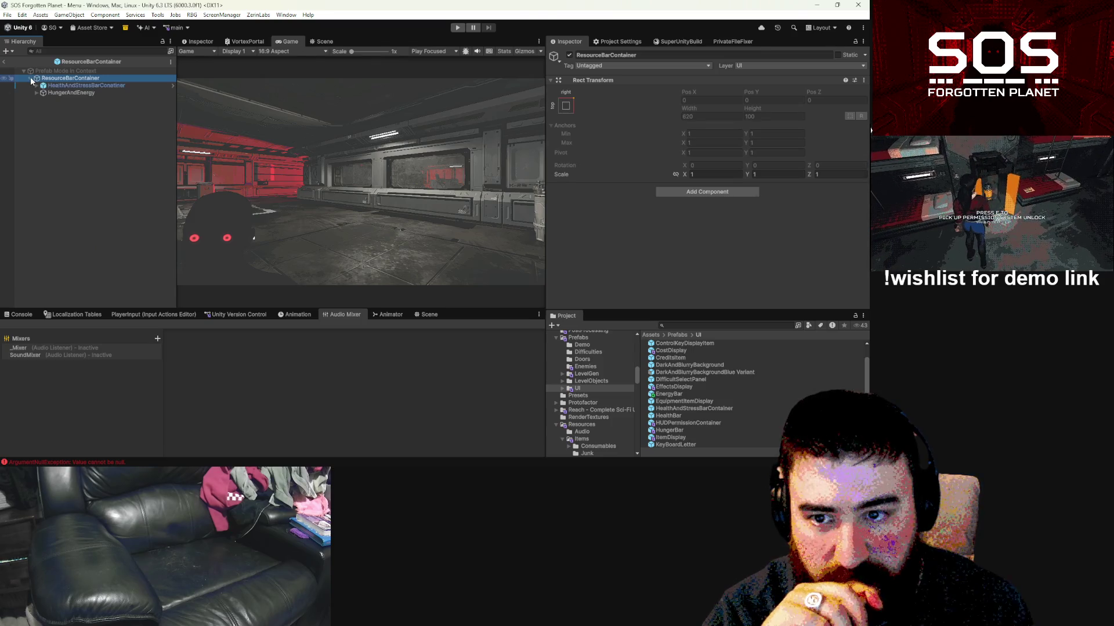
{"action": "left_click", "coordinate": [37, 92]}
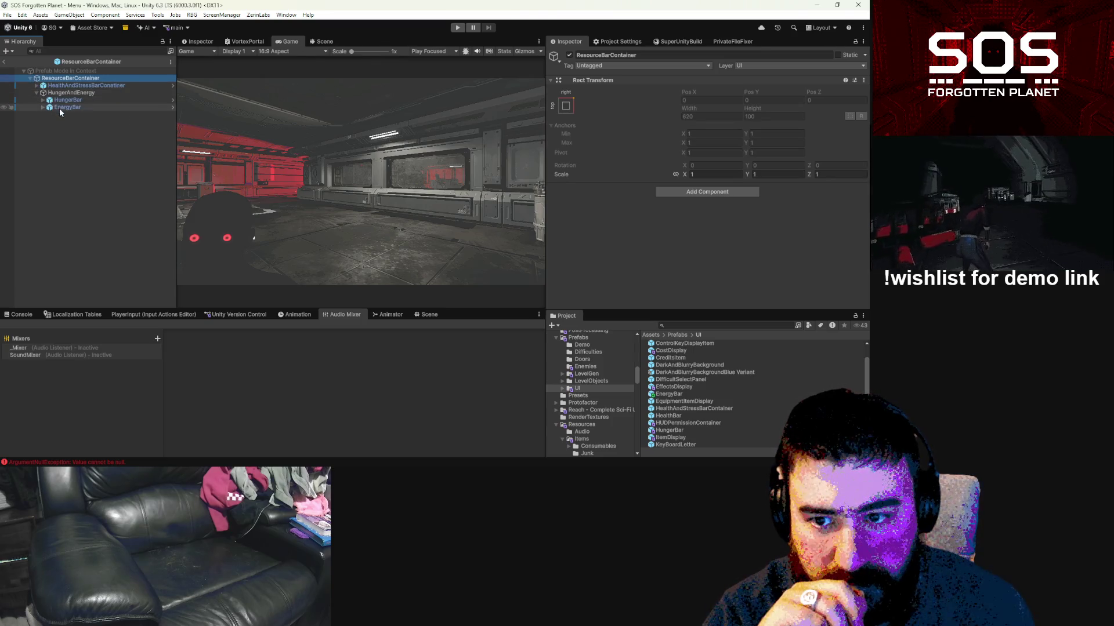
Step: Add the new EnergyBar prefab under HungerAndEnergy, set its Pos X to 0, and reorder it
{"action": "left_click", "coordinate": [62, 108]}
{"action": "mouse_move", "coordinate": [670, 392]}
{"action": "left_mouse_down"}
{"action": "mouse_move", "coordinate": [27, 110]}
{"action": "mouse_move", "coordinate": [74, 107]}
{"action": "left_mouse_up"}
{"action": "left_click", "coordinate": [716, 124]}
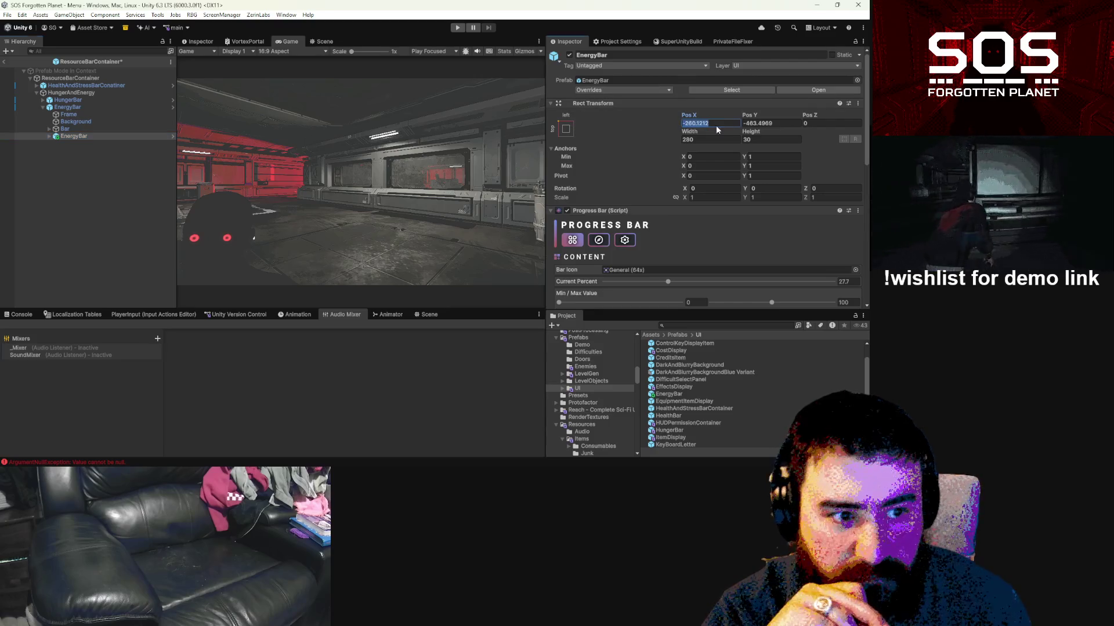
{"action": "type", "text": "0"}
{"action": "left_click", "coordinate": [773, 124]}
{"action": "left_click_drag", "start_coordinate": [69, 136], "coordinate": [69, 117]}
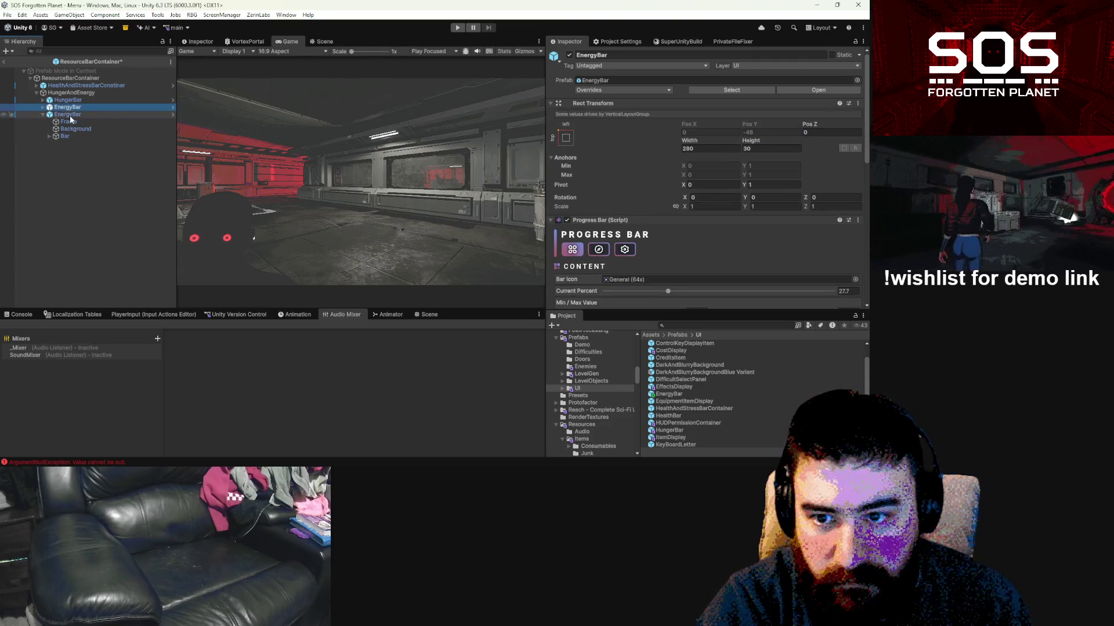
Step: Copy the other EnergyBar's Rect Transform values and delete the Stress Bar-based duplicate
{"action": "right_click", "coordinate": [601, 105]}
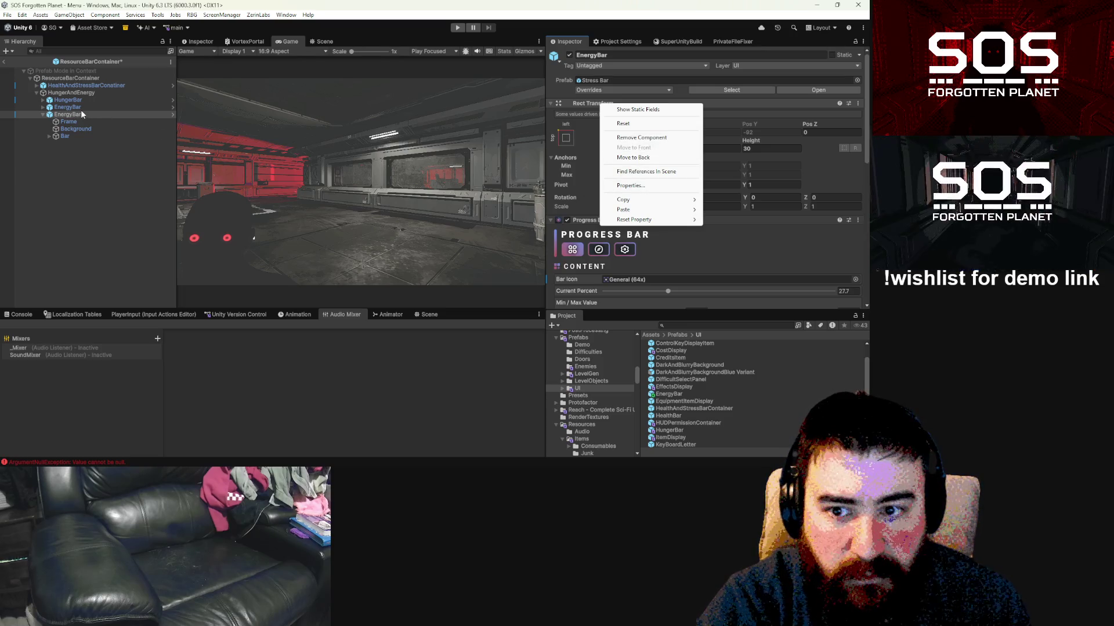
{"action": "left_click", "coordinate": [81, 109]}
{"action": "right_click", "coordinate": [600, 103]}
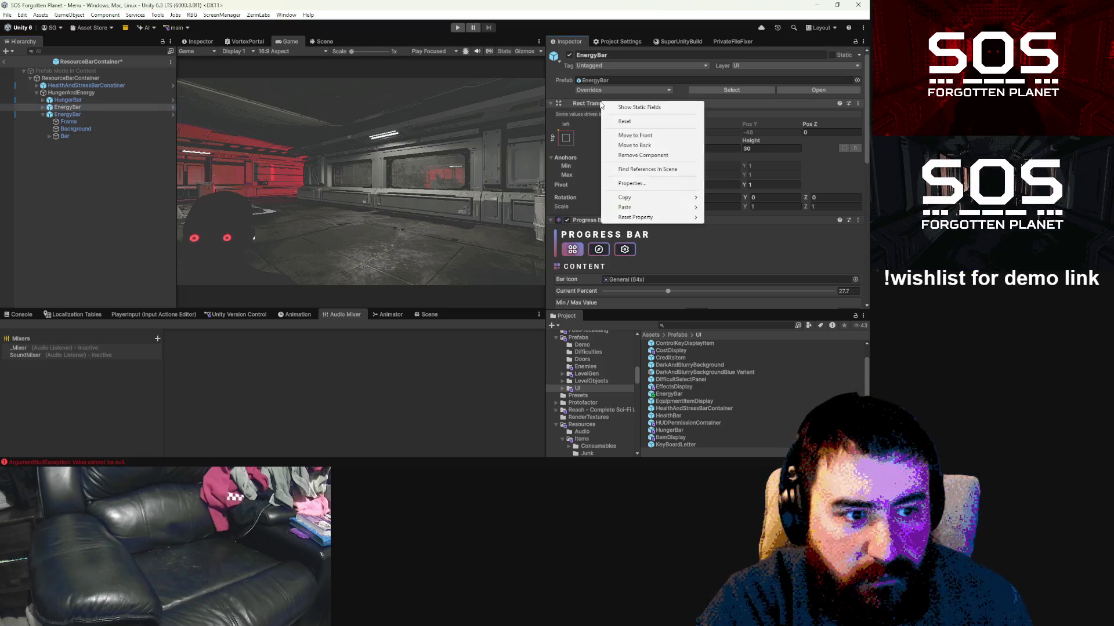
{"action": "mouse_move", "coordinate": [636, 200]}
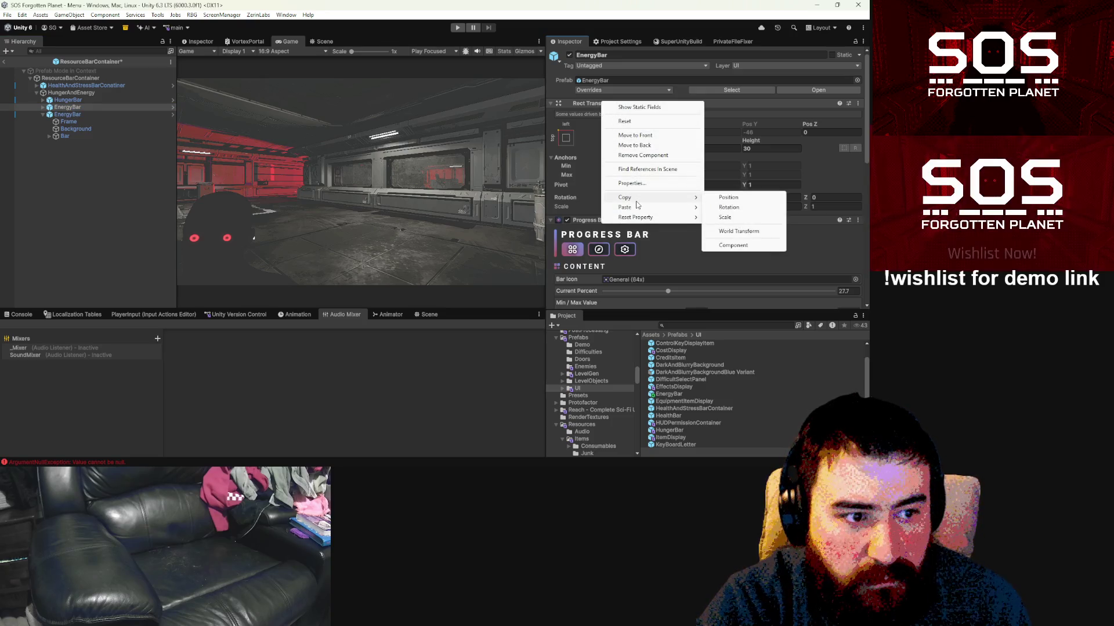
{"action": "left_click", "coordinate": [69, 115]}
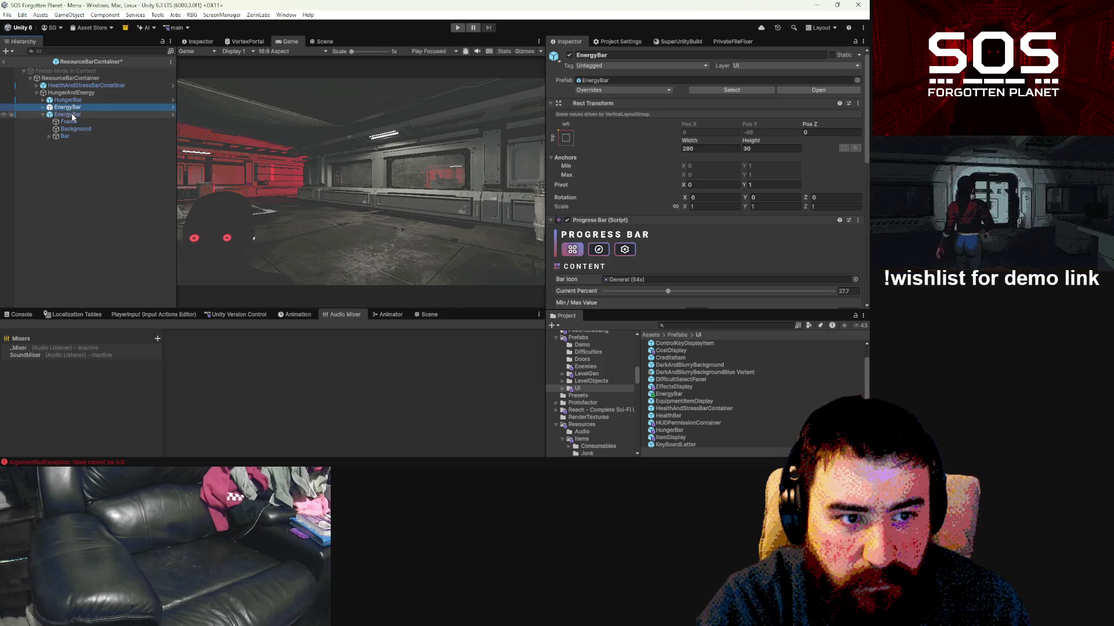
{"action": "left_click", "coordinate": [70, 114]}
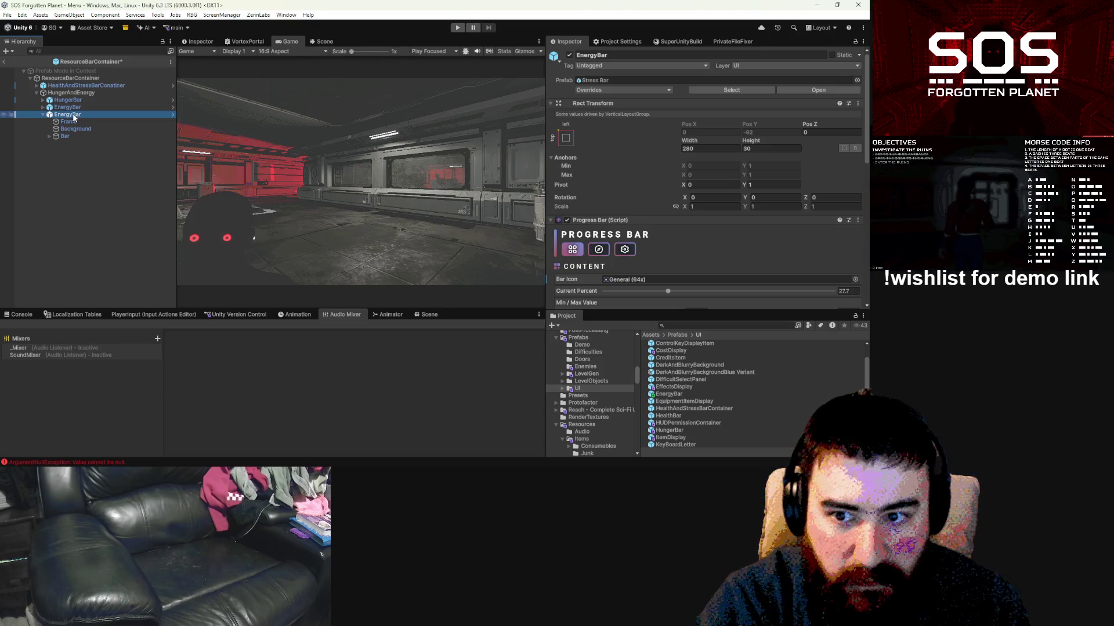
{"action": "key", "text": "Delete"}
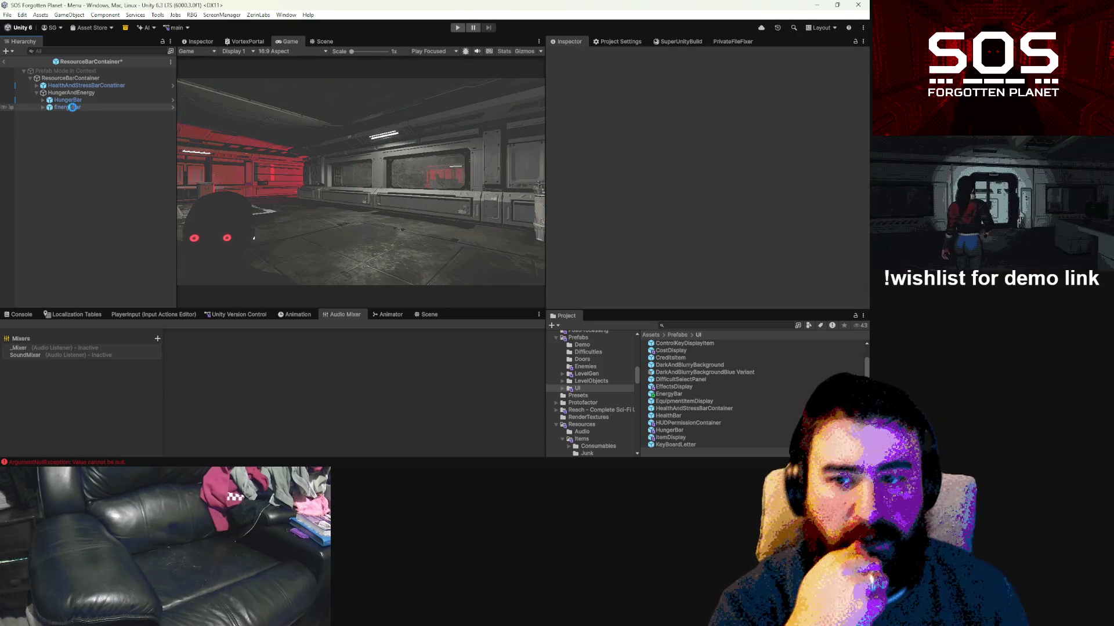
Step: Back in the scene, filter the hierarchy by 'energy' and inspect each EnergyBar to find the Stress Bar one
{"action": "left_click", "coordinate": [4, 62]}
{"action": "left_click", "coordinate": [83, 52]}
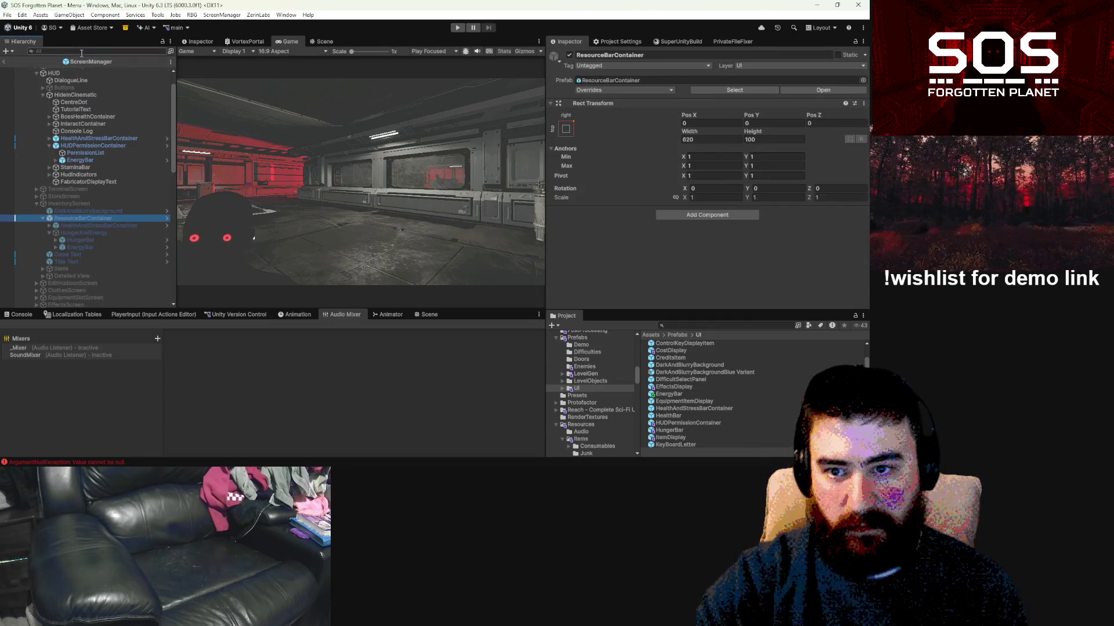
{"action": "type", "text": "energy"}
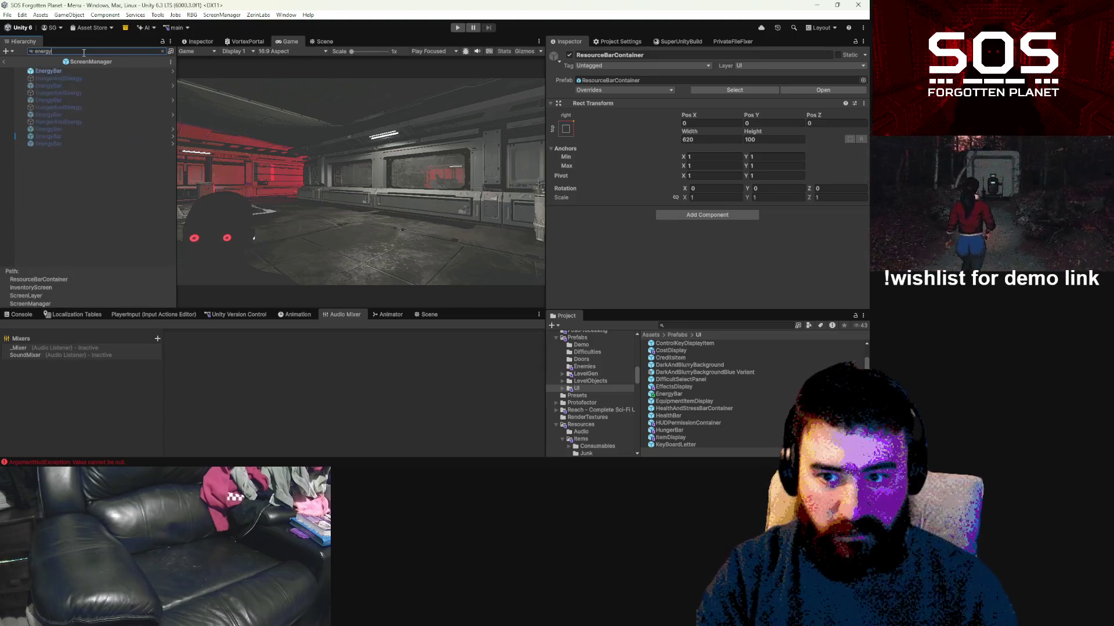
{"action": "left_click", "coordinate": [58, 86]}
{"action": "left_click", "coordinate": [60, 100]}
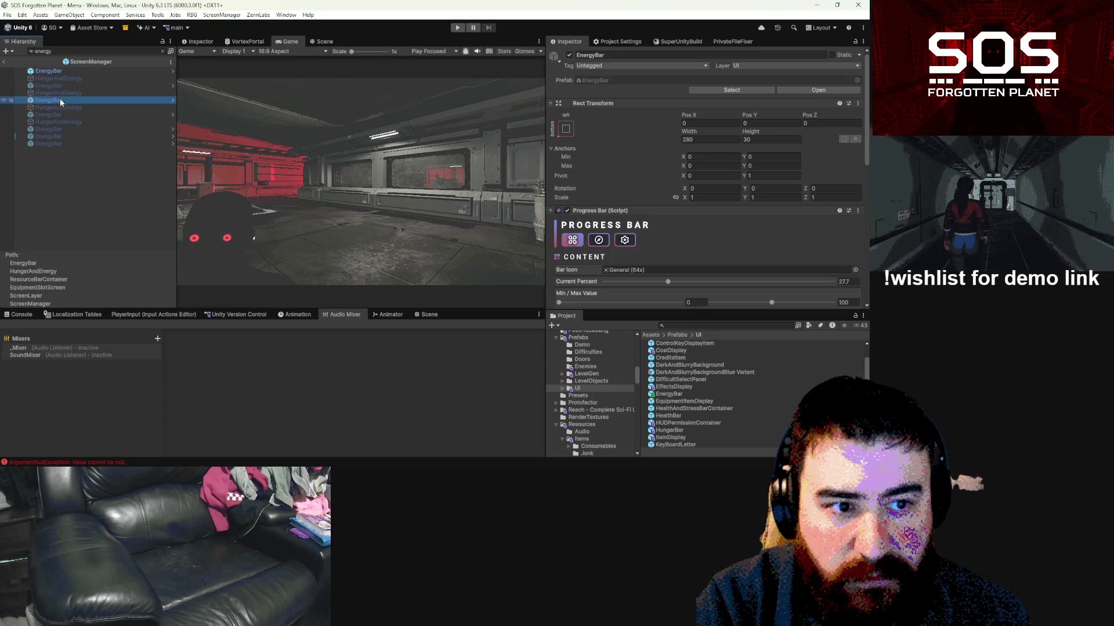
{"action": "left_click", "coordinate": [58, 114]}
{"action": "left_click", "coordinate": [61, 128]}
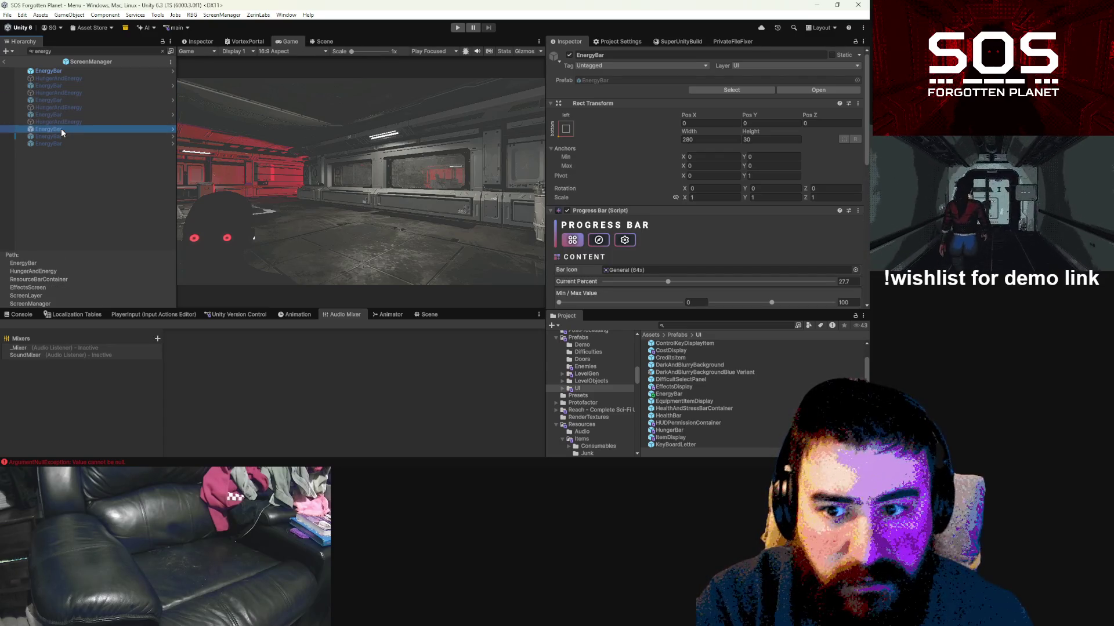
{"action": "left_click", "coordinate": [61, 136]}
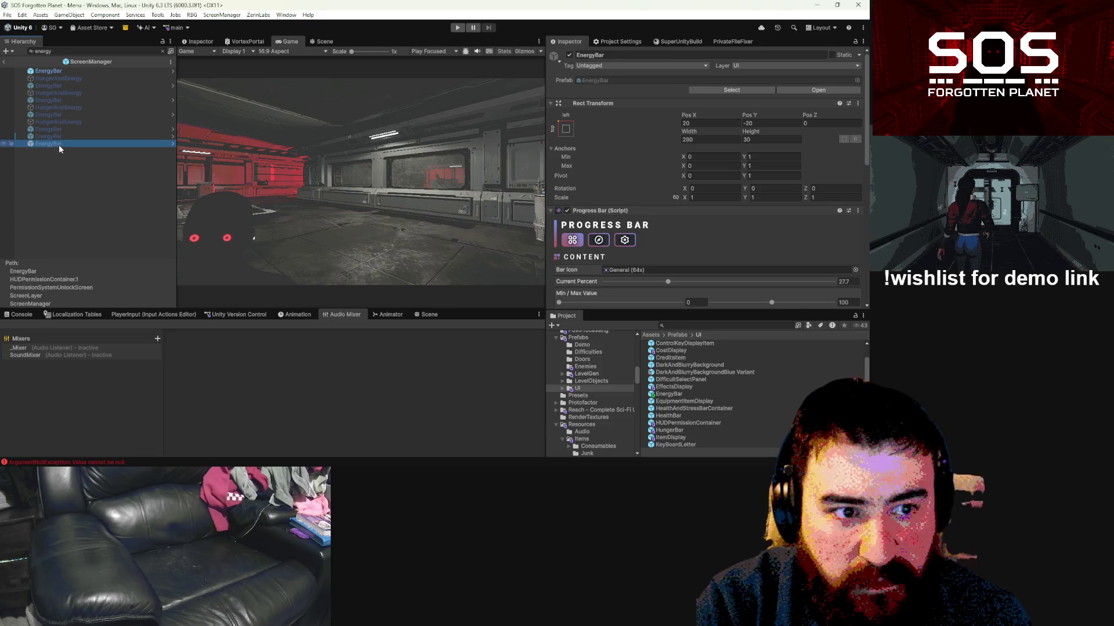
Step: Ping the Stress Bar prefab asset, then select the Stress Bar-based EnergyBar and view it unfiltered
{"action": "left_click", "coordinate": [721, 91]}
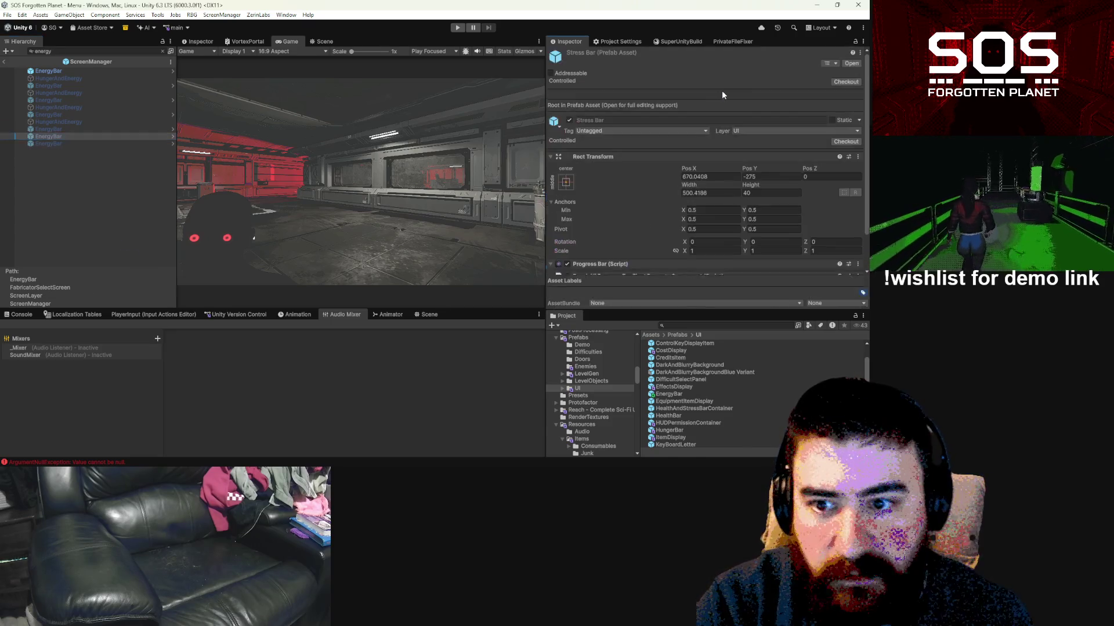
{"action": "scroll", "coordinate": [128, 154], "scroll_direction": "down", "scroll_amount": 10}
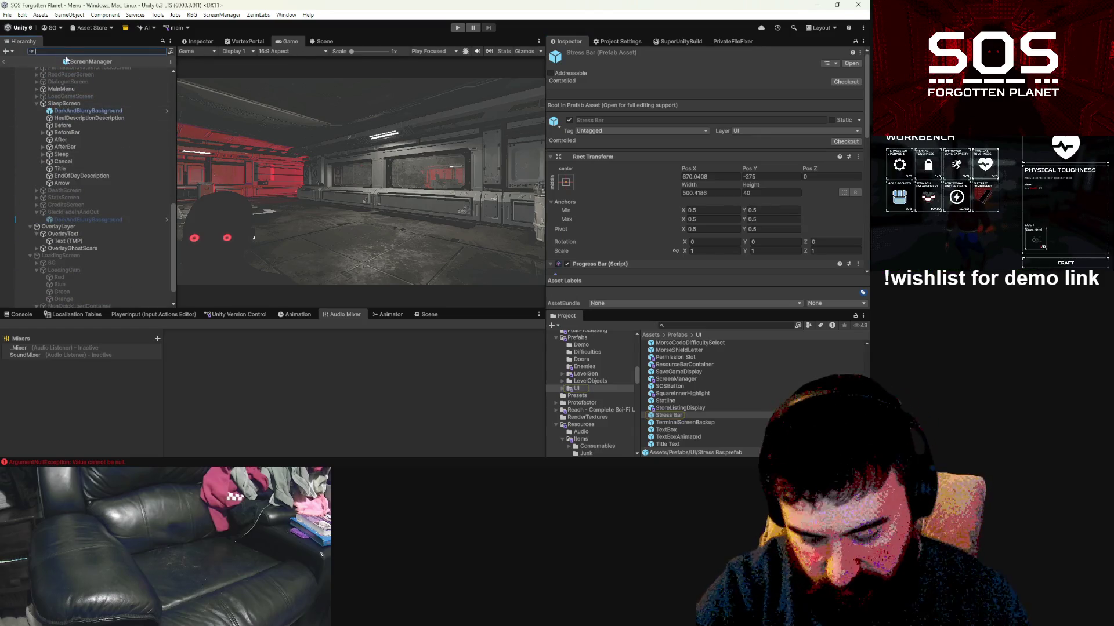
{"action": "type", "text": "energyb"}
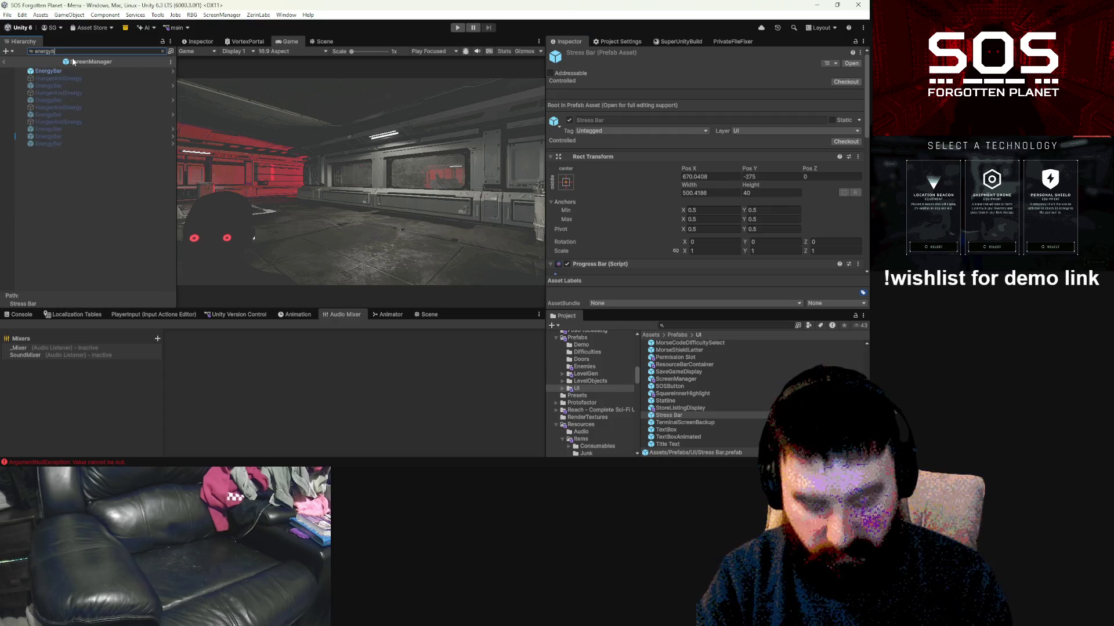
{"action": "left_click", "coordinate": [61, 107]}
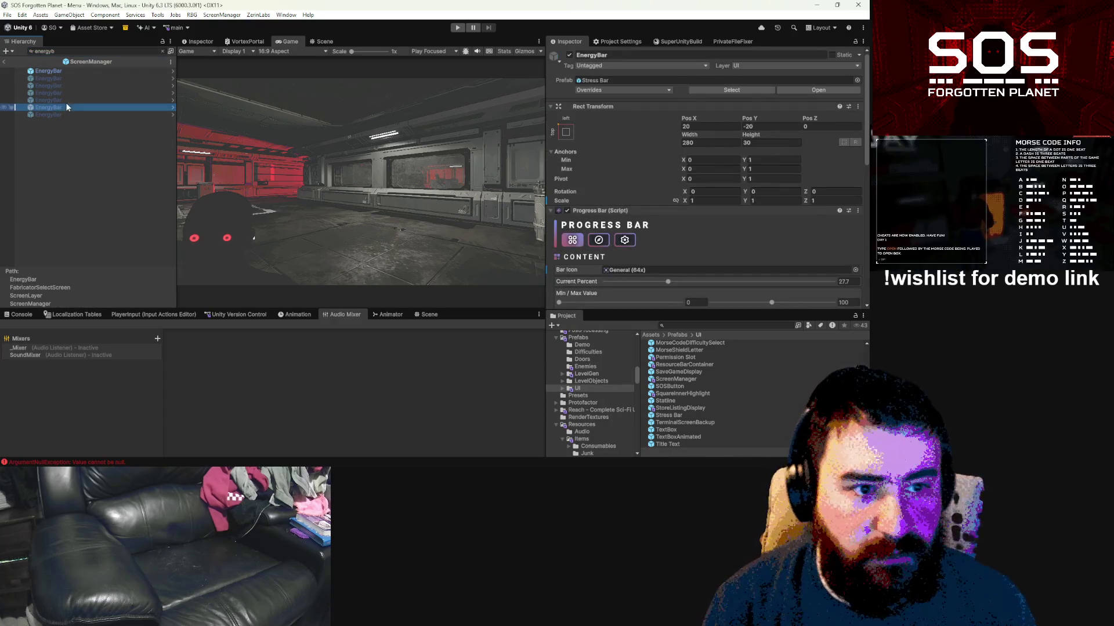
{"action": "left_click", "coordinate": [162, 51]}
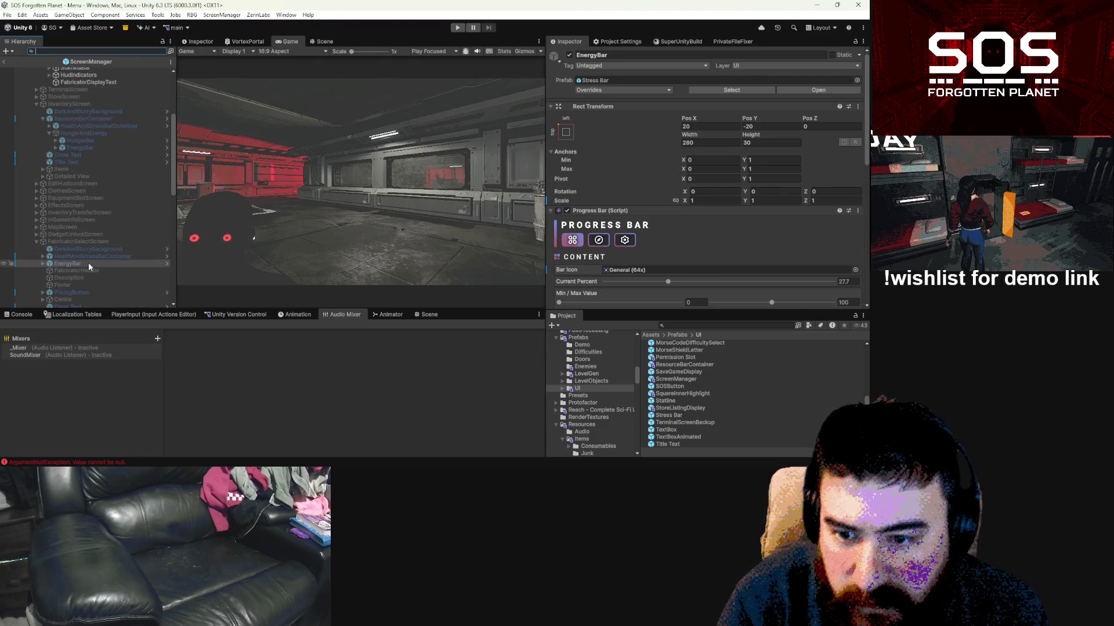
{"action": "scroll", "coordinate": [87, 262], "scroll_direction": "down", "scroll_amount": 3}
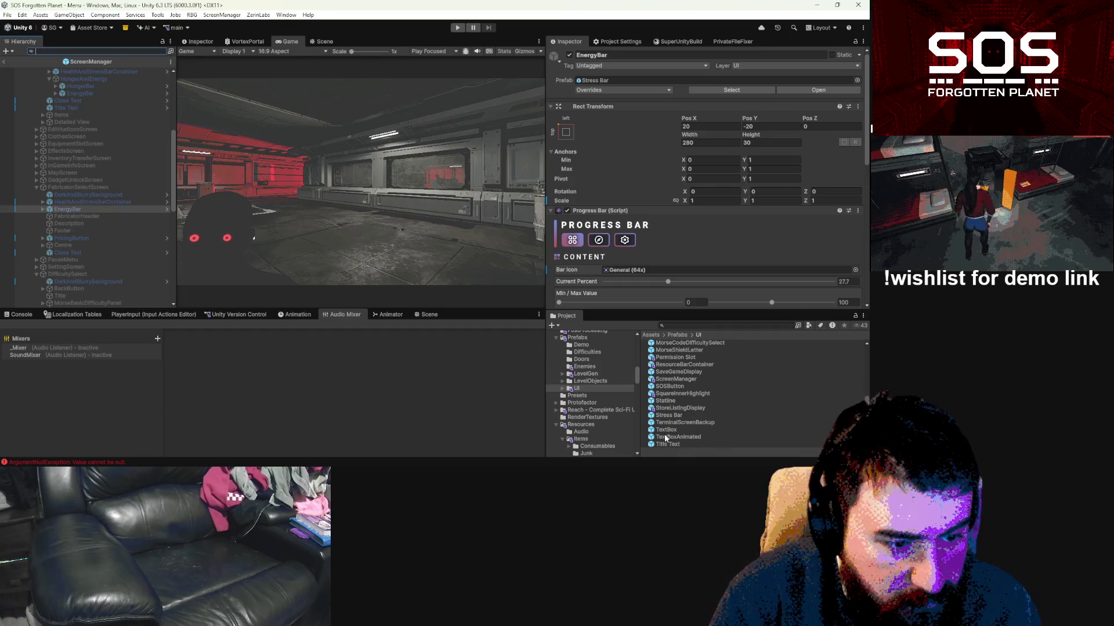
{"action": "scroll", "coordinate": [691, 375], "scroll_direction": "up", "scroll_amount": 3}
Step: Replace the old EnergyBar under FabricatorSelectScreen with a new EnergyBar prefab instance and save ScreenManager
{"action": "mouse_move", "coordinate": [666, 370]}
{"action": "left_mouse_down"}
{"action": "mouse_move", "coordinate": [406, 290]}
{"action": "mouse_move", "coordinate": [73, 213]}
{"action": "left_mouse_up"}
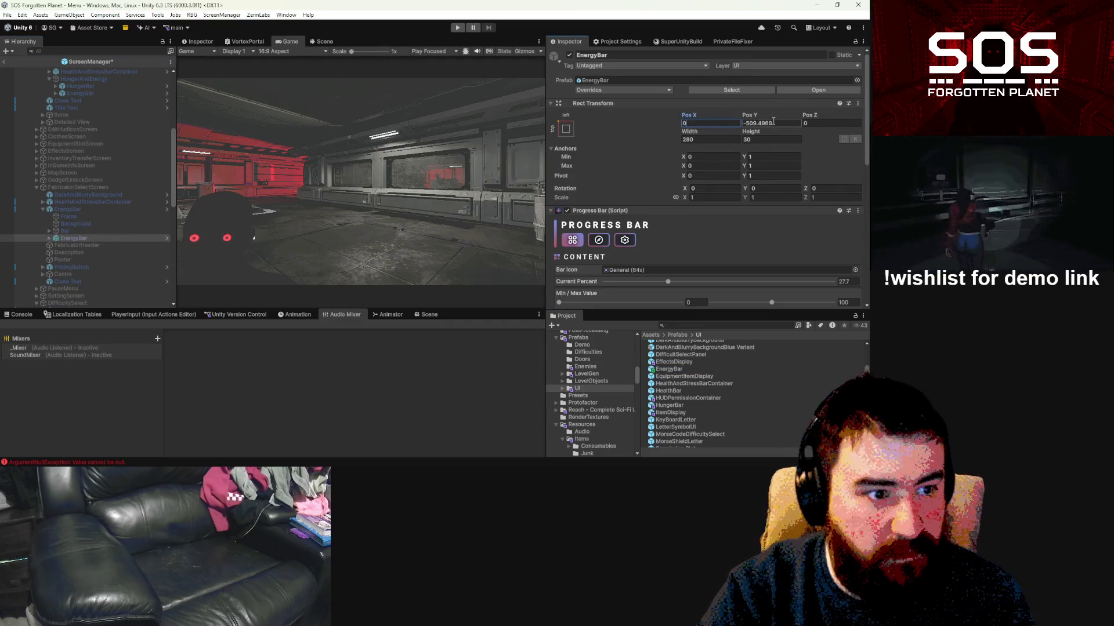
{"action": "left_click_drag", "start_coordinate": [66, 237], "coordinate": [72, 213]}
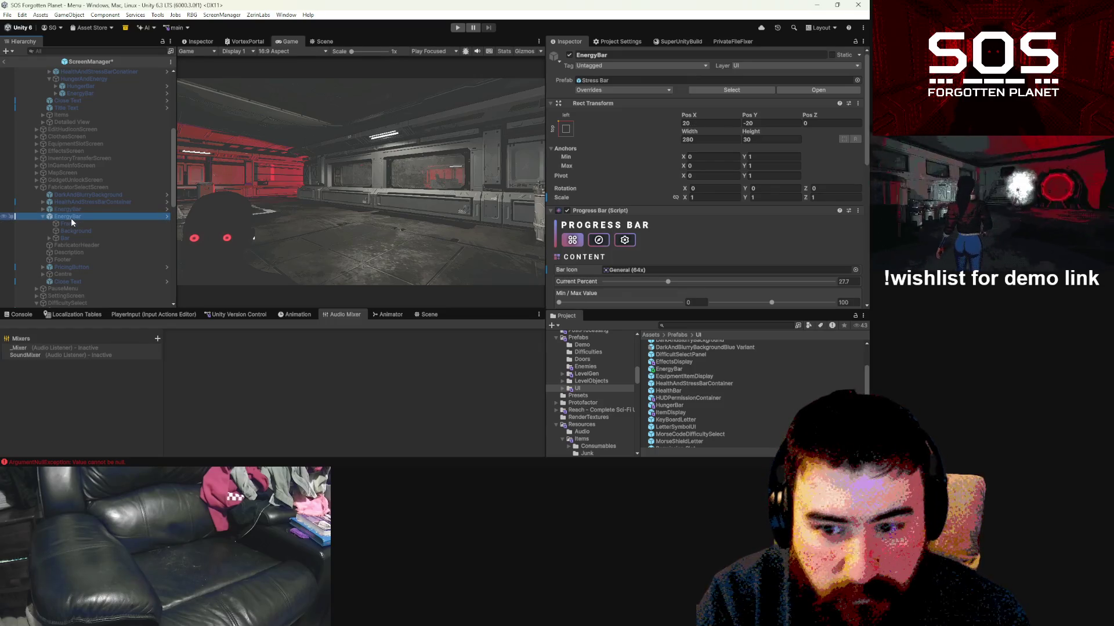
{"action": "key", "text": "Delete"}
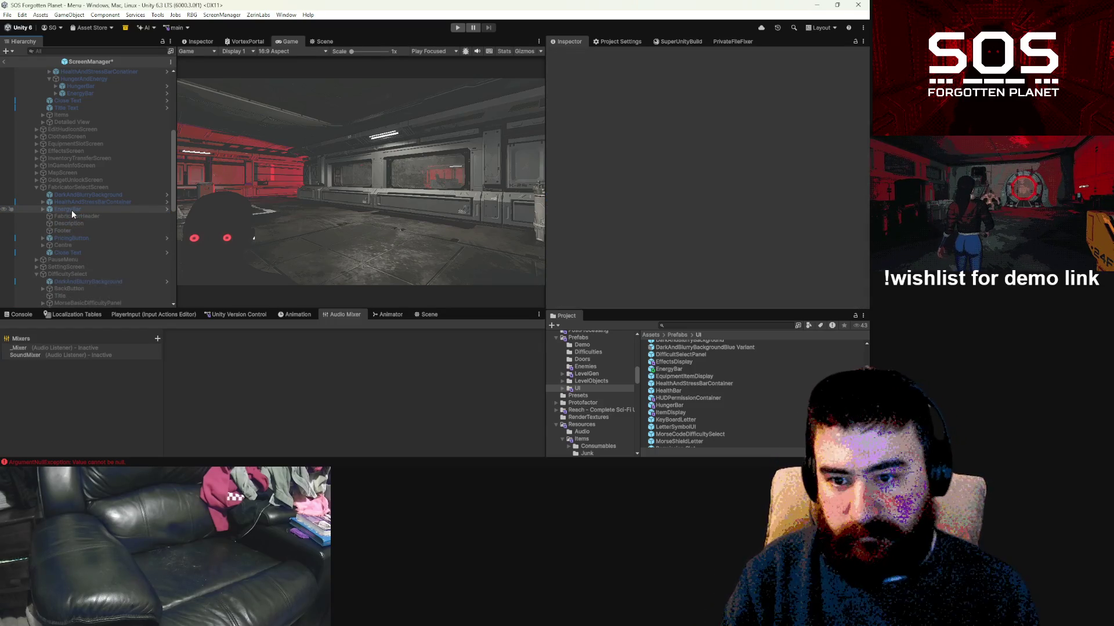
{"action": "key", "text": "ctrl+s"}
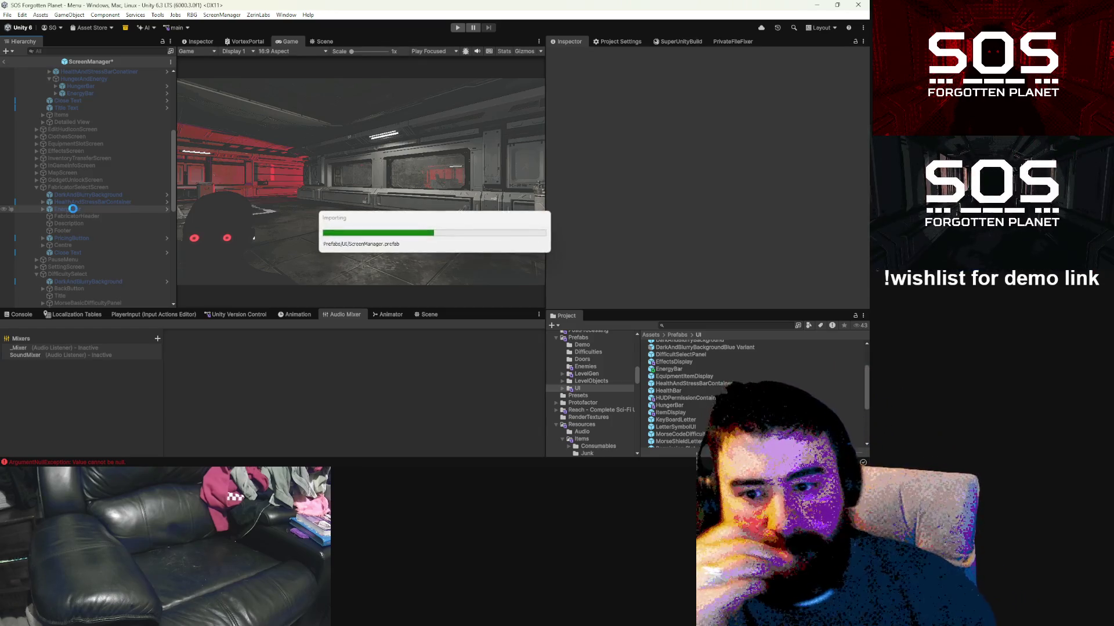
Step: Set the EnergyBar prefab's Frame Color Type to Accent, return to the Menu scene, and enter Play mode
{"action": "left_click", "coordinate": [72, 209]}
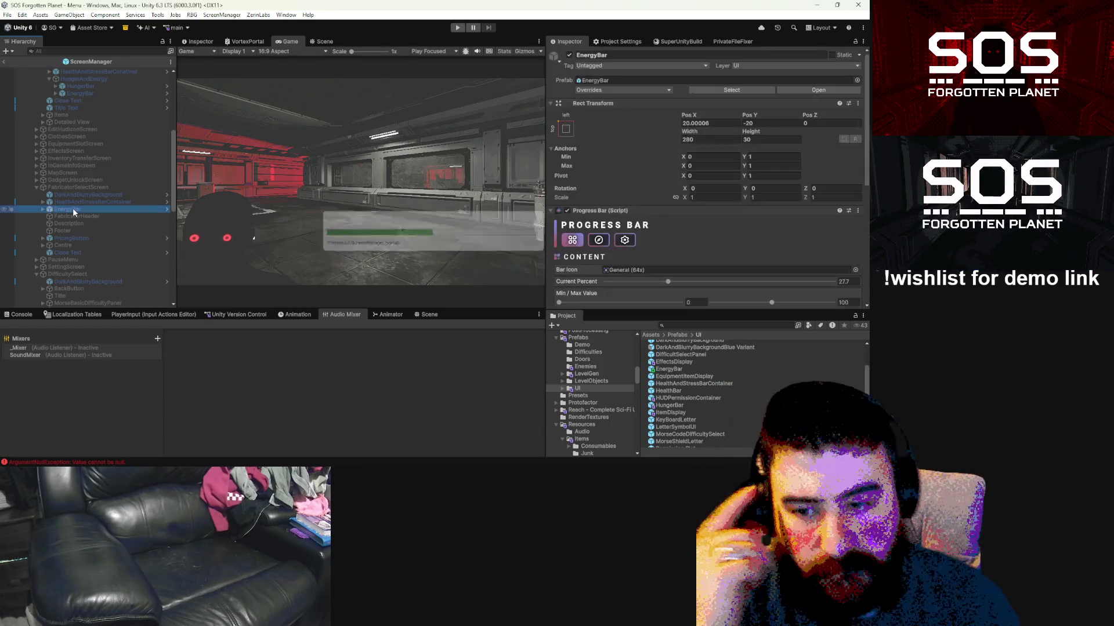
{"action": "left_click", "coordinate": [166, 210]}
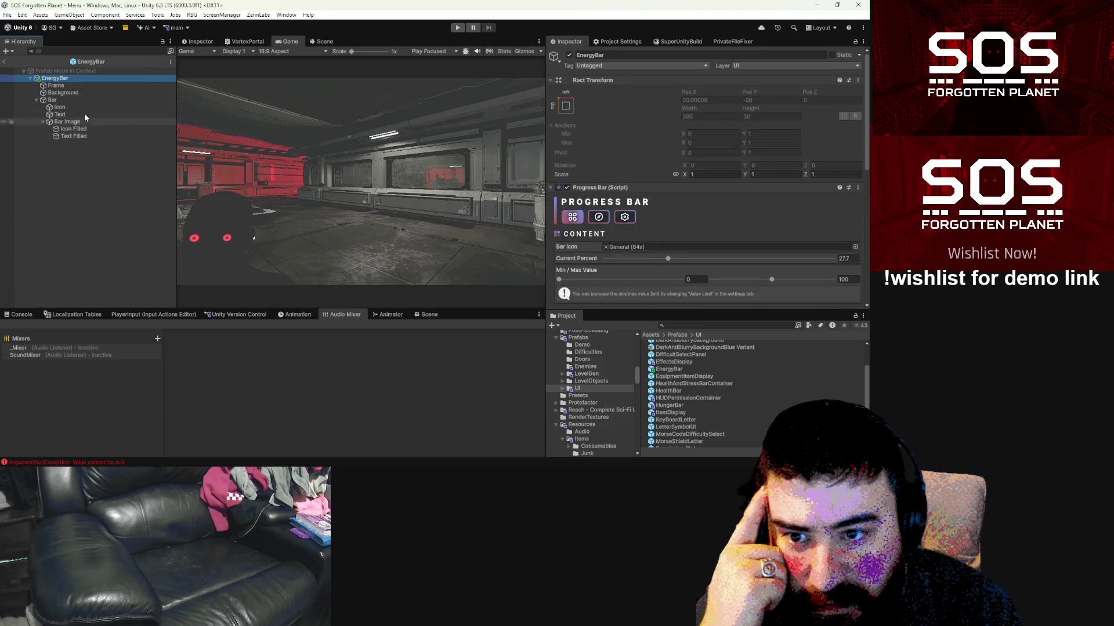
{"action": "left_click", "coordinate": [56, 85]}
{"action": "scroll", "coordinate": [755, 202], "scroll_direction": "down", "scroll_amount": 3}
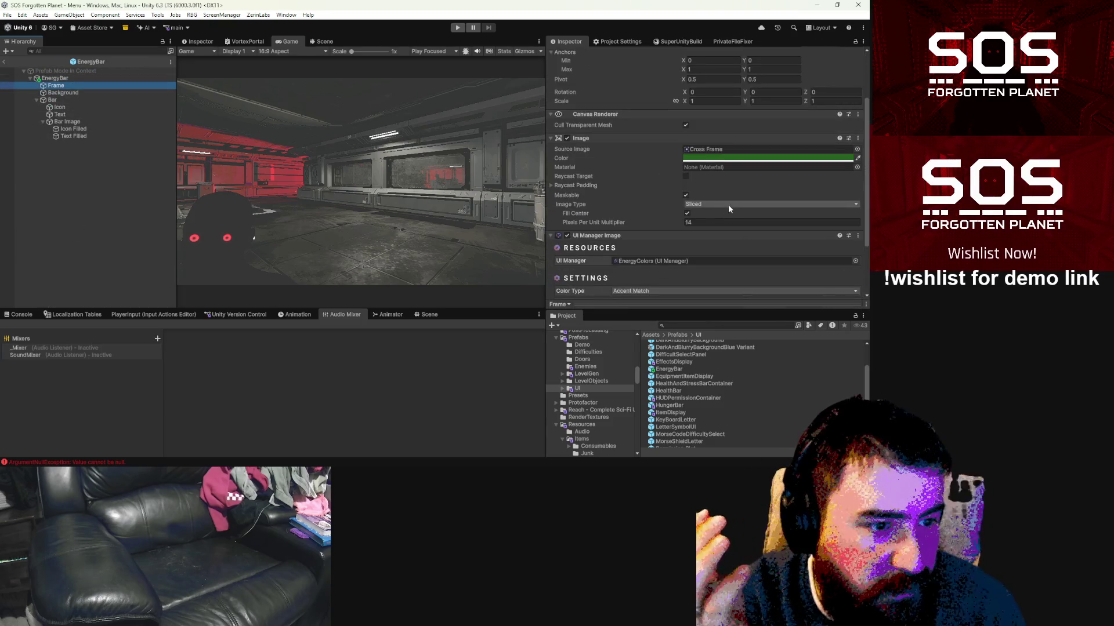
{"action": "scroll", "coordinate": [728, 209], "scroll_direction": "down", "scroll_amount": 3}
{"action": "left_click", "coordinate": [650, 217]}
{"action": "left_click", "coordinate": [630, 227]}
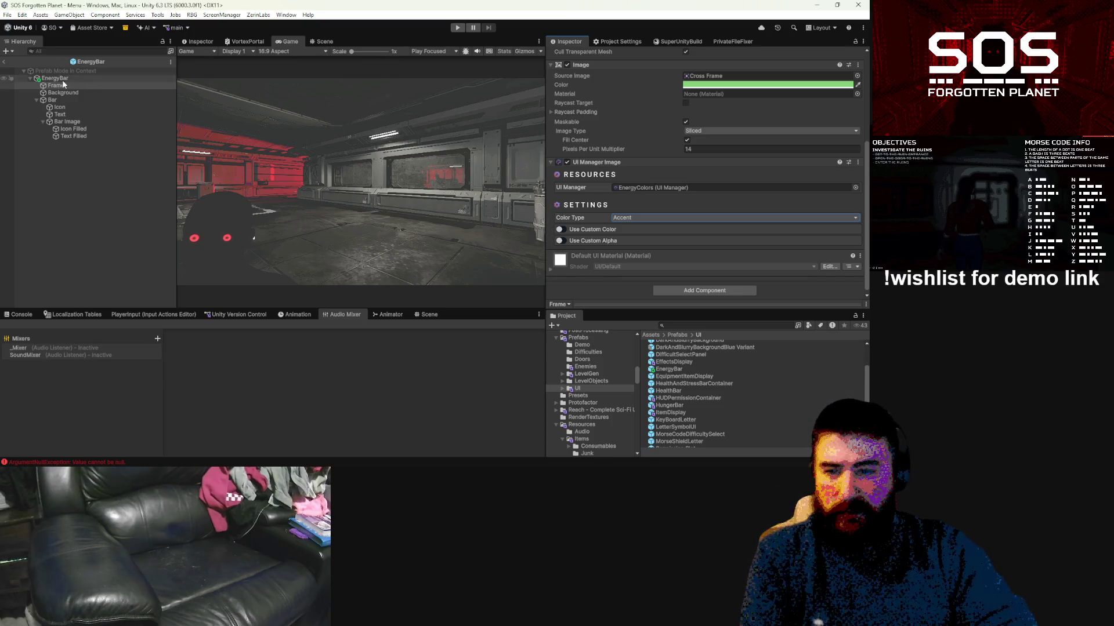
{"action": "left_click", "coordinate": [5, 62]}
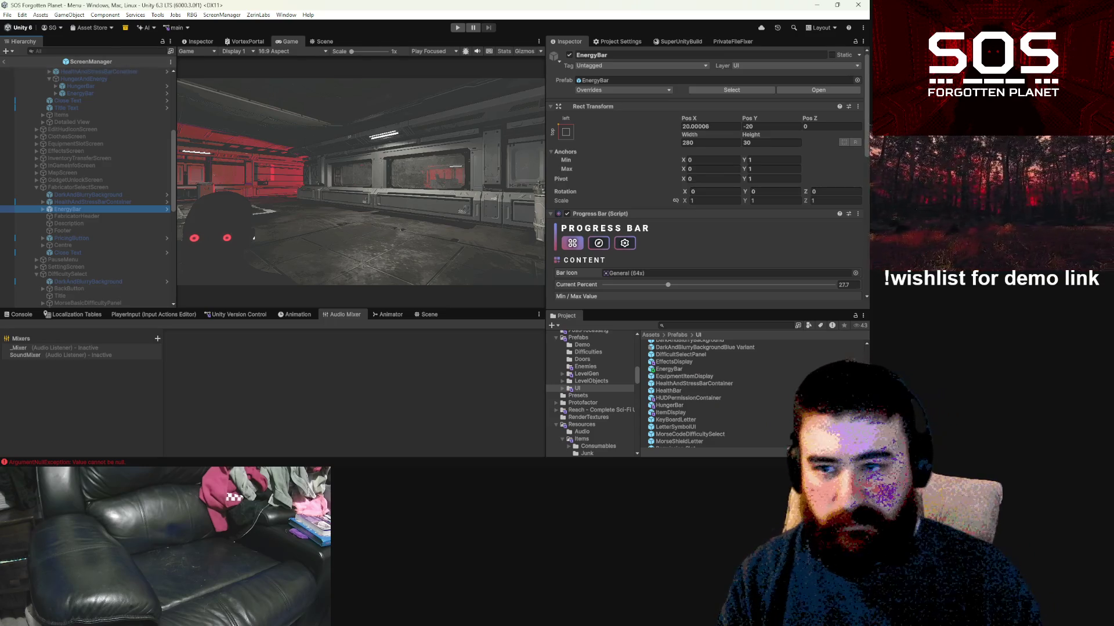
{"action": "left_click", "coordinate": [4, 61]}
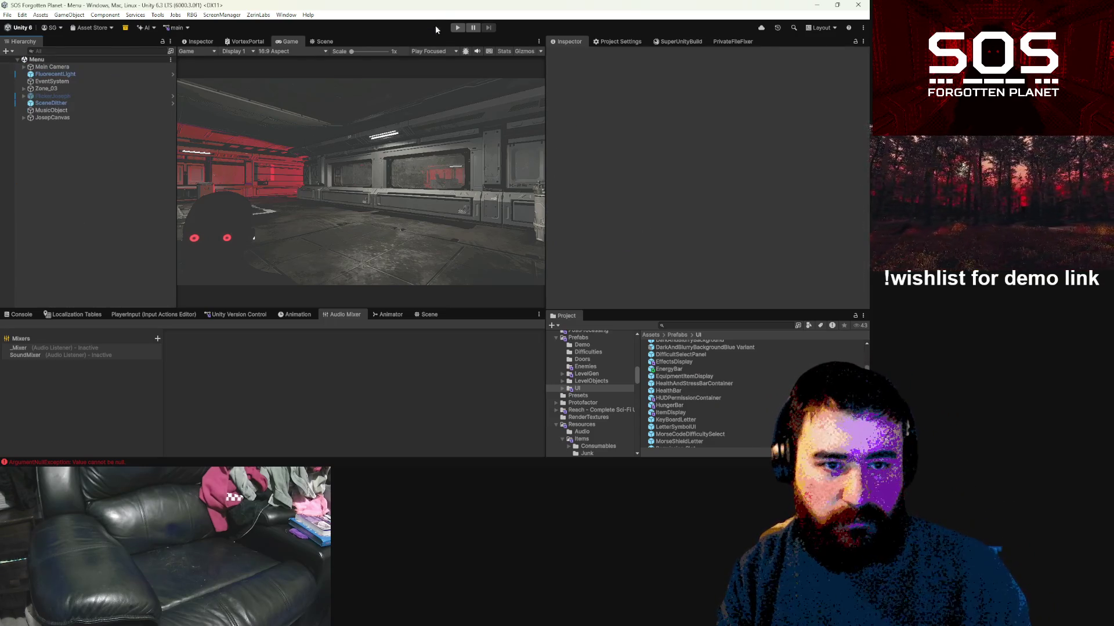
{"action": "left_click", "coordinate": [457, 28]}
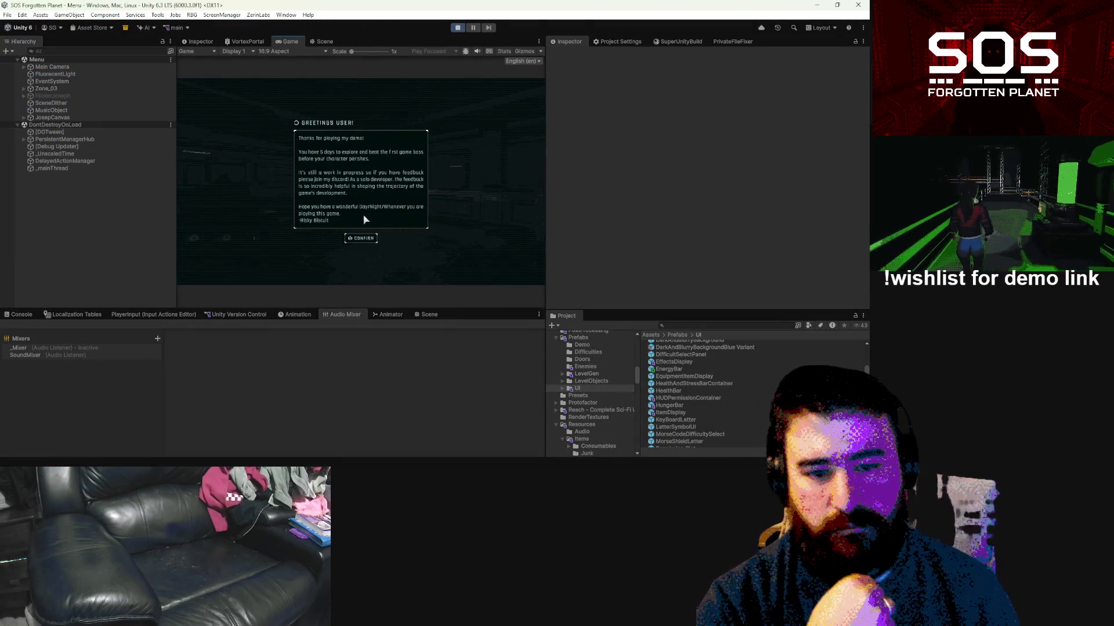
Step: Dismiss the greeting, load the saved game, and walk to the orange storage crate to open and close it
{"action": "left_click", "coordinate": [363, 241]}
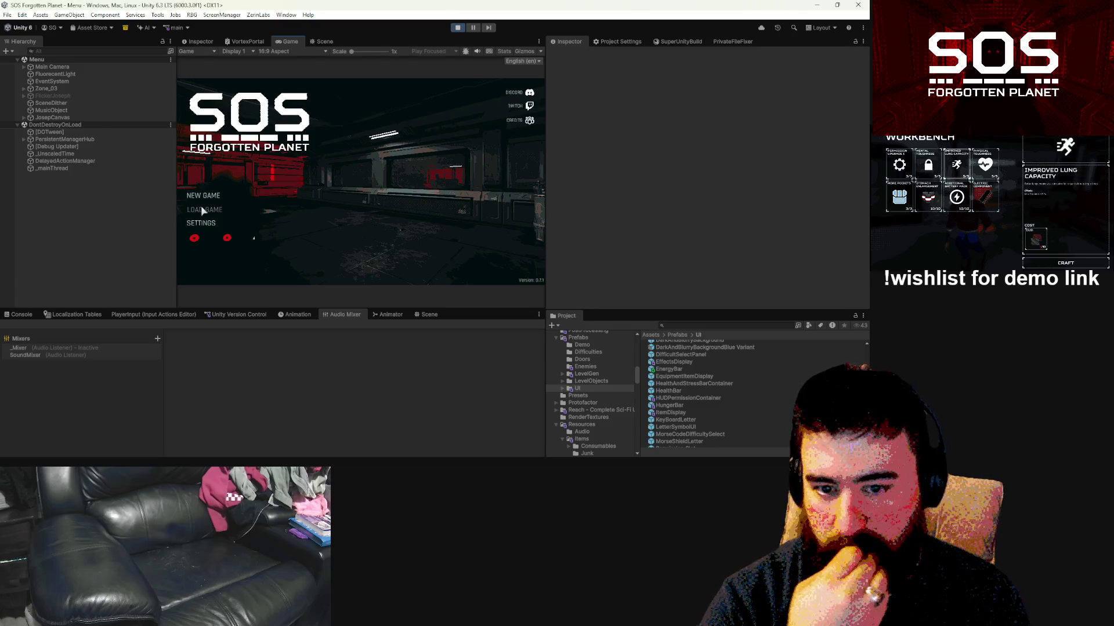
{"action": "left_click", "coordinate": [204, 210]}
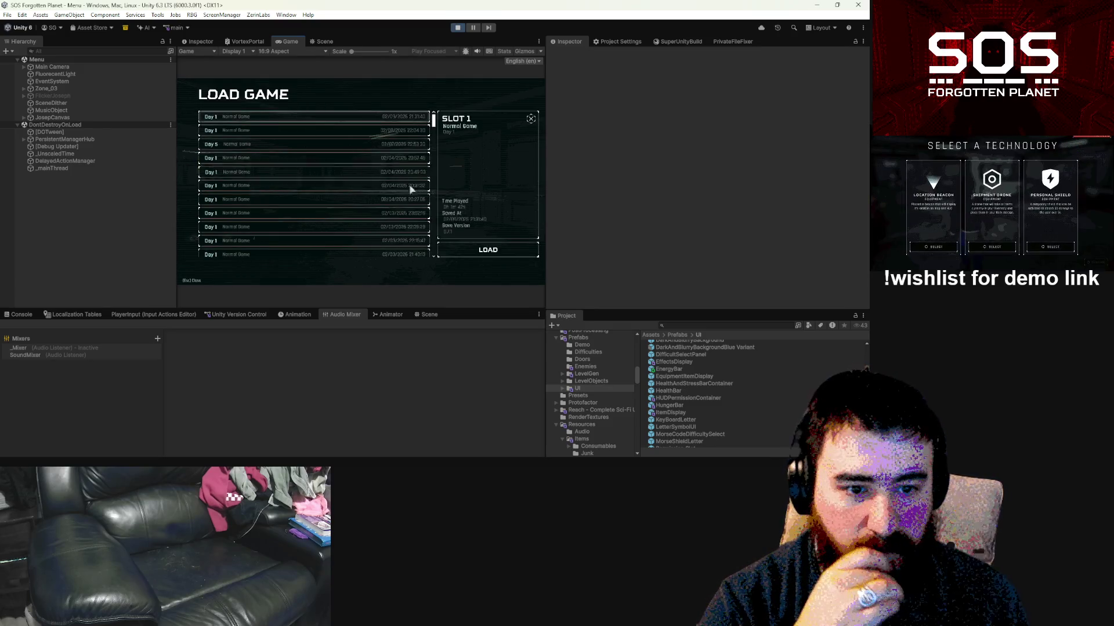
{"action": "left_click", "coordinate": [497, 249]}
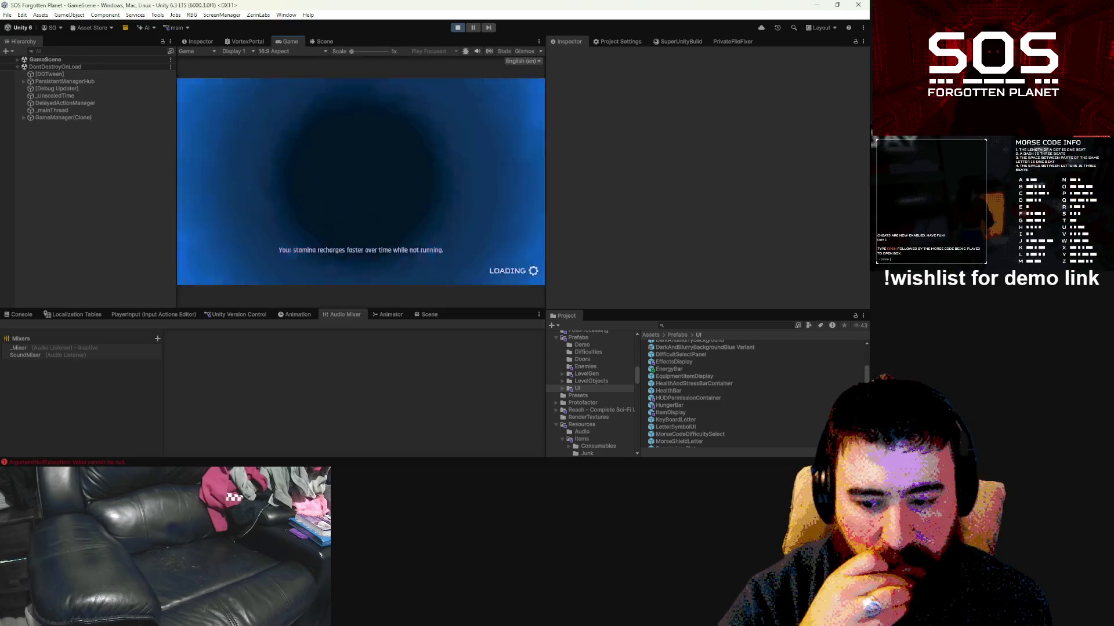
{"action": "key", "text": "w"}
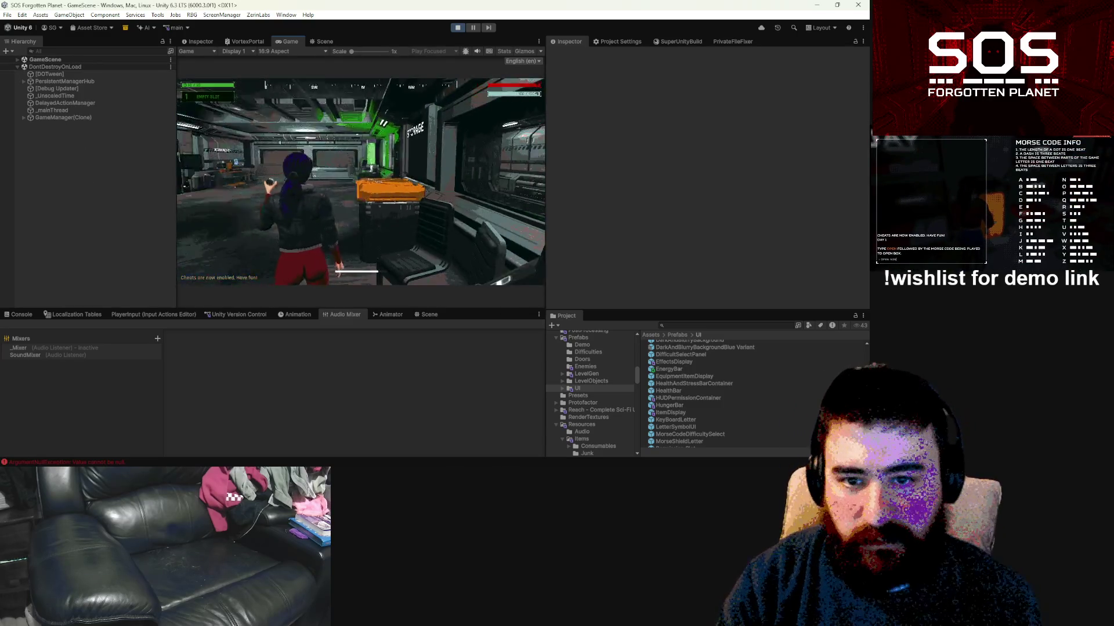
{"action": "key", "text": "w"}
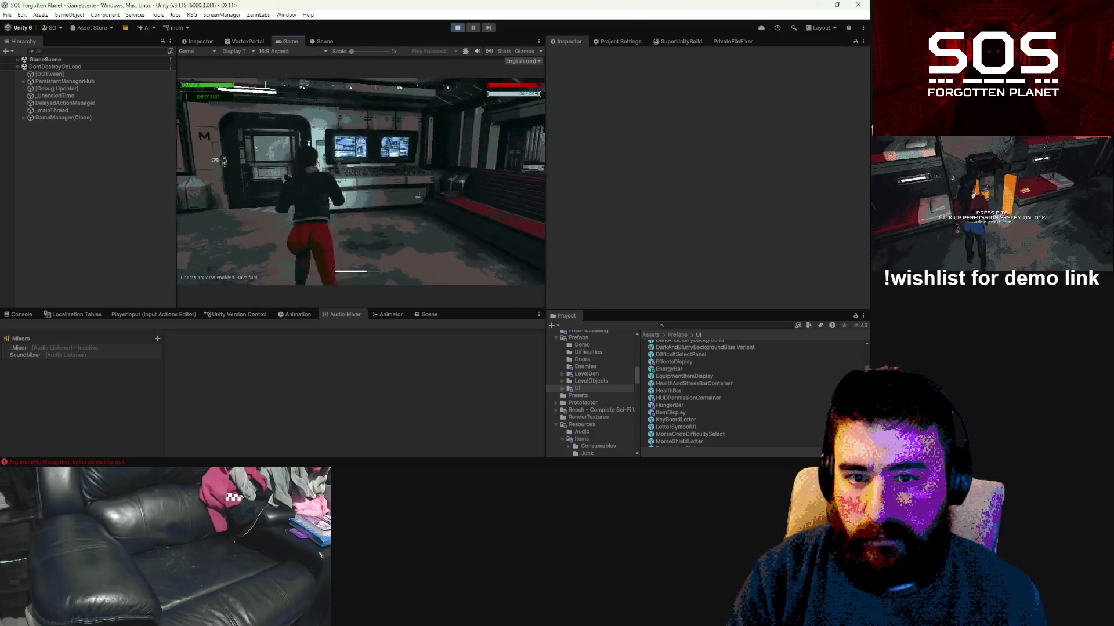
{"action": "key", "text": "w"}
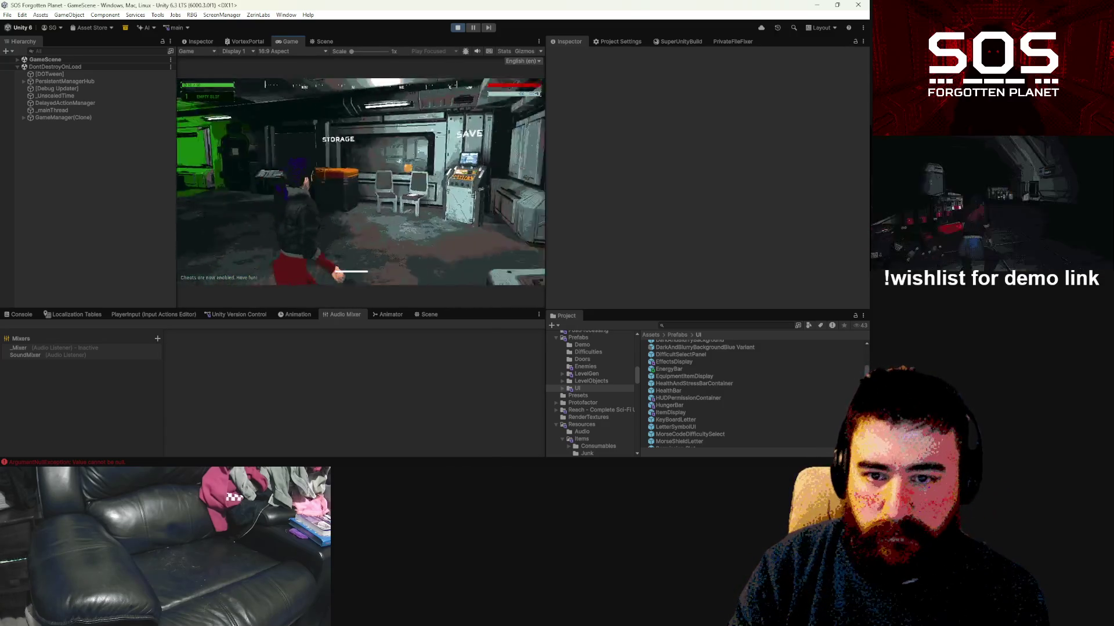
{"action": "key", "text": "e"}
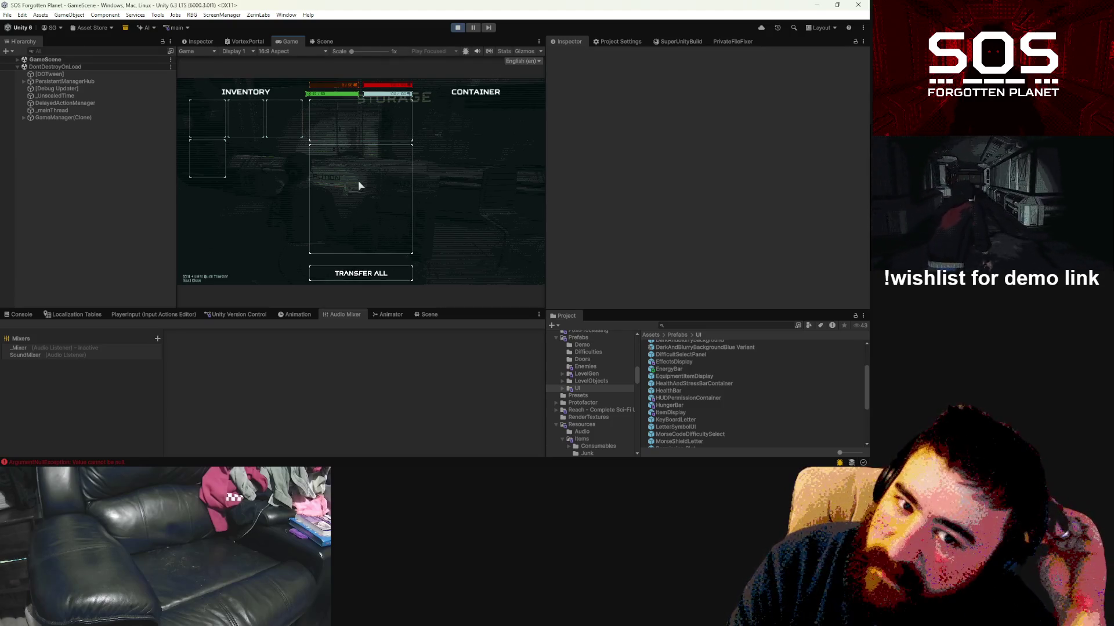
{"action": "key", "text": "Escape"}
Step: Run through the green-lit room into the workbench room, reach the recharge station, and pause
{"action": "key", "text": "w"}
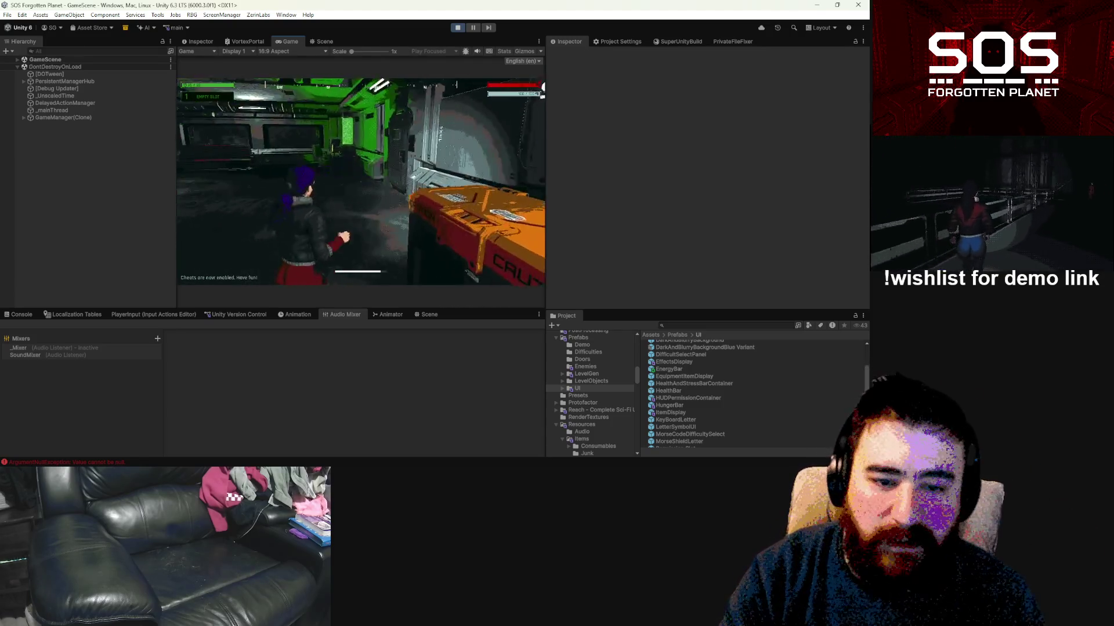
{"action": "key", "text": "w"}
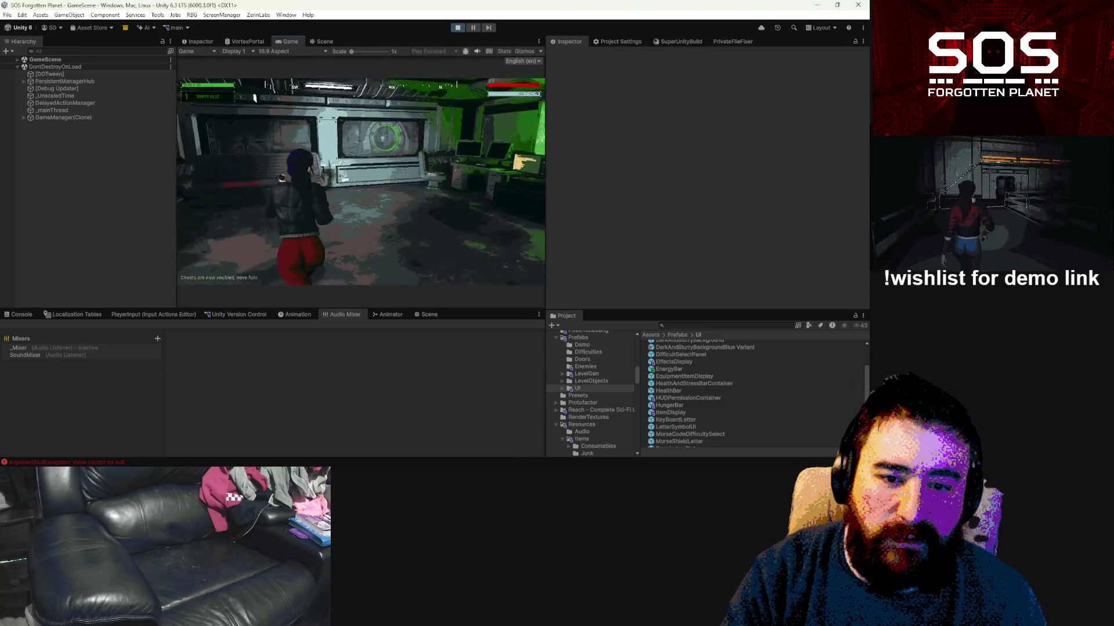
{"action": "key", "text": "w"}
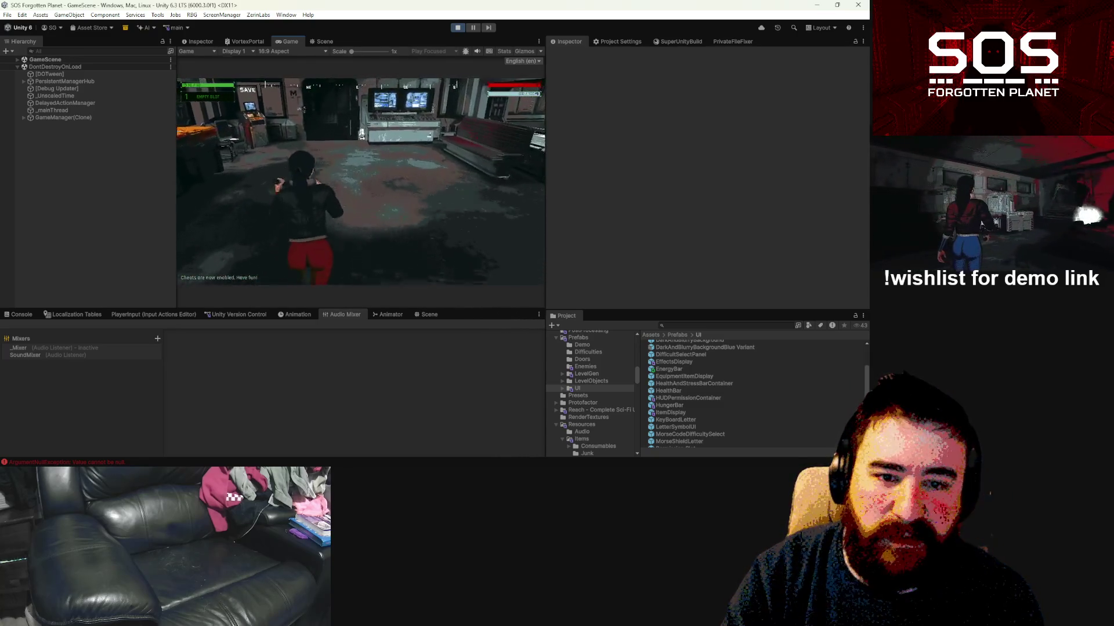
{"action": "key", "text": "w"}
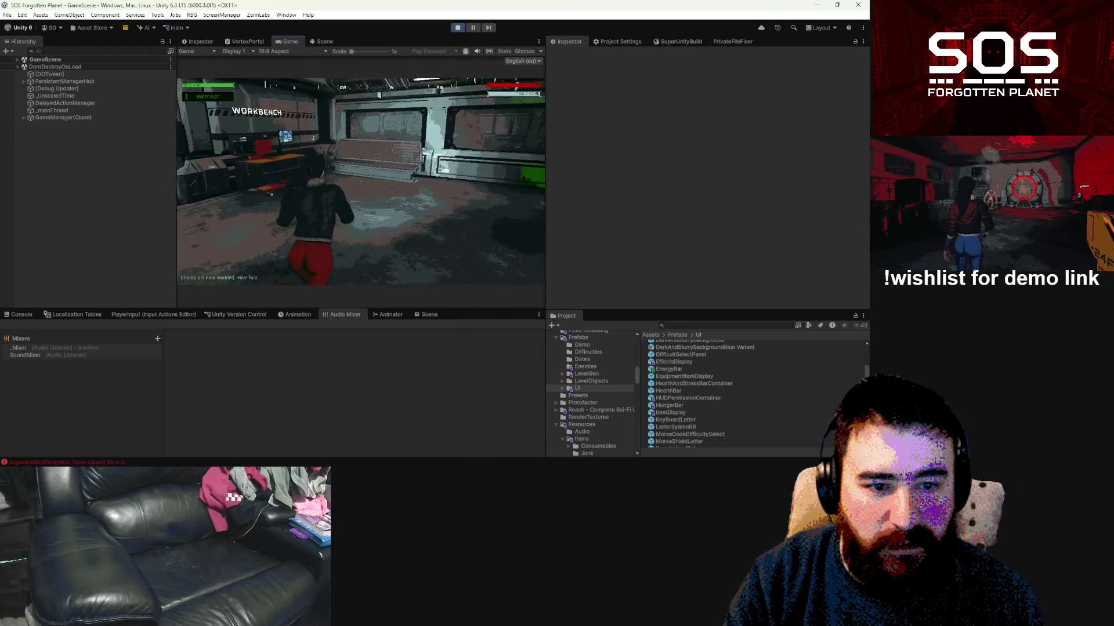
{"action": "key", "text": "w"}
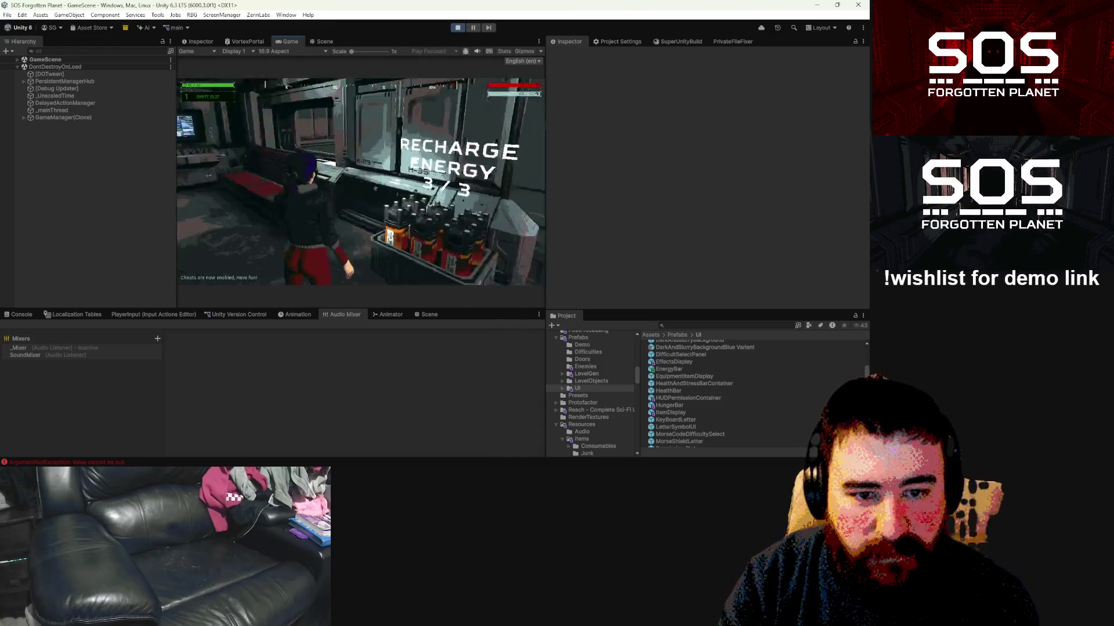
{"action": "key", "text": "w"}
{"action": "key", "text": "Escape"}
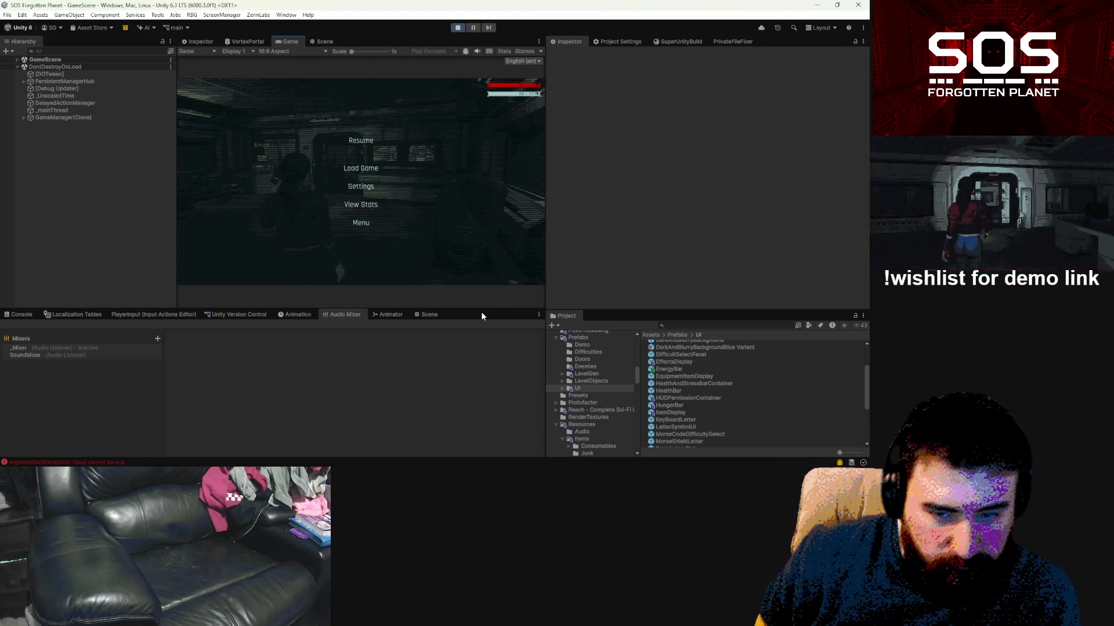
Step: Resume, open the inventory overlay, walk toward the STORAGE crate, pause again, and stop Play mode
{"action": "left_click", "coordinate": [370, 144]}
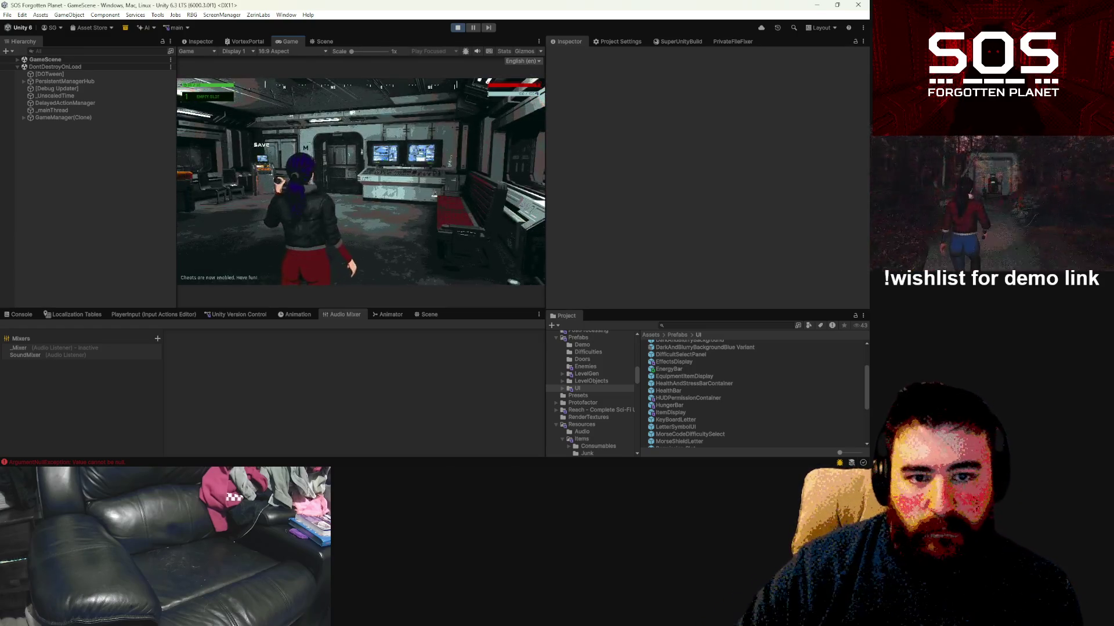
{"action": "key", "text": "Tab"}
{"action": "key", "text": "Tab"}
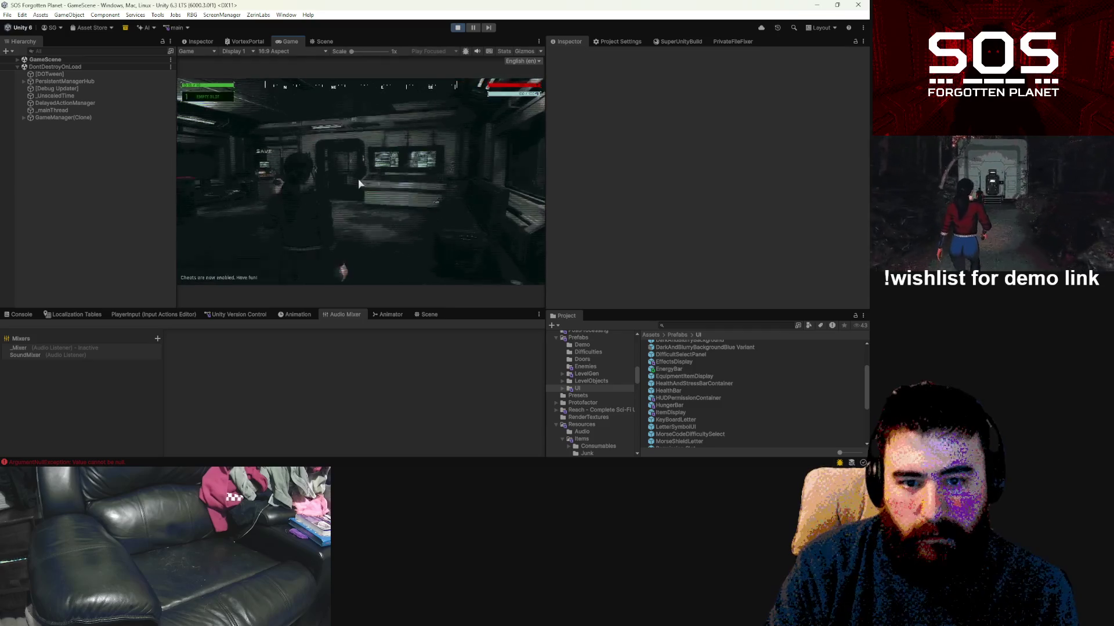
{"action": "key", "text": "w"}
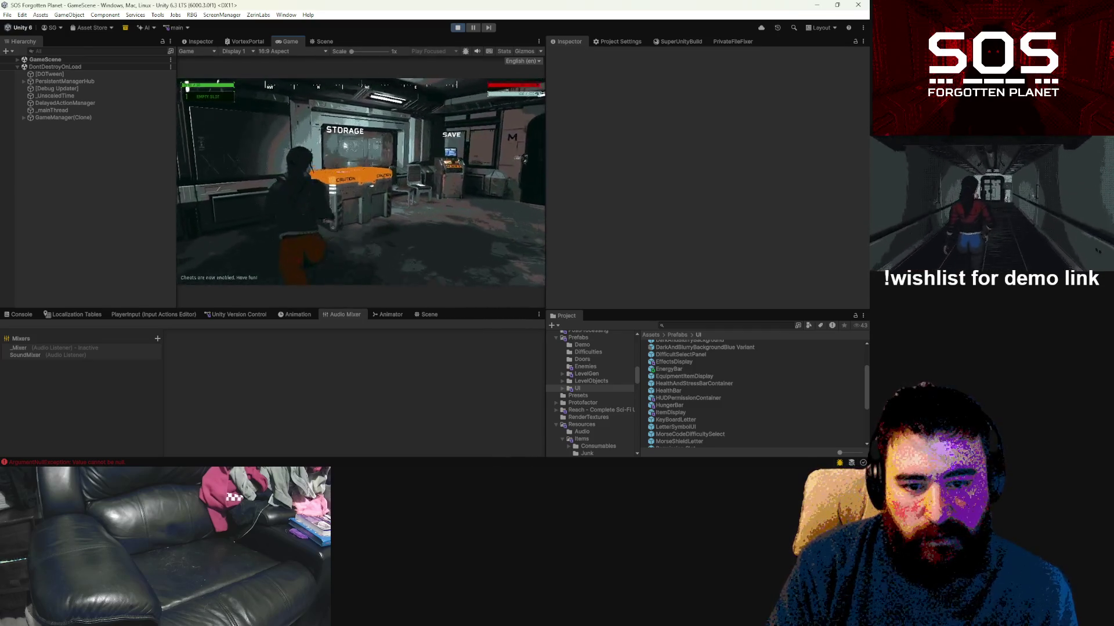
{"action": "key", "text": "Escape"}
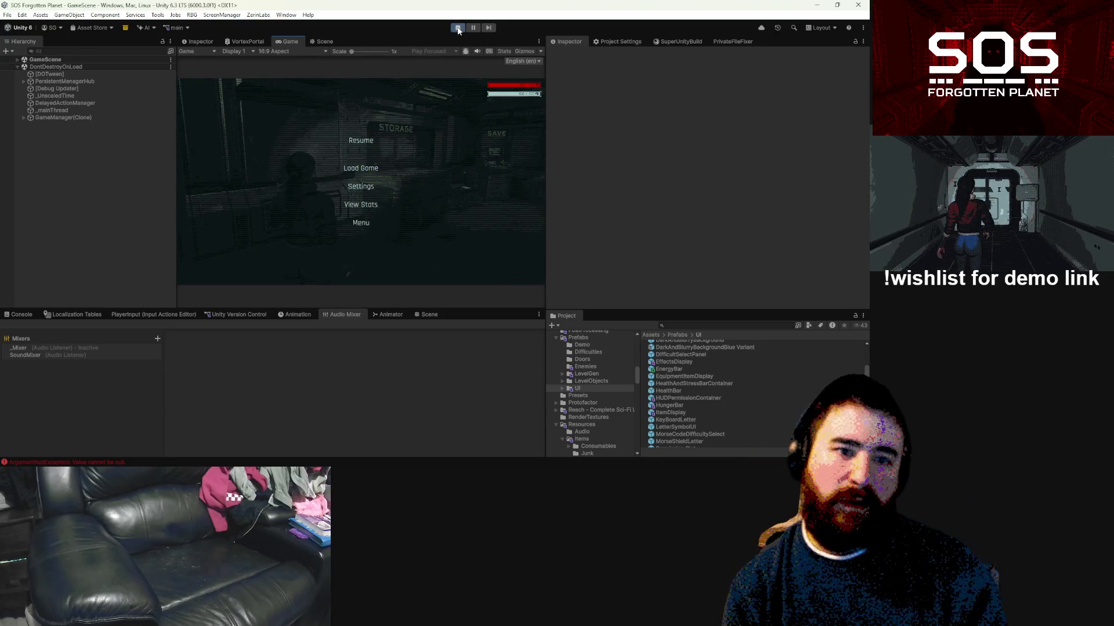
{"action": "left_click", "coordinate": [459, 28]}
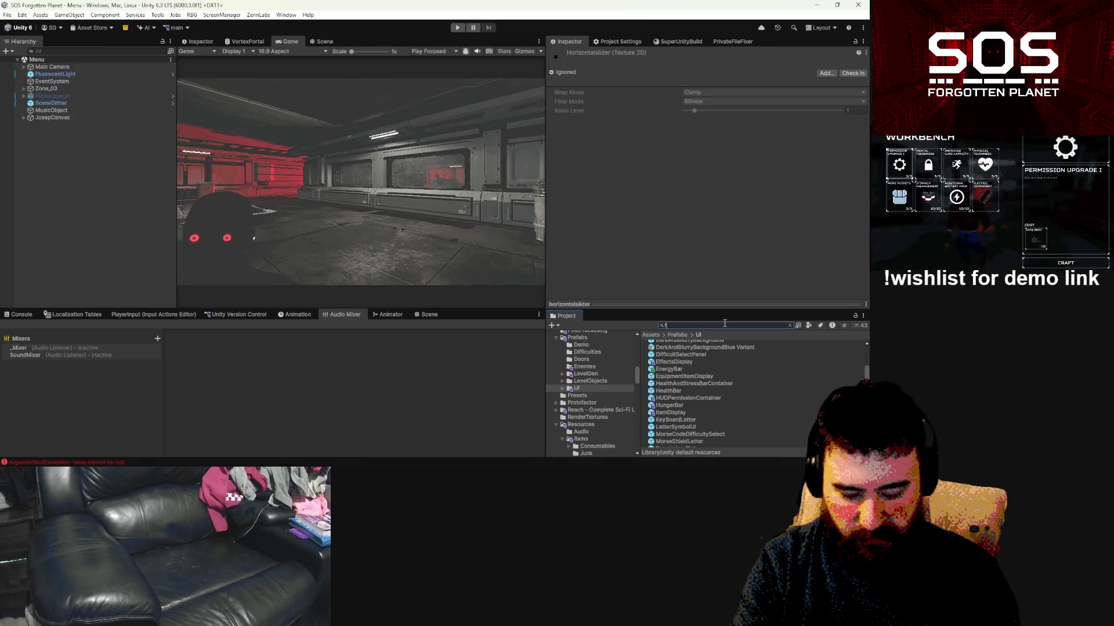
Step: Search the project for 'flynn' and open the Flynn prefab for editing
{"action": "left_click", "coordinate": [724, 325]}
{"action": "type", "text": "flynn"}
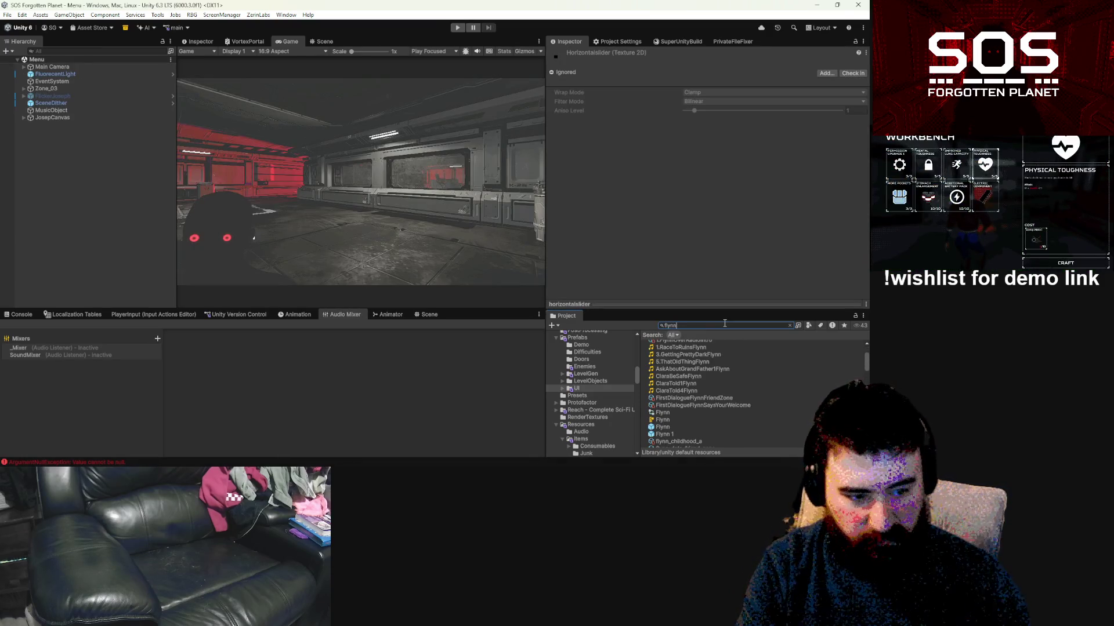
{"action": "double_click", "coordinate": [664, 429]}
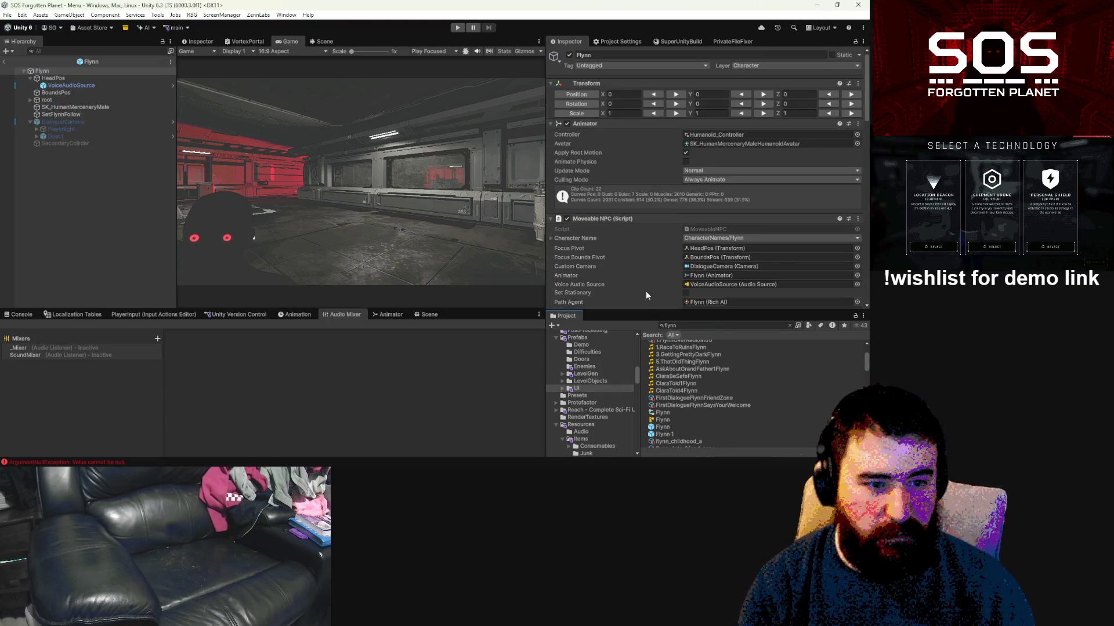
Step: Show the Flynn prefab in the Scene view in 3D perspective
{"action": "left_click", "coordinate": [322, 42]}
{"action": "scroll", "coordinate": [475, 247], "scroll_direction": "up", "scroll_amount": 3}
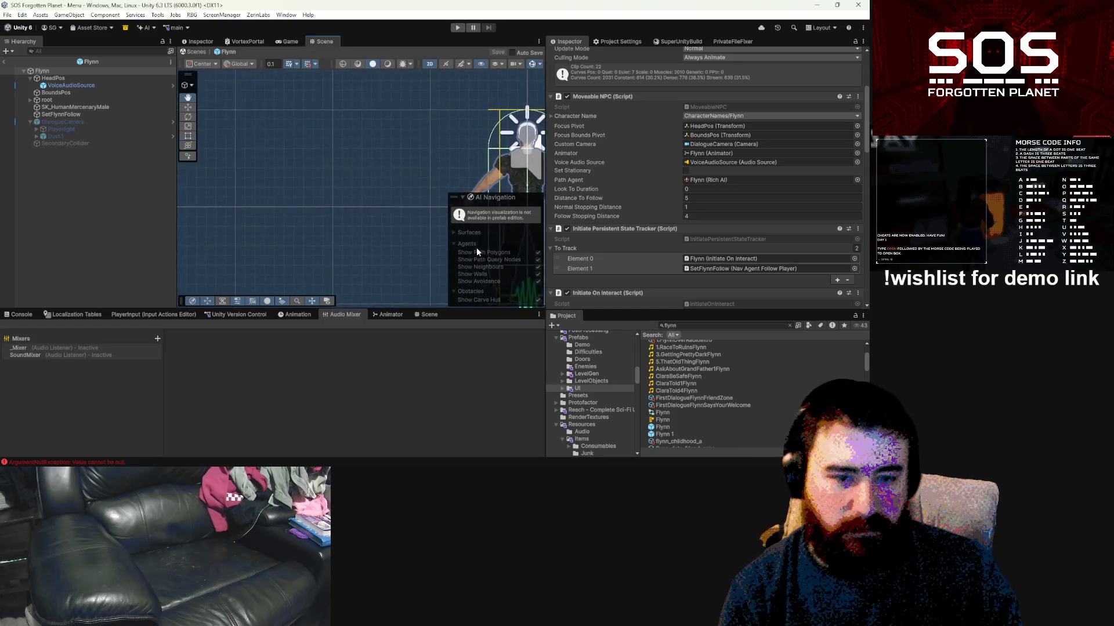
{"action": "scroll", "coordinate": [296, 134], "scroll_direction": "down", "scroll_amount": 4}
{"action": "left_click", "coordinate": [428, 64]}
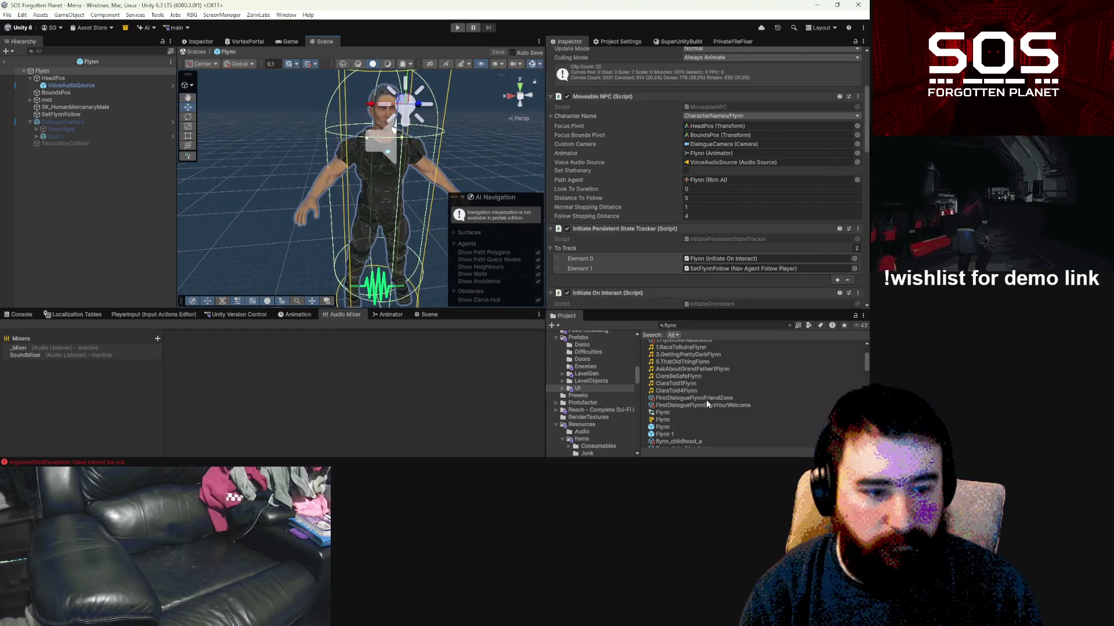
{"action": "left_click", "coordinate": [709, 324]}
Step: Search the project assets for 'mercenary', browse the results, then clear the search
{"action": "type", "text": "mercenary"}
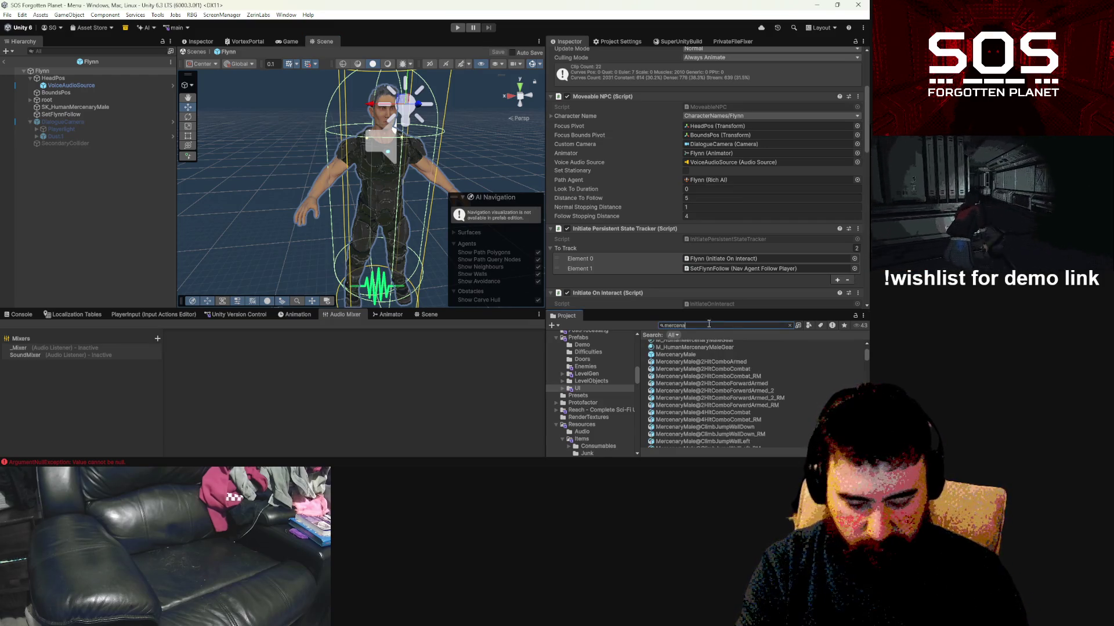
{"action": "scroll", "coordinate": [700, 361], "scroll_direction": "down", "scroll_amount": 10}
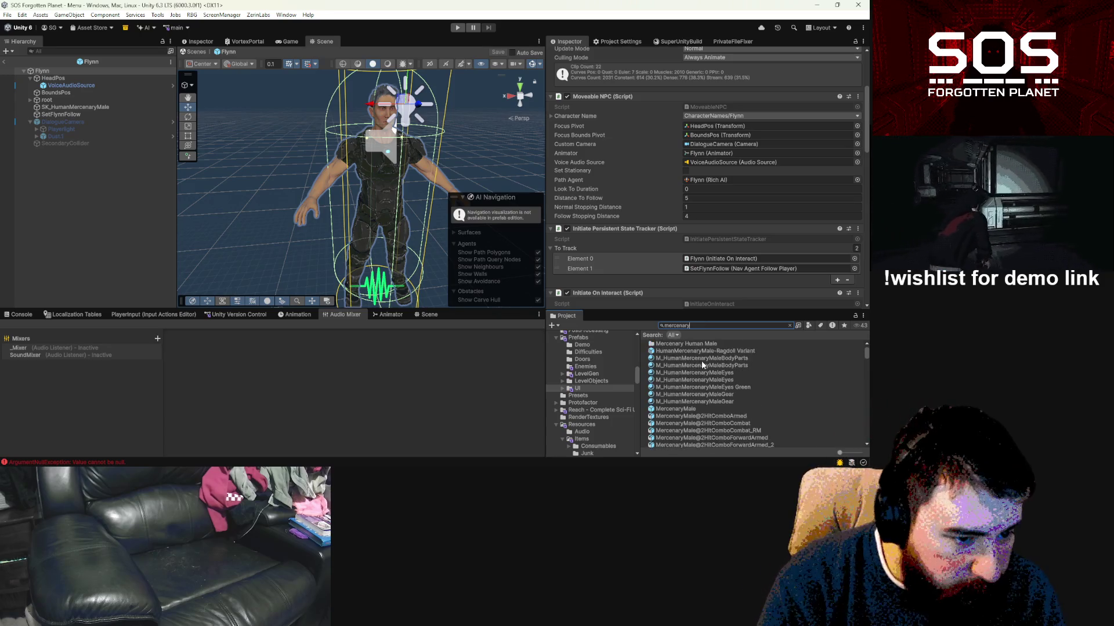
{"action": "scroll", "coordinate": [702, 366], "scroll_direction": "down", "scroll_amount": 10}
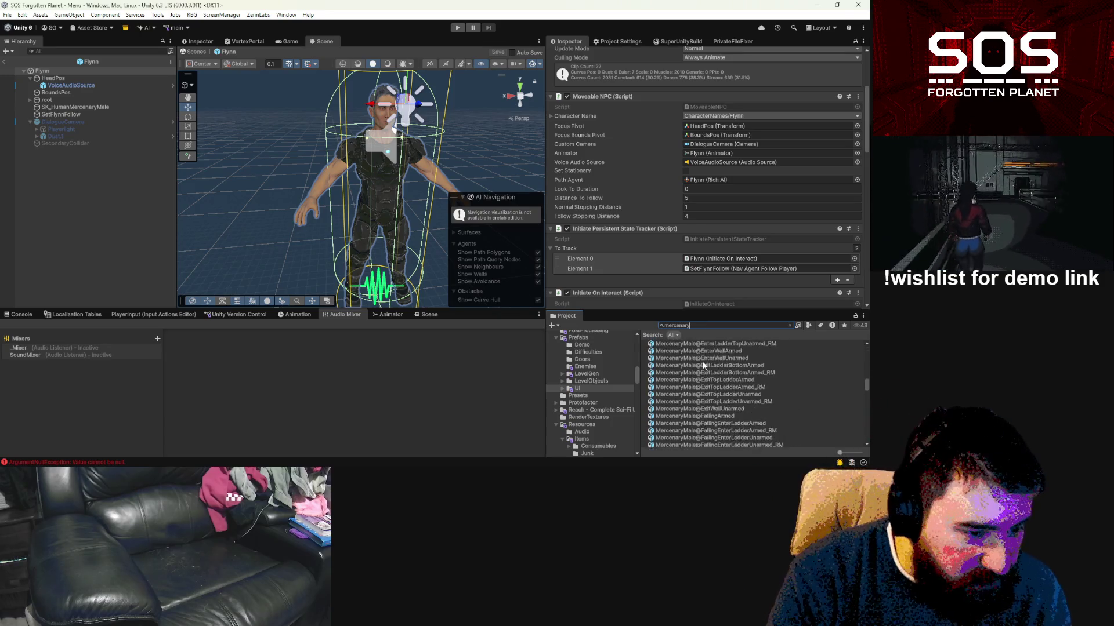
{"action": "scroll", "coordinate": [700, 365], "scroll_direction": "down", "scroll_amount": 8}
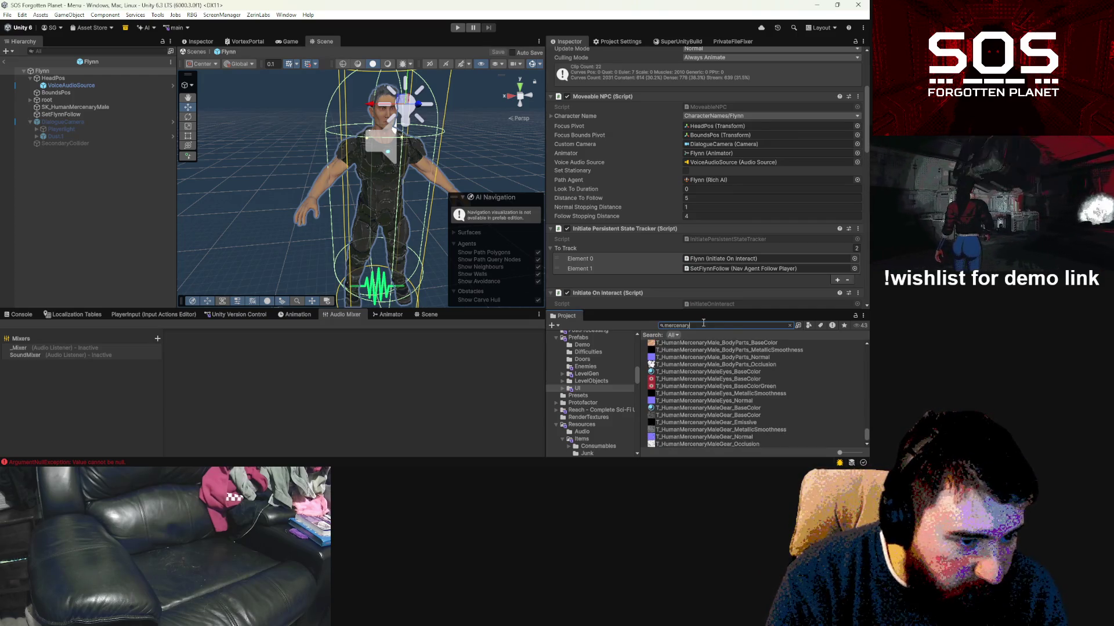
{"action": "key", "text": "Escape"}
Step: Browse the Assets folders, expanding GrigorlyArx, then bring up the Windows Start menu
{"action": "scroll", "coordinate": [597, 395], "scroll_direction": "down", "scroll_amount": 10}
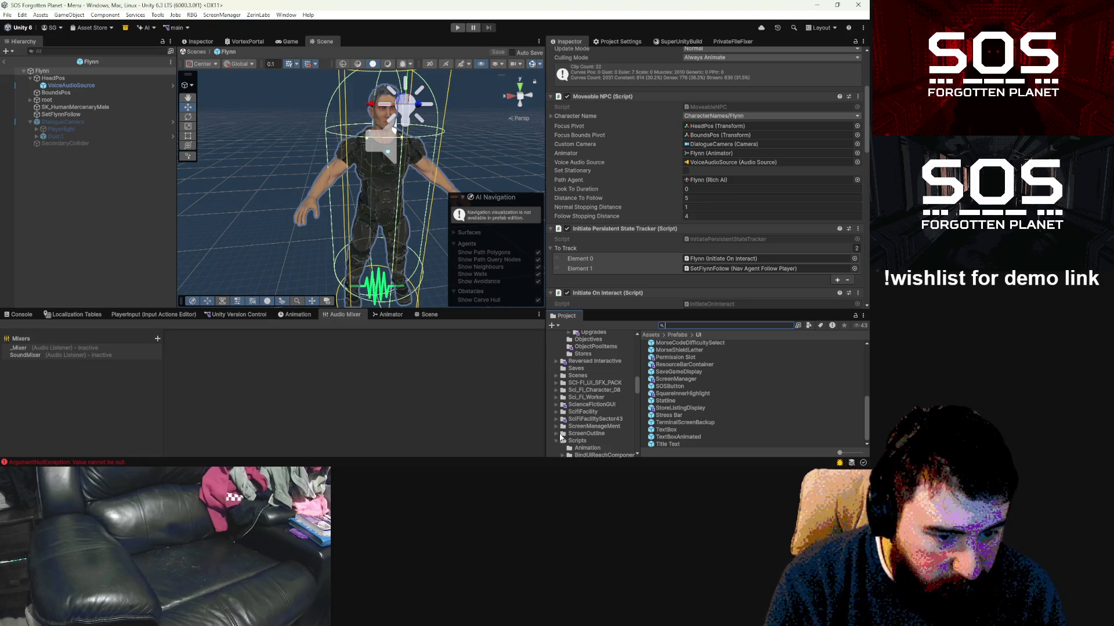
{"action": "scroll", "coordinate": [561, 438], "scroll_direction": "down", "scroll_amount": 5}
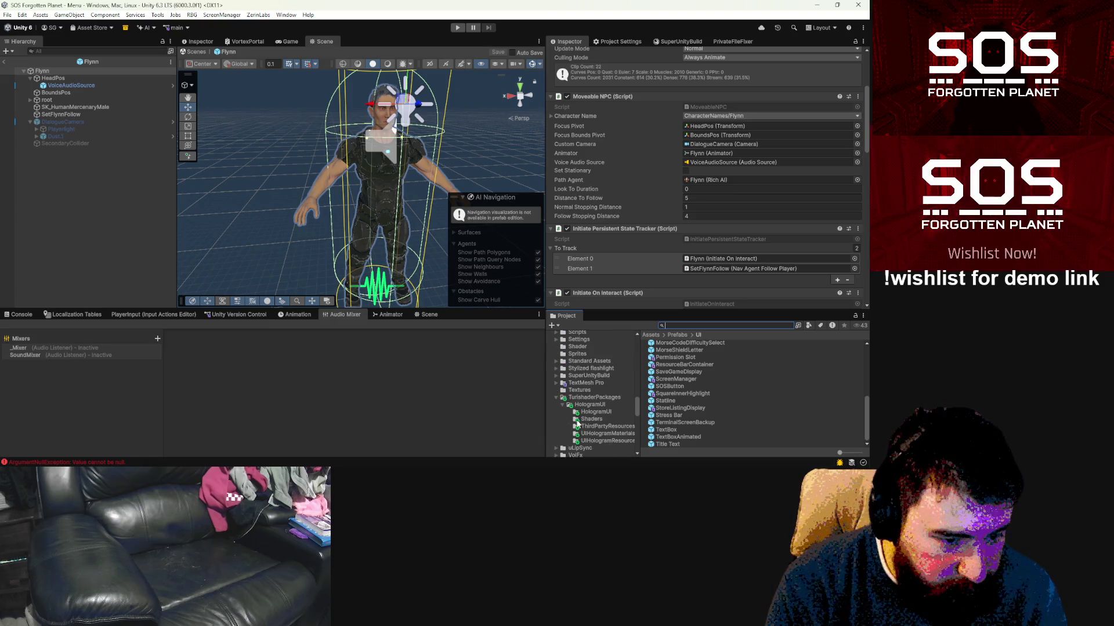
{"action": "scroll", "coordinate": [577, 424], "scroll_direction": "down", "scroll_amount": 3}
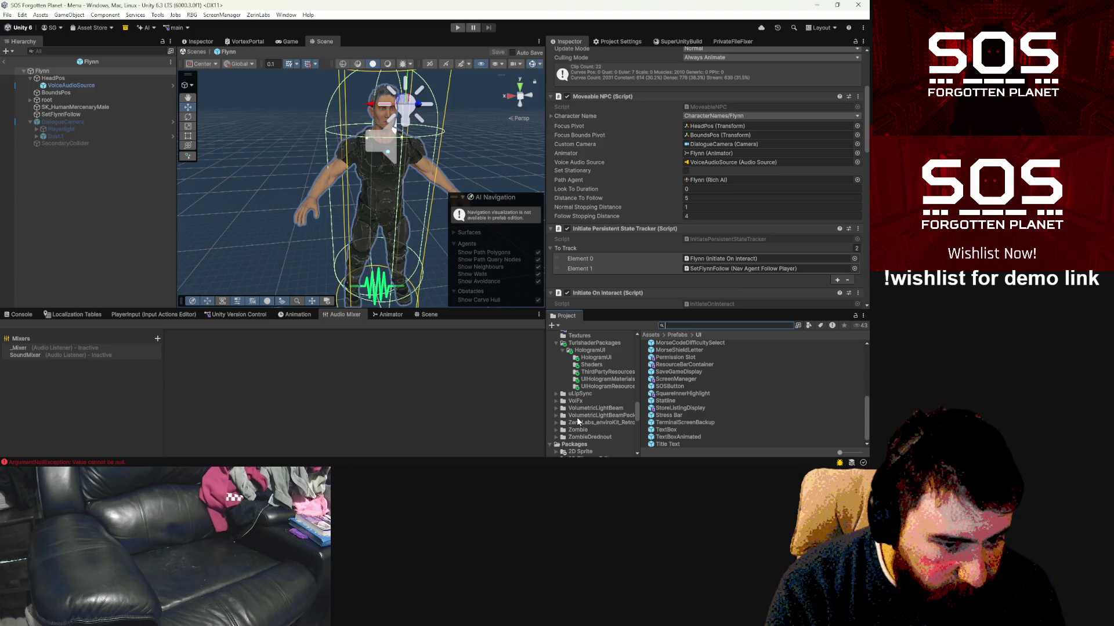
{"action": "scroll", "coordinate": [577, 416], "scroll_direction": "up", "scroll_amount": 15}
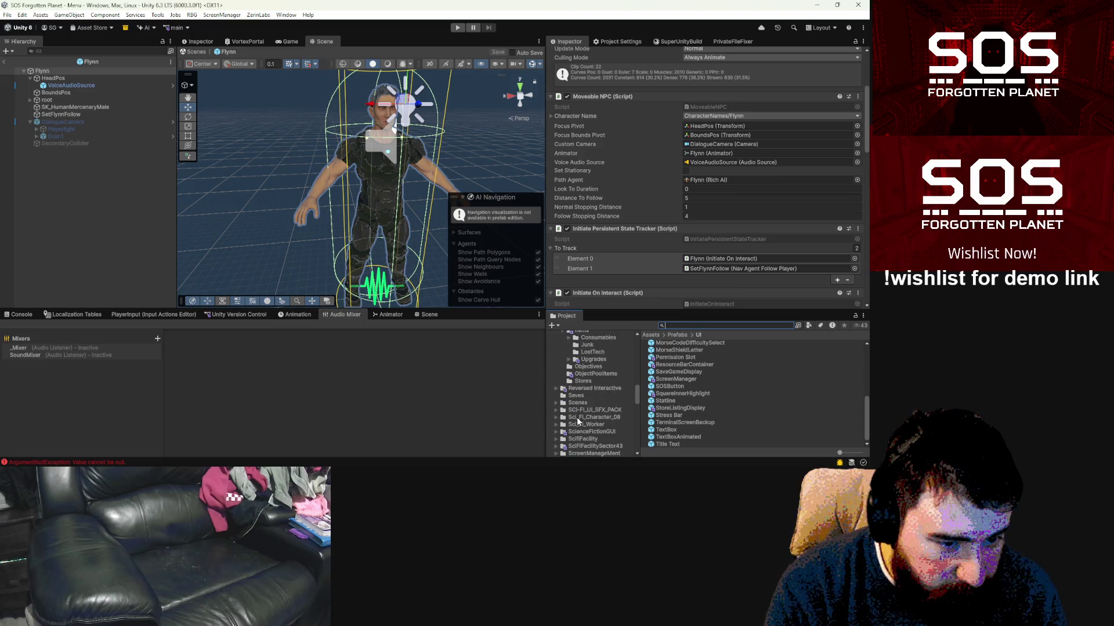
{"action": "scroll", "coordinate": [577, 423], "scroll_direction": "up", "scroll_amount": 10}
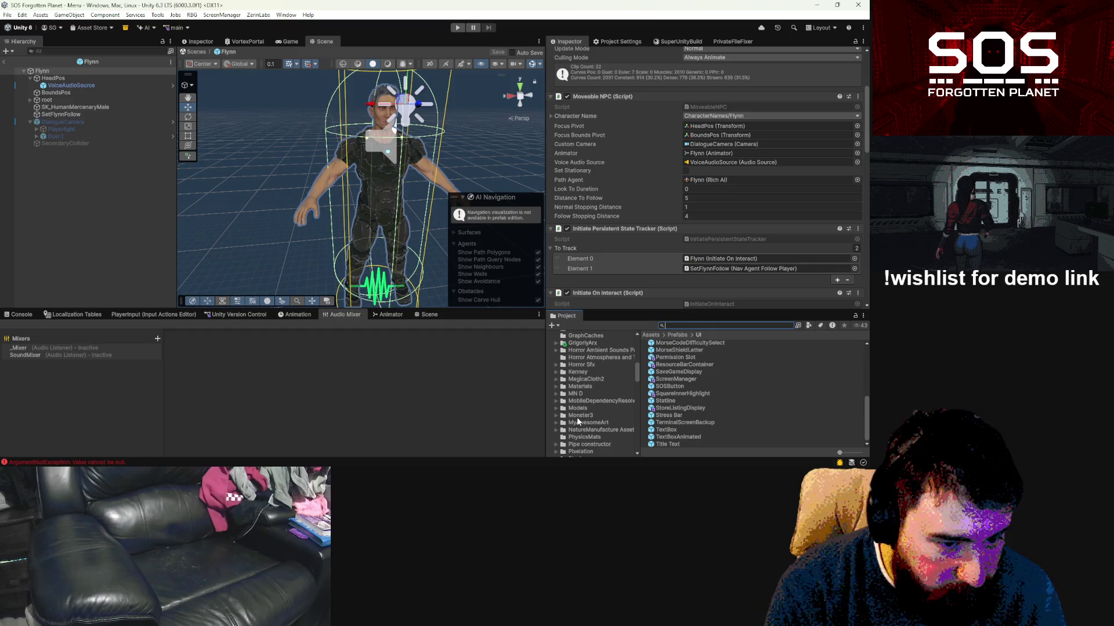
{"action": "left_click", "coordinate": [556, 343]}
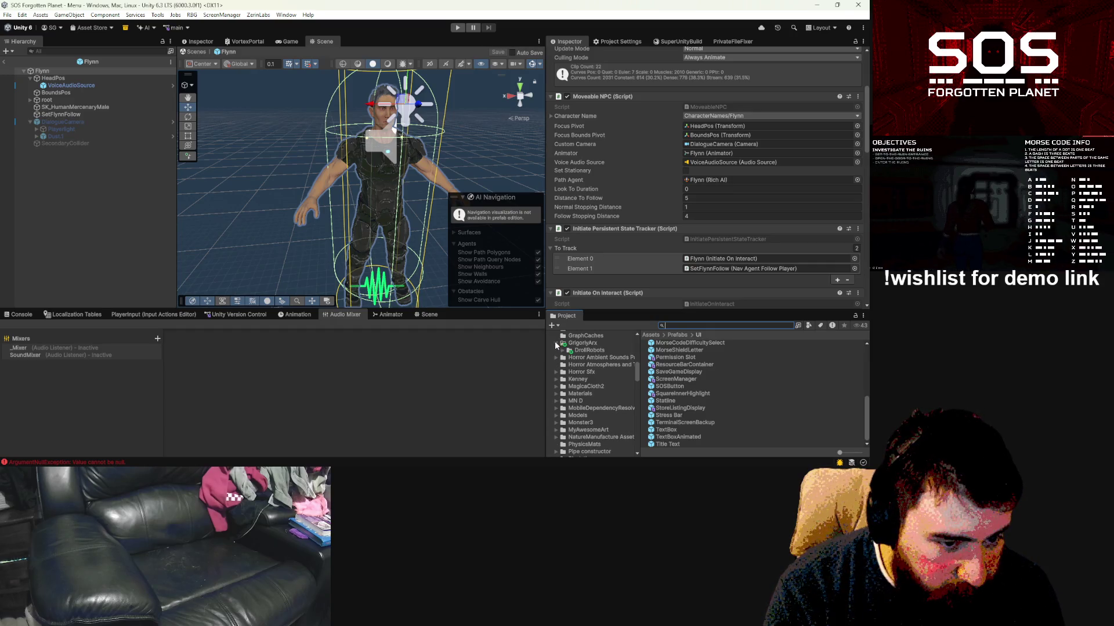
{"action": "scroll", "coordinate": [583, 347], "scroll_direction": "up", "scroll_amount": 3}
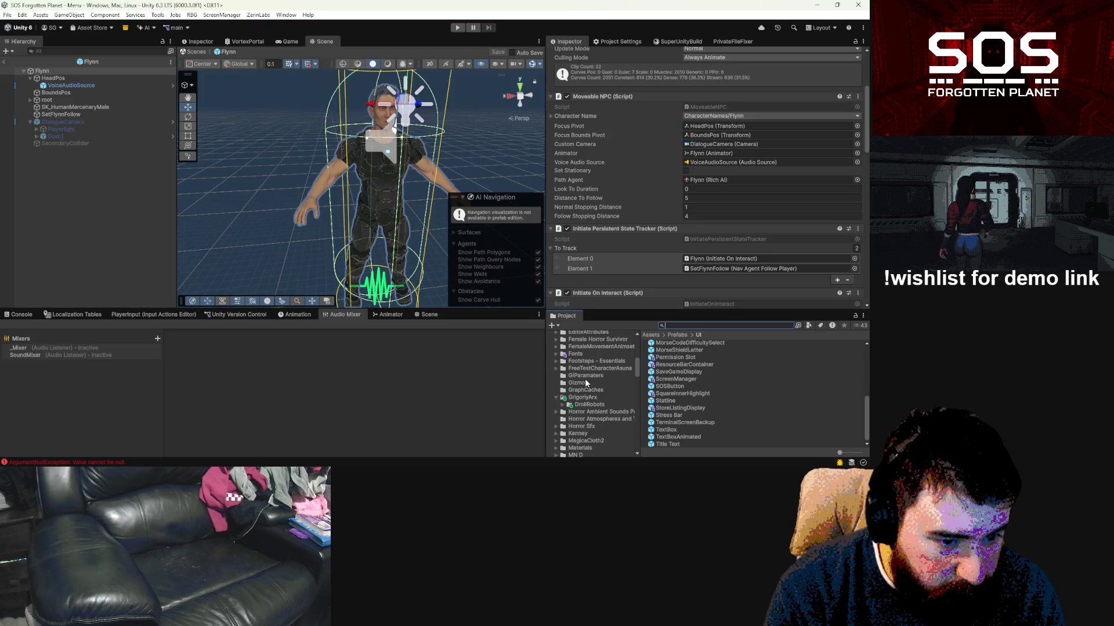
{"action": "scroll", "coordinate": [585, 381], "scroll_direction": "up", "scroll_amount": 2}
{"action": "scroll", "coordinate": [585, 382], "scroll_direction": "up", "scroll_amount": 2}
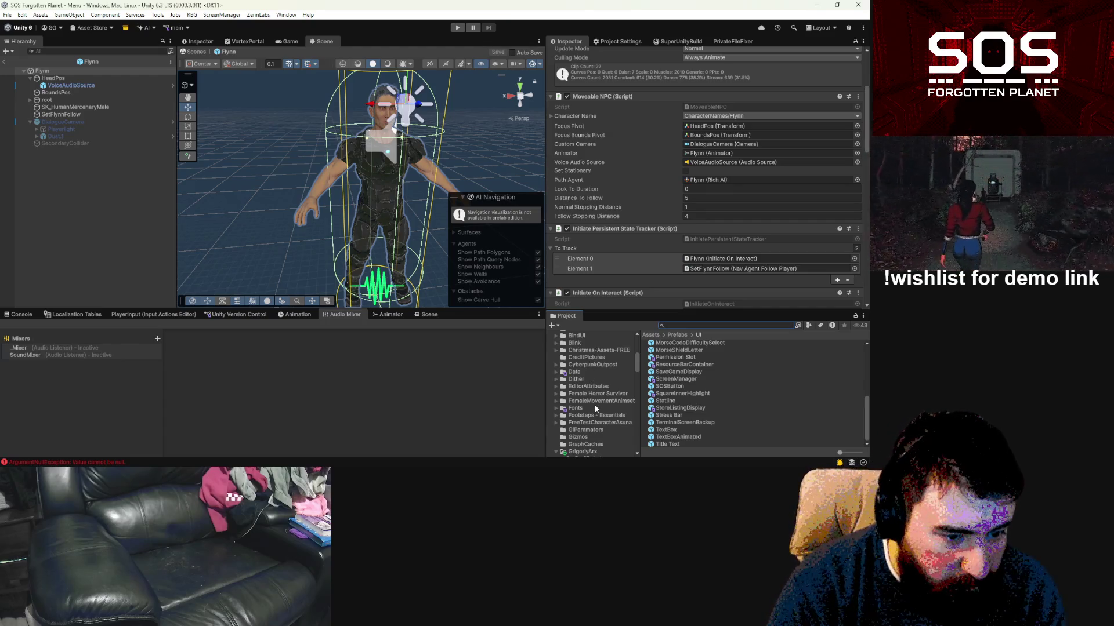
{"action": "scroll", "coordinate": [590, 391], "scroll_direction": "up", "scroll_amount": 6}
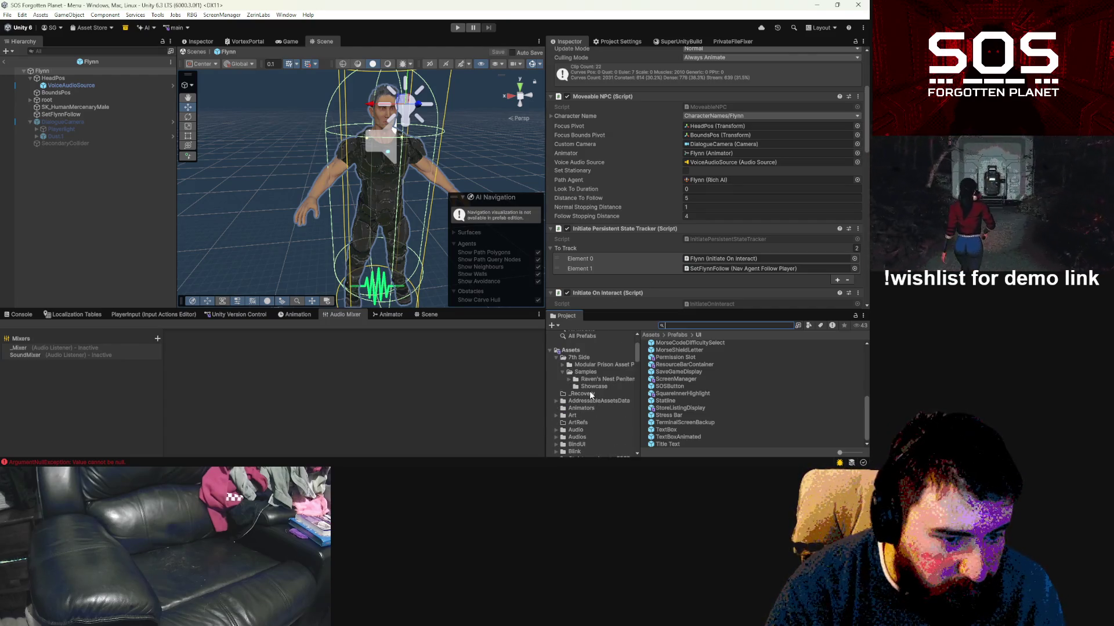
{"action": "scroll", "coordinate": [589, 391], "scroll_direction": "down", "scroll_amount": 2}
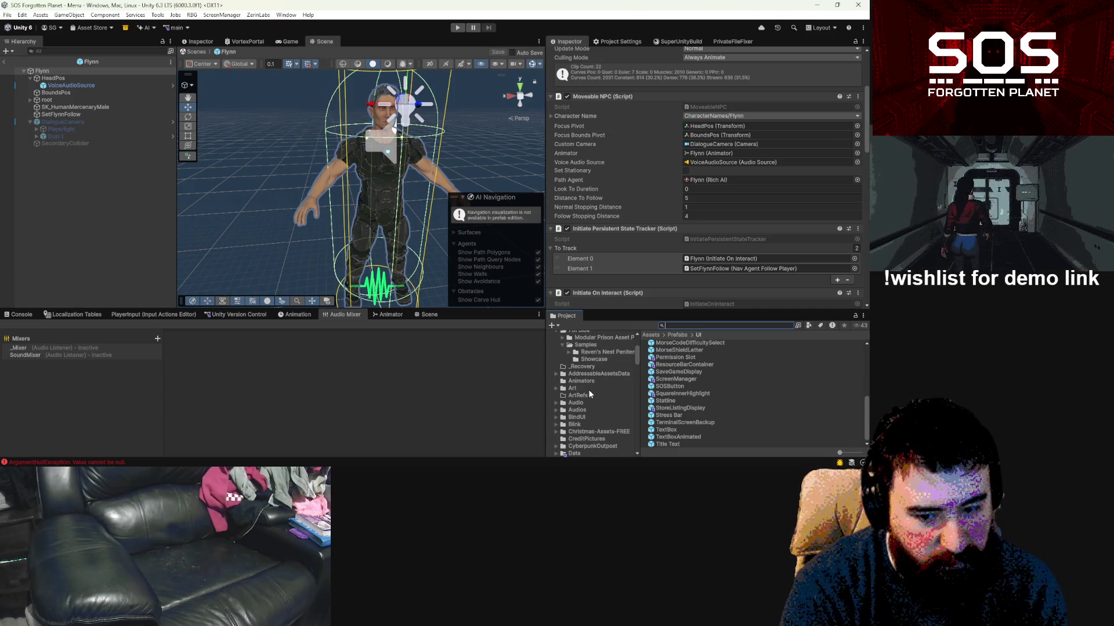
{"action": "key", "text": "super"}
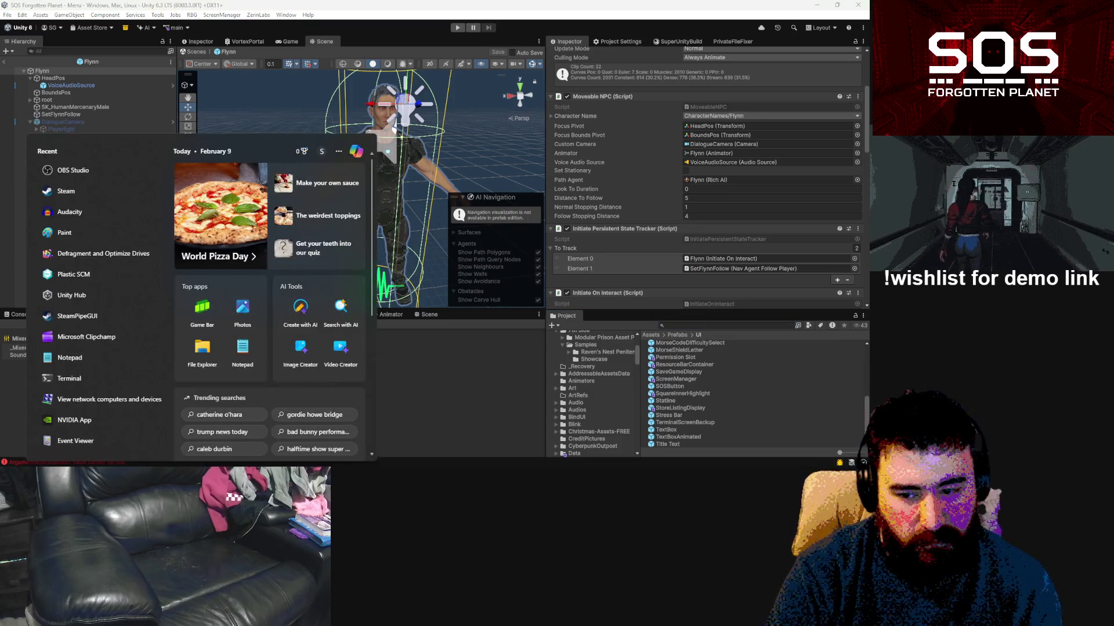
Step: Search the Start menu for 'clip', then dismiss it
{"action": "type", "text": "clip"}
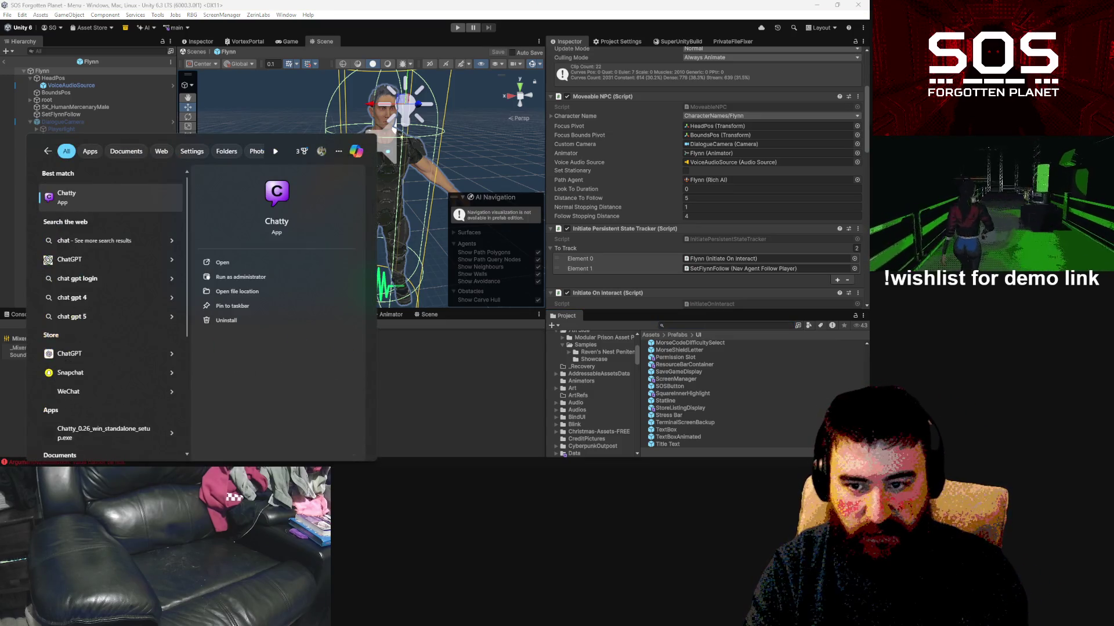
{"action": "key", "text": "Escape"}
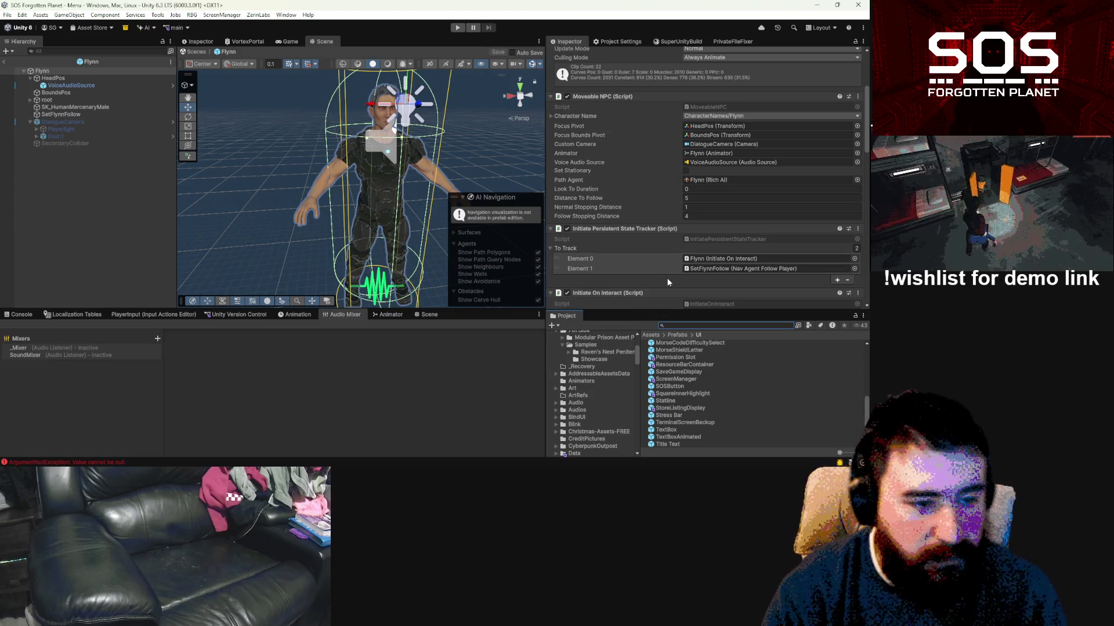
Step: Scroll down the Project folder tree and collapse the Resources folder
{"action": "scroll", "coordinate": [667, 277], "scroll_direction": "down", "scroll_amount": 5}
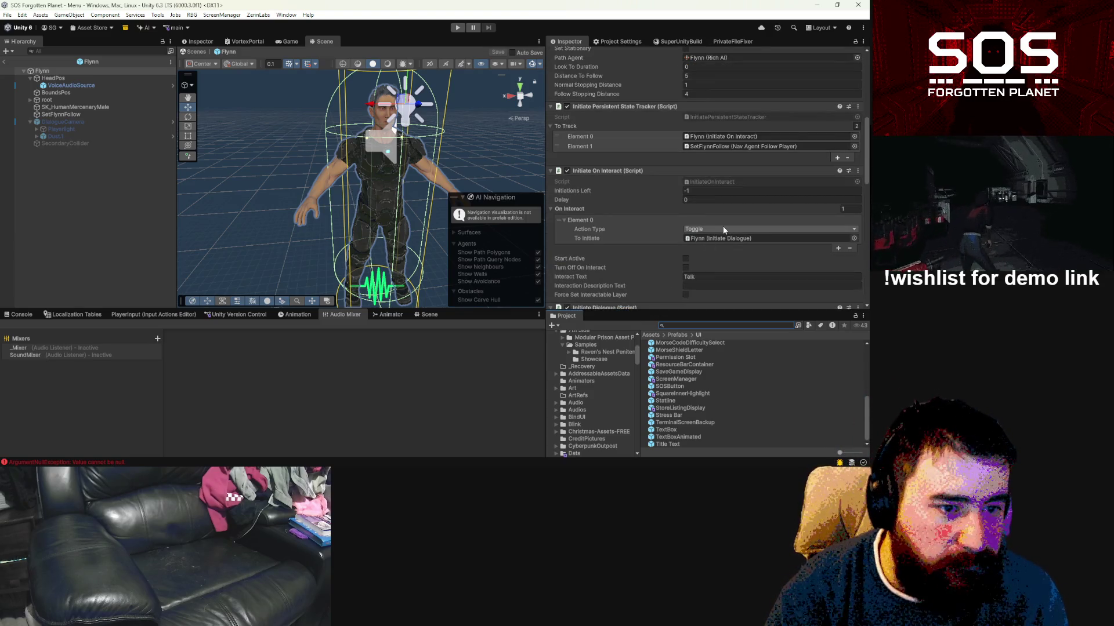
{"action": "scroll", "coordinate": [724, 230], "scroll_direction": "down", "scroll_amount": 2}
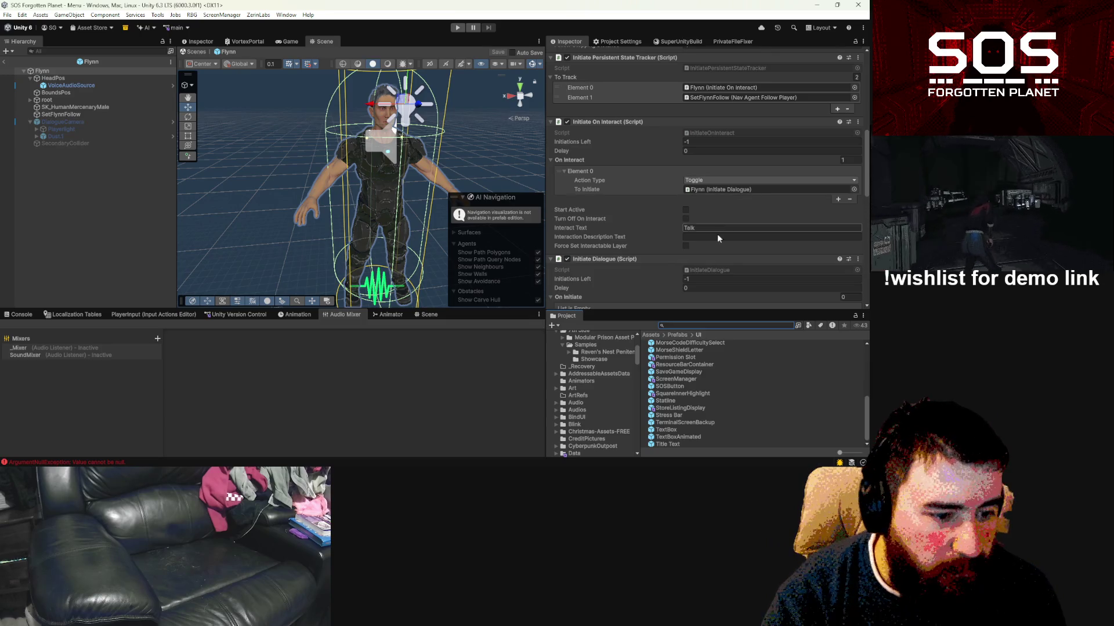
{"action": "scroll", "coordinate": [581, 404], "scroll_direction": "down", "scroll_amount": 2}
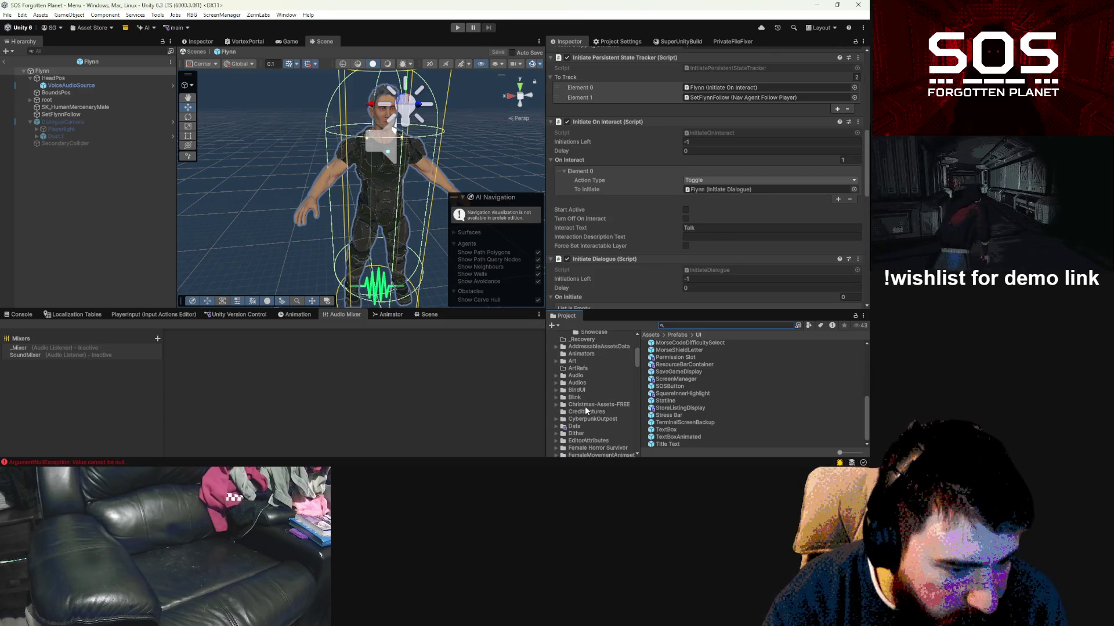
{"action": "scroll", "coordinate": [585, 409], "scroll_direction": "down", "scroll_amount": 4}
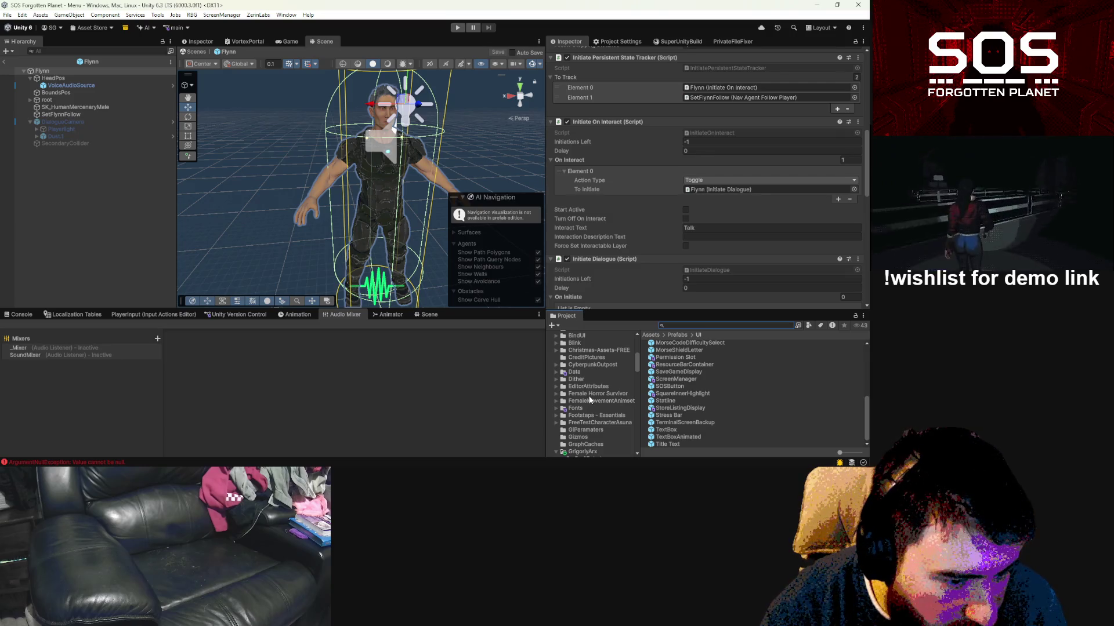
{"action": "scroll", "coordinate": [590, 399], "scroll_direction": "down", "scroll_amount": 2}
{"action": "scroll", "coordinate": [590, 399], "scroll_direction": "down", "scroll_amount": 4}
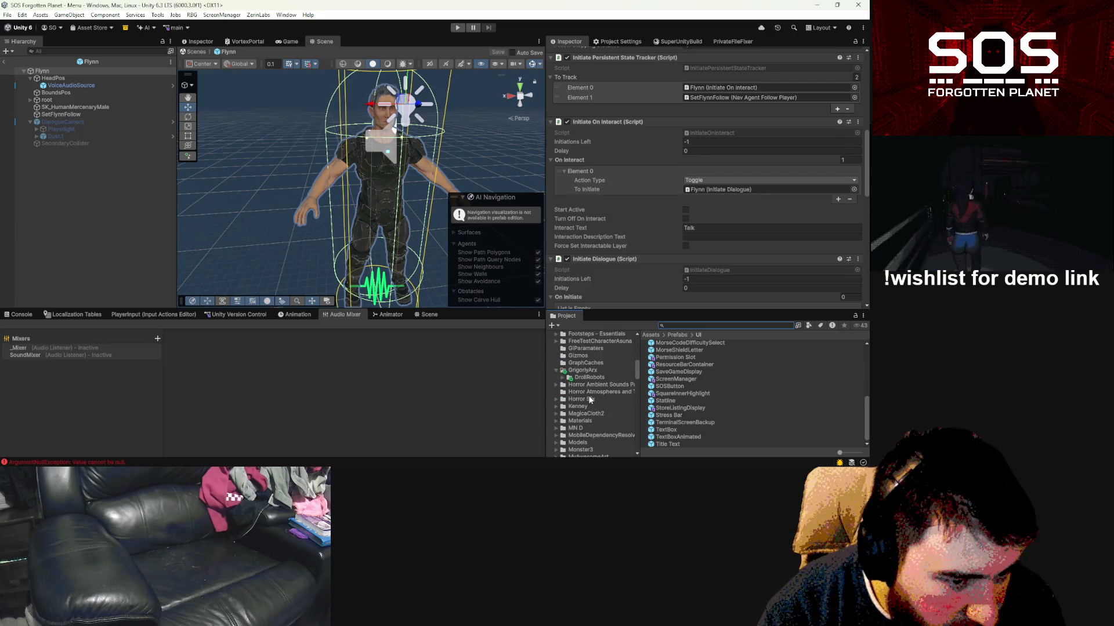
{"action": "scroll", "coordinate": [590, 400], "scroll_direction": "down", "scroll_amount": 2}
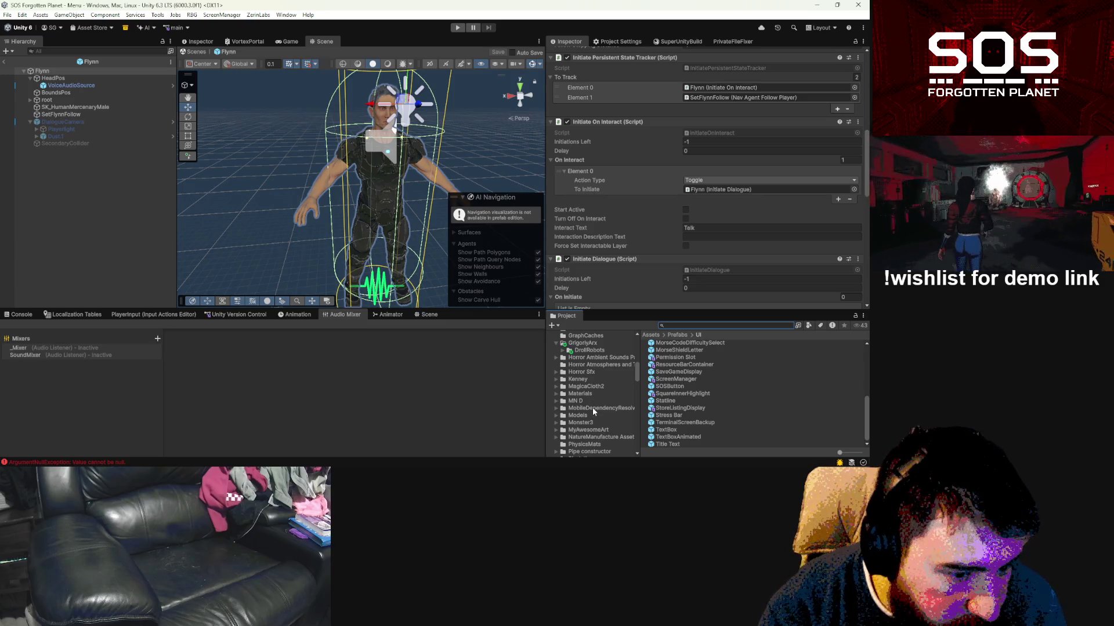
{"action": "scroll", "coordinate": [593, 407], "scroll_direction": "down", "scroll_amount": 2}
{"action": "scroll", "coordinate": [593, 407], "scroll_direction": "down", "scroll_amount": 4}
{"action": "scroll", "coordinate": [592, 407], "scroll_direction": "down", "scroll_amount": 4}
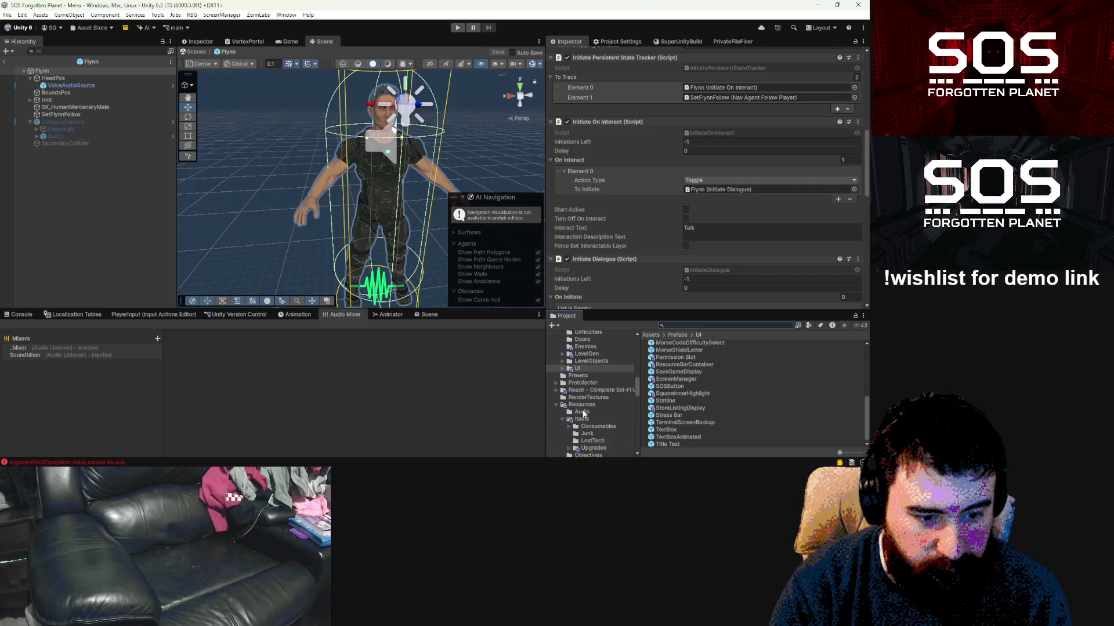
{"action": "left_click", "coordinate": [558, 406]}
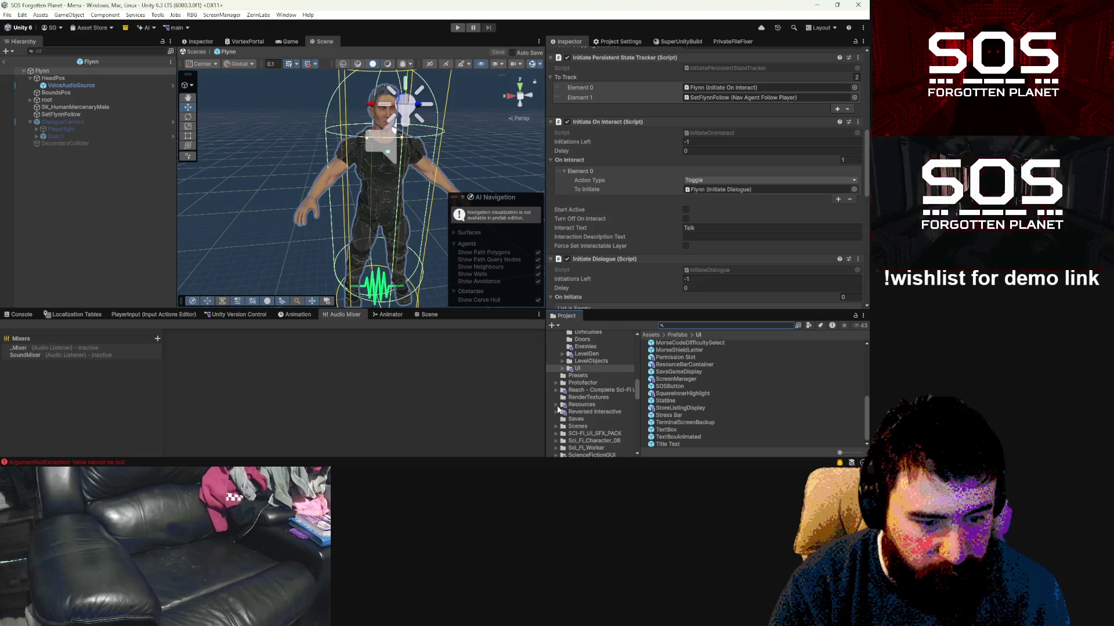
{"action": "scroll", "coordinate": [595, 410], "scroll_direction": "down", "scroll_amount": 2}
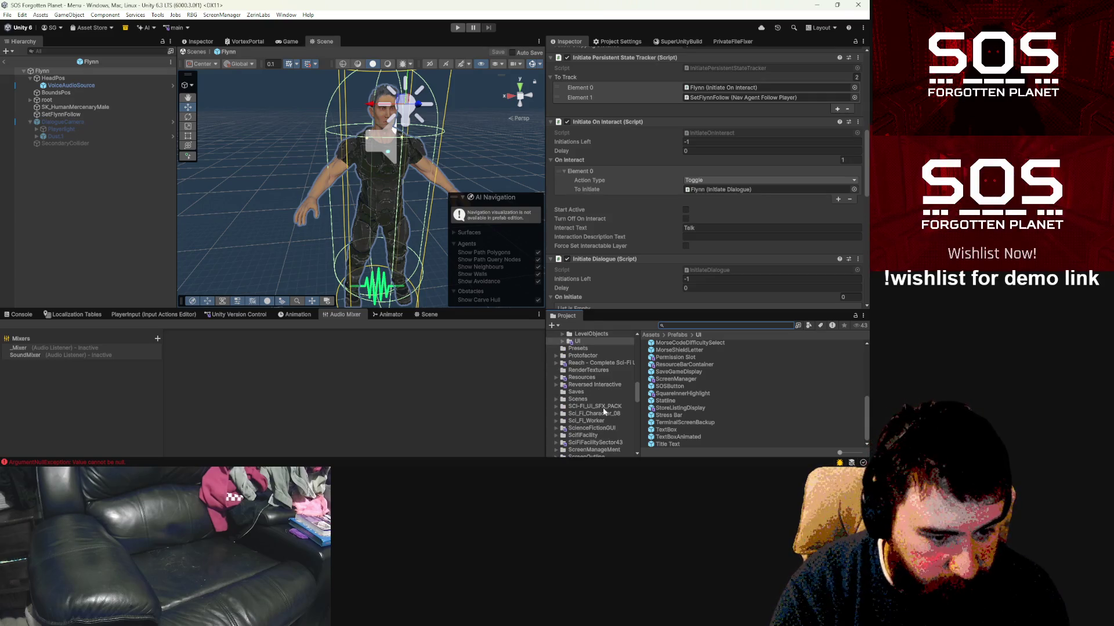
Step: Open the Sci_Fi_Worker > Prefabs folder after glancing at Sci_Fi_Character_08
{"action": "left_click", "coordinate": [606, 412]}
{"action": "left_click", "coordinate": [556, 415]}
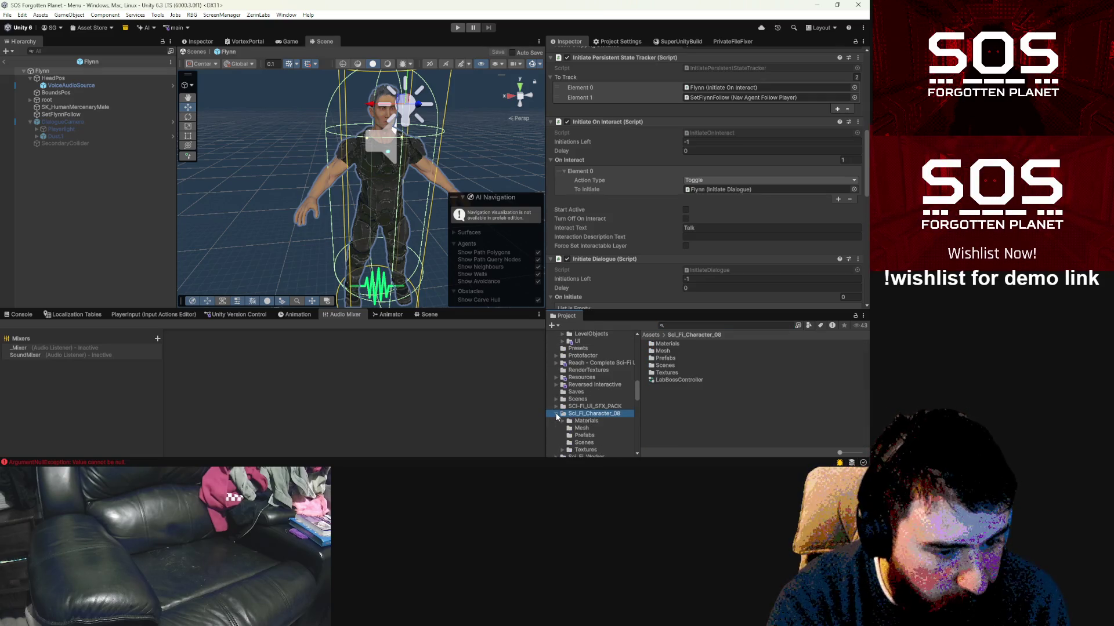
{"action": "left_click", "coordinate": [557, 417]}
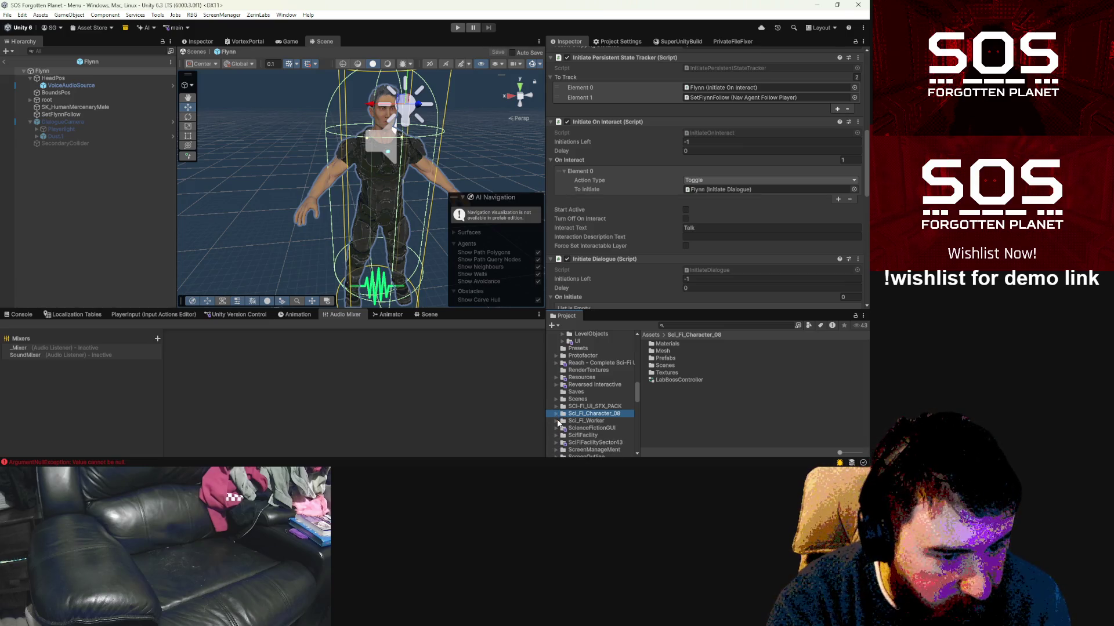
{"action": "left_click", "coordinate": [557, 422]}
{"action": "left_click", "coordinate": [573, 422]}
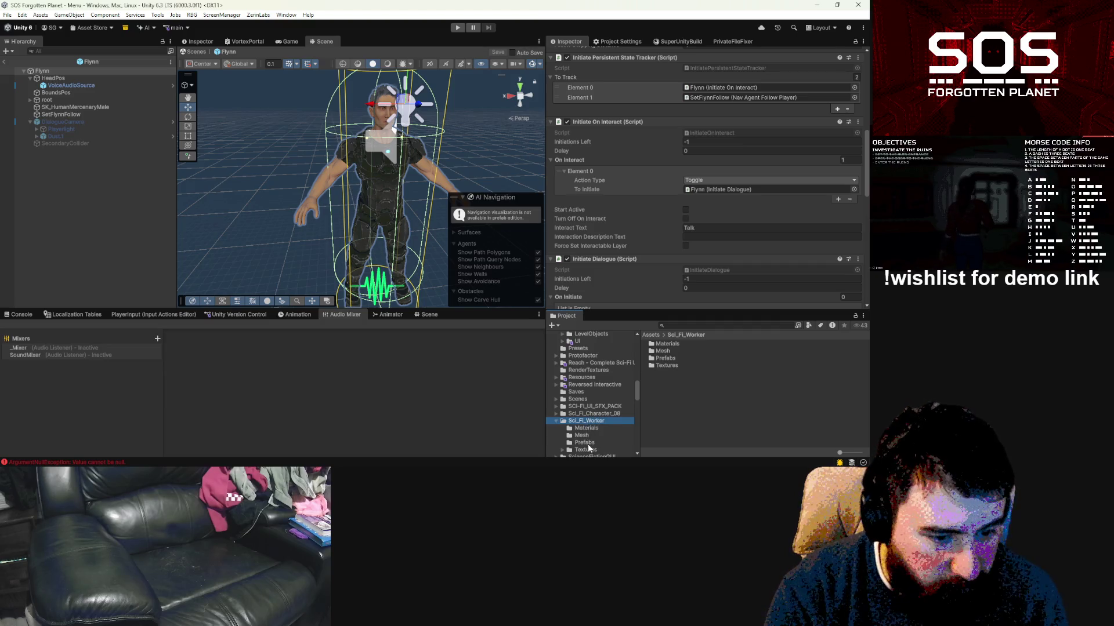
{"action": "left_click", "coordinate": [584, 444]}
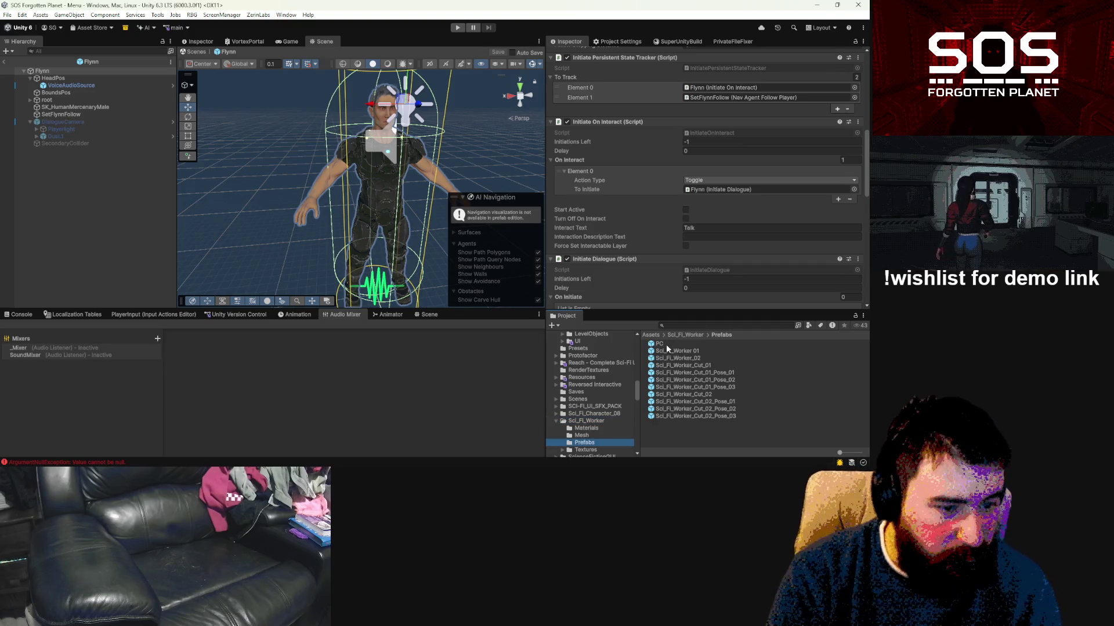
Step: Inspect the PC, Sci_Fi_Worker 01 and Sci_Fi_Worker_02 prefabs
{"action": "left_click", "coordinate": [666, 343]}
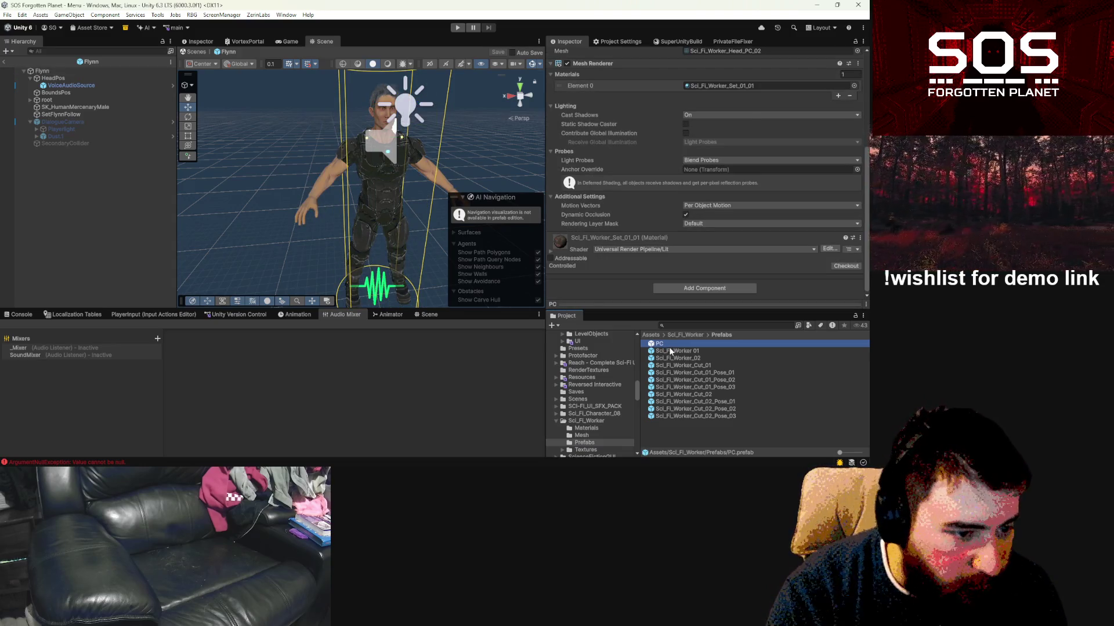
{"action": "left_click", "coordinate": [670, 351]}
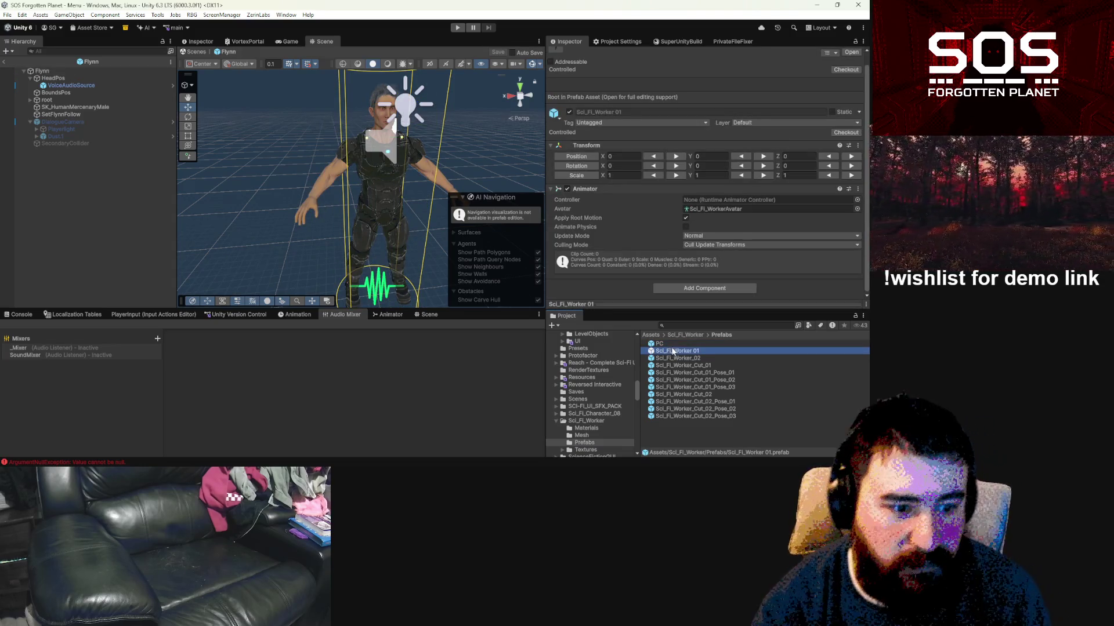
{"action": "left_click", "coordinate": [667, 344]}
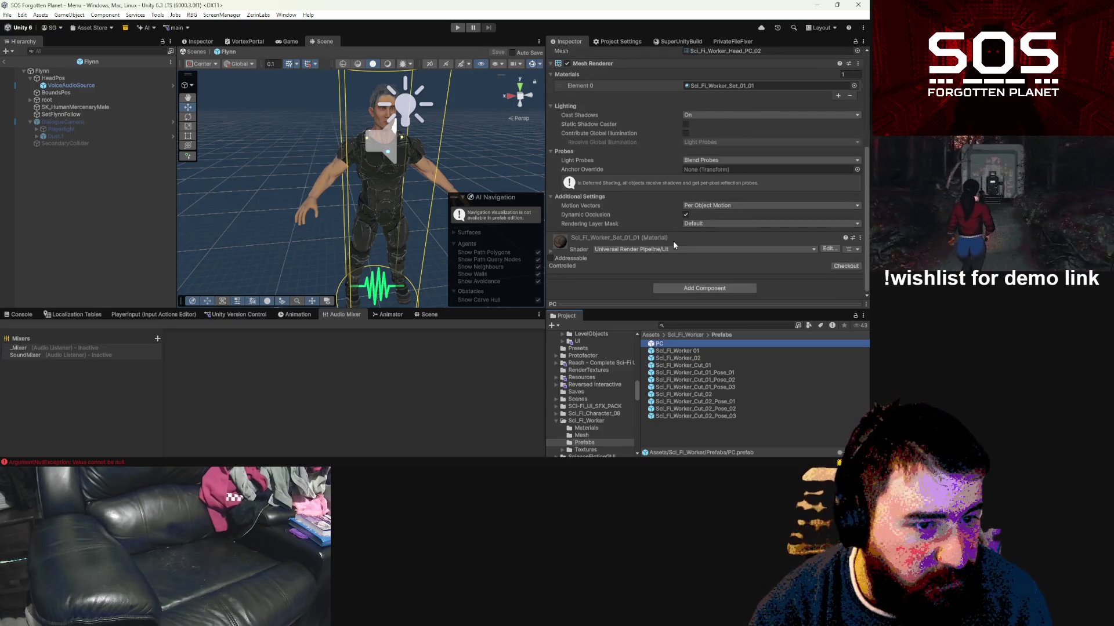
{"action": "scroll", "coordinate": [672, 241], "scroll_direction": "up", "scroll_amount": 3}
{"action": "left_click", "coordinate": [685, 351]}
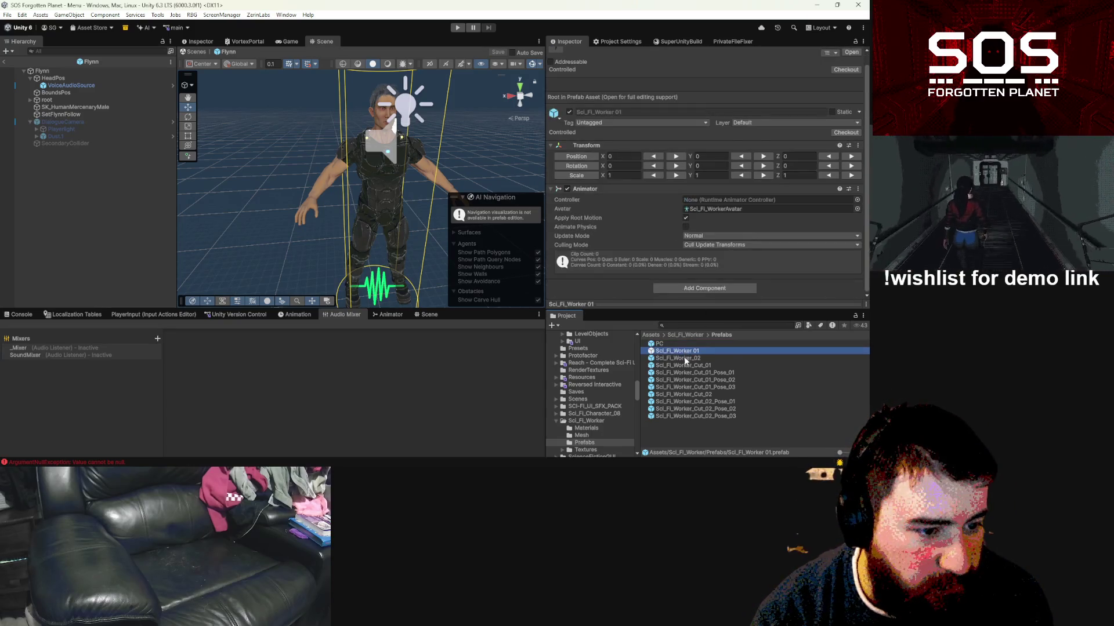
{"action": "left_click", "coordinate": [685, 359]}
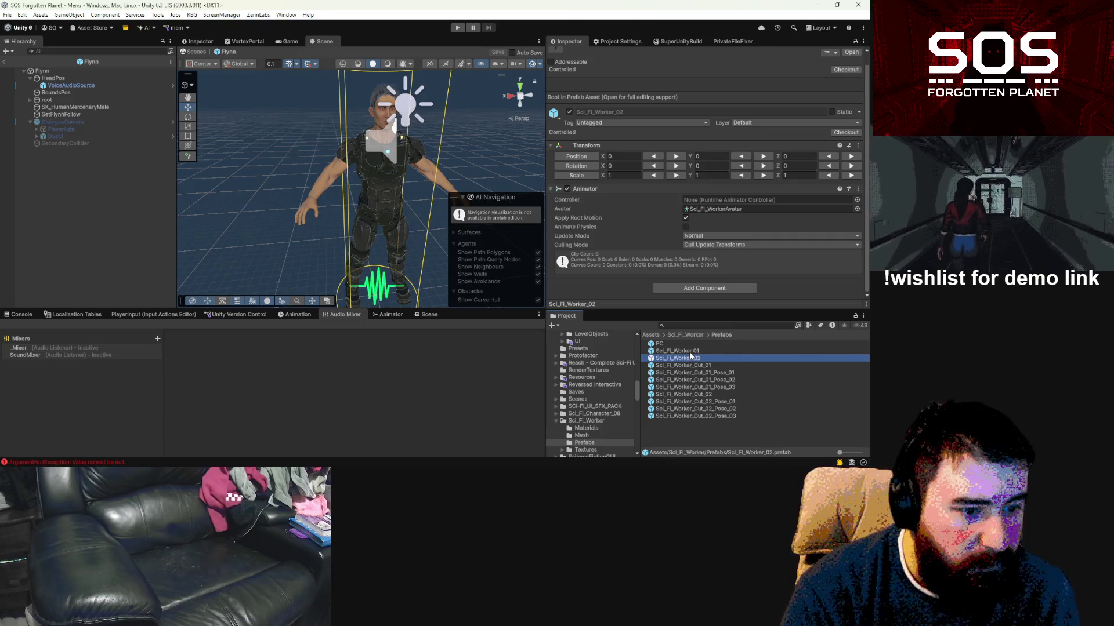
Step: Drop the orange-suited Sci_Fi_Worker 01 into the Flynn prefab and reset its position to 0,0,0
{"action": "mouse_move", "coordinate": [688, 359]}
{"action": "left_mouse_down"}
{"action": "mouse_move", "coordinate": [185, 197]}
{"action": "mouse_move", "coordinate": [99, 219]}
{"action": "mouse_move", "coordinate": [778, 436]}
{"action": "left_mouse_up"}
{"action": "mouse_move", "coordinate": [685, 355]}
{"action": "left_mouse_down"}
{"action": "mouse_move", "coordinate": [232, 244]}
{"action": "mouse_move", "coordinate": [295, 277]}
{"action": "left_mouse_up"}
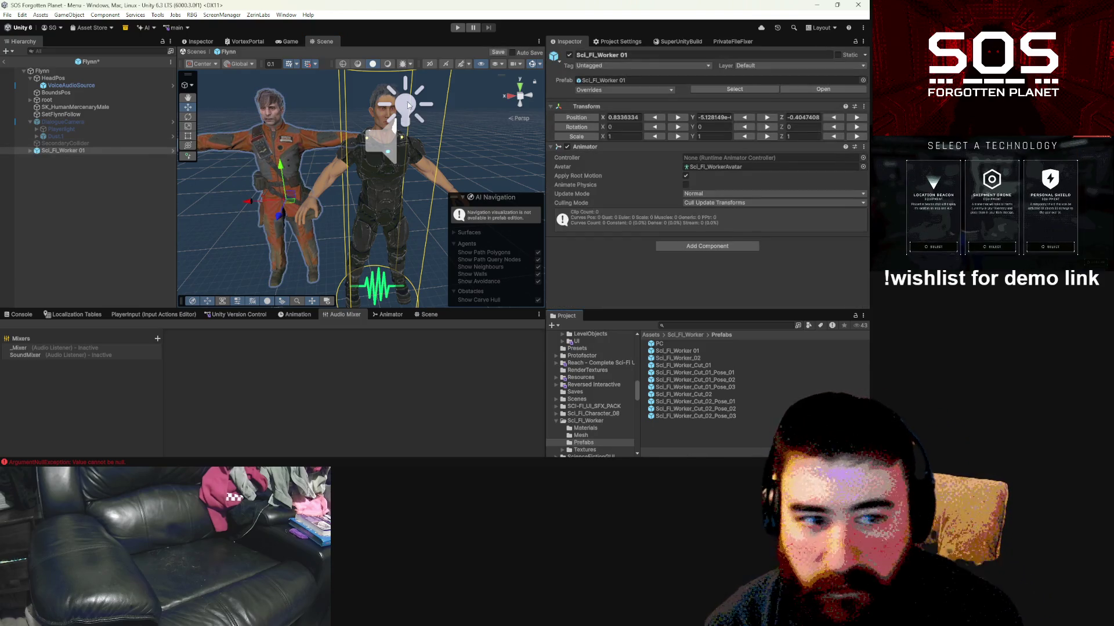
{"action": "right_click", "coordinate": [576, 117]}
{"action": "left_click", "coordinate": [598, 145]}
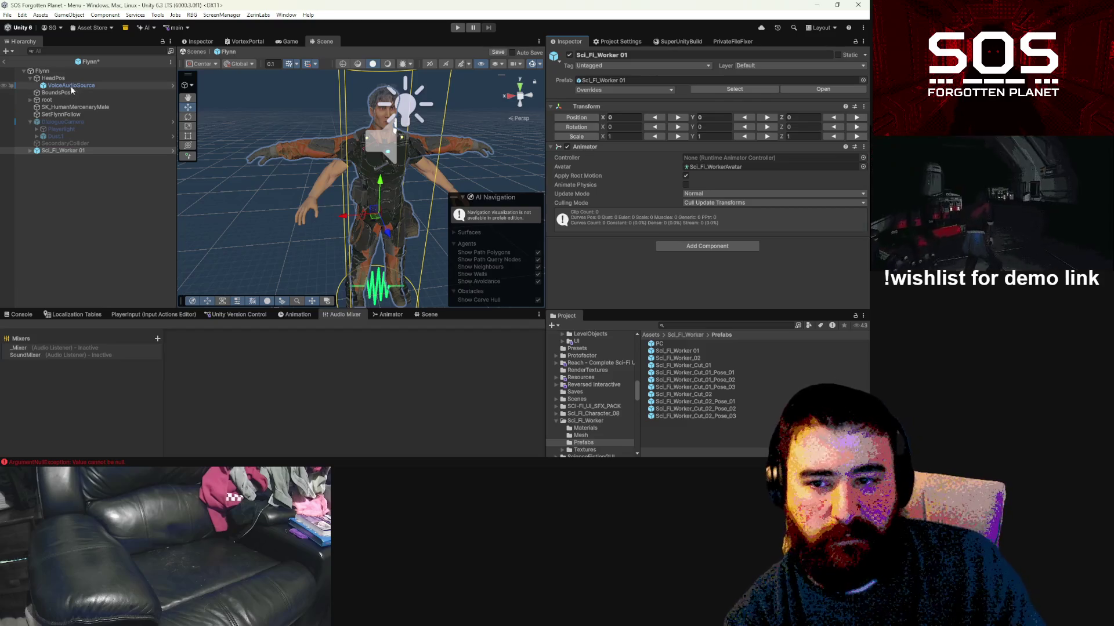
Step: Inspect SK_HumanMercenaryMale, Flynn's components and the added Sci_Fi_Worker 01
{"action": "left_click", "coordinate": [72, 108]}
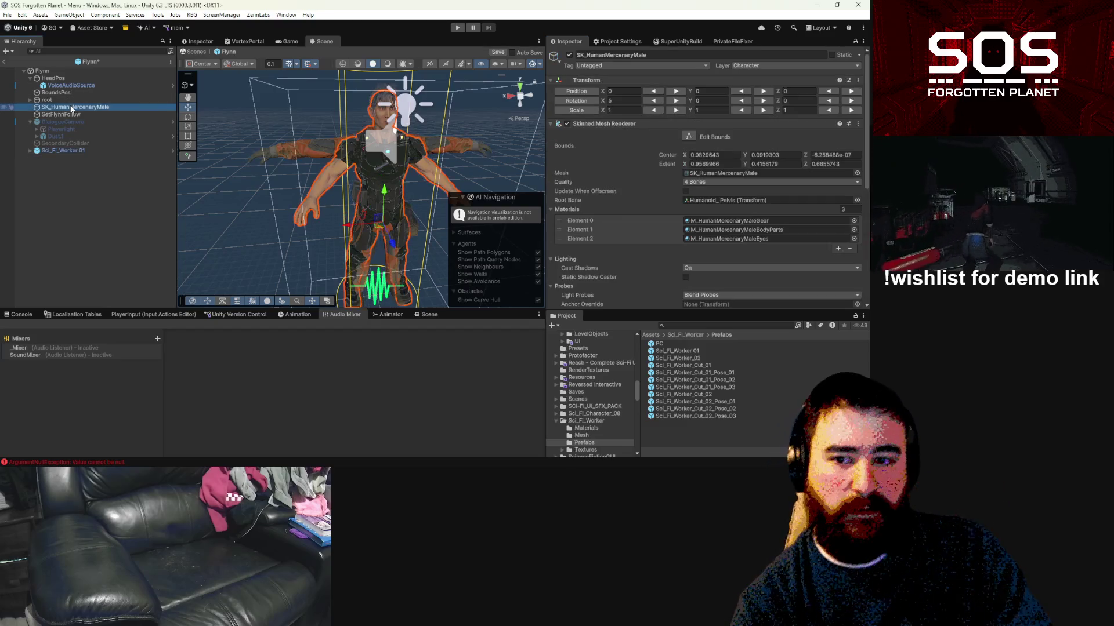
{"action": "left_click", "coordinate": [45, 71]}
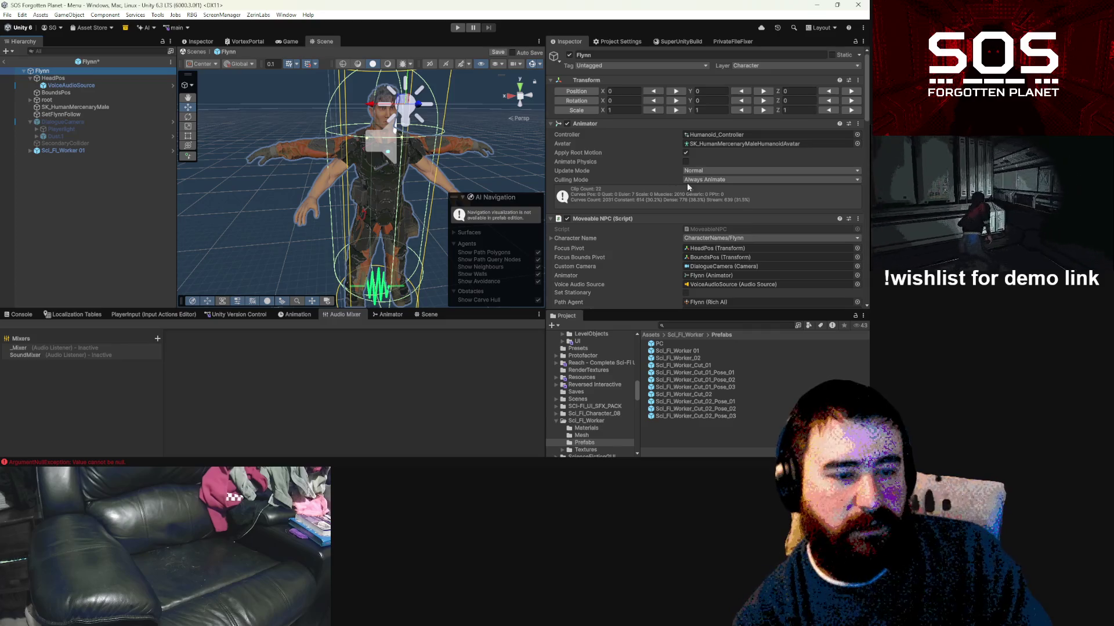
{"action": "scroll", "coordinate": [689, 177], "scroll_direction": "down", "scroll_amount": 3}
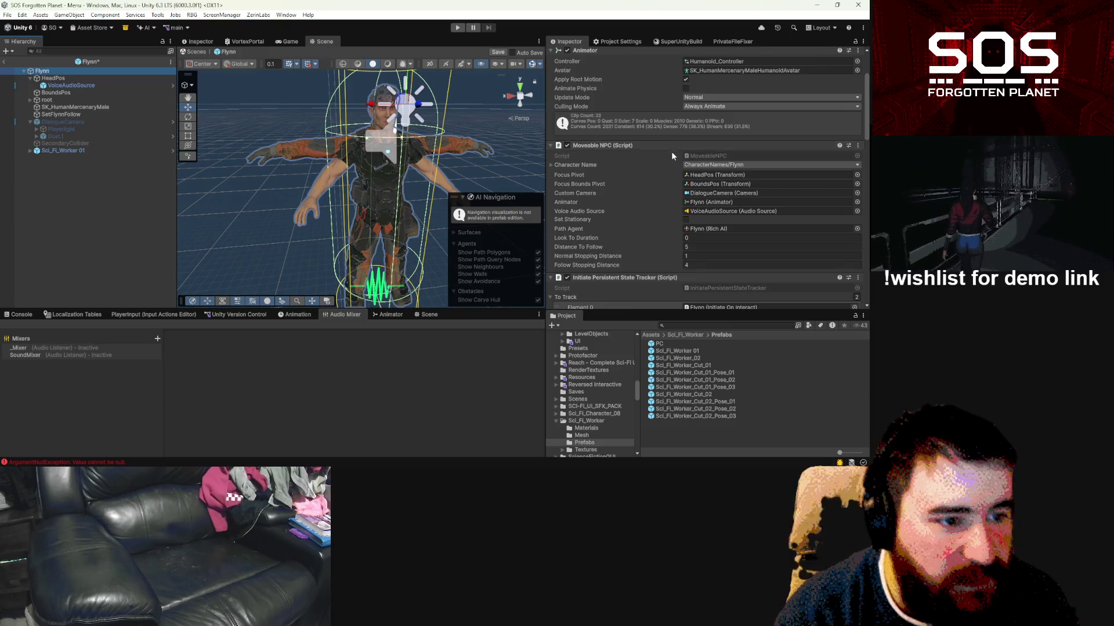
{"action": "scroll", "coordinate": [672, 155], "scroll_direction": "up", "scroll_amount": 3}
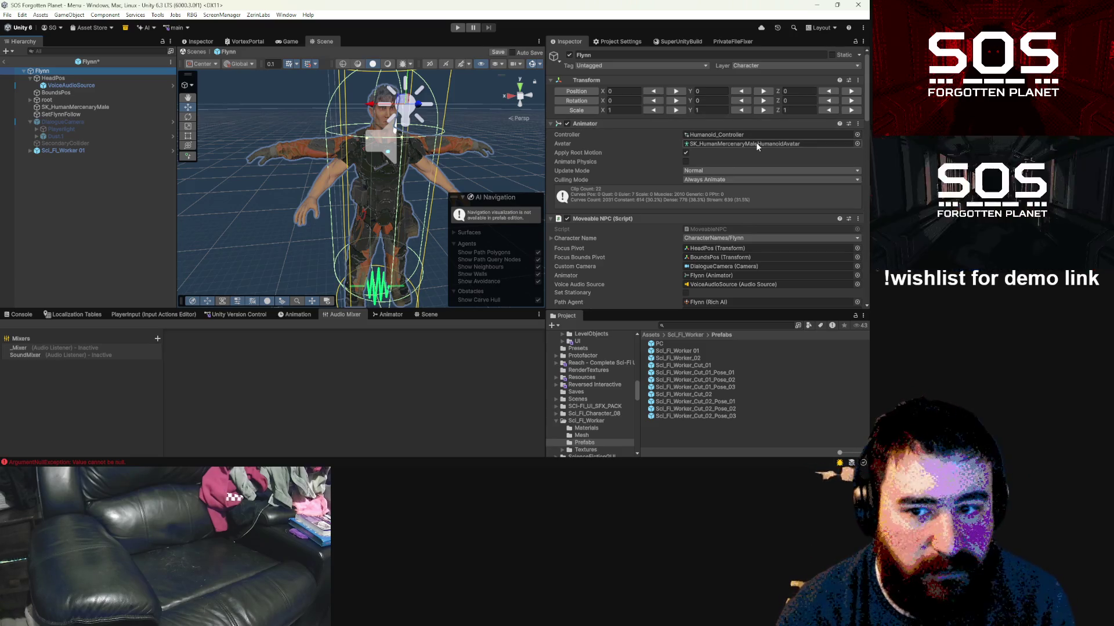
{"action": "left_click", "coordinate": [86, 151]}
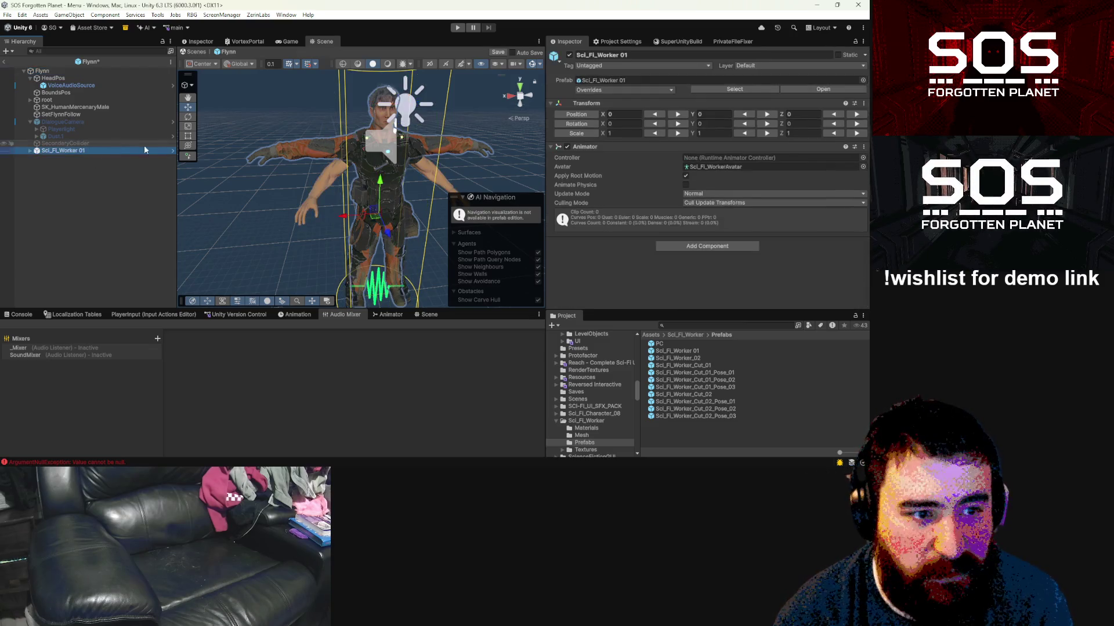
Step: Assign Flynn's Humanoid_Controller to Sci_Fi_Worker 01's Animator Controller
{"action": "left_click", "coordinate": [74, 72]}
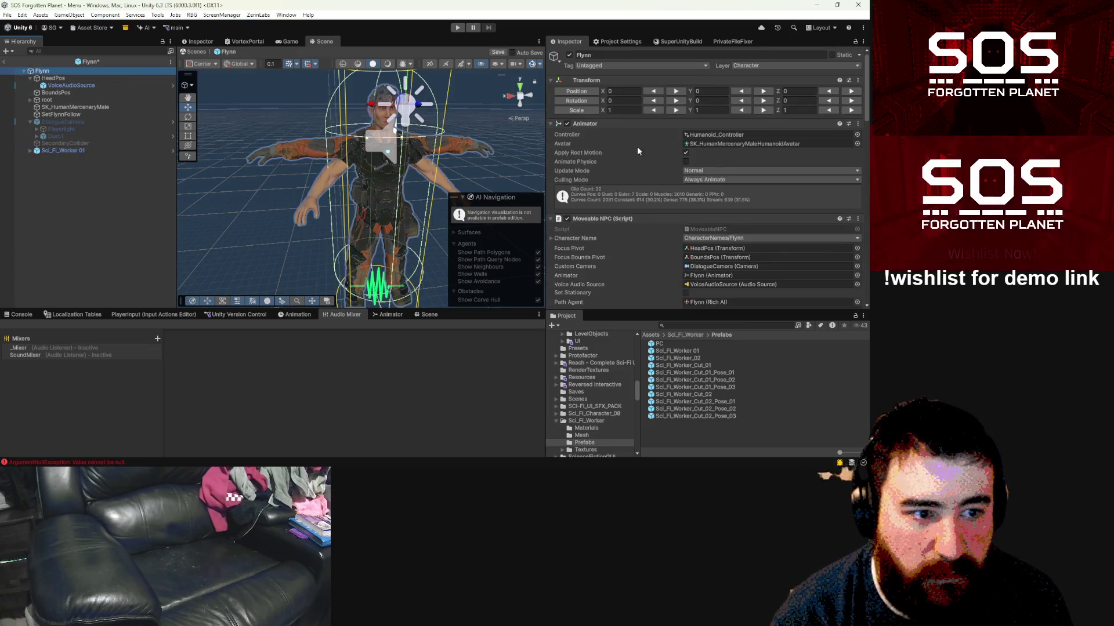
{"action": "left_click", "coordinate": [722, 134]}
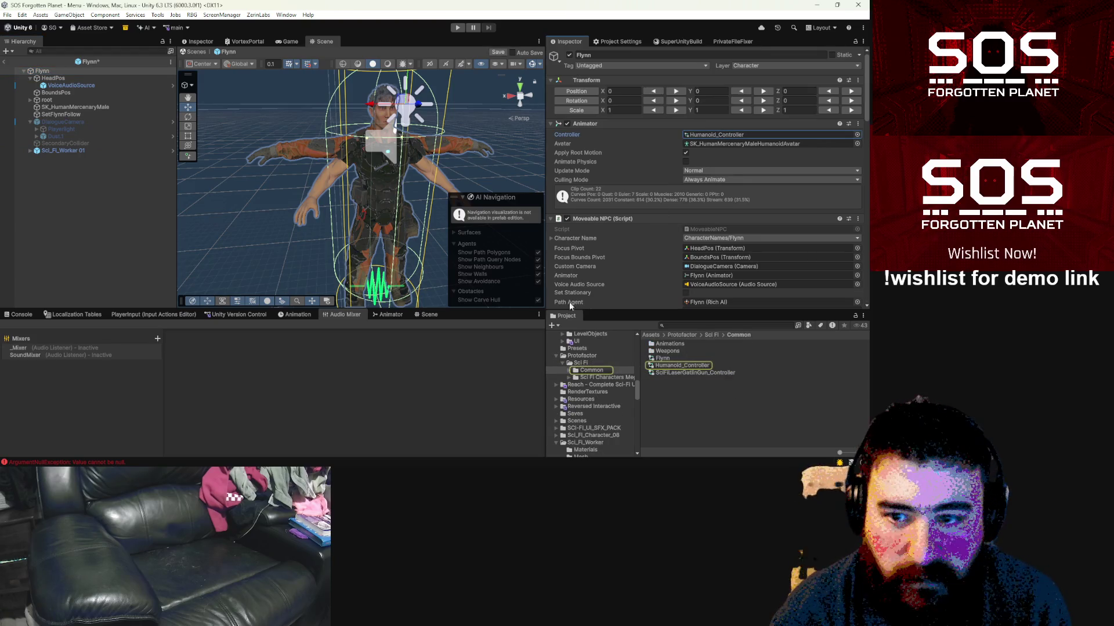
{"action": "left_click", "coordinate": [63, 152]}
{"action": "mouse_move", "coordinate": [682, 366]}
{"action": "left_mouse_down"}
{"action": "mouse_move", "coordinate": [725, 183]}
{"action": "mouse_move", "coordinate": [744, 162]}
{"action": "left_mouse_up"}
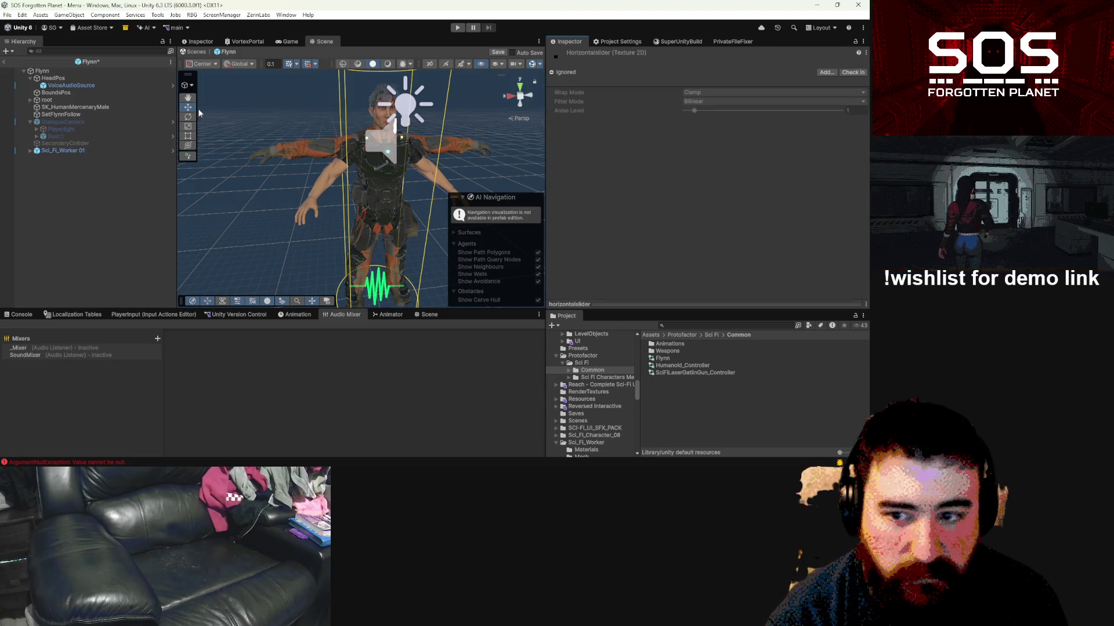
{"action": "left_click", "coordinate": [92, 152]}
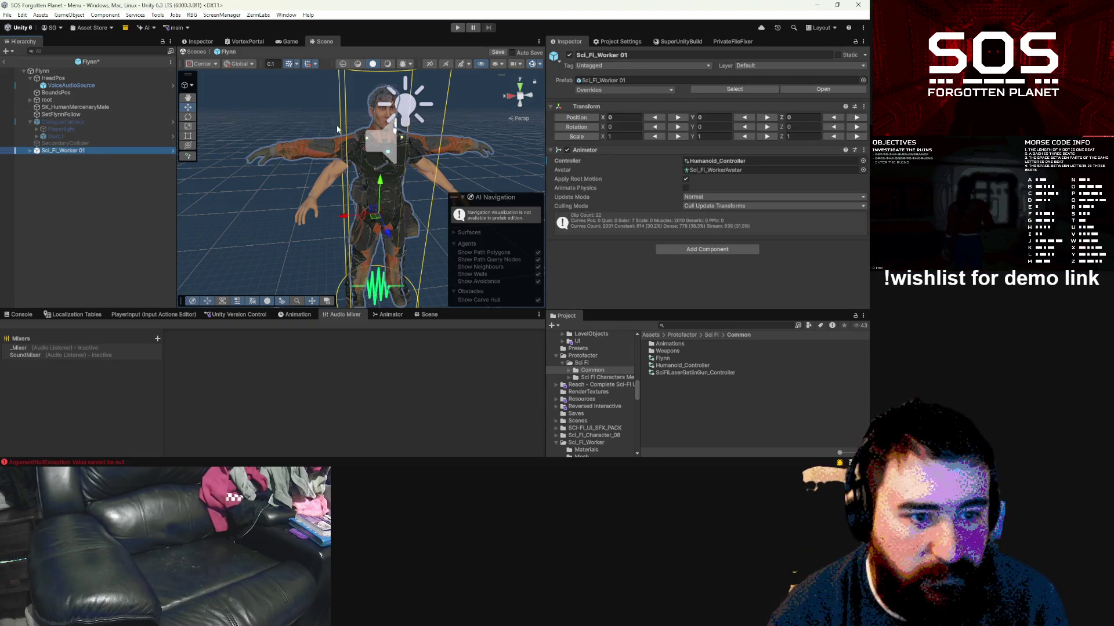
Step: Remove Flynn's Animator and point Moveable NPC's Animator field at Sci_Fi_Worker 01
{"action": "left_click", "coordinate": [102, 71]}
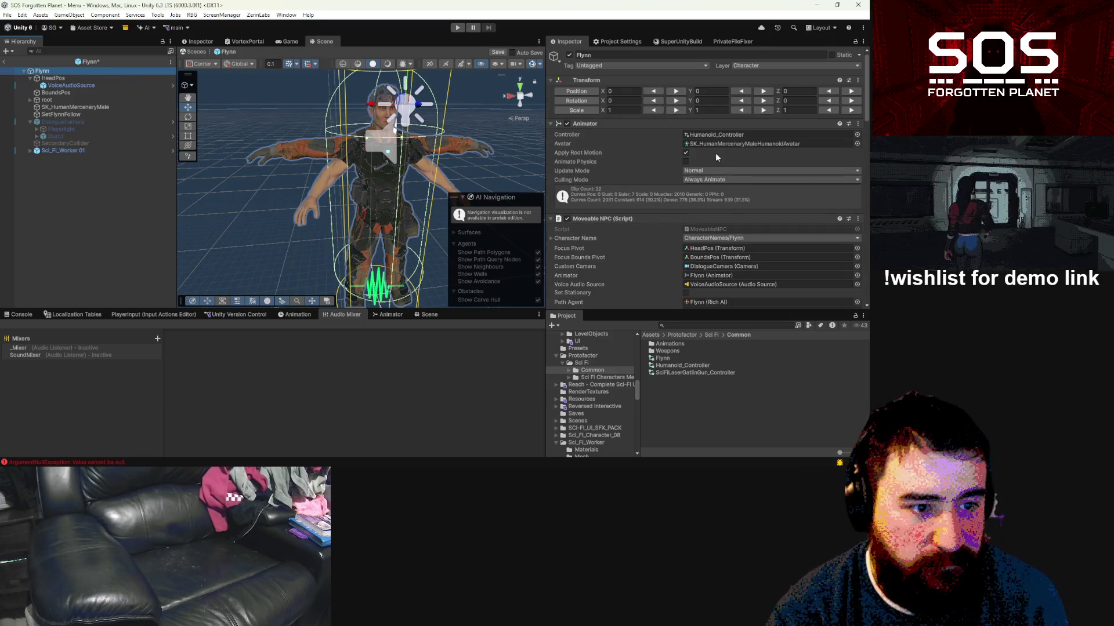
{"action": "right_click", "coordinate": [588, 128]}
{"action": "left_click", "coordinate": [643, 182]}
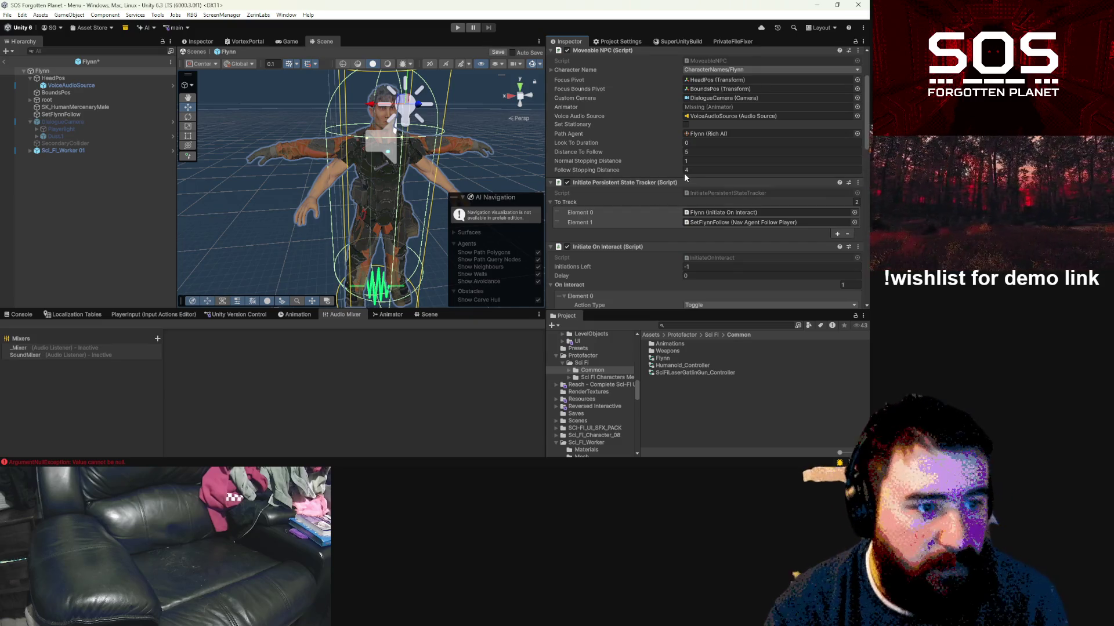
{"action": "mouse_move", "coordinate": [44, 149]}
{"action": "left_mouse_down"}
{"action": "mouse_move", "coordinate": [612, 103]}
{"action": "mouse_move", "coordinate": [735, 109]}
{"action": "left_mouse_up"}
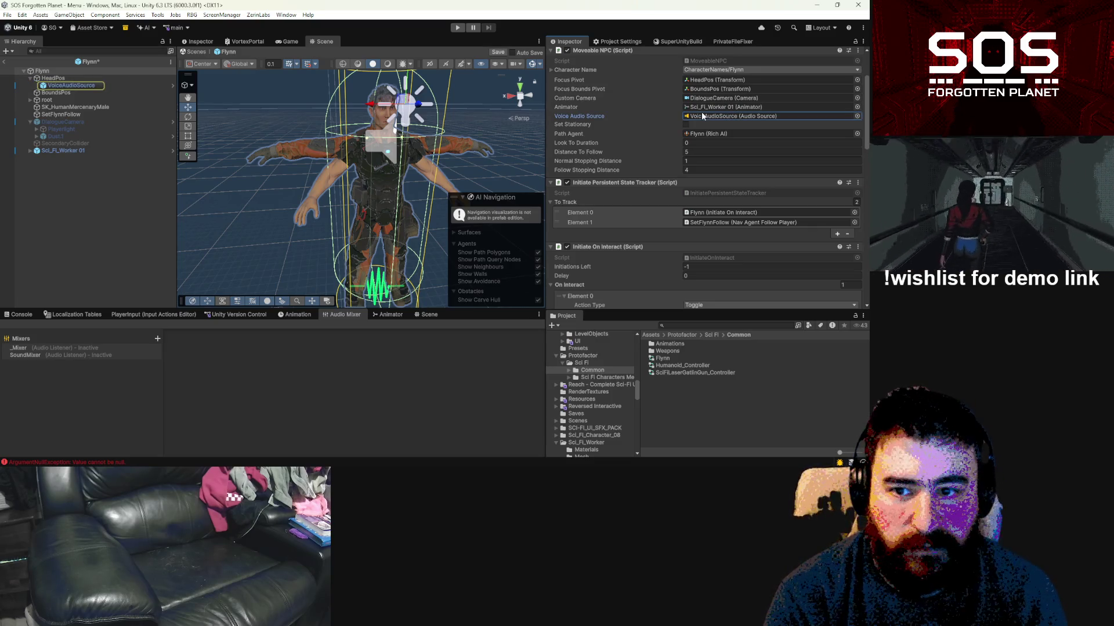
Step: Check what Flynn's Custom Camera, Focus Pivot, Focus Bounds Pivot and Path Agent fields reference
{"action": "left_click", "coordinate": [708, 97]}
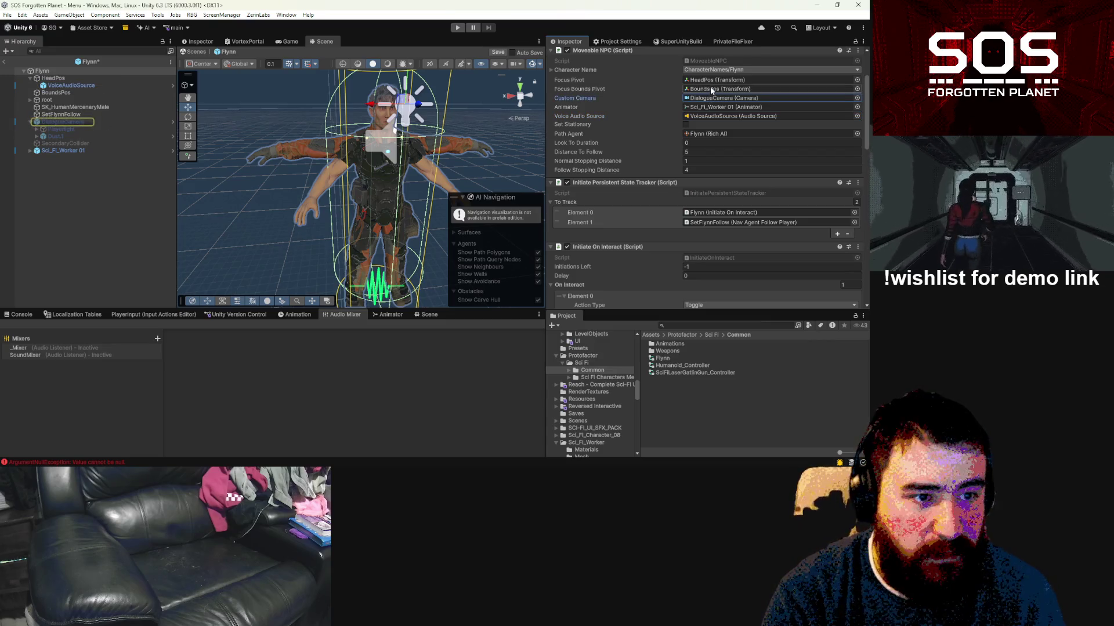
{"action": "left_click", "coordinate": [710, 89]}
{"action": "left_click", "coordinate": [711, 79]}
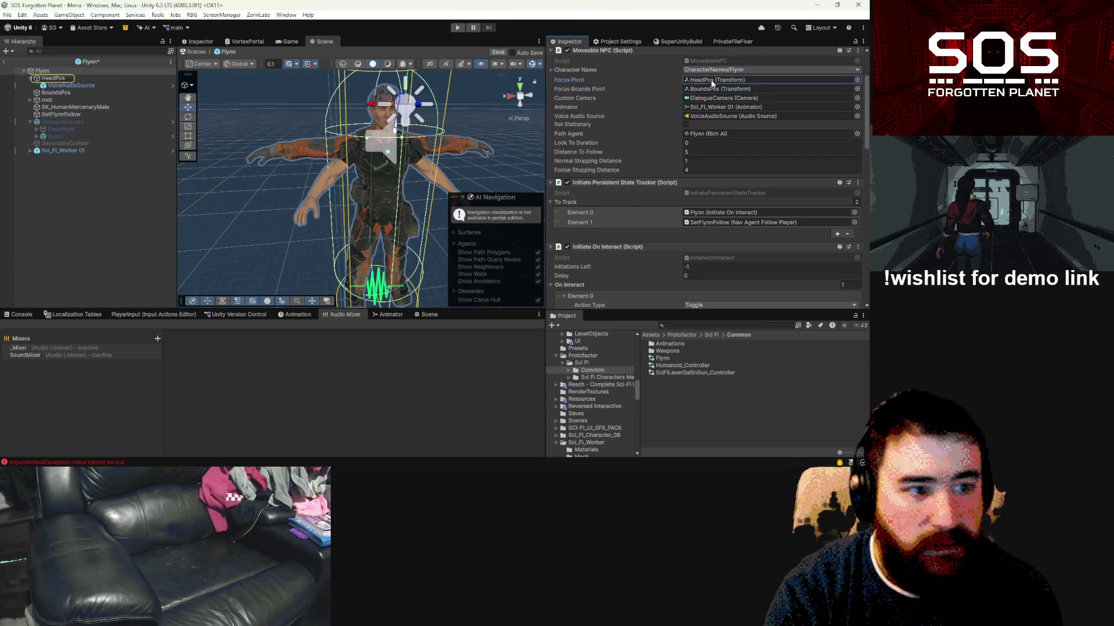
{"action": "left_click", "coordinate": [710, 134]}
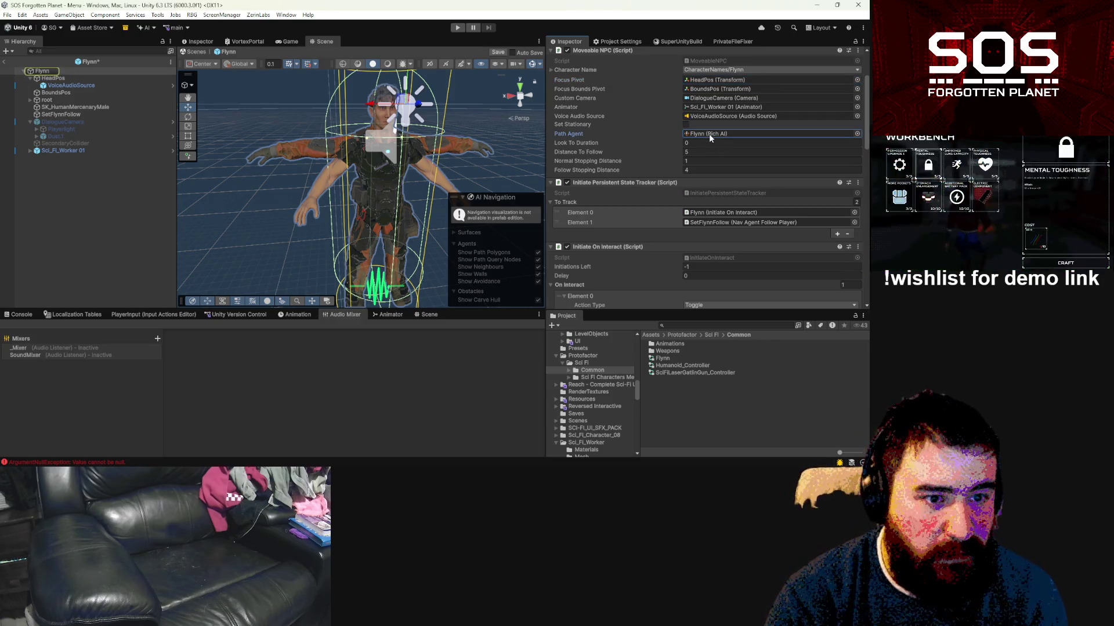
{"action": "scroll", "coordinate": [708, 134], "scroll_direction": "up", "scroll_amount": 3}
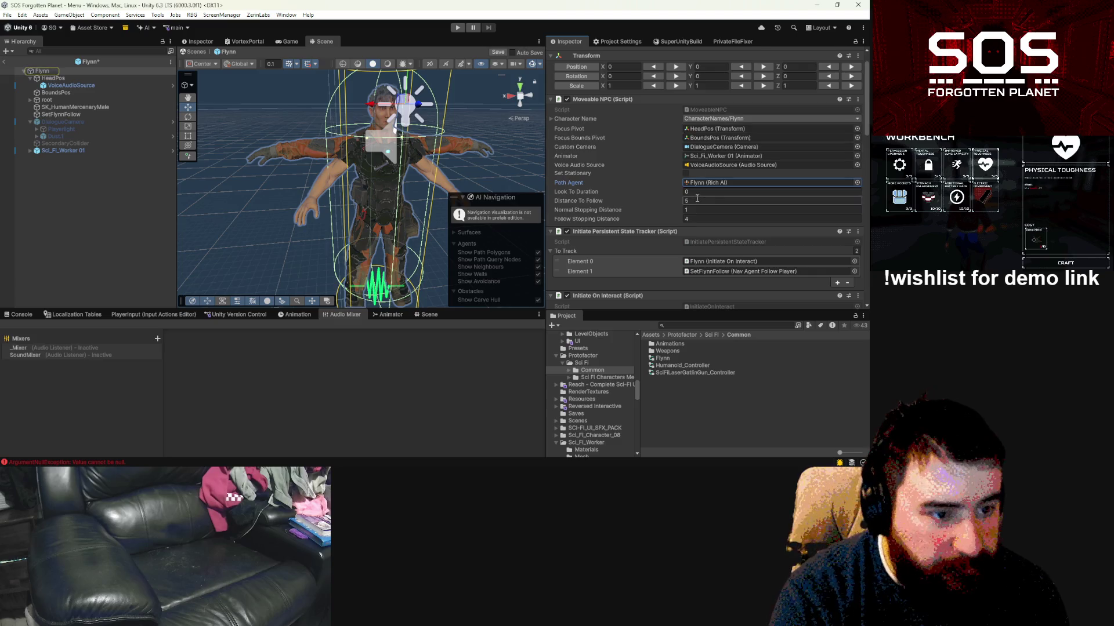
{"action": "scroll", "coordinate": [696, 199], "scroll_direction": "down", "scroll_amount": 5}
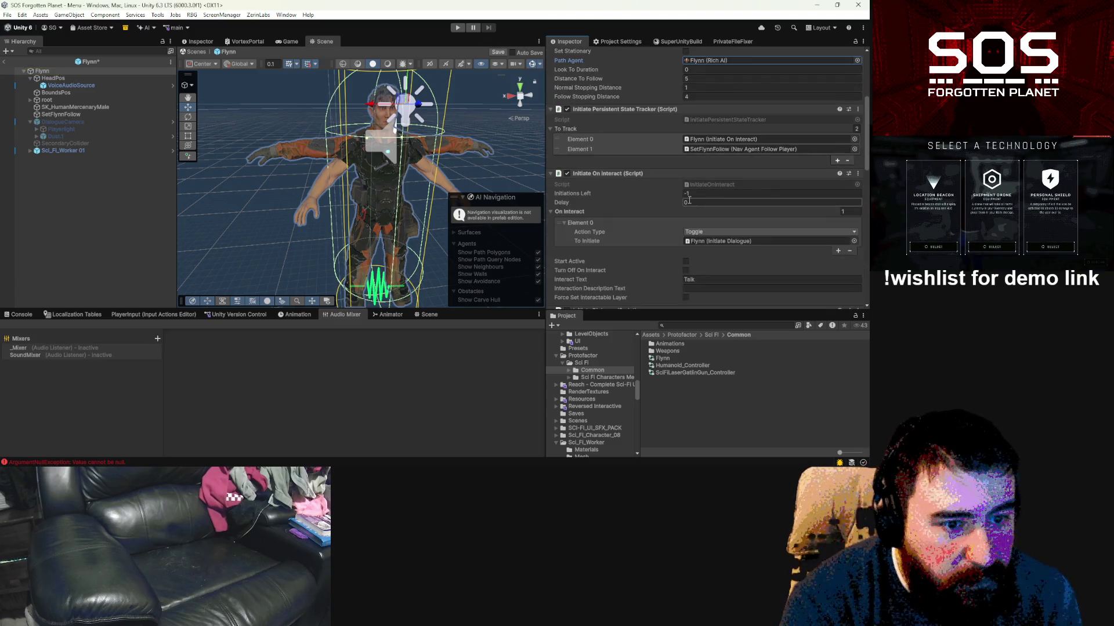
{"action": "scroll", "coordinate": [688, 200], "scroll_direction": "down", "scroll_amount": 3}
{"action": "scroll", "coordinate": [688, 203], "scroll_direction": "down", "scroll_amount": 3}
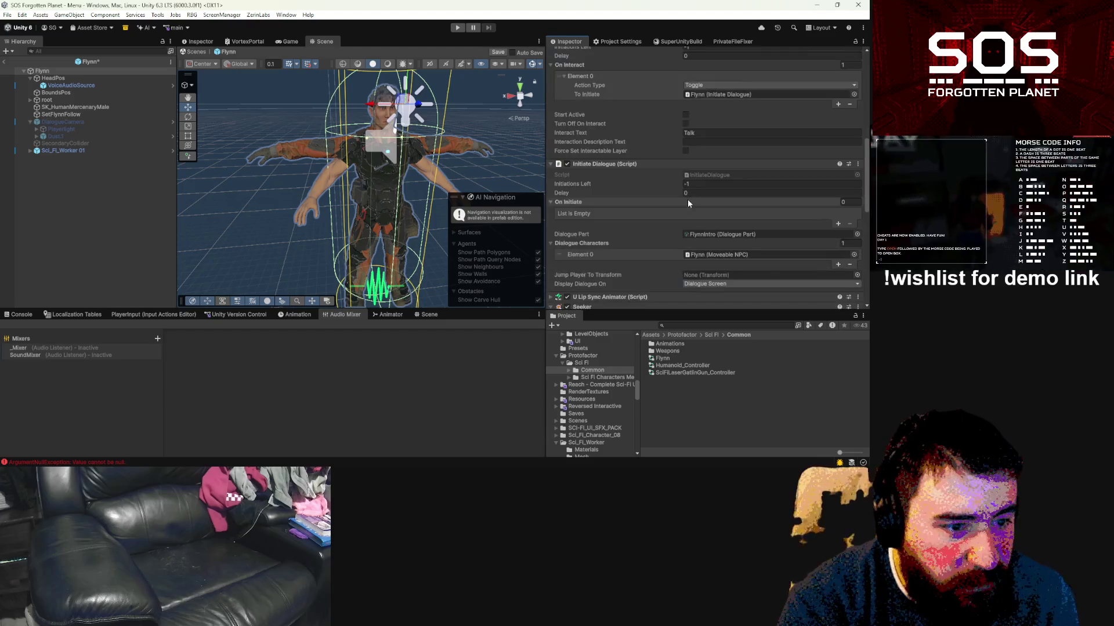
{"action": "scroll", "coordinate": [685, 200], "scroll_direction": "down", "scroll_amount": 5}
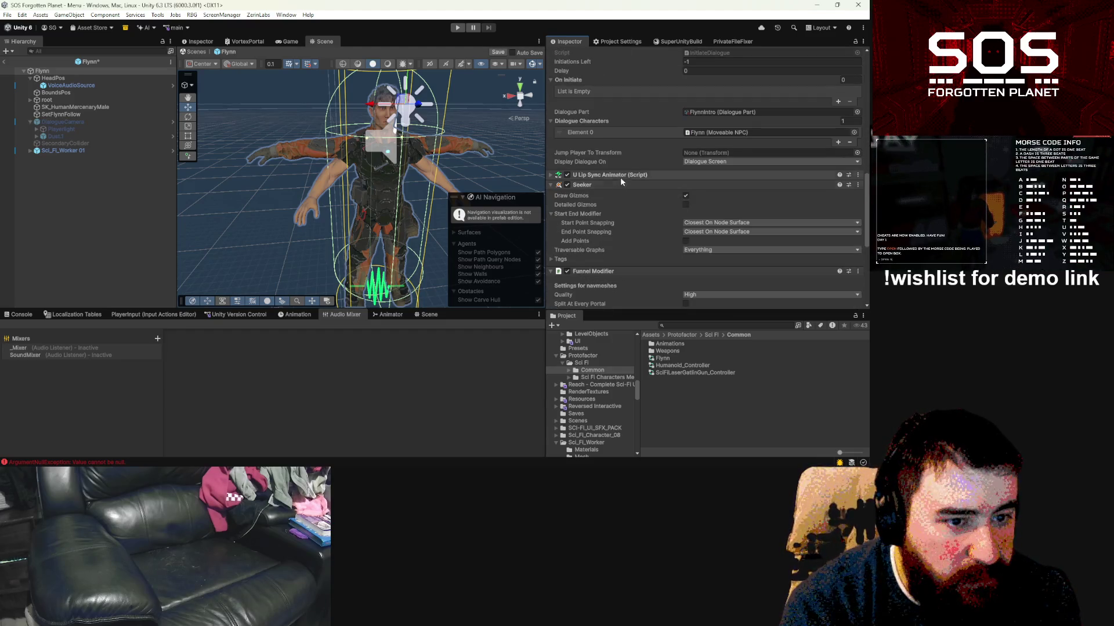
Step: Set the U Lip Sync Animator's Animator field to Sci_Fi_Worker 01
{"action": "left_click", "coordinate": [617, 174]}
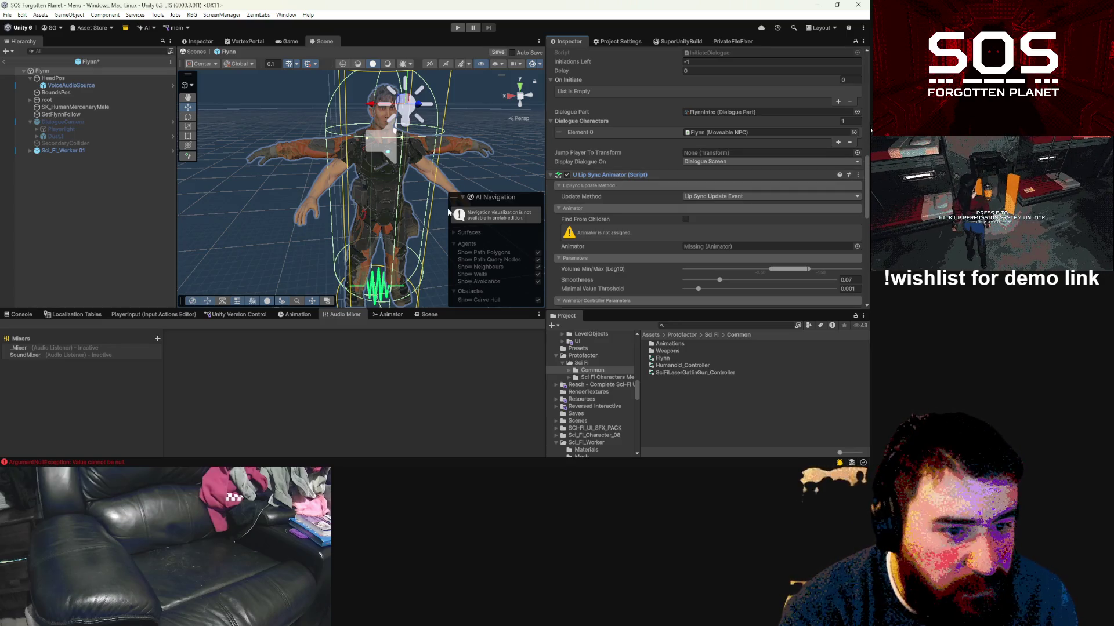
{"action": "mouse_move", "coordinate": [63, 150]}
{"action": "left_mouse_down"}
{"action": "mouse_move", "coordinate": [722, 257]}
{"action": "mouse_move", "coordinate": [722, 246]}
{"action": "left_mouse_up"}
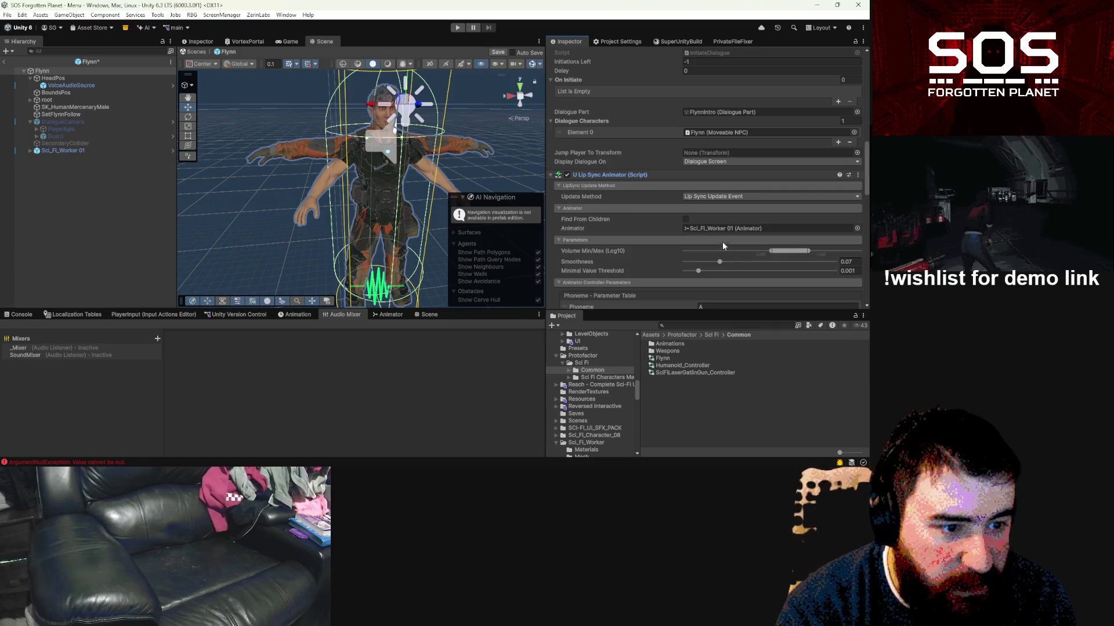
{"action": "left_click", "coordinate": [552, 175]}
{"action": "scroll", "coordinate": [582, 192], "scroll_direction": "down", "scroll_amount": 5}
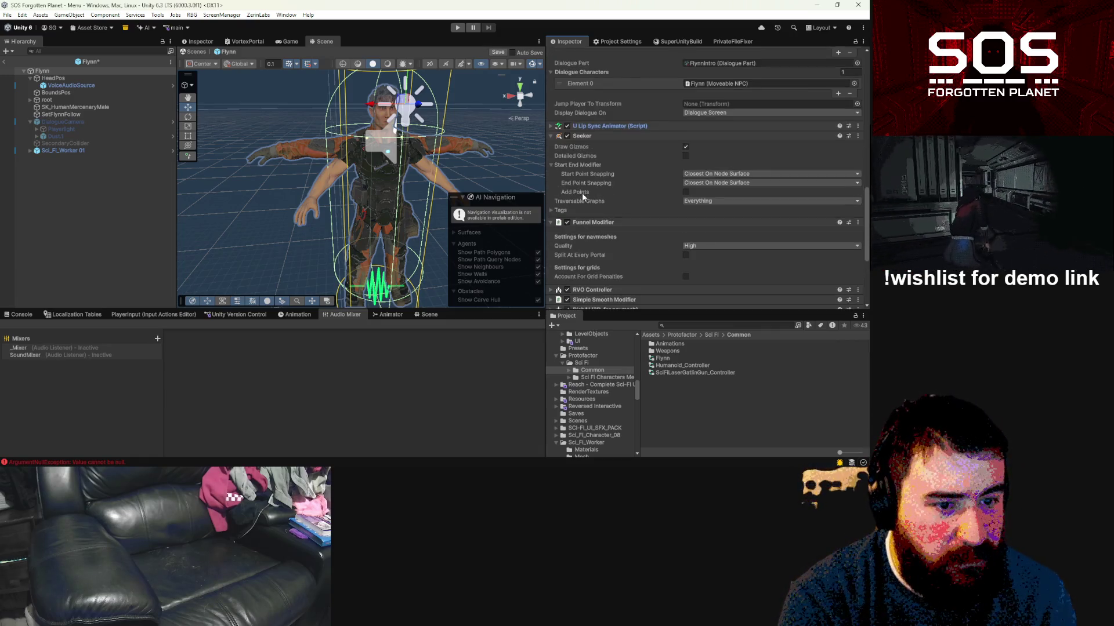
{"action": "scroll", "coordinate": [582, 199], "scroll_direction": "down", "scroll_amount": 3}
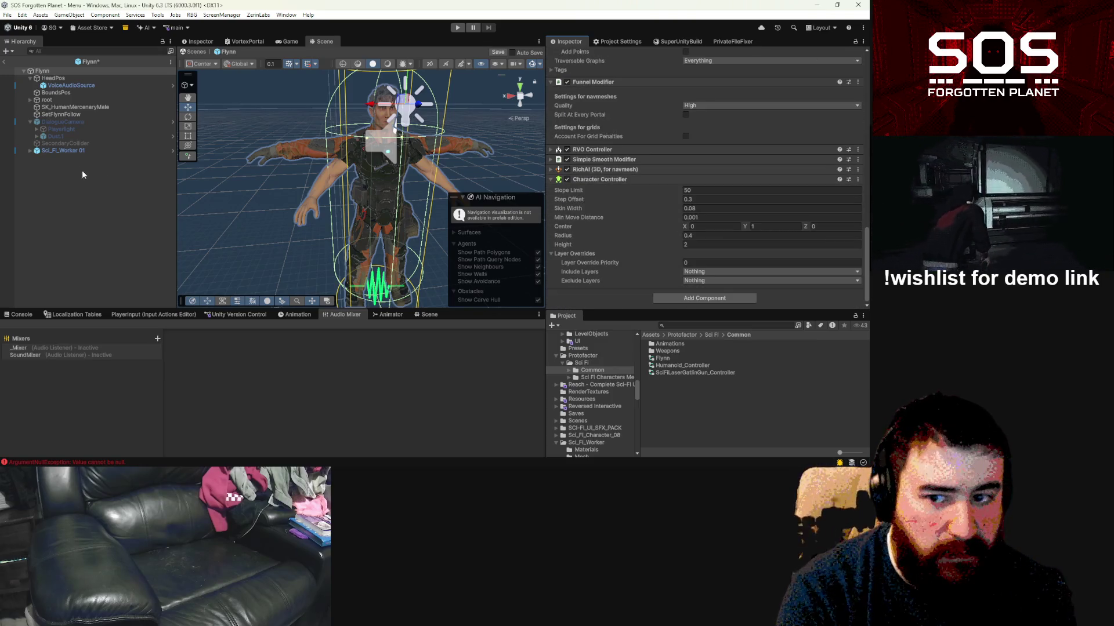
{"action": "left_click", "coordinate": [64, 105]}
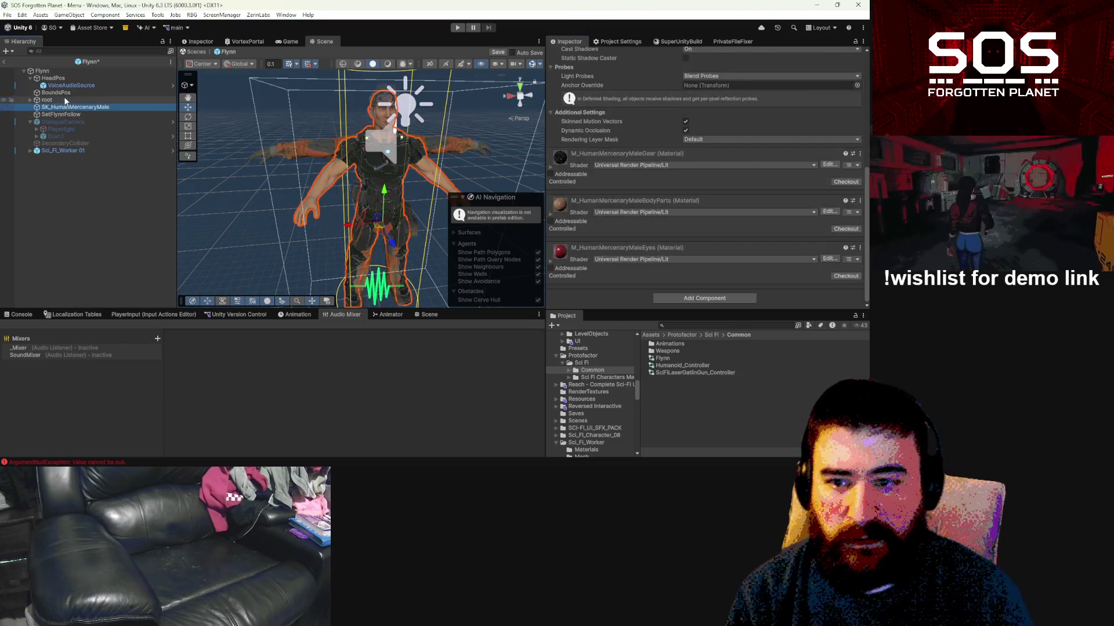
Step: Deactivate SK_HumanMercenaryMale and root with Alt+Shift+A, then exit Prefab Mode to the Menu scene
{"action": "left_click", "coordinate": [64, 99], "text": "ctrl"}
{"action": "key", "text": "alt+shift+a"}
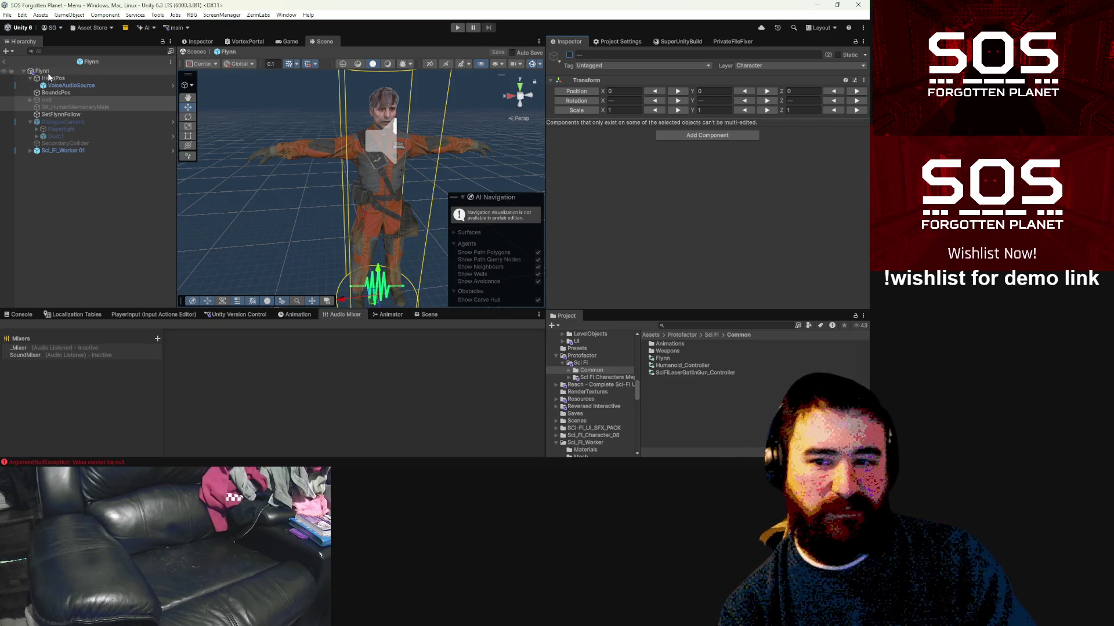
{"action": "left_click", "coordinate": [4, 62]}
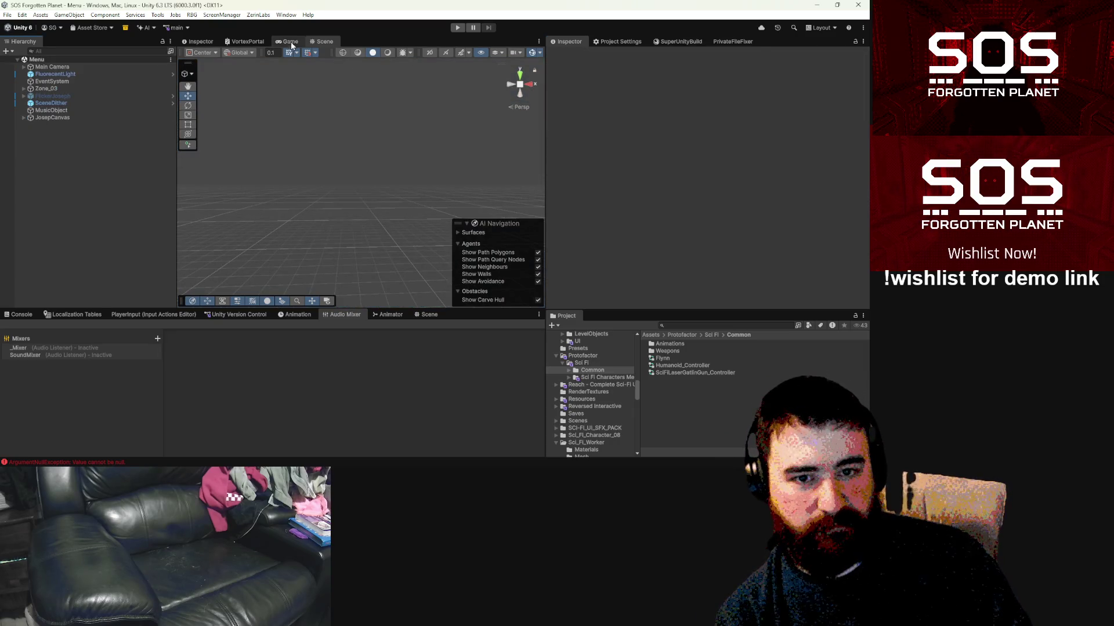
Step: Play the game in the Game view, confirming the greeting and starting a New Game
{"action": "left_click", "coordinate": [290, 43]}
{"action": "left_click", "coordinate": [458, 28]}
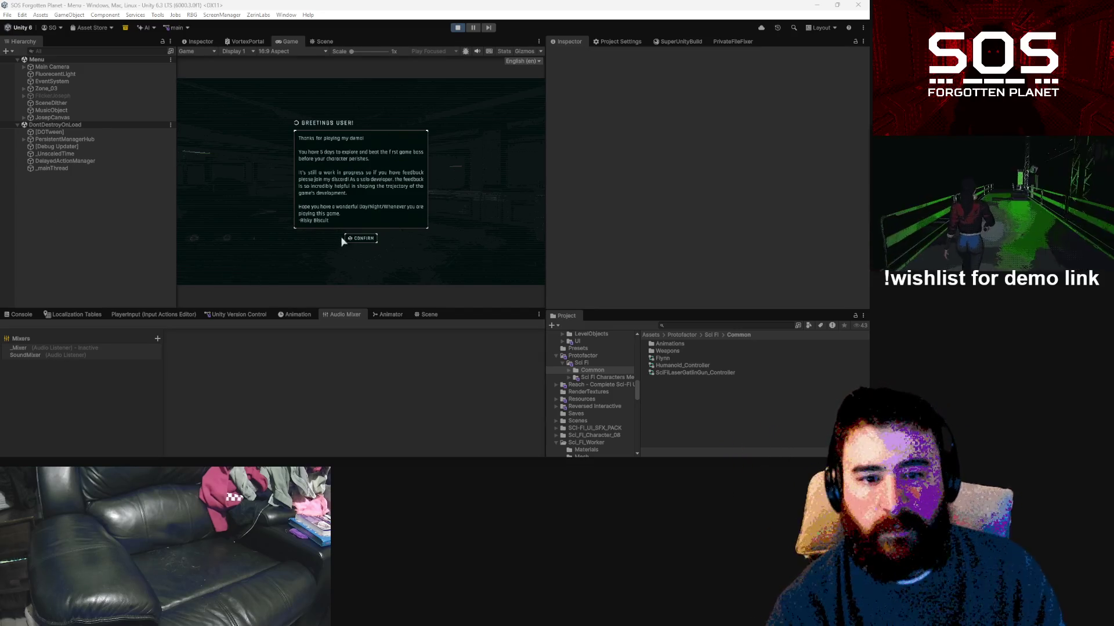
{"action": "left_click", "coordinate": [359, 239]}
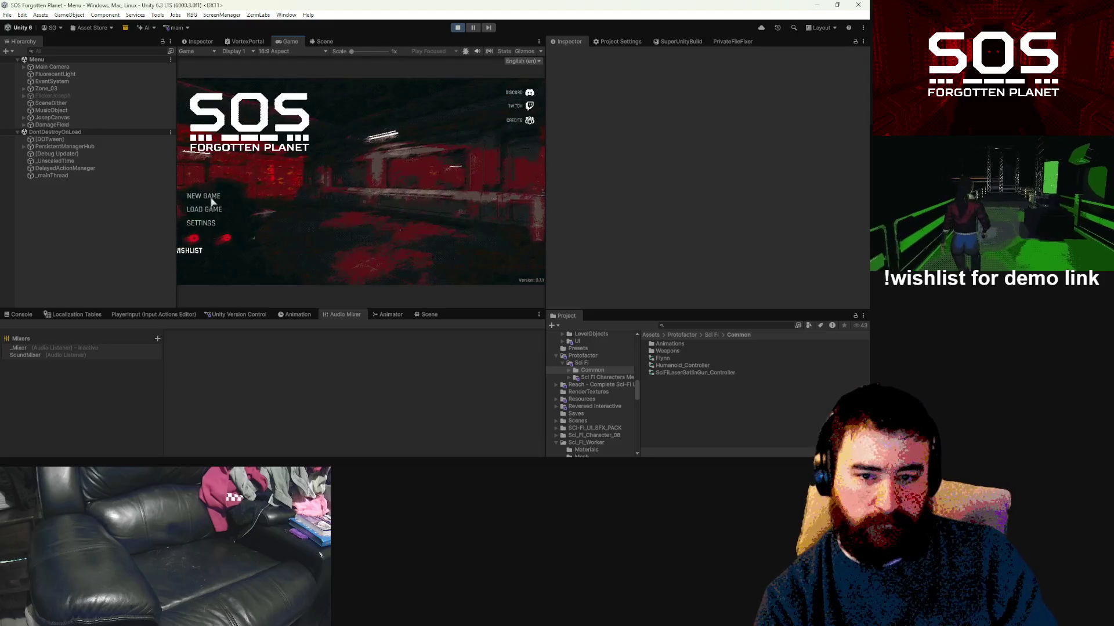
{"action": "left_click", "coordinate": [192, 251]}
{"action": "left_click", "coordinate": [490, 271]}
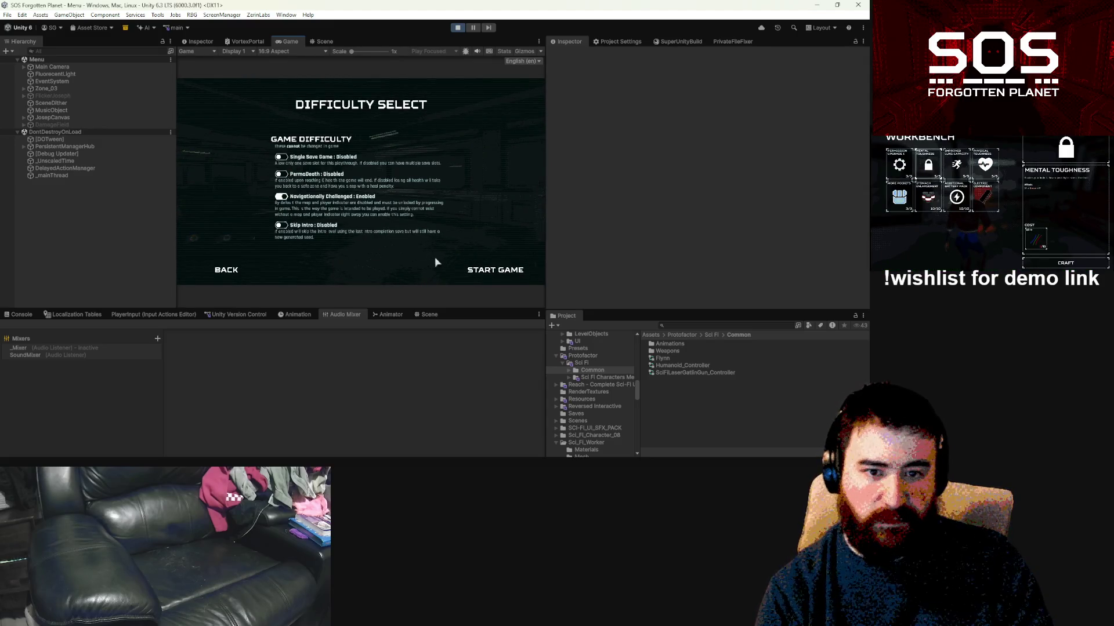
{"action": "left_click", "coordinate": [494, 272]}
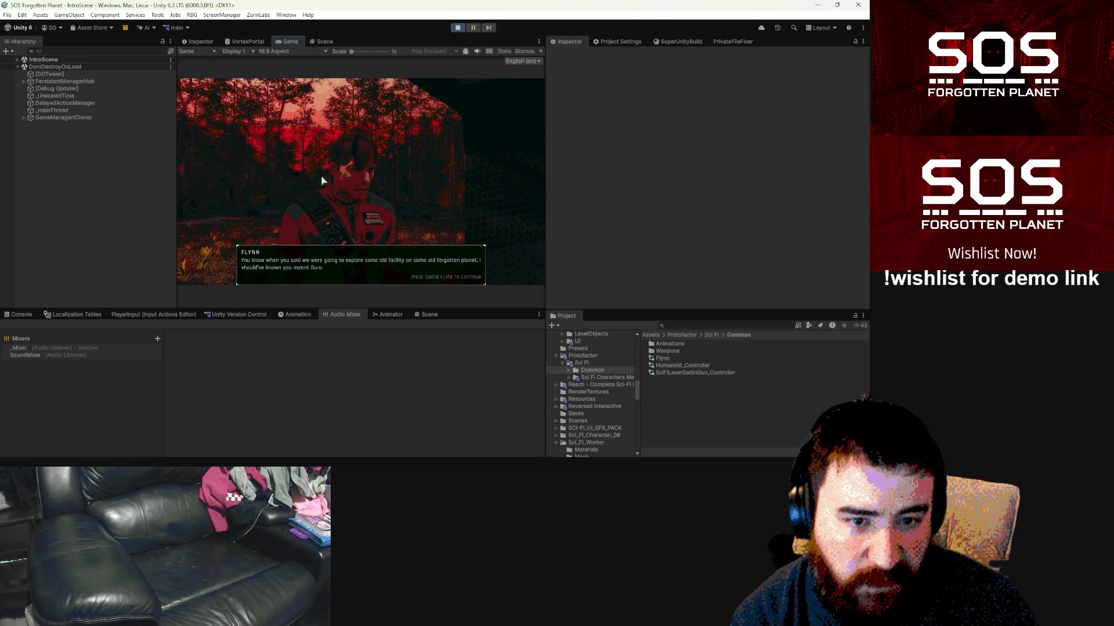
Step: Advance the intro dialogue between Clara and Flynn up to the reply choices
{"action": "left_click", "coordinate": [366, 200]}
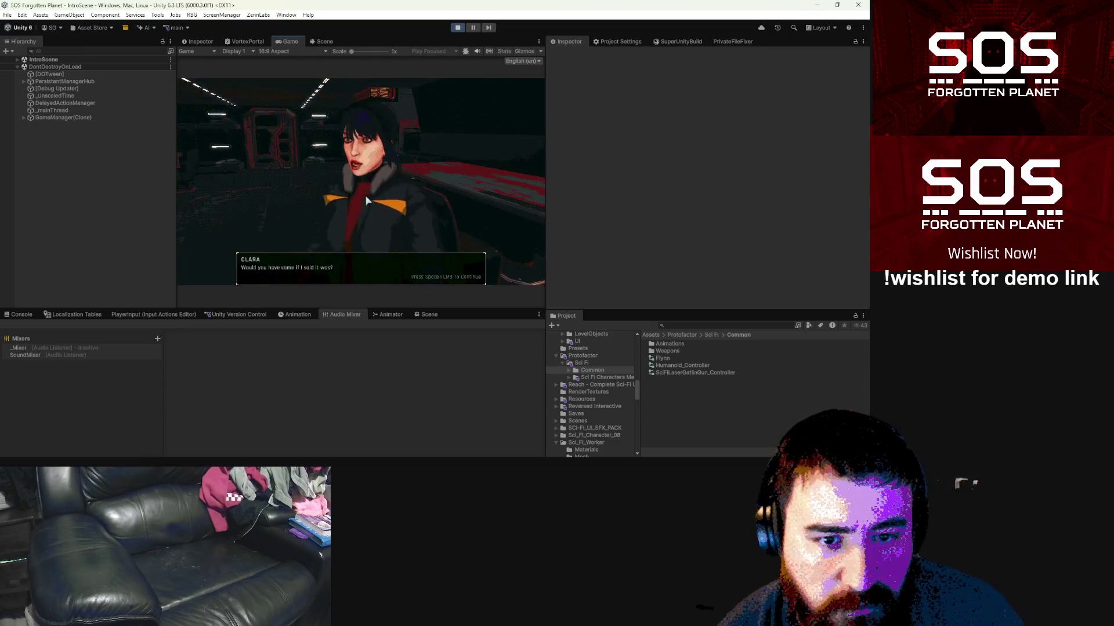
{"action": "left_click", "coordinate": [366, 200]}
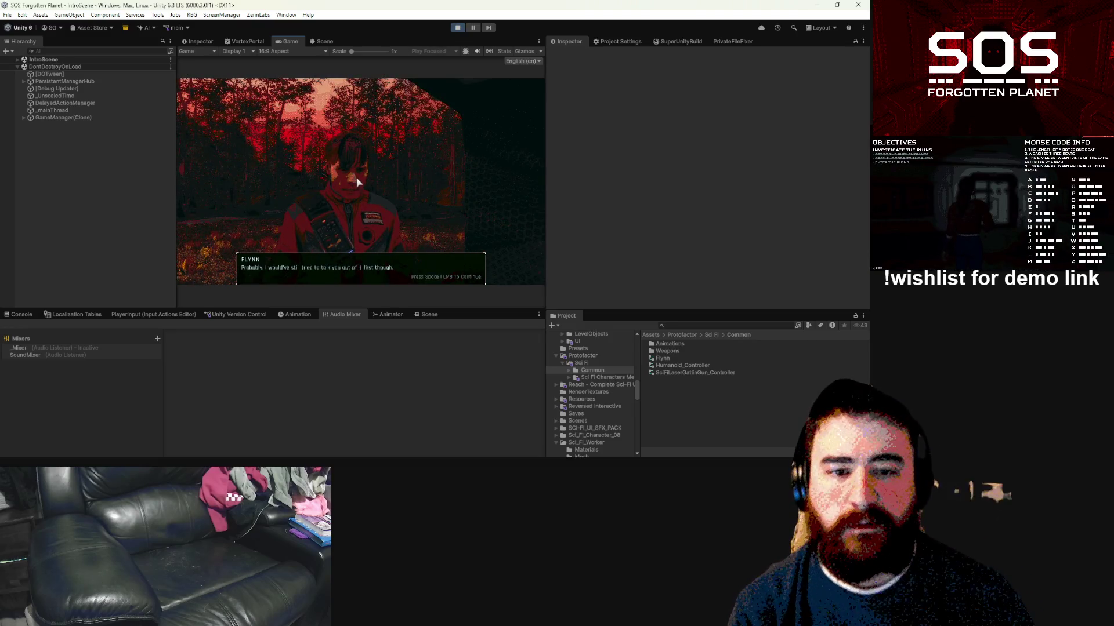
{"action": "left_click", "coordinate": [360, 186]}
{"action": "left_click", "coordinate": [397, 204]}
{"action": "left_click", "coordinate": [395, 204]}
{"action": "left_click", "coordinate": [395, 206]}
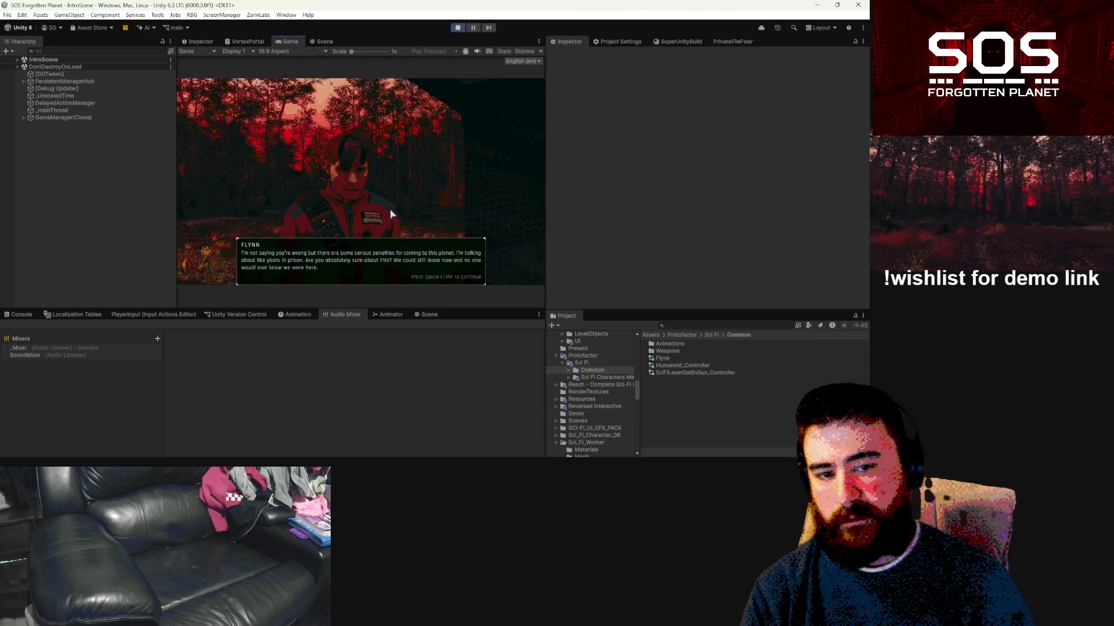
{"action": "left_click", "coordinate": [388, 215]}
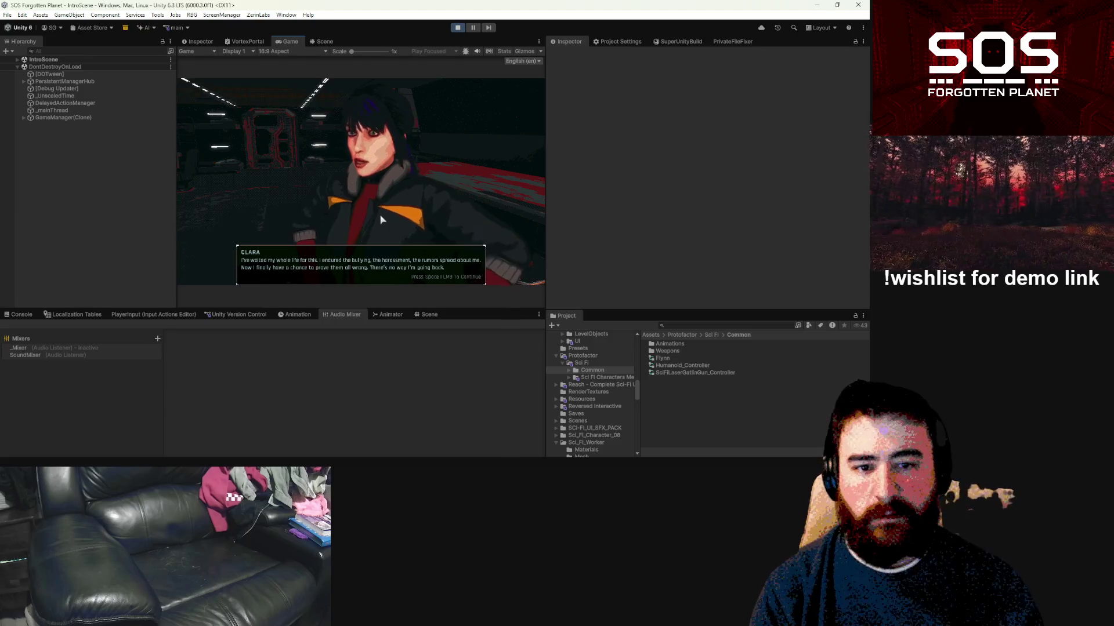
{"action": "left_click", "coordinate": [381, 219]}
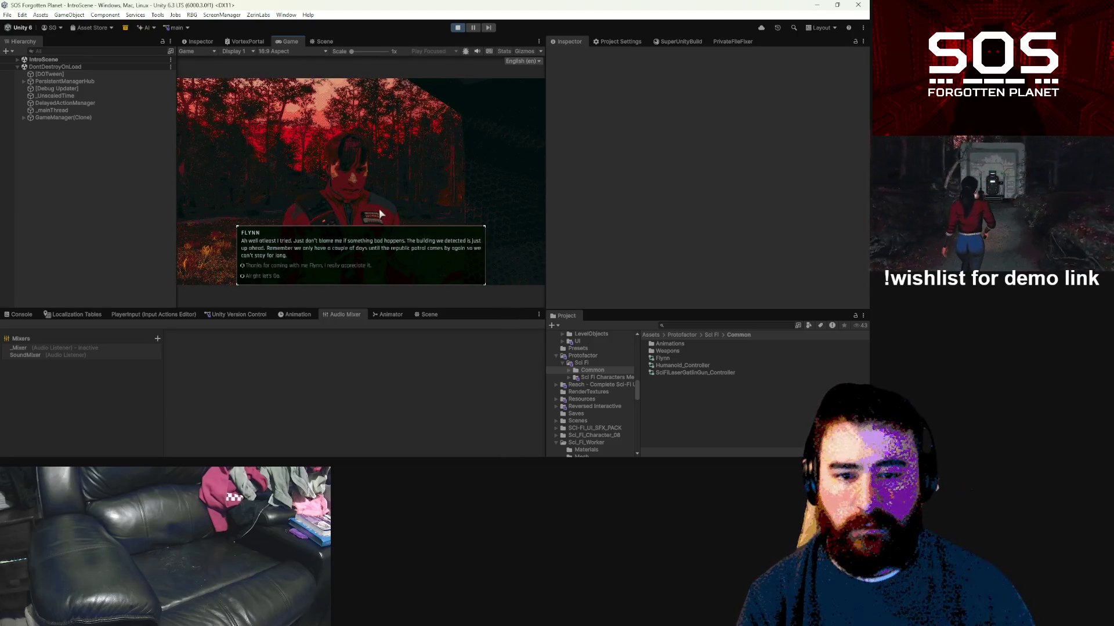
Step: Agree to go, run to Flynn with Shift+W and advance his dialogue
{"action": "left_click", "coordinate": [271, 276]}
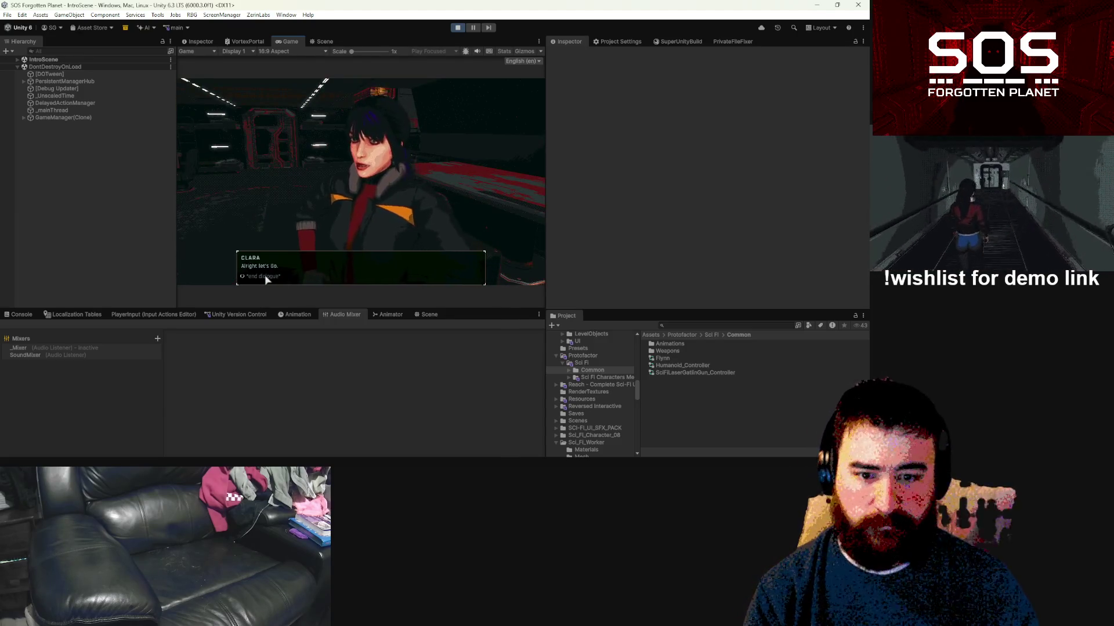
{"action": "left_click", "coordinate": [265, 276]}
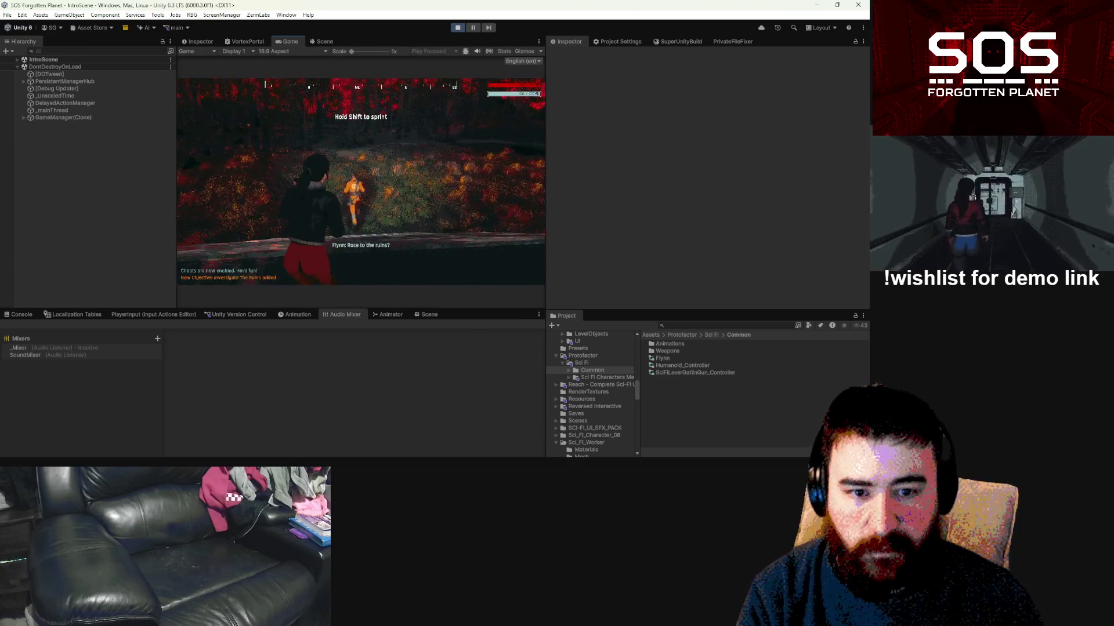
{"action": "key", "text": "shift+w"}
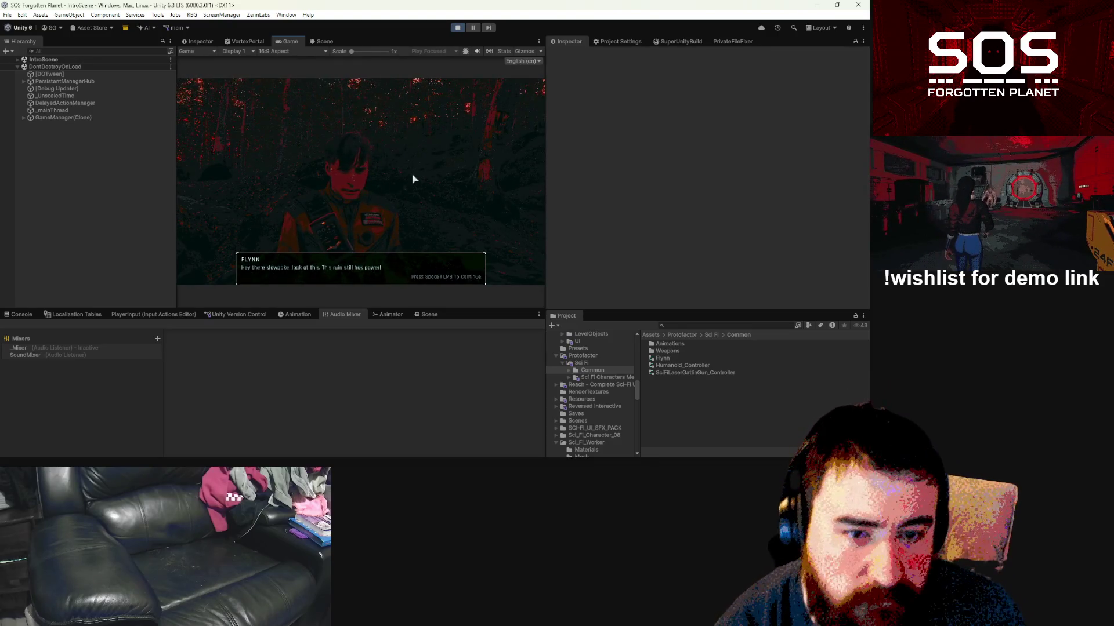
{"action": "left_click", "coordinate": [333, 206]}
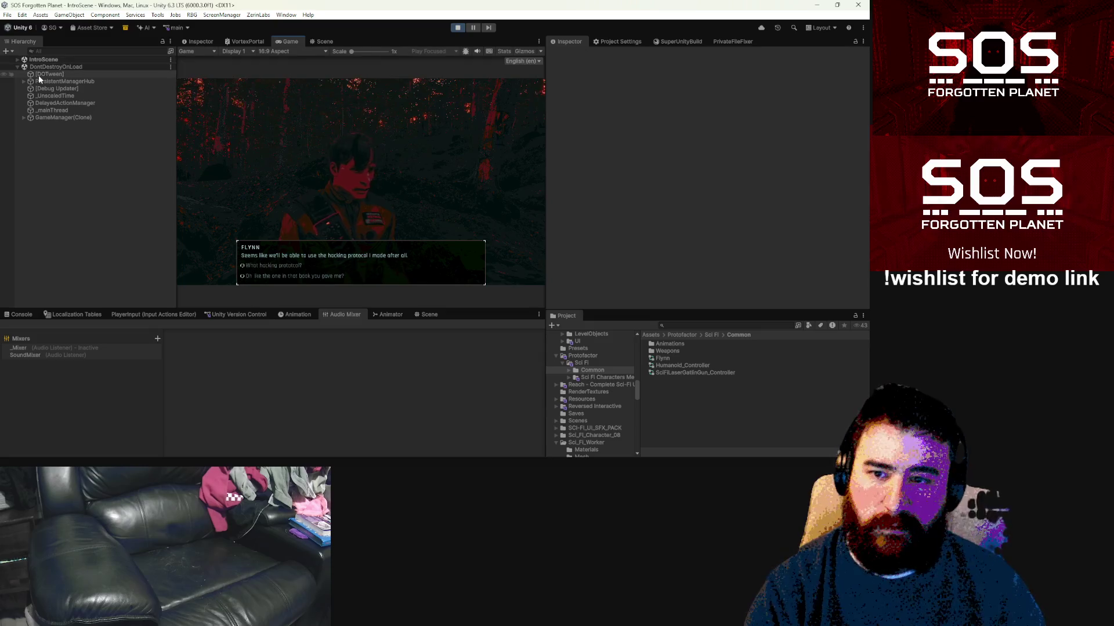
Step: Search 'flynn' in the Hierarchy and set Sci_Fi_Worker 01 and its children to the Character layer
{"action": "left_click", "coordinate": [17, 59]}
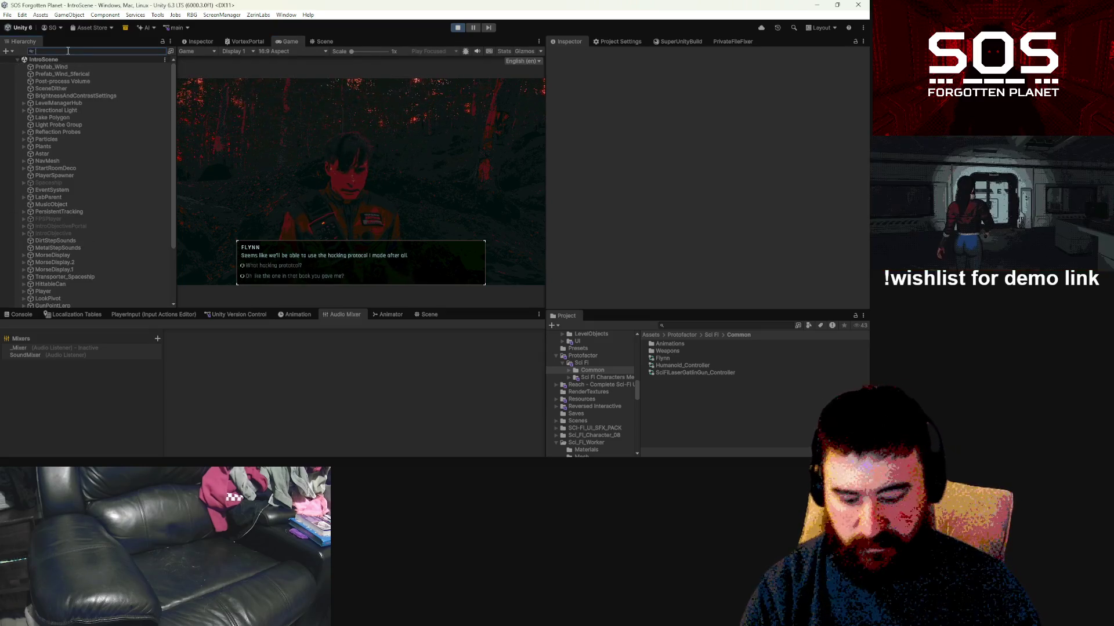
{"action": "type", "text": "flynn"}
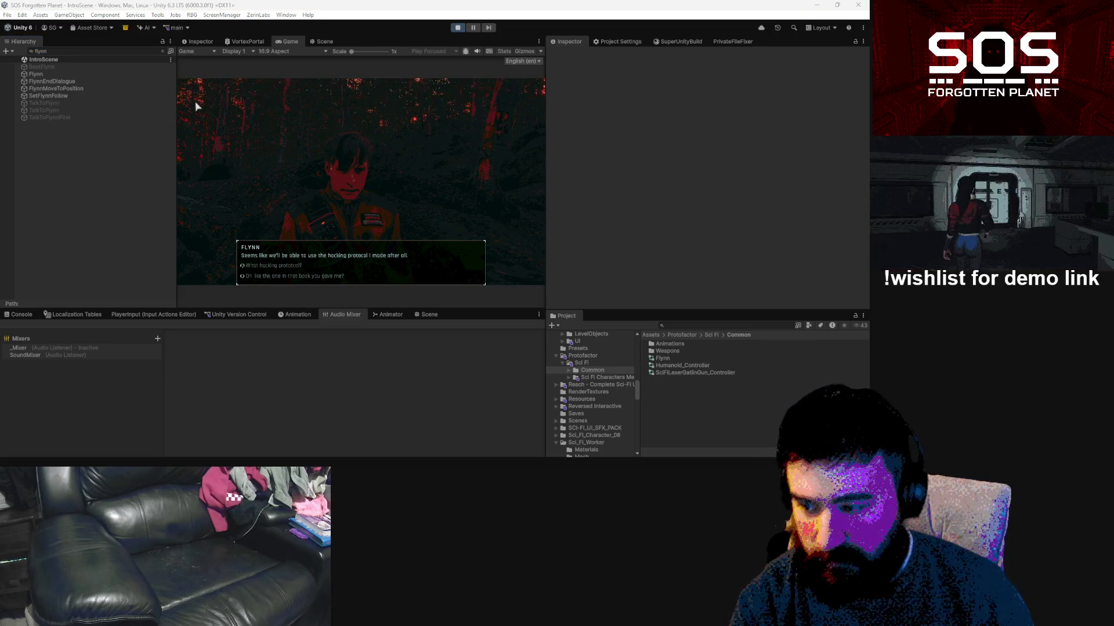
{"action": "left_click", "coordinate": [40, 73]}
{"action": "left_click", "coordinate": [163, 51]}
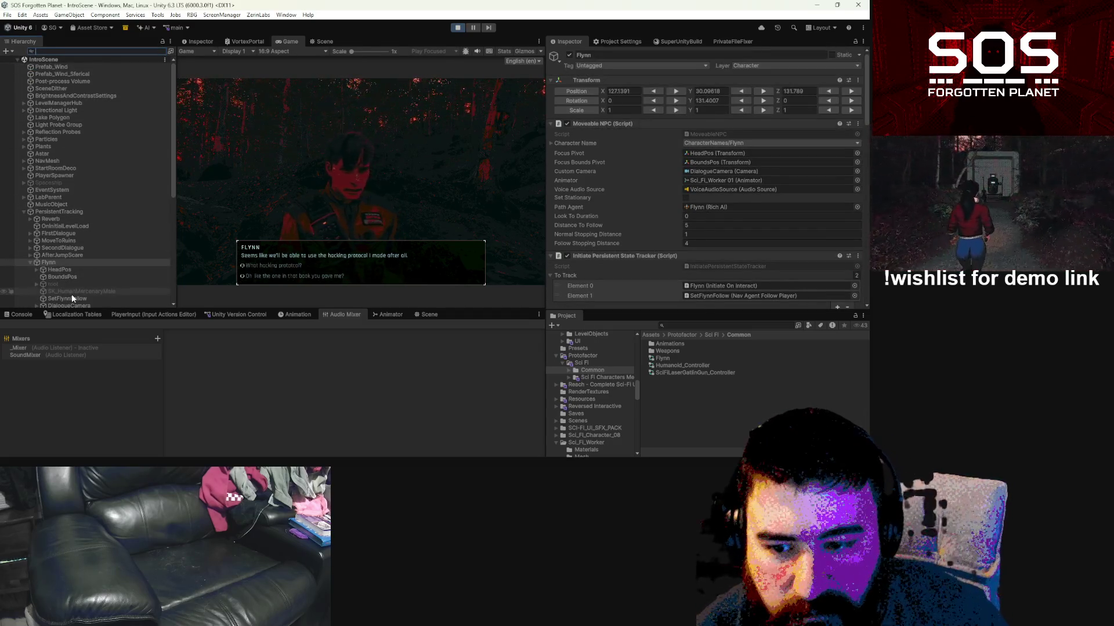
{"action": "scroll", "coordinate": [70, 266], "scroll_direction": "down", "scroll_amount": 3}
{"action": "left_click", "coordinate": [70, 239]}
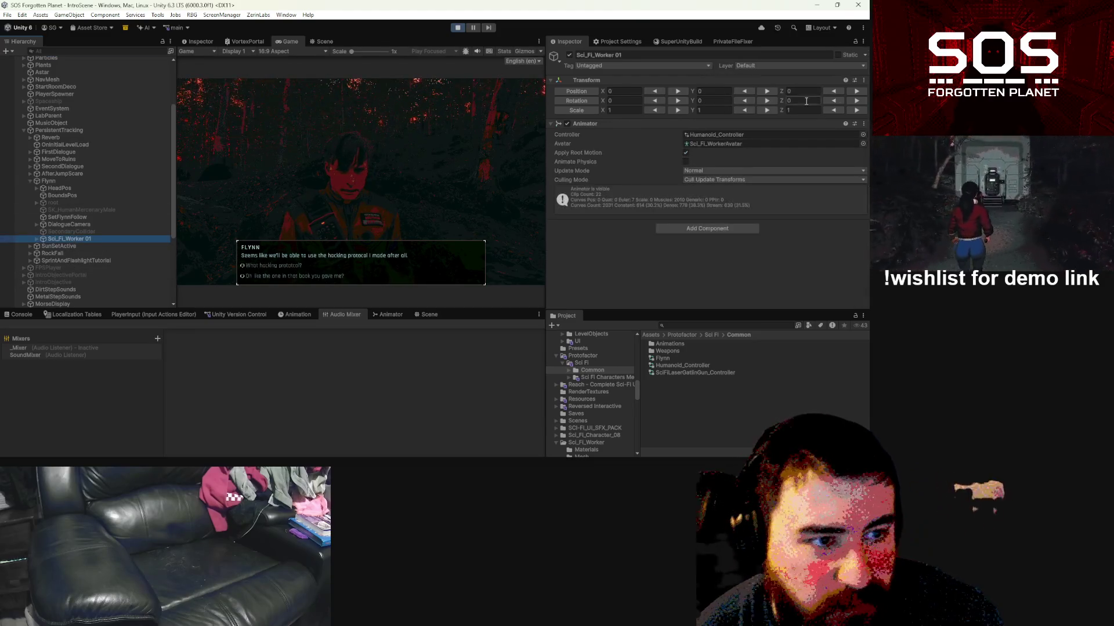
{"action": "left_click", "coordinate": [797, 66]}
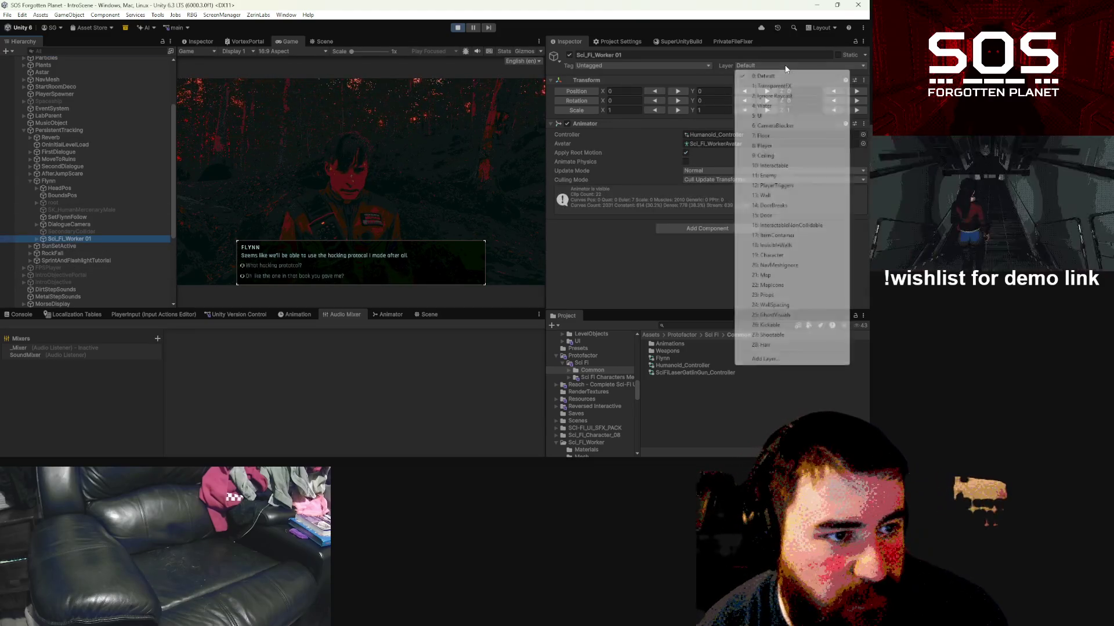
{"action": "left_click", "coordinate": [770, 256]}
{"action": "left_click", "coordinate": [404, 252]}
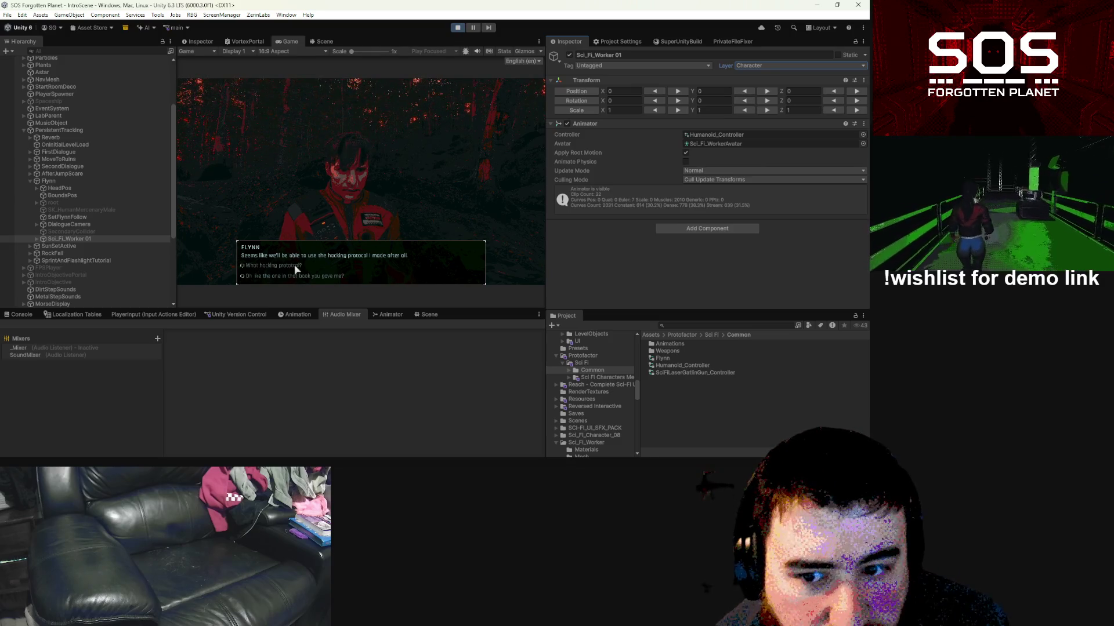
Step: Select the mercenary model and root object under Flynn, then pick the reply about the book
{"action": "left_click", "coordinate": [44, 211]}
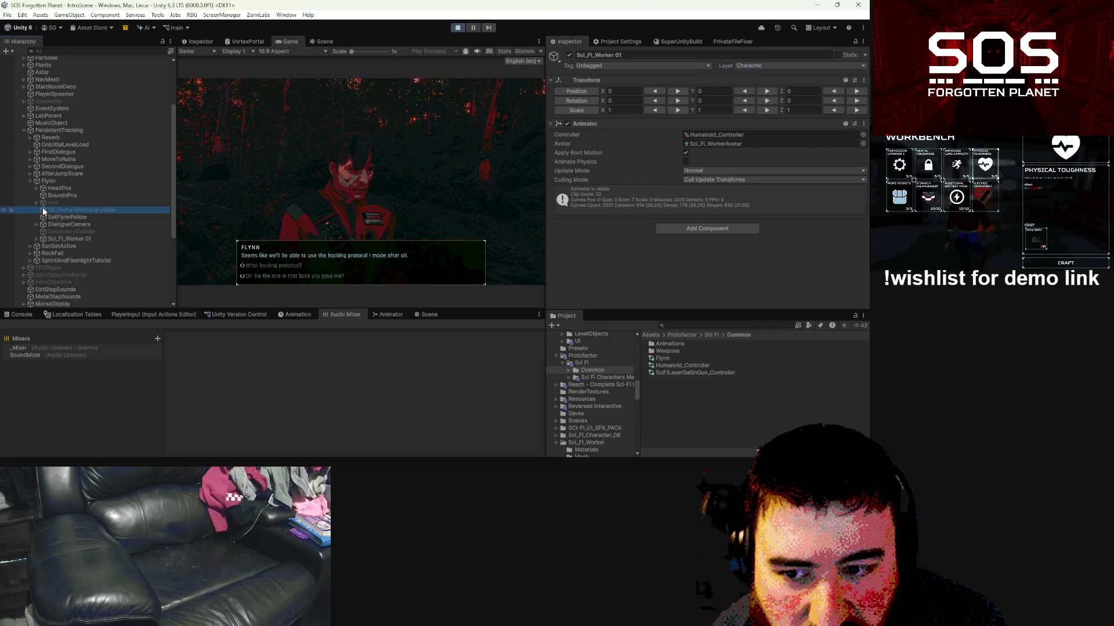
{"action": "left_click", "coordinate": [43, 204]}
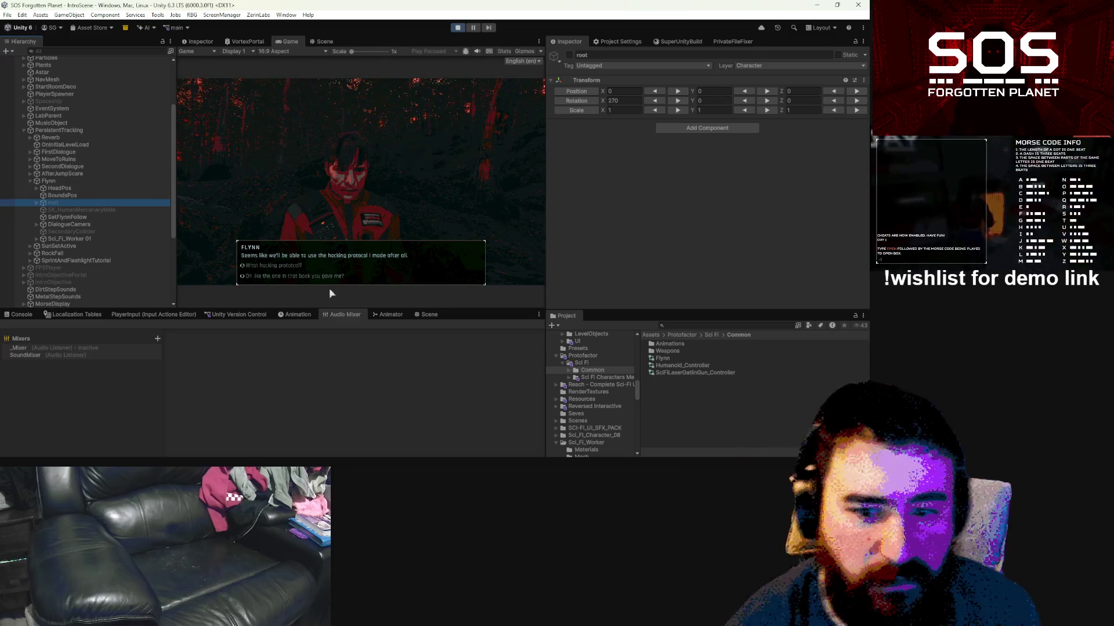
{"action": "left_click", "coordinate": [267, 277]}
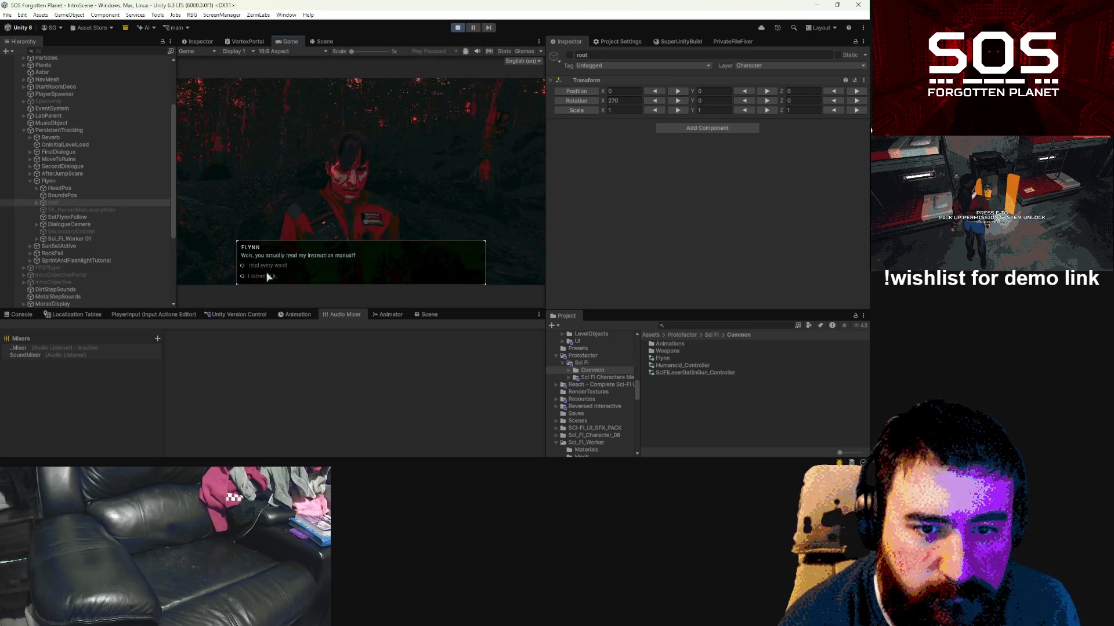
Step: Advance Flynn's dialogue, choose 'Of Course I Know (skip tutorial)', and end the conversation
{"action": "left_click", "coordinate": [267, 277]}
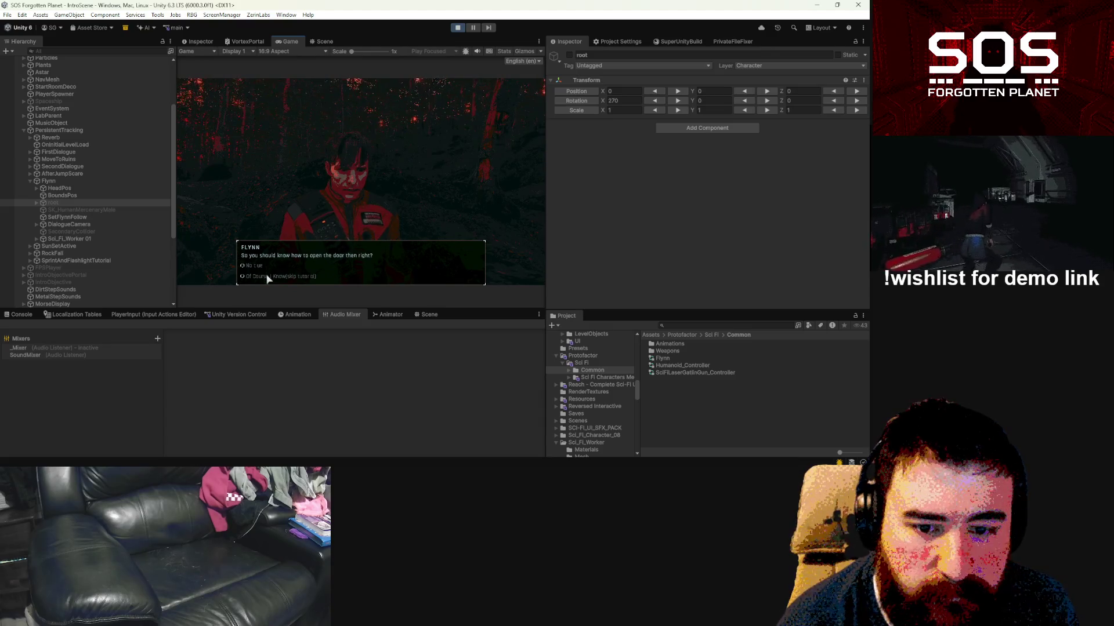
{"action": "left_click", "coordinate": [264, 277]}
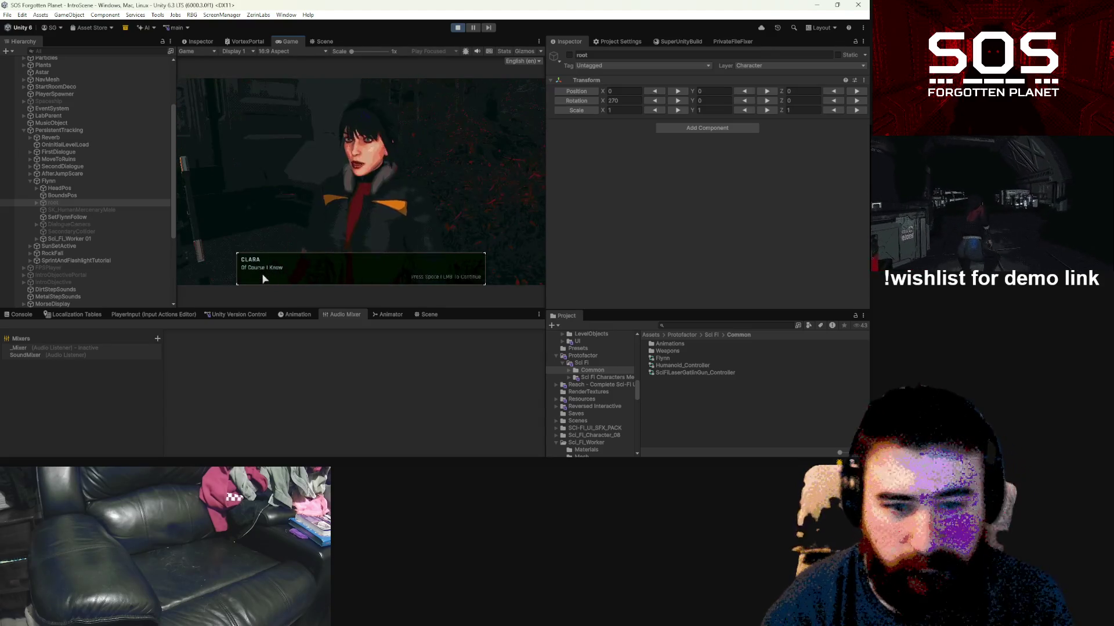
{"action": "left_click", "coordinate": [264, 277]}
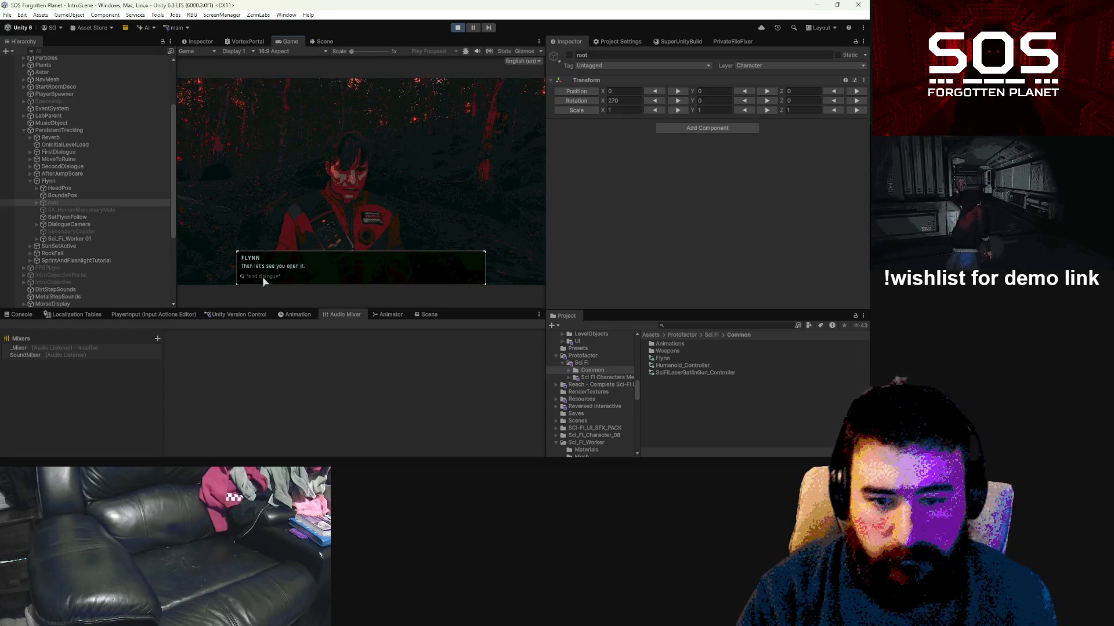
{"action": "left_click", "coordinate": [263, 277]}
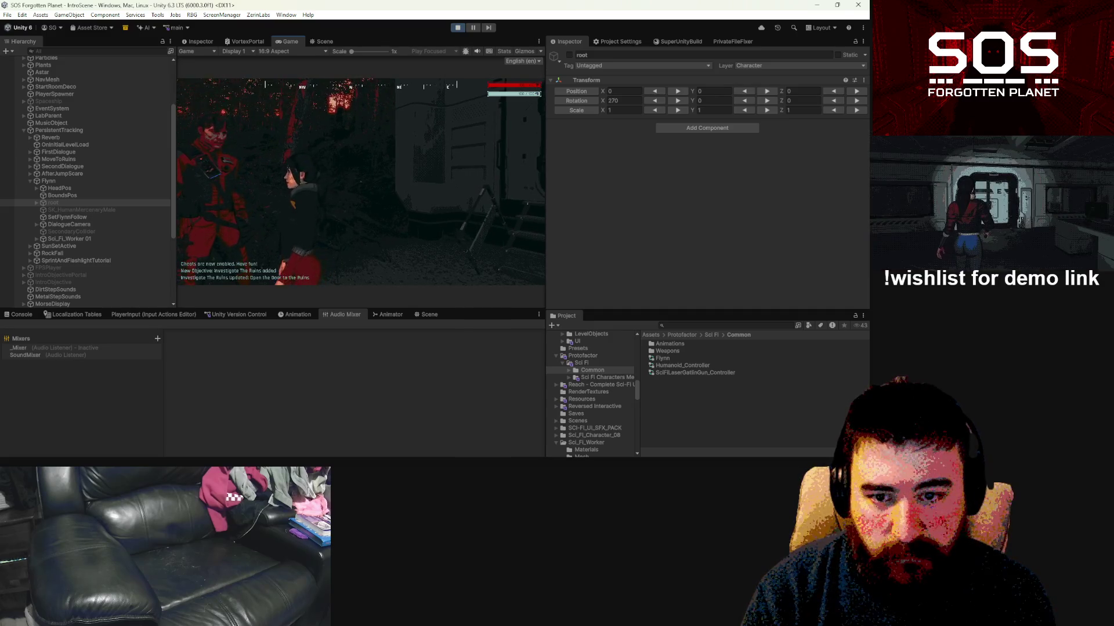
Step: Pause the game, search 'flynn' in the Project, and open the Flynn prefab for editing
{"action": "key", "text": "Escape"}
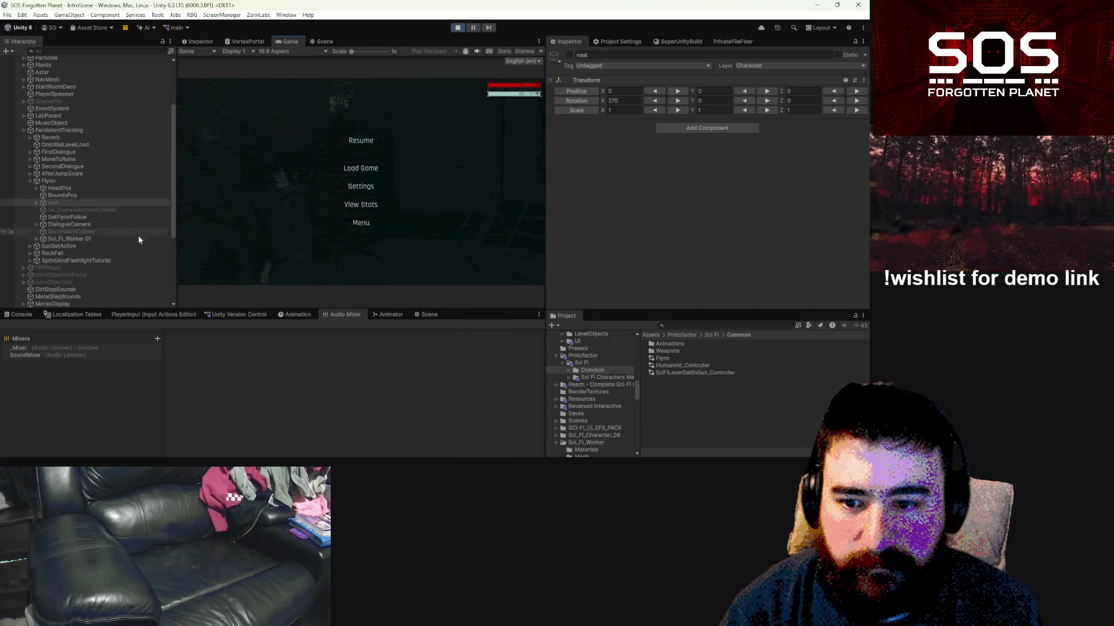
{"action": "left_click", "coordinate": [361, 141]}
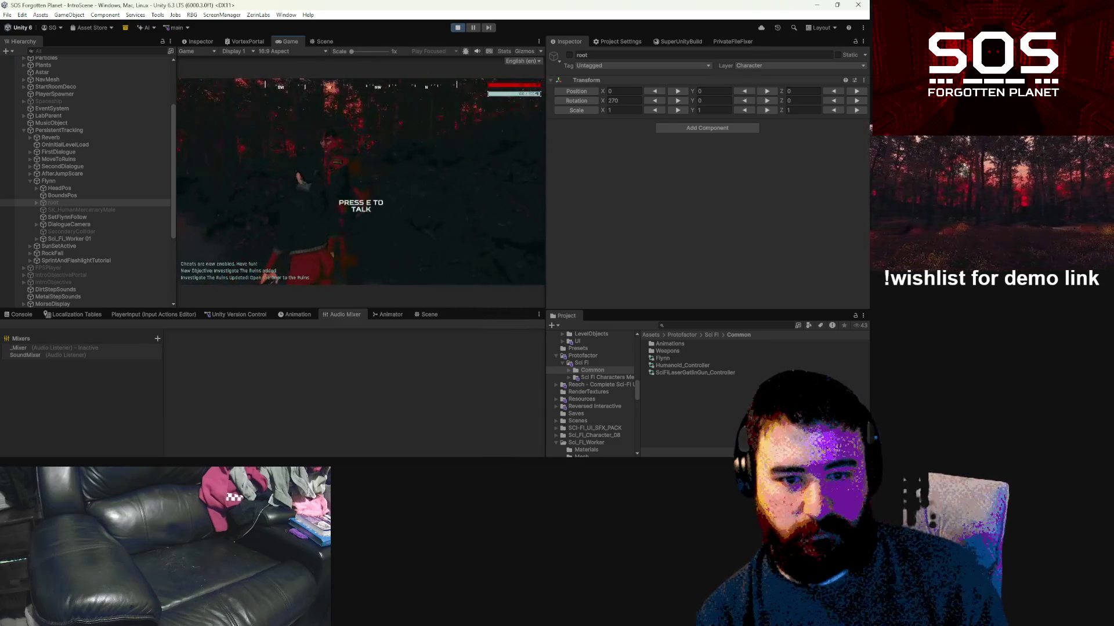
{"action": "key", "text": "Escape"}
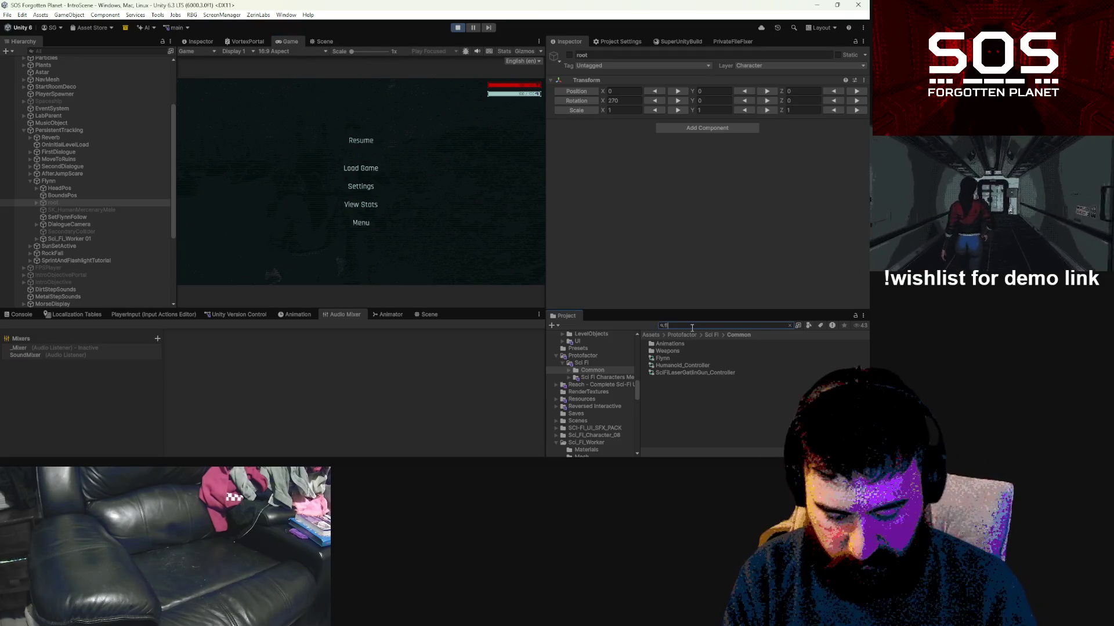
{"action": "type", "text": "flynn"}
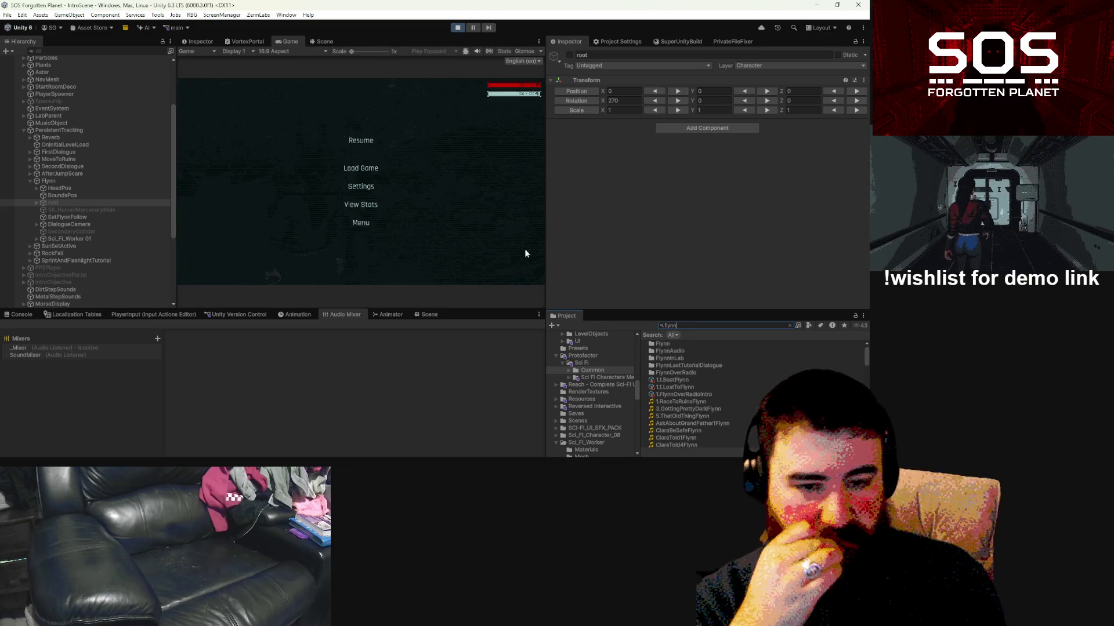
{"action": "scroll", "coordinate": [676, 354], "scroll_direction": "down", "scroll_amount": 5}
{"action": "double_click", "coordinate": [660, 374]}
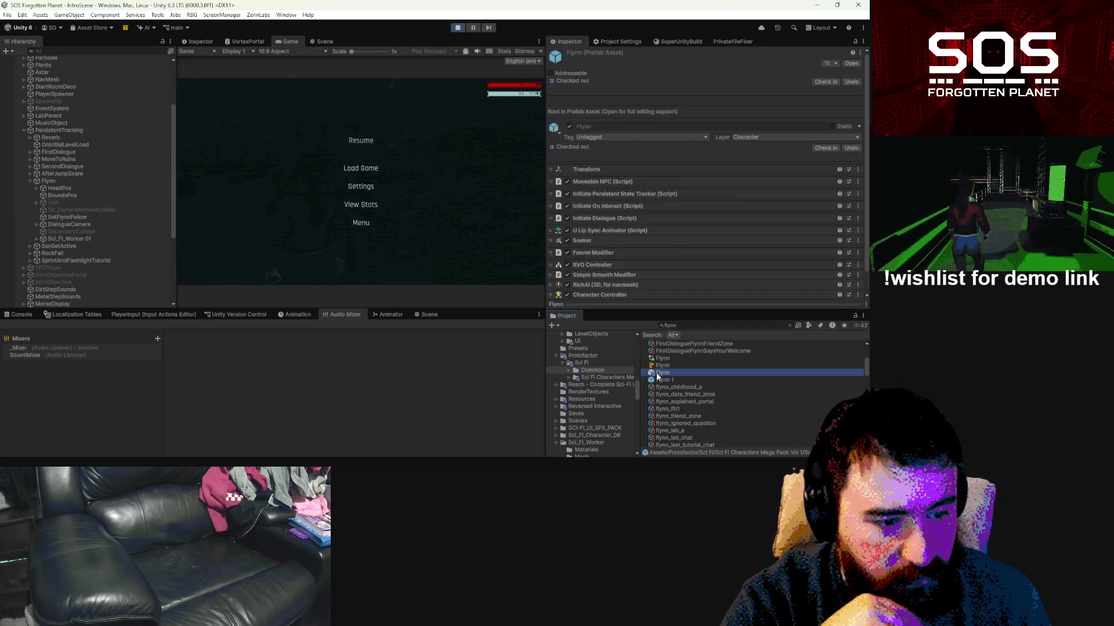
Step: Put the prefab's Sci_Fi_Worker 01 and its children on the Character layer, then select the root object
{"action": "left_click", "coordinate": [77, 150]}
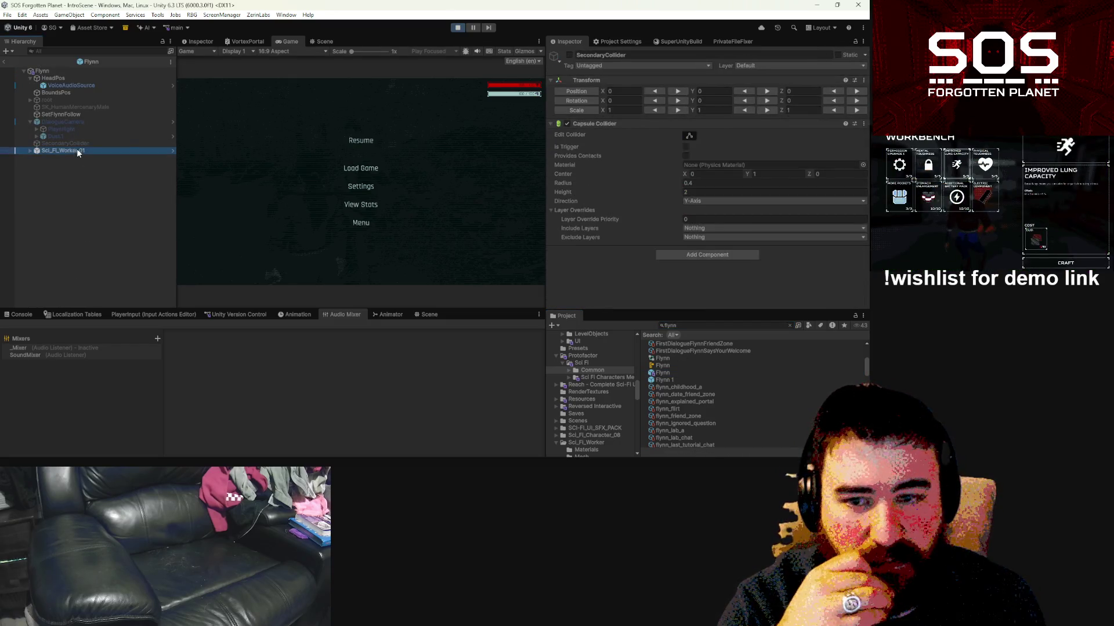
{"action": "left_click", "coordinate": [809, 65]}
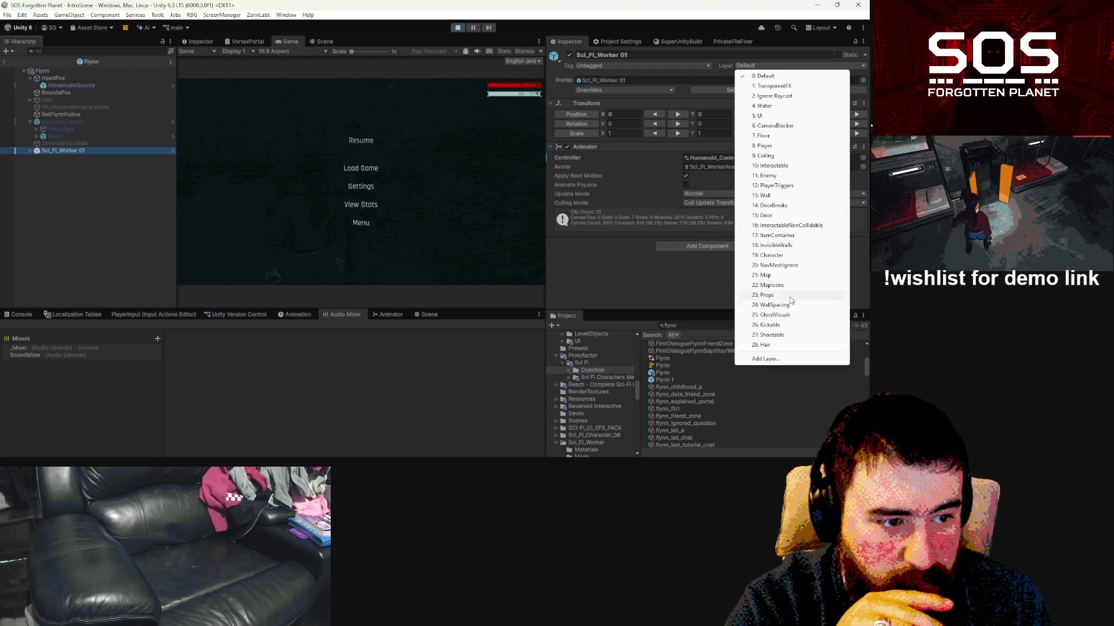
{"action": "left_click", "coordinate": [771, 256]}
{"action": "left_click", "coordinate": [415, 251]}
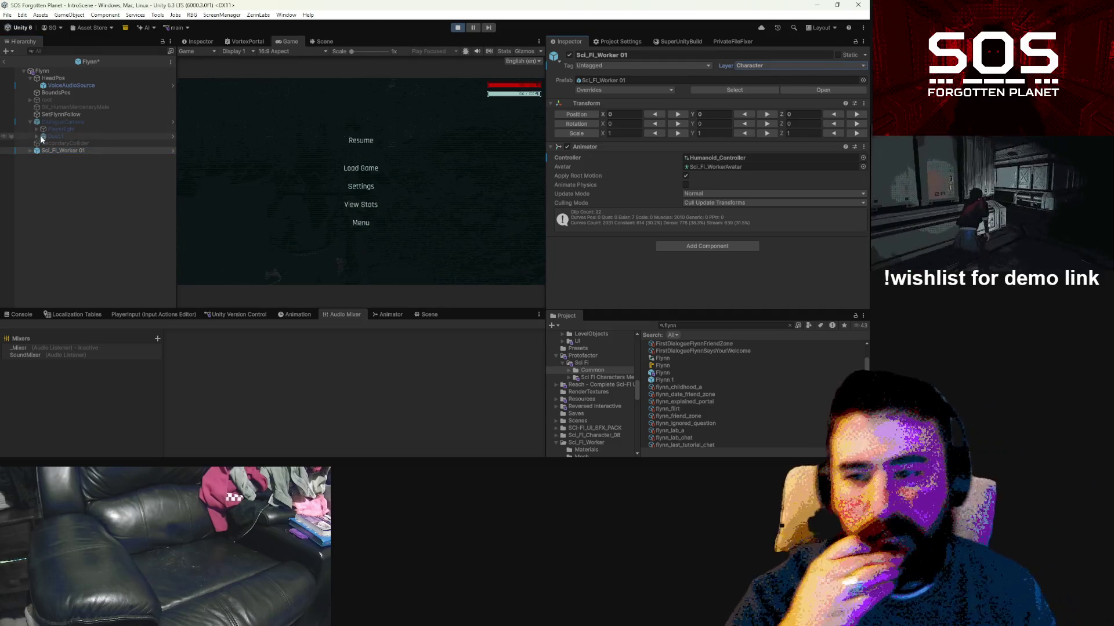
{"action": "left_click", "coordinate": [31, 100]}
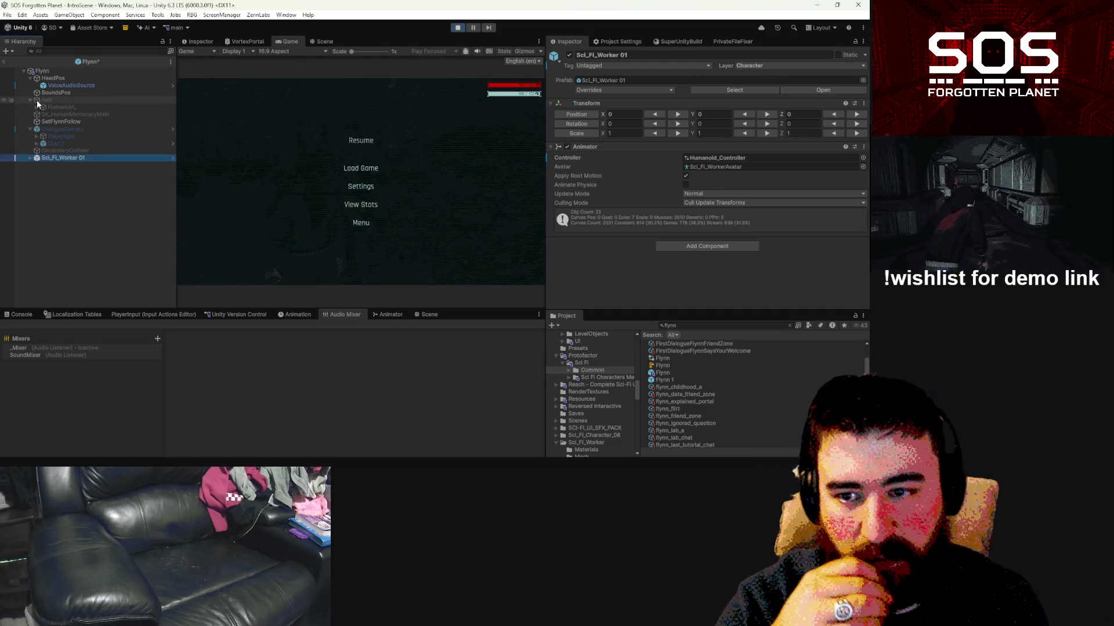
{"action": "left_click", "coordinate": [36, 100]}
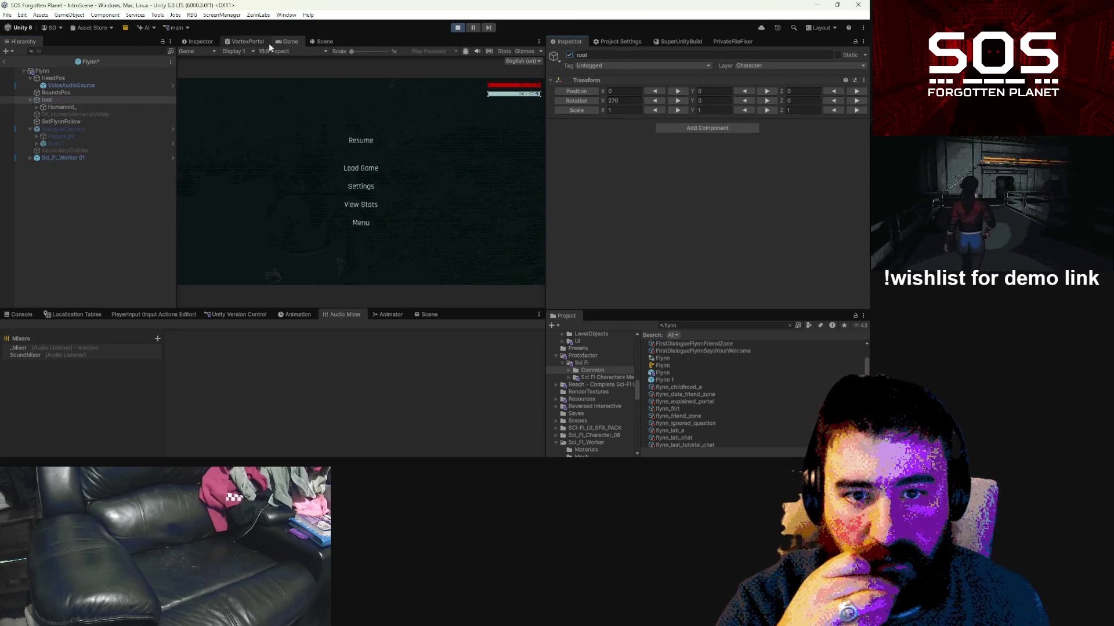
{"action": "left_click", "coordinate": [325, 41]}
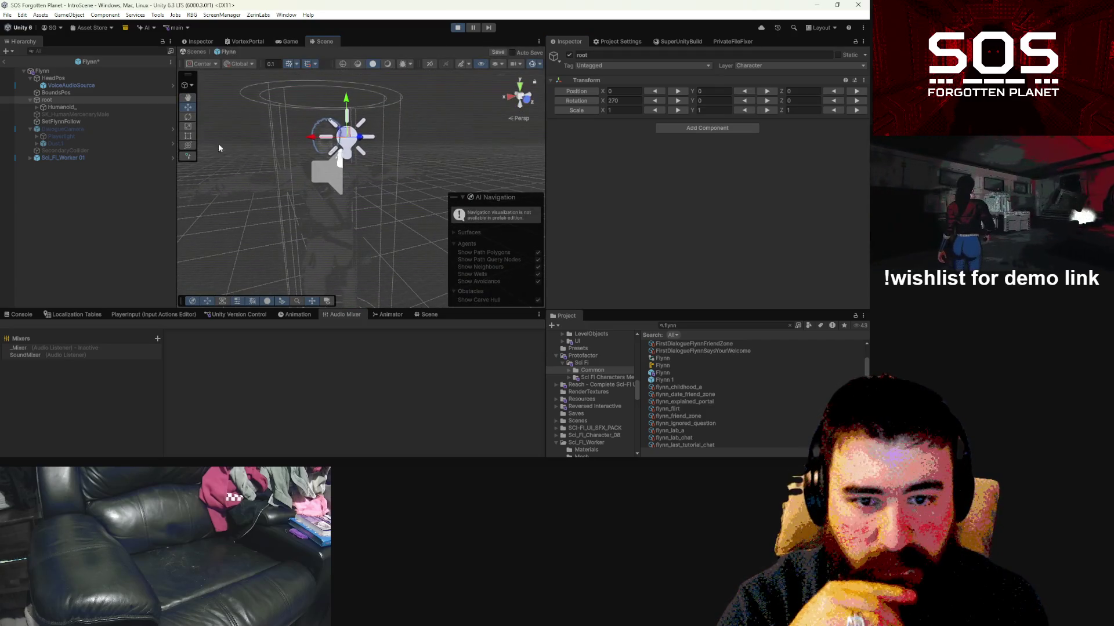
Step: Select the FaceLight on Flynn's head in the prefab's scene view
{"action": "mouse_move", "coordinate": [310, 175]}
{"action": "left_mouse_down"}
{"action": "mouse_move", "coordinate": [455, 167]}
{"action": "mouse_move", "coordinate": [348, 179]}
{"action": "left_mouse_up"}
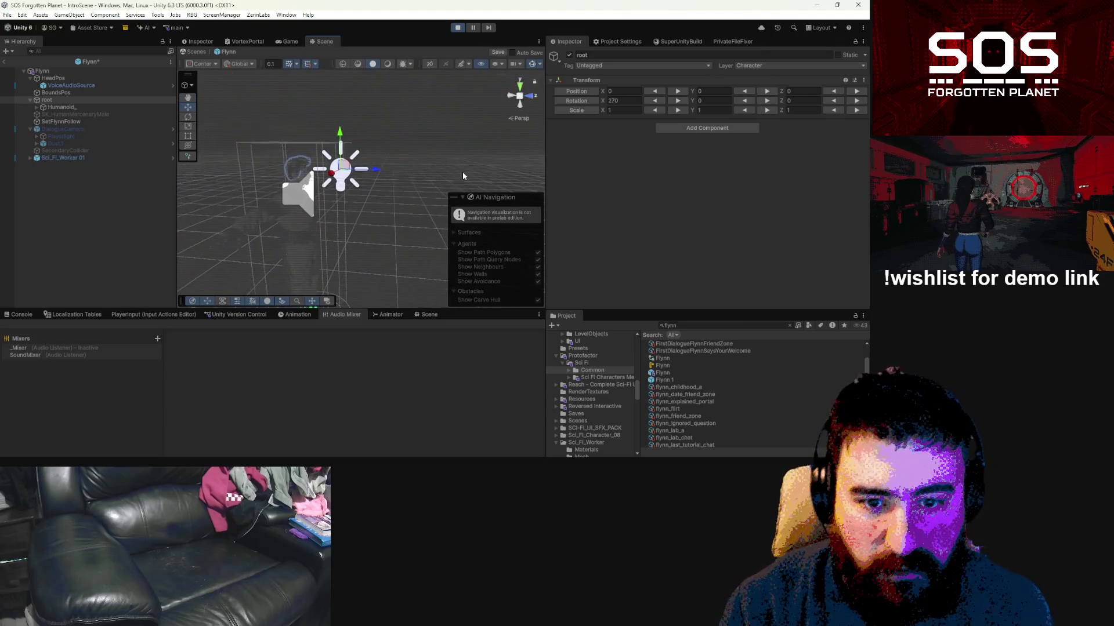
{"action": "left_click", "coordinate": [342, 186]}
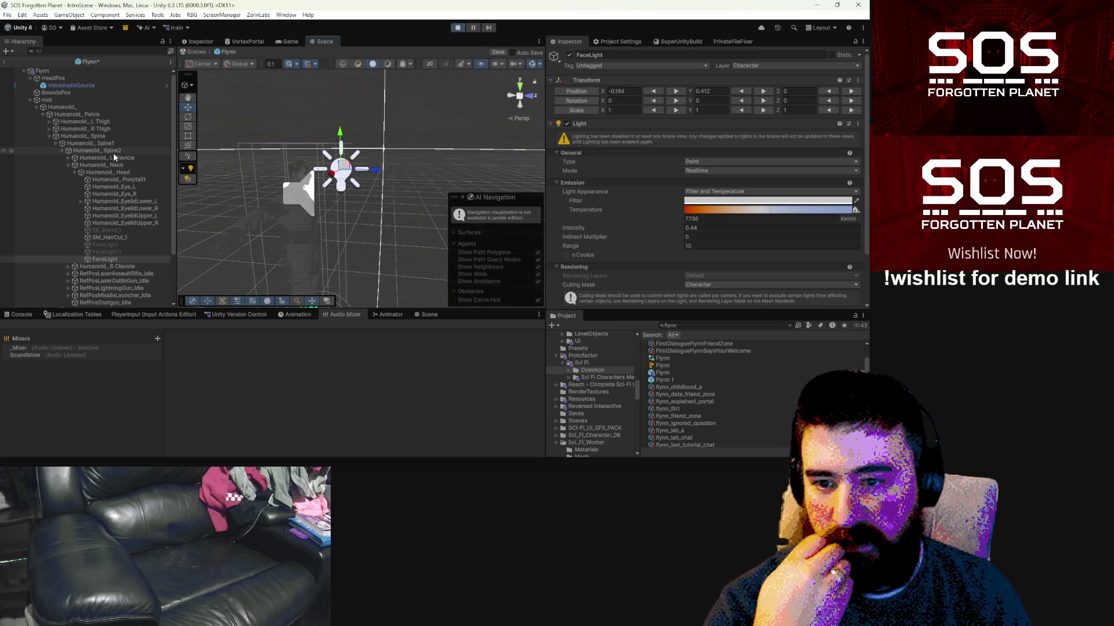
{"action": "left_click_drag", "start_coordinate": [353, 182], "coordinate": [406, 172]}
{"action": "key", "text": "ctrl+z"}
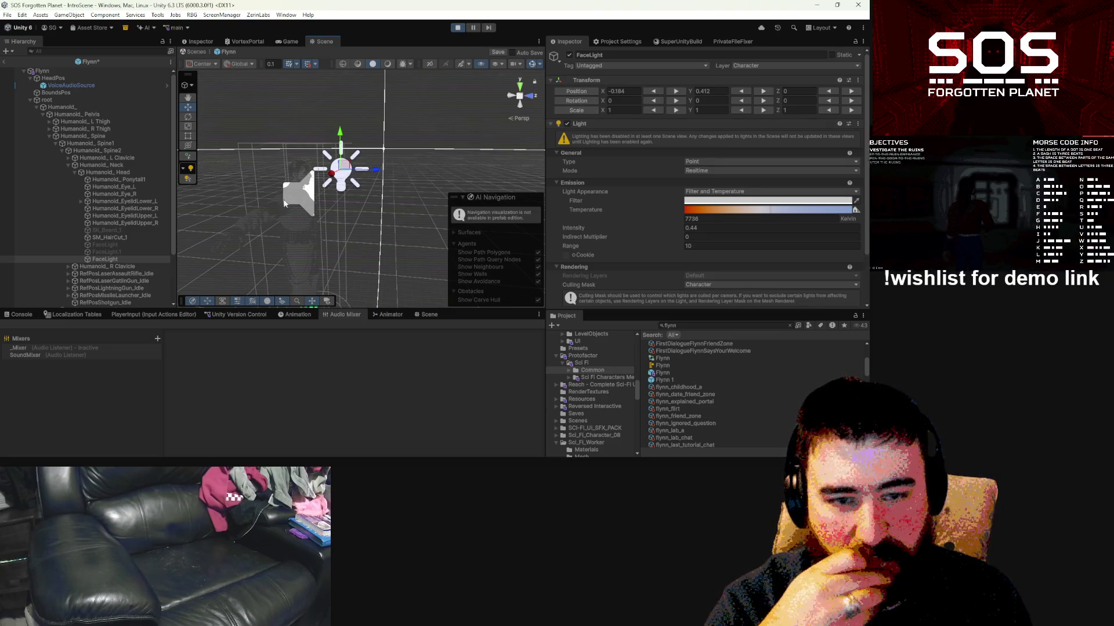
Step: Copy the FaceLight's whole Transform component
{"action": "right_click", "coordinate": [588, 80]}
{"action": "mouse_move", "coordinate": [625, 163]}
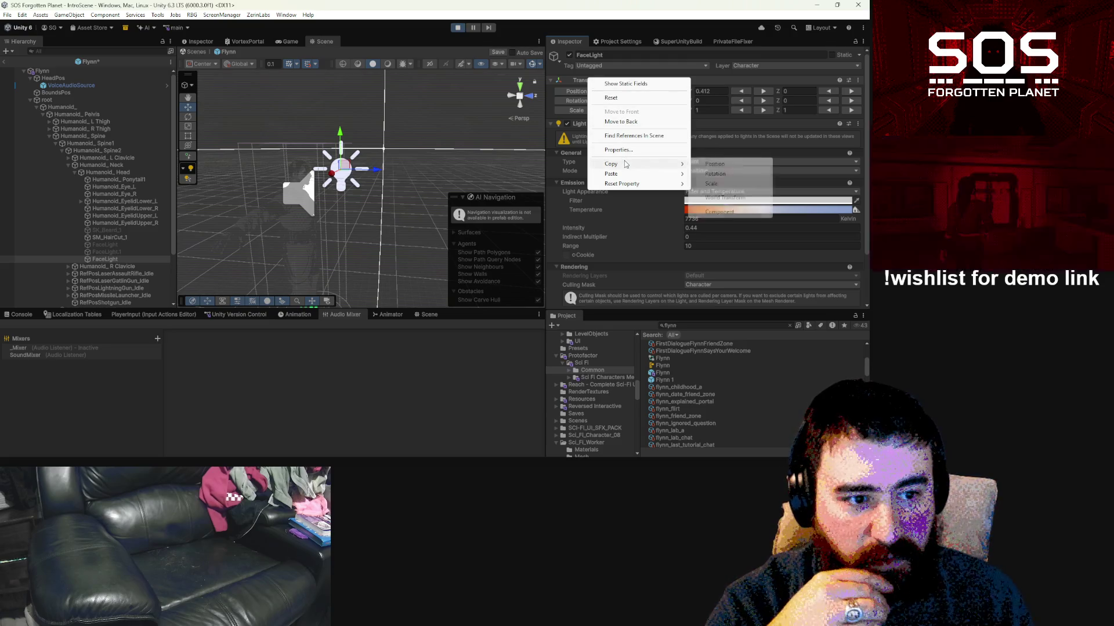
{"action": "left_click", "coordinate": [739, 212]}
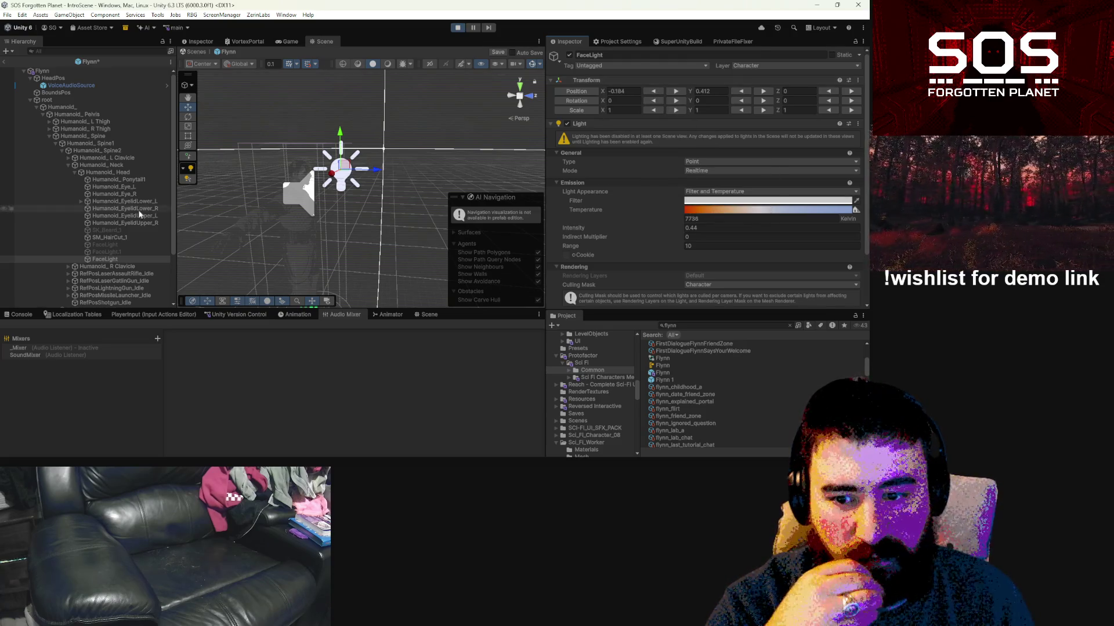
{"action": "scroll", "coordinate": [103, 215], "scroll_direction": "down", "scroll_amount": 2}
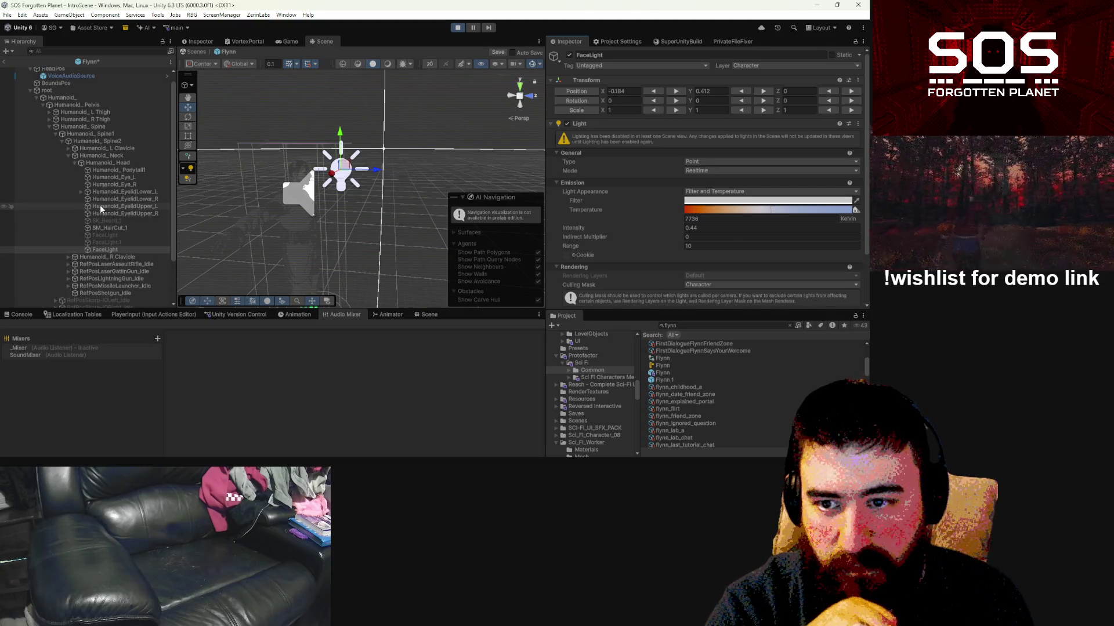
{"action": "scroll", "coordinate": [100, 204], "scroll_direction": "down", "scroll_amount": 3}
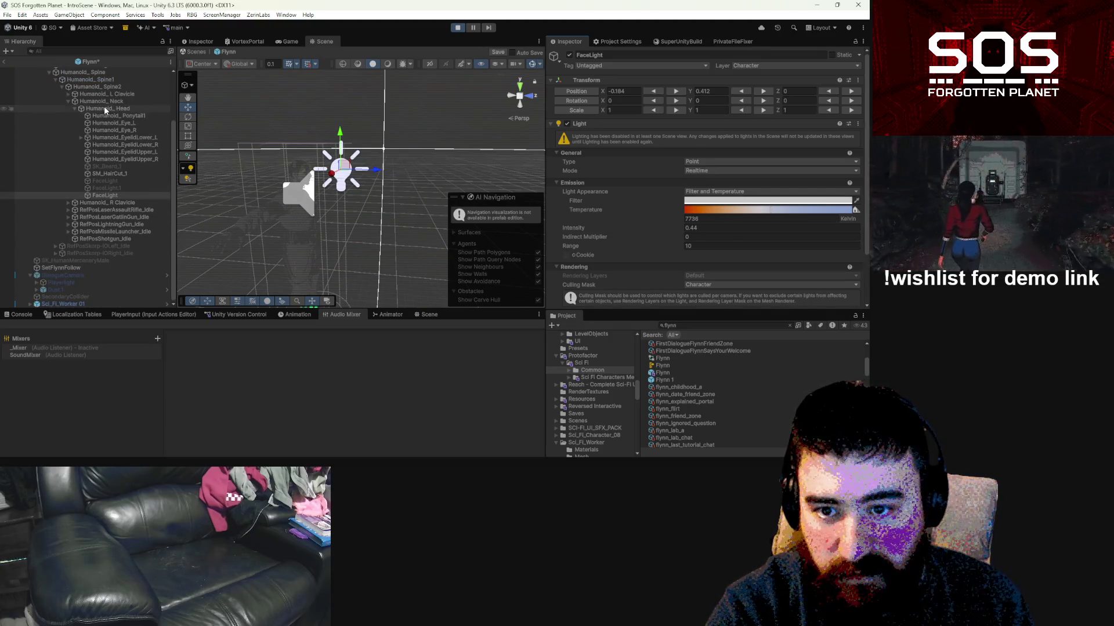
Step: Expand Sci_Fi_Worker 01 through root, pelvis, spine_01-03 and neck_01 to reach the head bone
{"action": "left_click", "coordinate": [33, 303]}
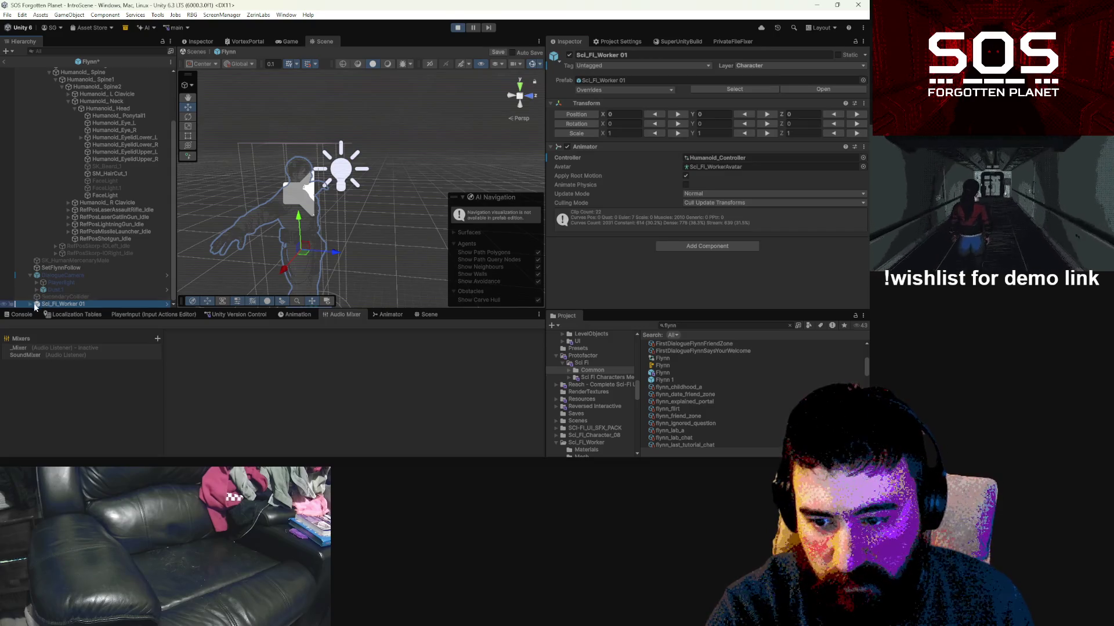
{"action": "left_click", "coordinate": [30, 302]}
{"action": "left_click", "coordinate": [33, 231]}
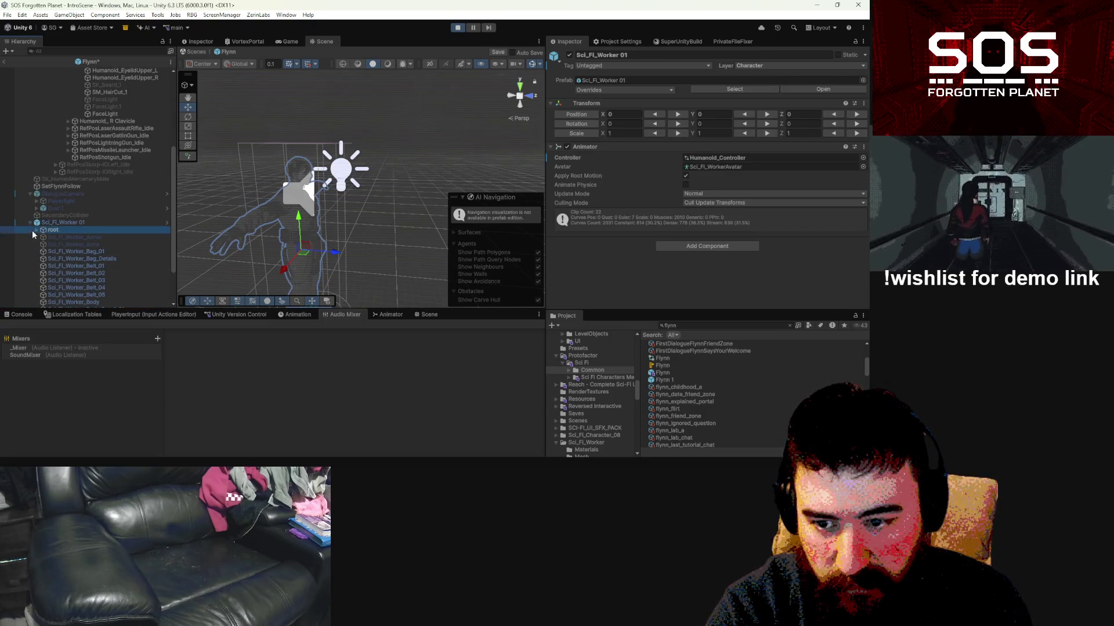
{"action": "left_click", "coordinate": [36, 231]}
{"action": "left_click", "coordinate": [43, 238]}
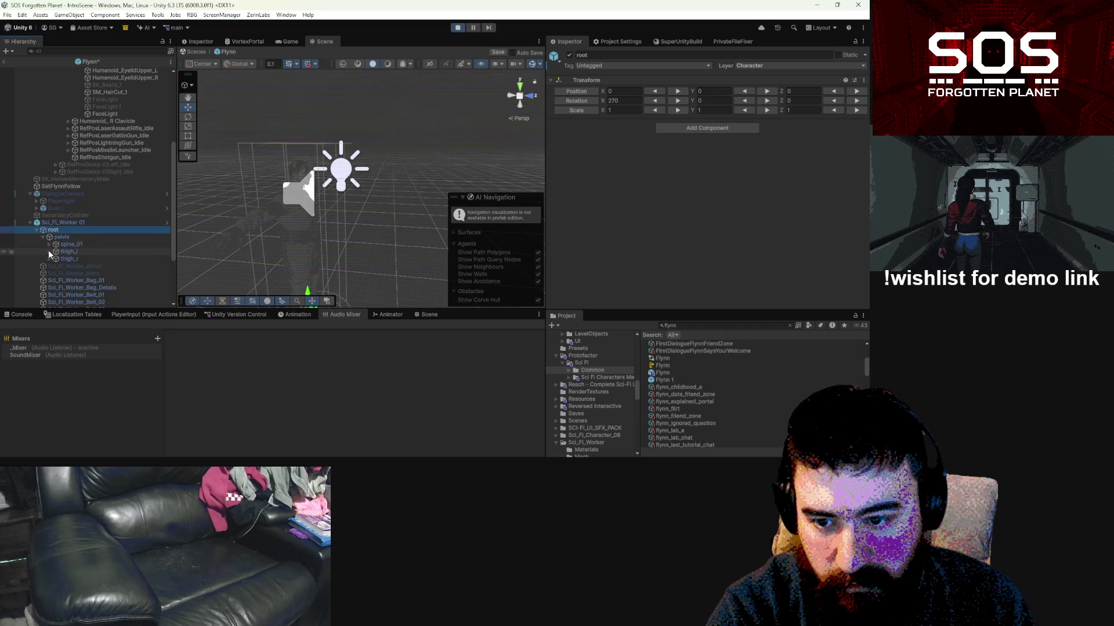
{"action": "left_click", "coordinate": [49, 245]}
{"action": "left_click", "coordinate": [55, 252]}
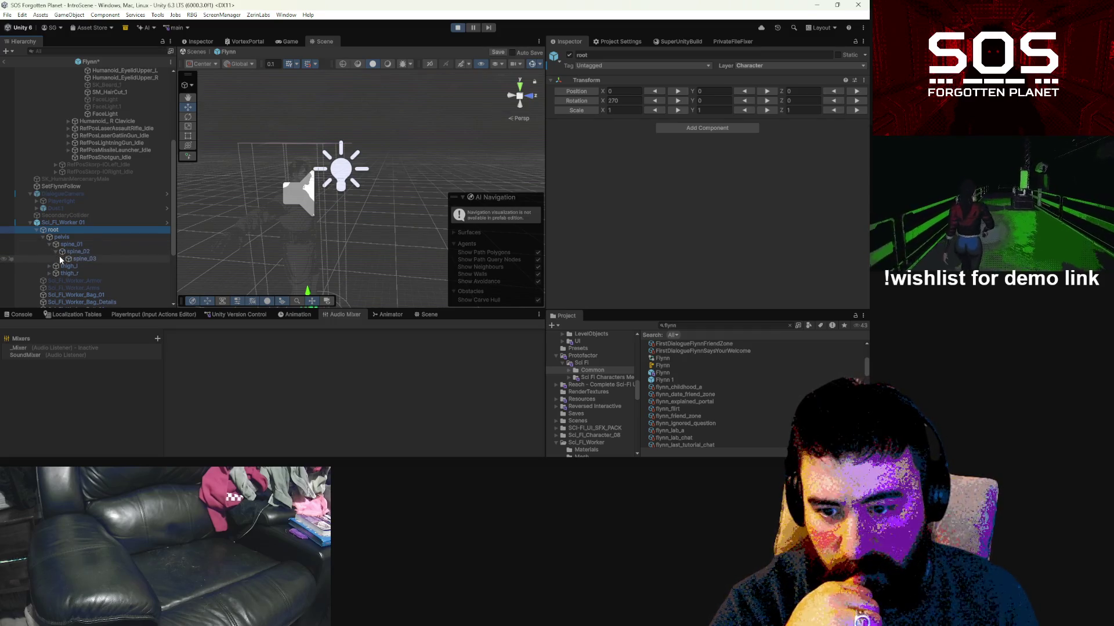
{"action": "left_click", "coordinate": [60, 257]}
{"action": "left_click", "coordinate": [68, 280]}
{"action": "left_click", "coordinate": [88, 288]}
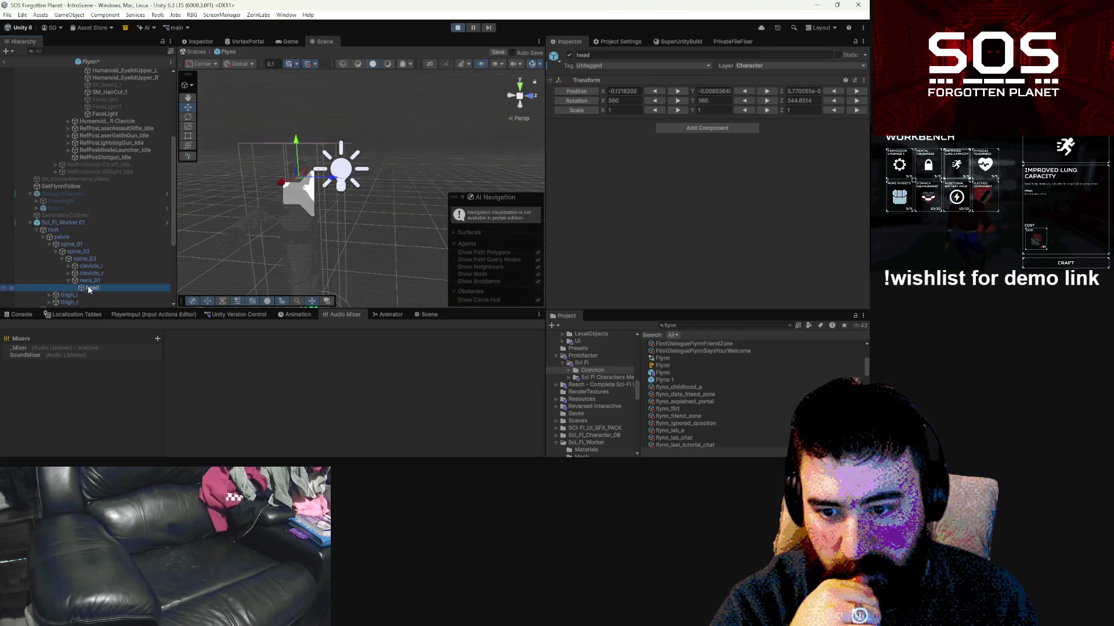
Step: Parent FaceLight under the Sci_Fi_Worker 01 head bone
{"action": "scroll", "coordinate": [141, 171], "scroll_direction": "up", "scroll_amount": 2}
{"action": "scroll", "coordinate": [118, 148], "scroll_direction": "down", "scroll_amount": 2}
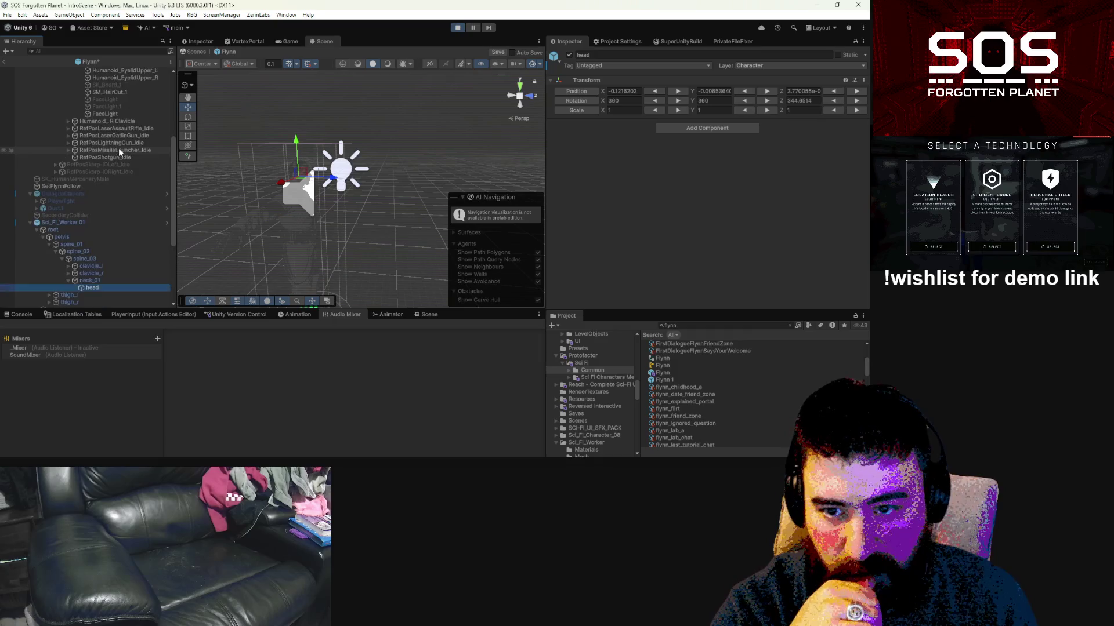
{"action": "left_click_drag", "start_coordinate": [110, 113], "coordinate": [109, 281]}
{"action": "key", "text": "Right"}
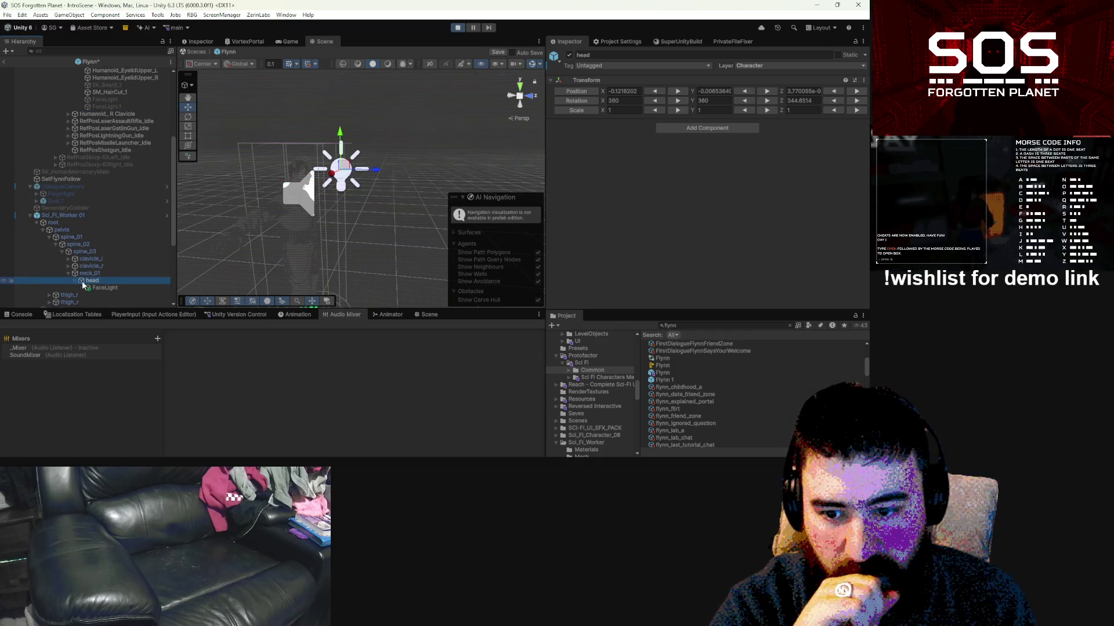
{"action": "right_click", "coordinate": [87, 289]}
{"action": "key", "text": "Escape"}
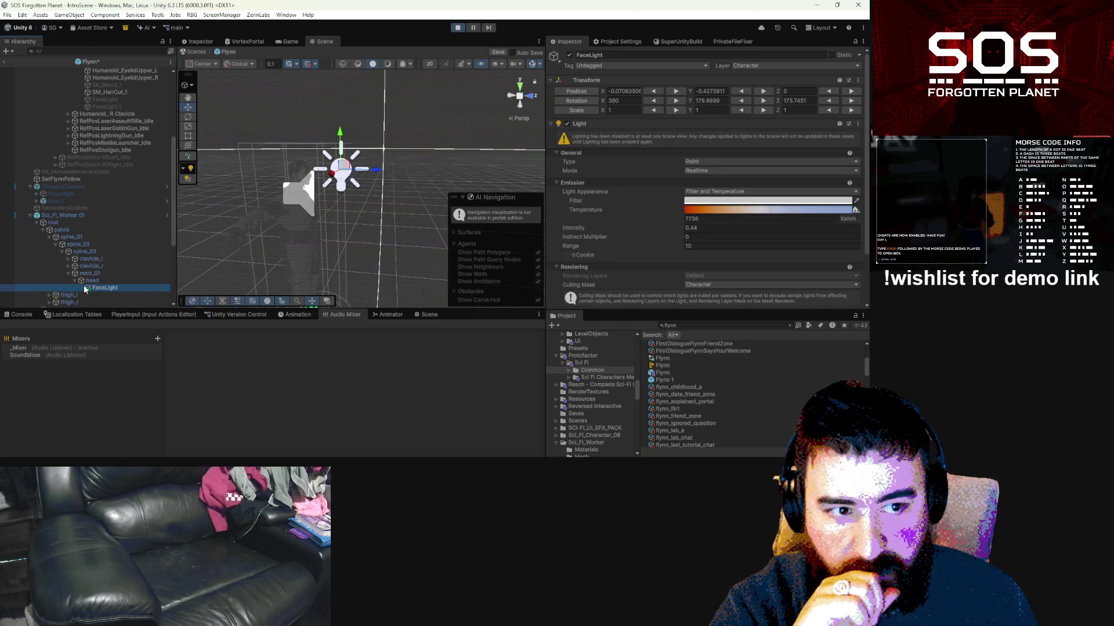
Step: Paste the copied transform values onto FaceLight and adjust its Position X
{"action": "right_click", "coordinate": [596, 81]}
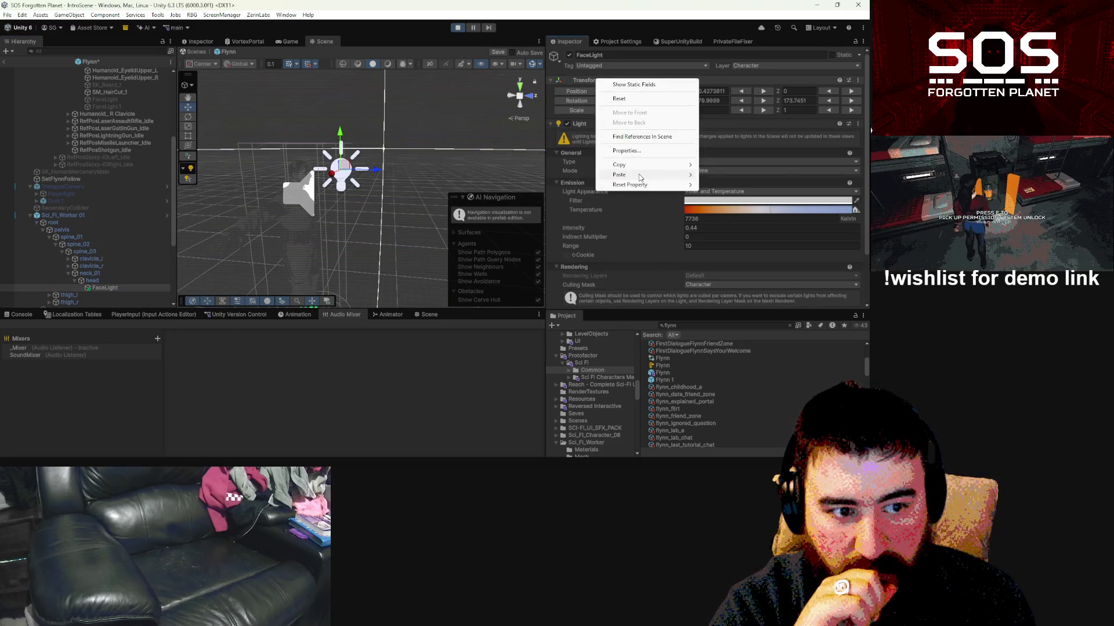
{"action": "mouse_move", "coordinate": [641, 176]}
{"action": "left_click", "coordinate": [735, 232]}
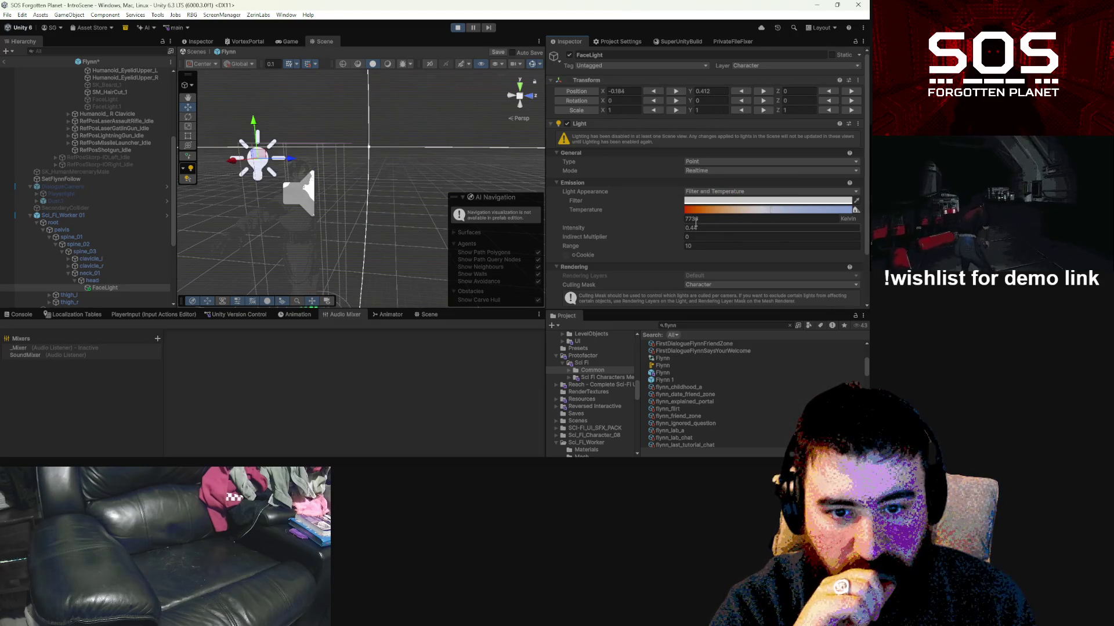
{"action": "left_click", "coordinate": [610, 92]}
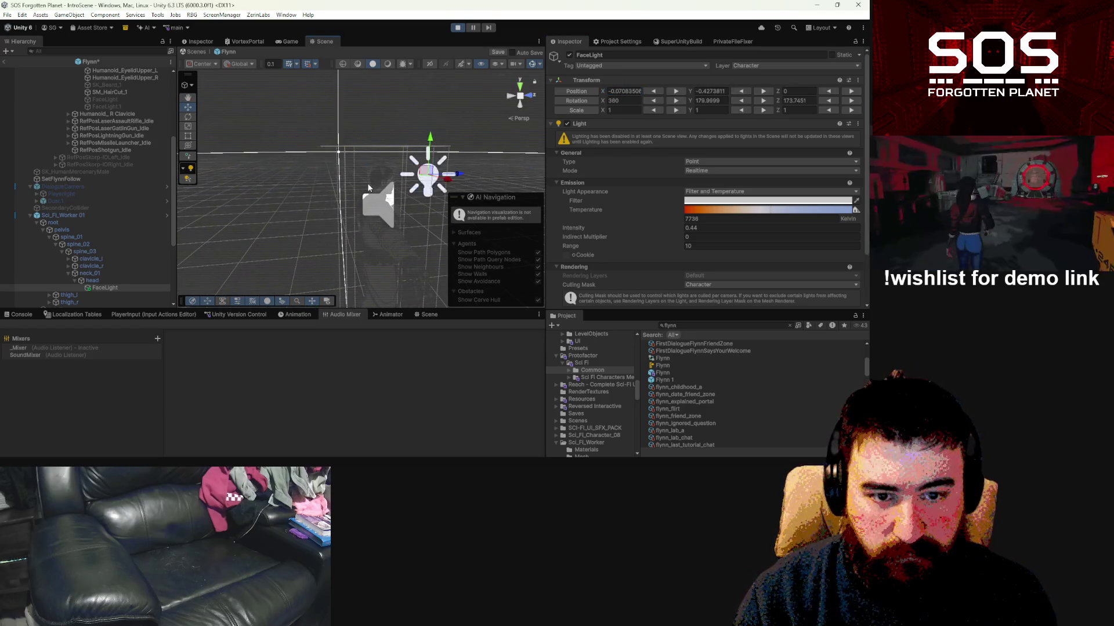
Step: Frame and orbit around FaceLight to check its placement on the face, then select the worker
{"action": "mouse_move", "coordinate": [349, 189]}
{"action": "left_mouse_down"}
{"action": "mouse_move", "coordinate": [162, 174]}
{"action": "mouse_move", "coordinate": [19, 193]}
{"action": "left_mouse_up"}
{"action": "key", "text": "f"}
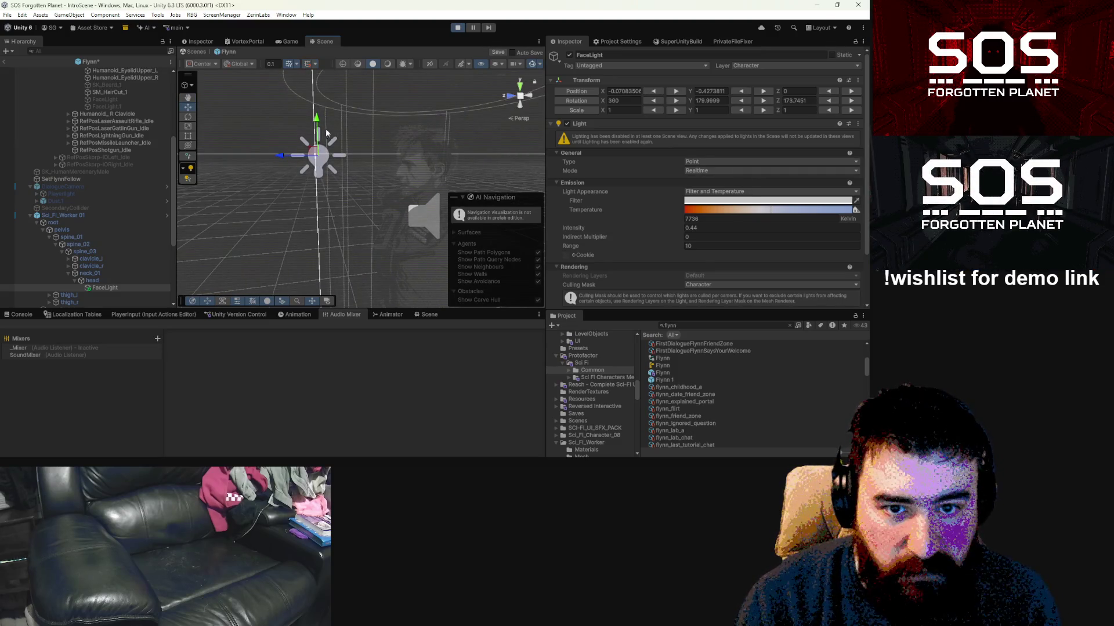
{"action": "mouse_move", "coordinate": [323, 129]}
{"action": "left_mouse_down"}
{"action": "mouse_move", "coordinate": [347, 141]}
{"action": "mouse_move", "coordinate": [592, 148]}
{"action": "left_mouse_up"}
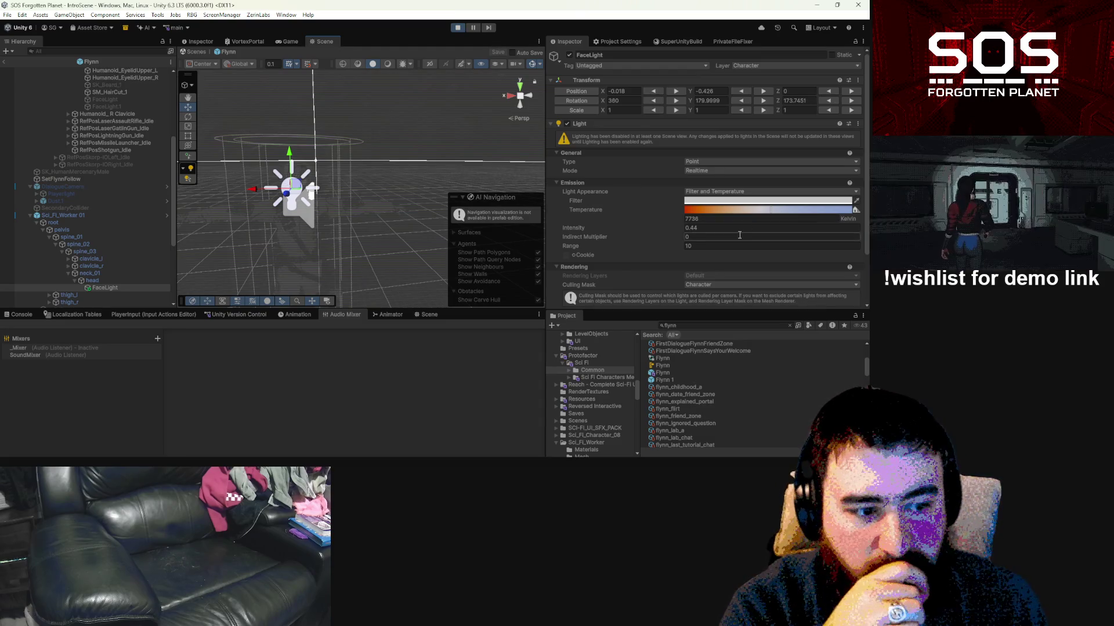
{"action": "scroll", "coordinate": [739, 235], "scroll_direction": "down", "scroll_amount": 3}
{"action": "mouse_move", "coordinate": [341, 215]}
{"action": "left_mouse_down"}
{"action": "mouse_move", "coordinate": [307, 219]}
{"action": "mouse_move", "coordinate": [388, 225]}
{"action": "left_mouse_up"}
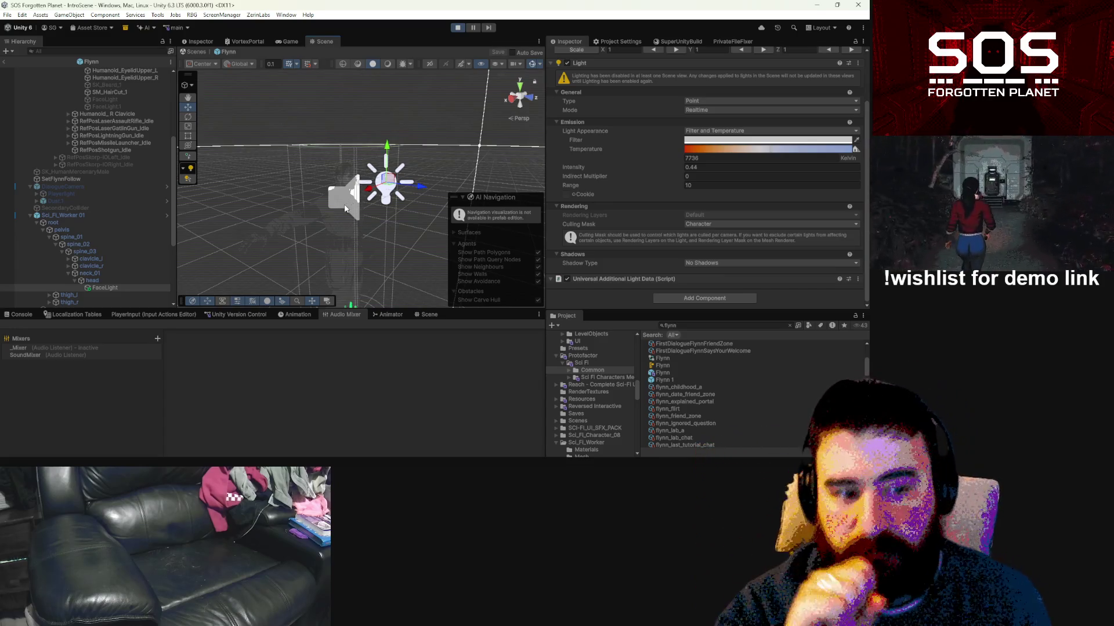
{"action": "scroll", "coordinate": [343, 208], "scroll_direction": "up", "scroll_amount": 5}
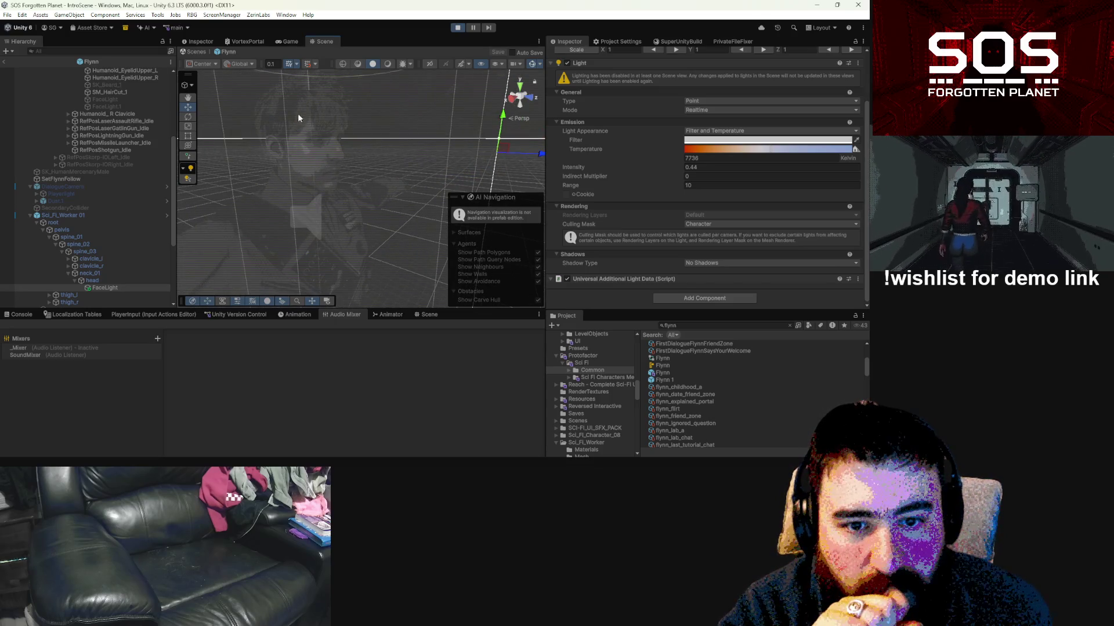
{"action": "left_click", "coordinate": [323, 109]}
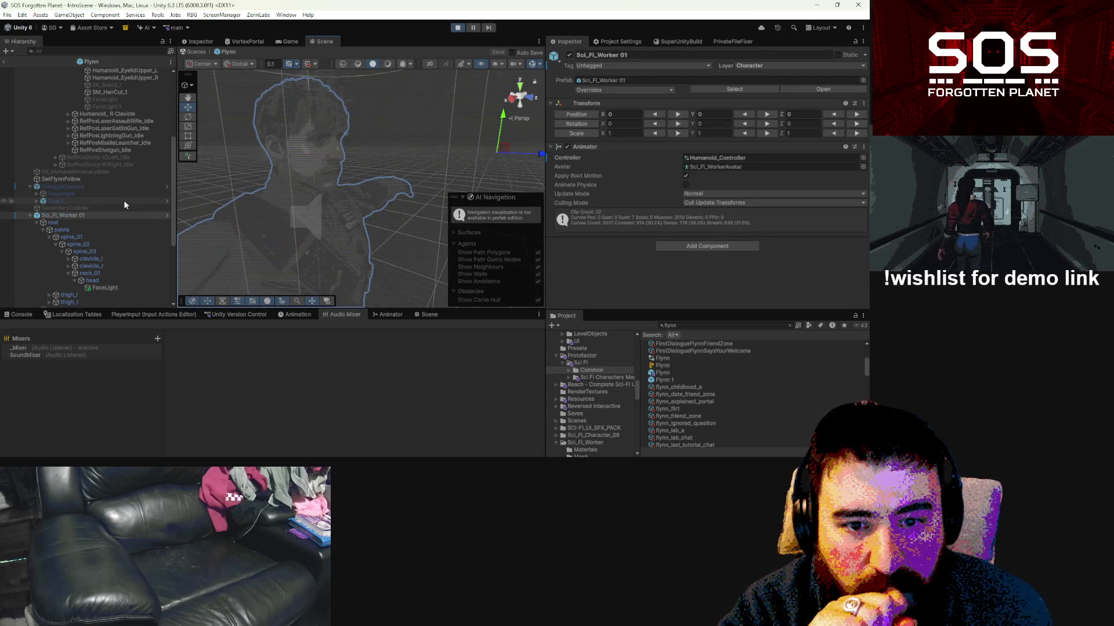
Step: Clear the selection, resume the game to test the reskinned Flynn, then pause and return to the Scene view
{"action": "scroll", "coordinate": [173, 125], "scroll_direction": "up", "scroll_amount": 5}
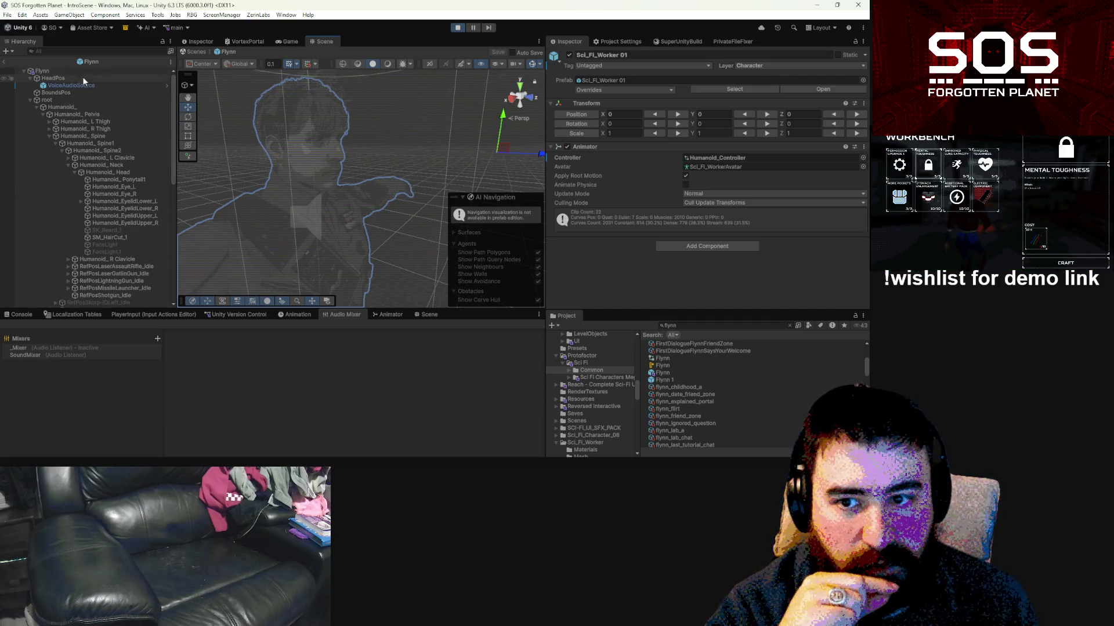
{"action": "left_click", "coordinate": [372, 163]}
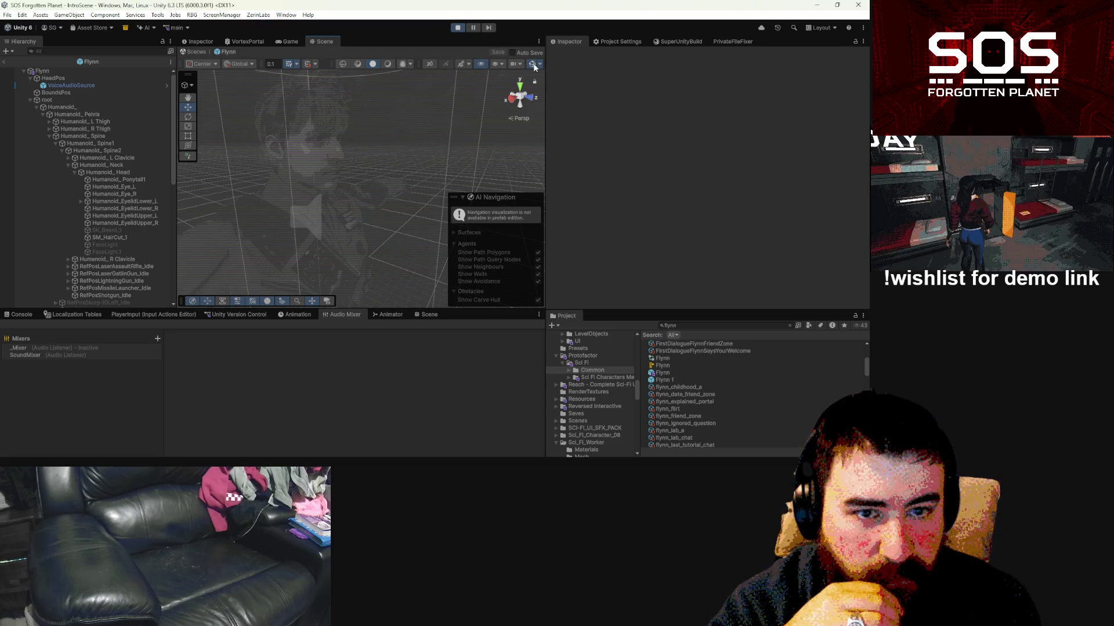
{"action": "left_click_drag", "start_coordinate": [479, 100], "coordinate": [385, 128]}
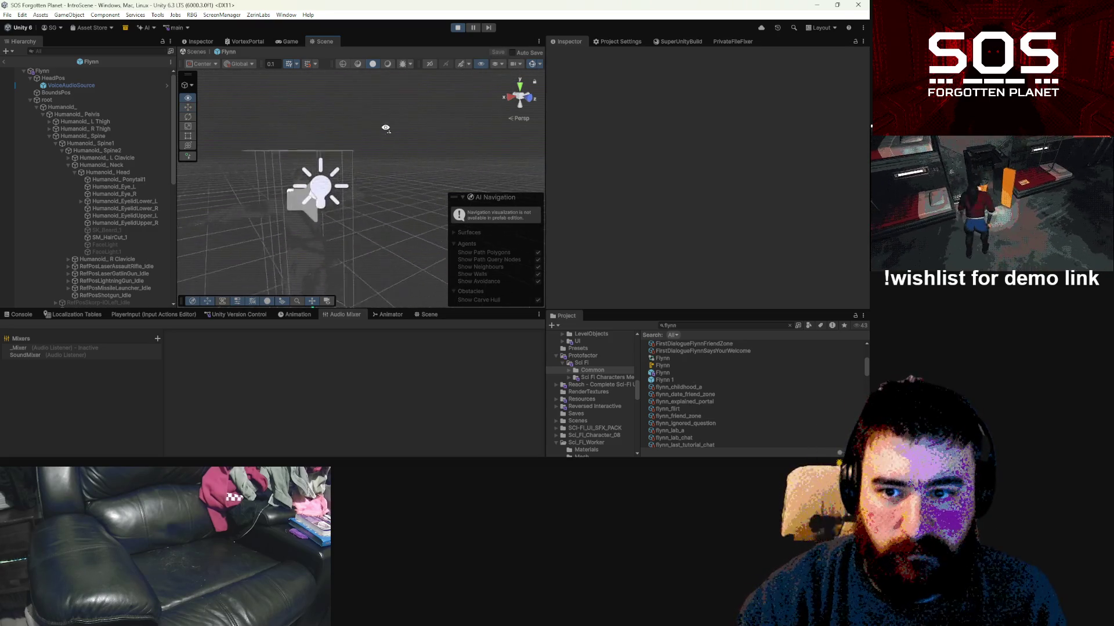
{"action": "left_click", "coordinate": [286, 41]}
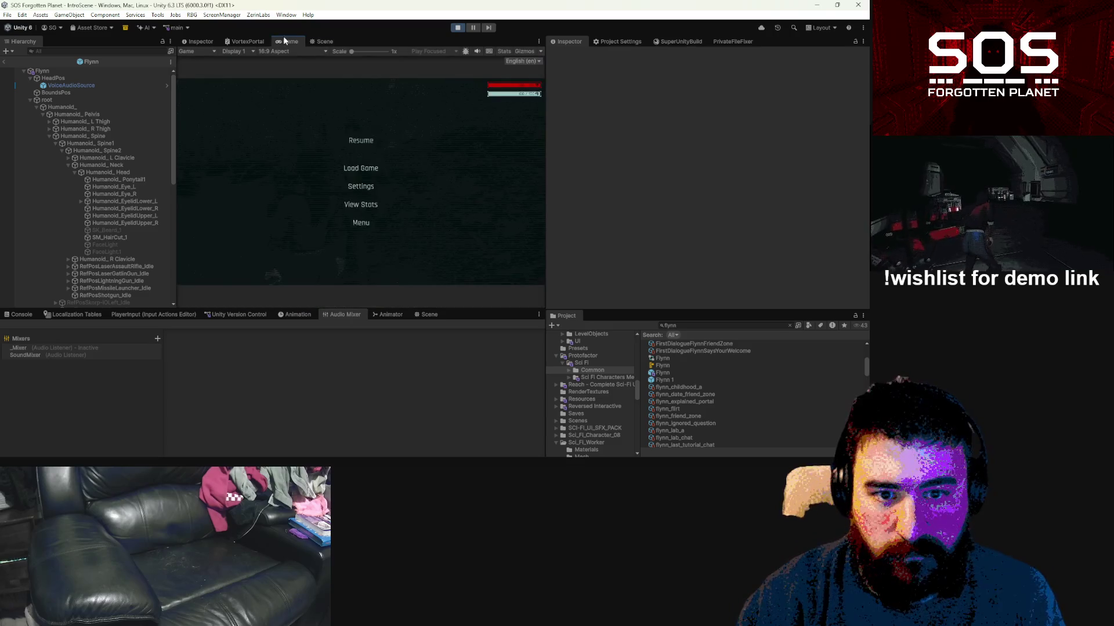
{"action": "left_click", "coordinate": [365, 140]}
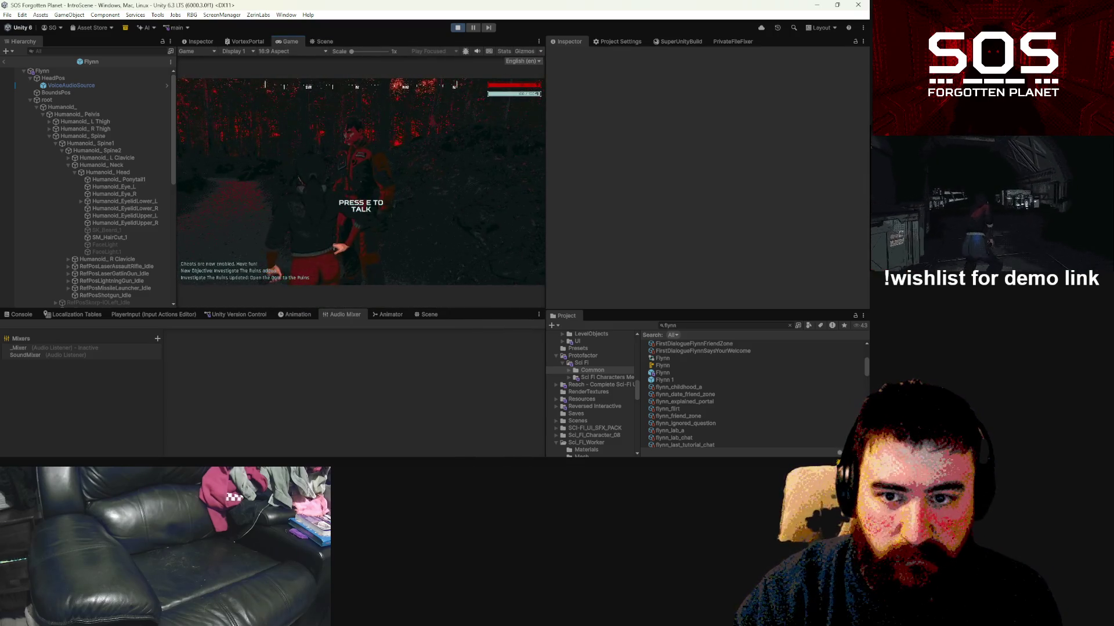
{"action": "key", "text": "Escape"}
{"action": "key", "text": "Escape"}
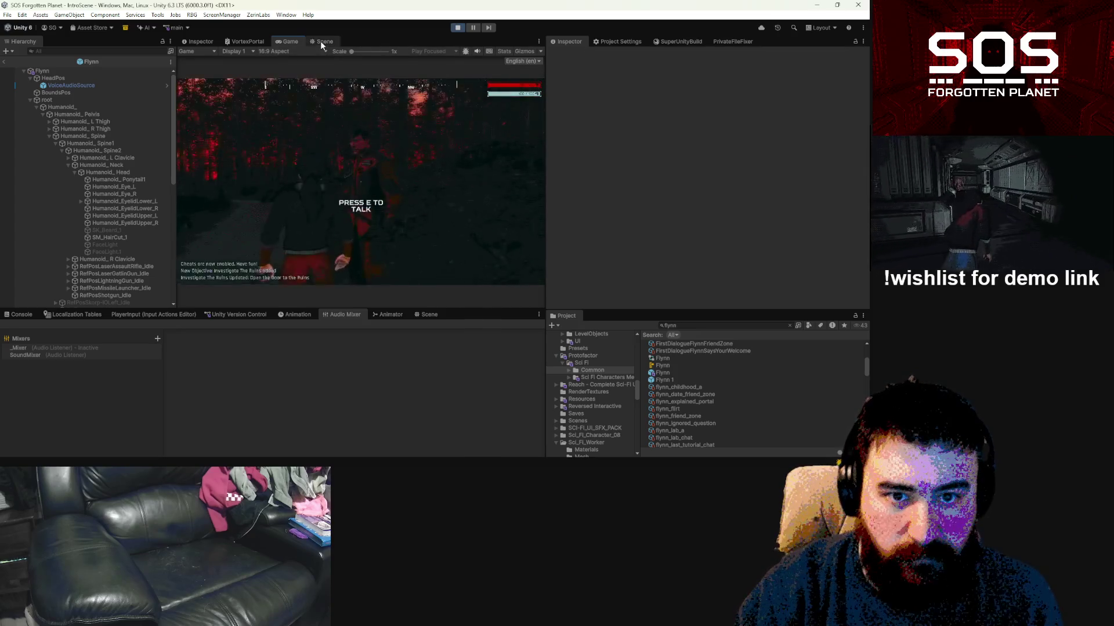
{"action": "left_click", "coordinate": [321, 42]}
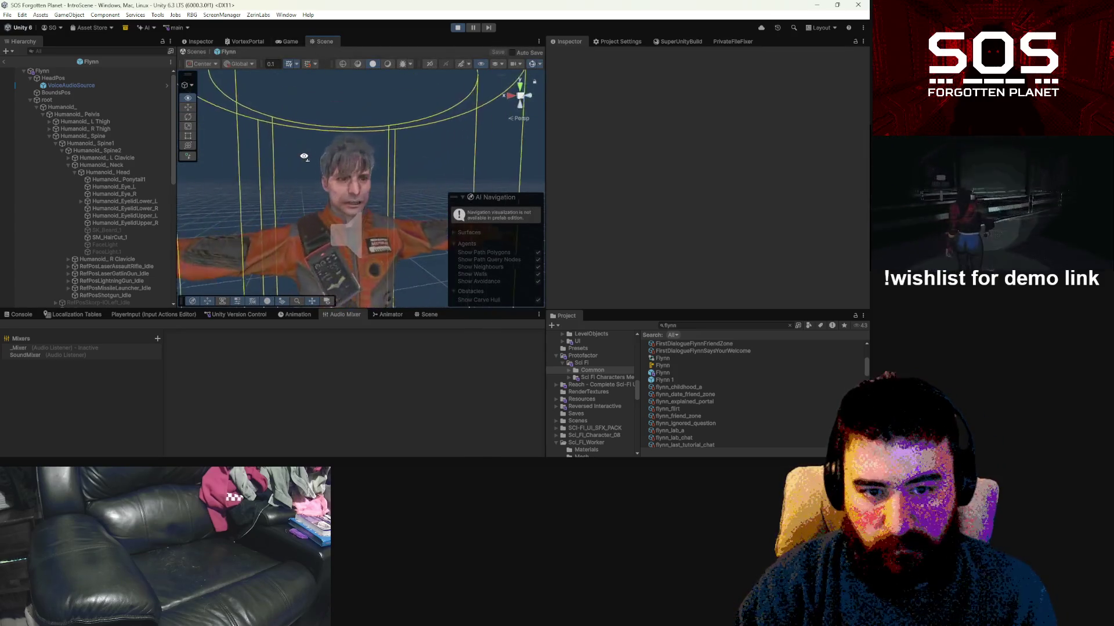
{"action": "left_click", "coordinate": [349, 124]}
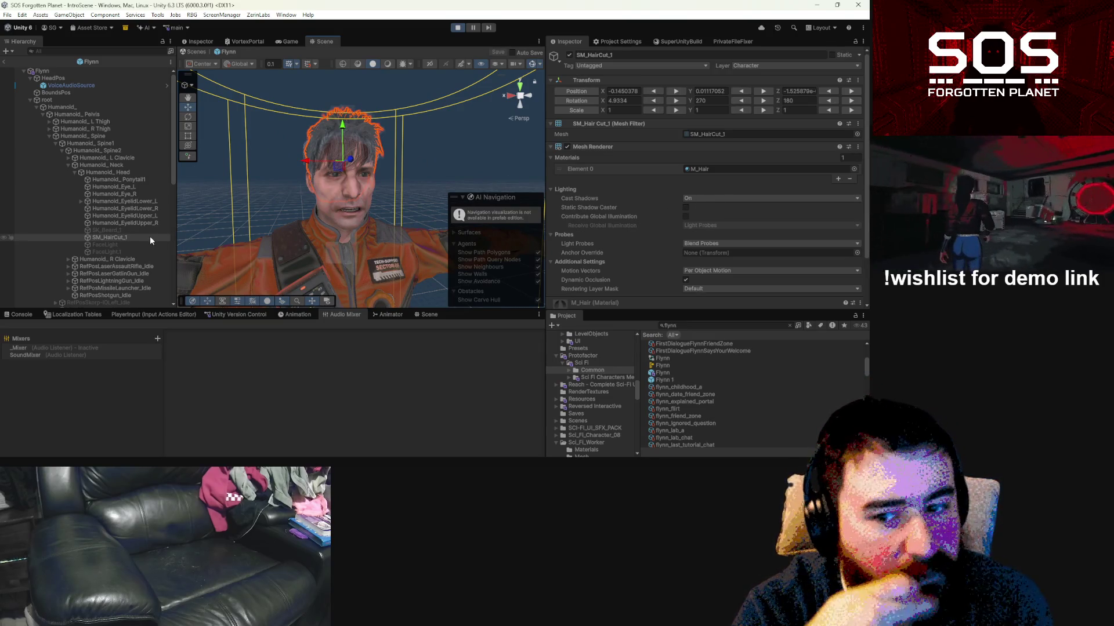
Step: Deactivate Flynn's old root object to hide the leftover skeleton and haircut mesh
{"action": "left_click", "coordinate": [711, 135]}
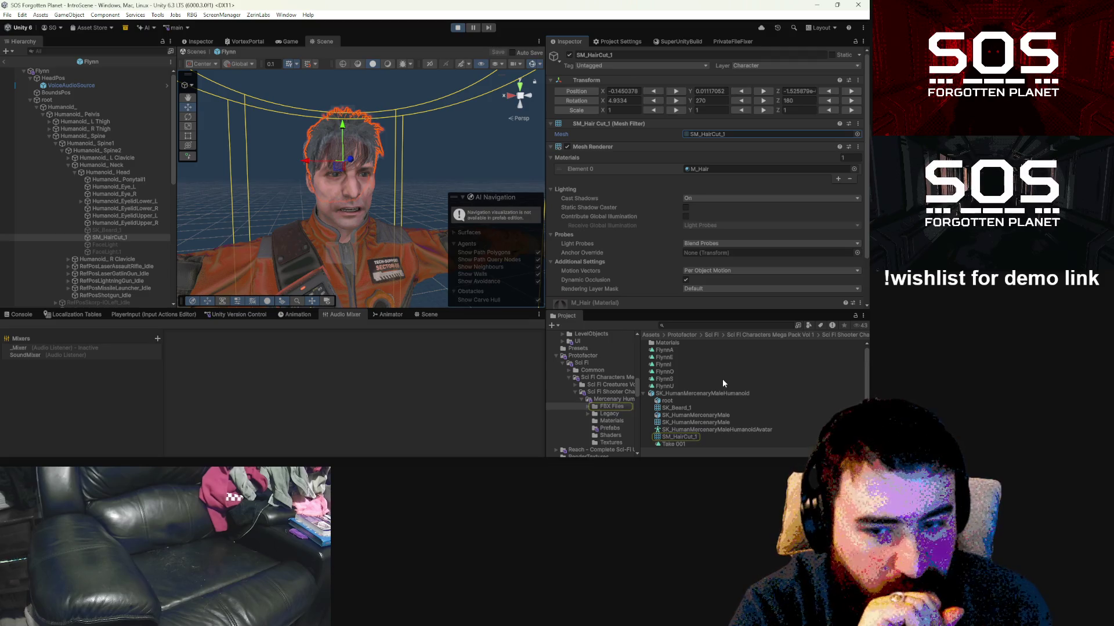
{"action": "left_click", "coordinate": [57, 98]}
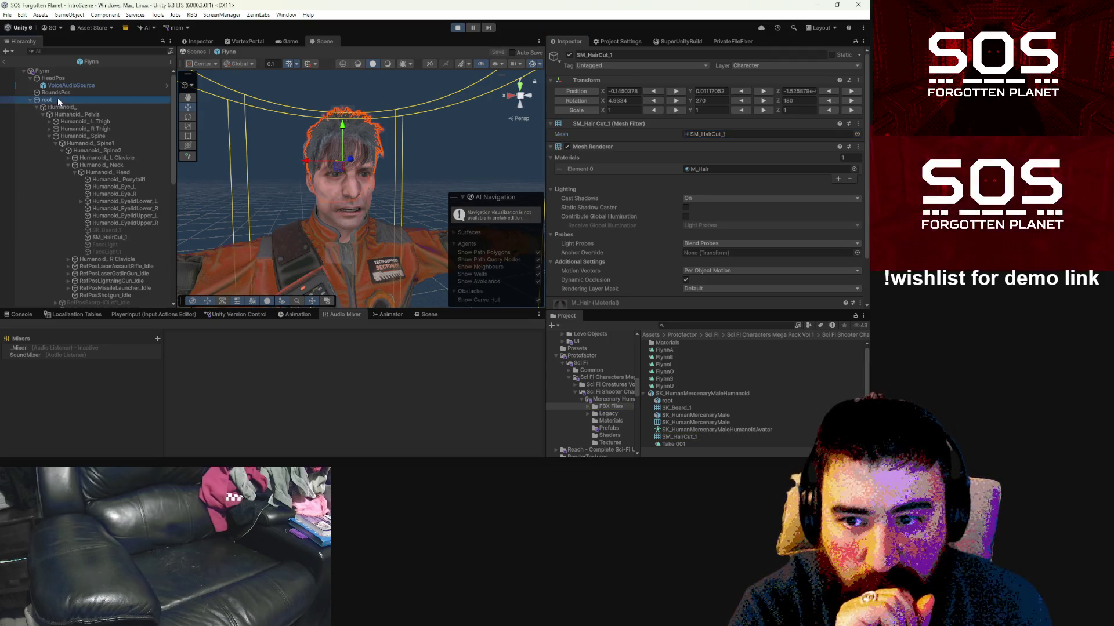
{"action": "left_click", "coordinate": [570, 54]}
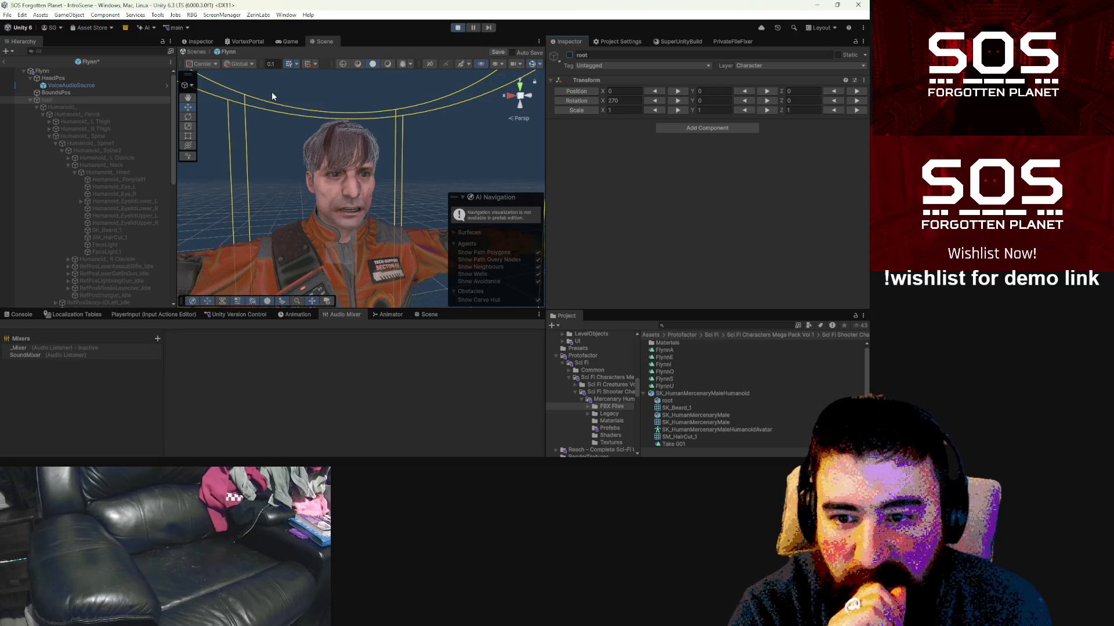
Step: Select the Sci_Fi_Worker_Hair mesh by clicking the worker's hair in the Scene view
{"action": "left_click", "coordinate": [31, 100]}
{"action": "left_click", "coordinate": [341, 136]}
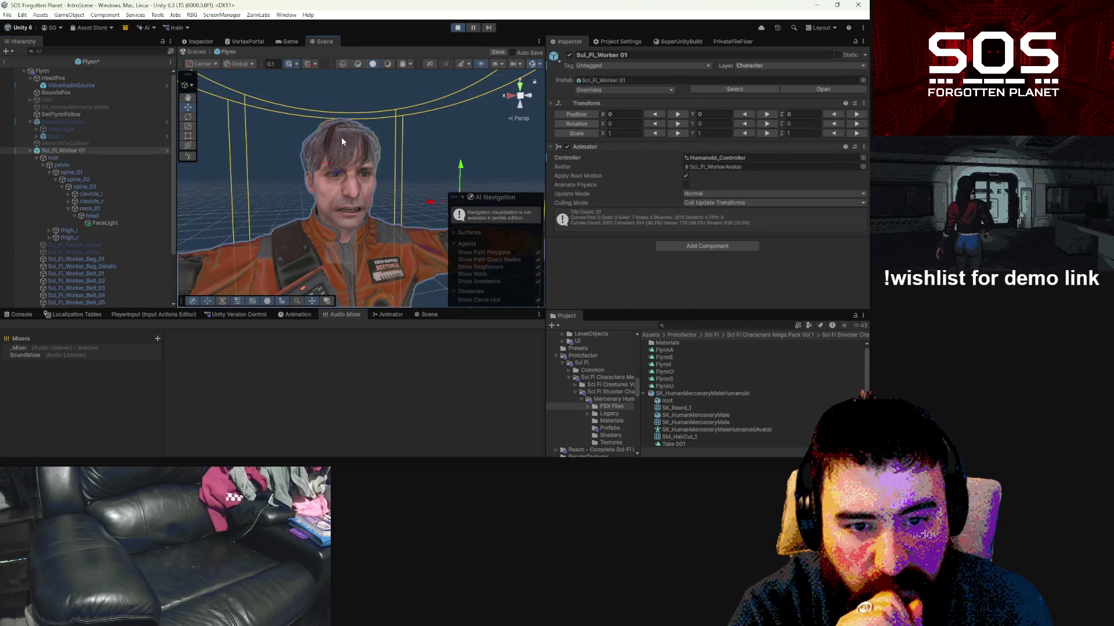
{"action": "left_click", "coordinate": [341, 137]}
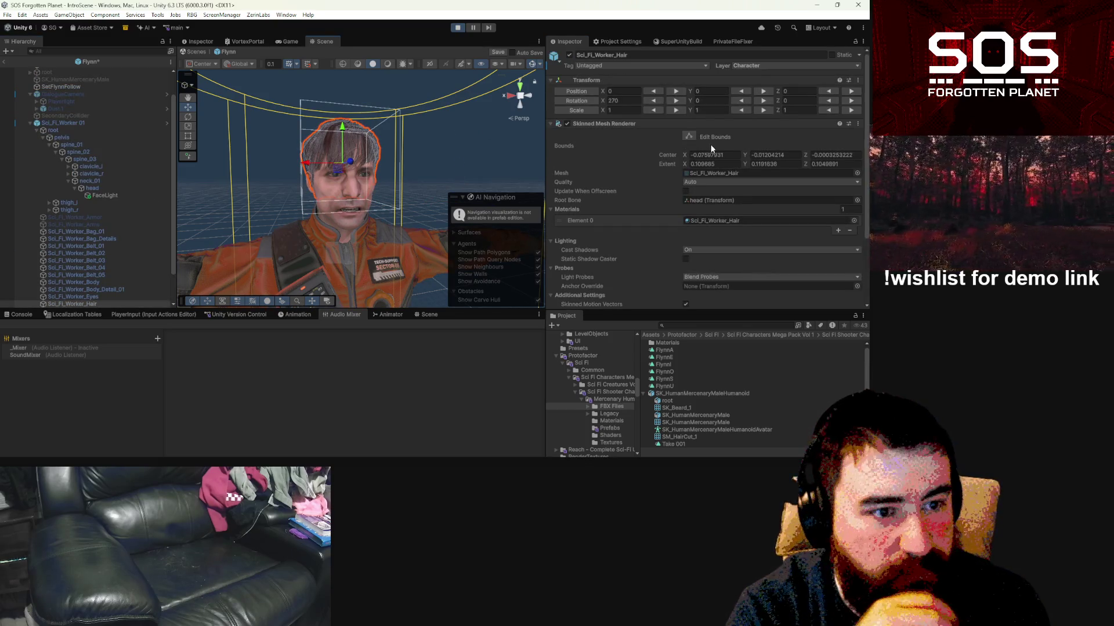
Step: On the Sci_Fi_Worker_Hair material, turn off Environment Reflections and tint the Base Map pale beige
{"action": "double_click", "coordinate": [714, 220]}
{"action": "left_click", "coordinate": [694, 143]}
{"action": "scroll", "coordinate": [691, 155], "scroll_direction": "up", "scroll_amount": 5}
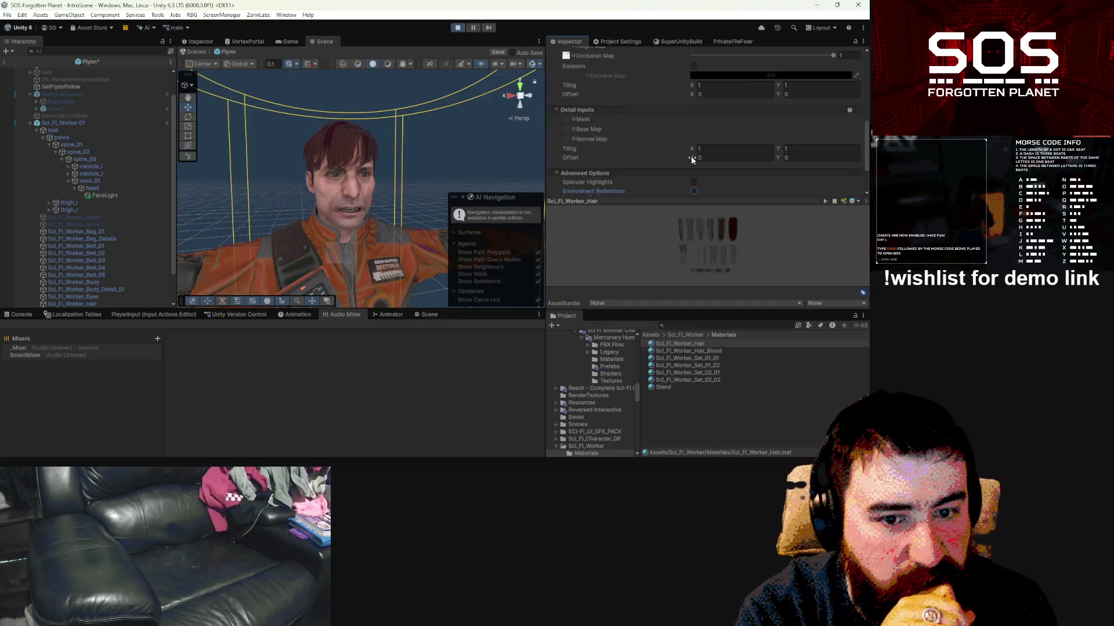
{"action": "left_click", "coordinate": [713, 119]}
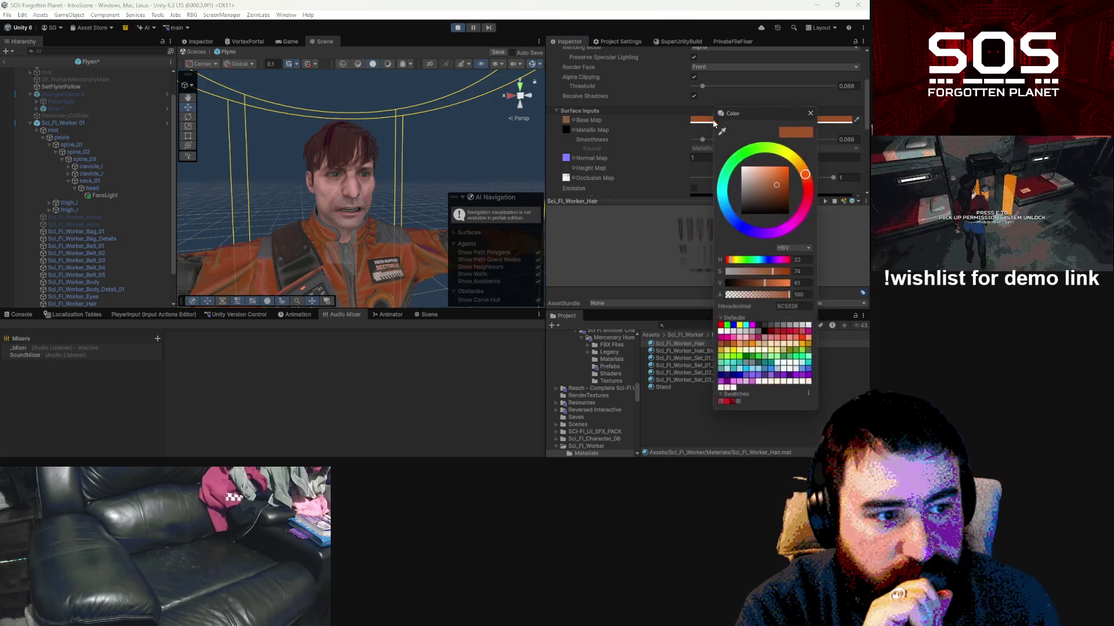
{"action": "mouse_move", "coordinate": [777, 184]}
{"action": "left_mouse_down"}
{"action": "mouse_move", "coordinate": [760, 189]}
{"action": "mouse_move", "coordinate": [747, 175]}
{"action": "left_mouse_up"}
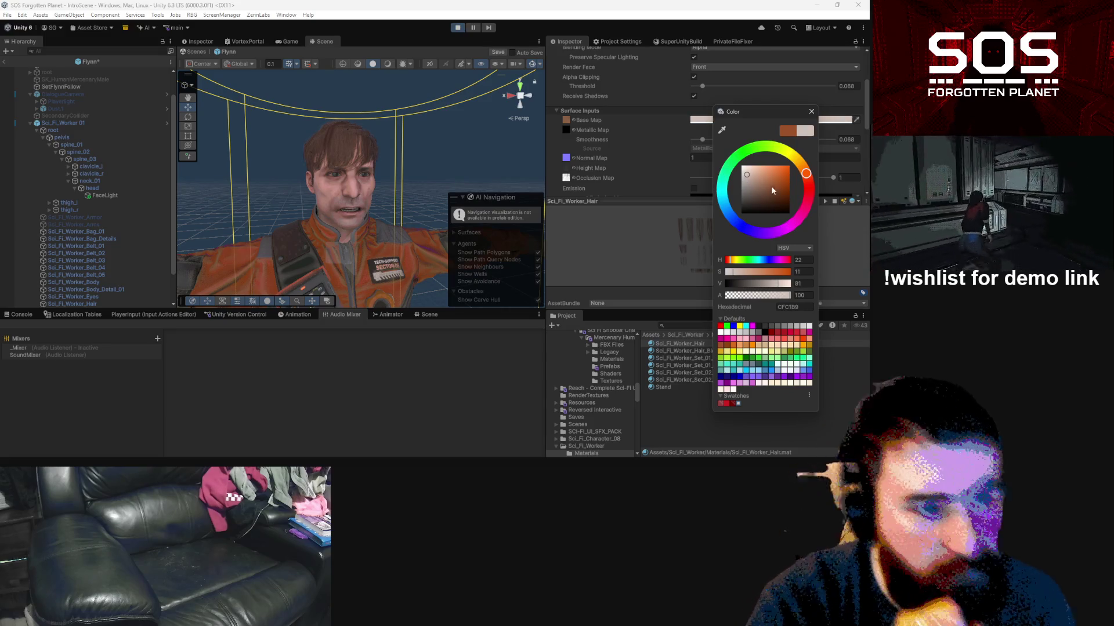
{"action": "left_click", "coordinate": [811, 112]}
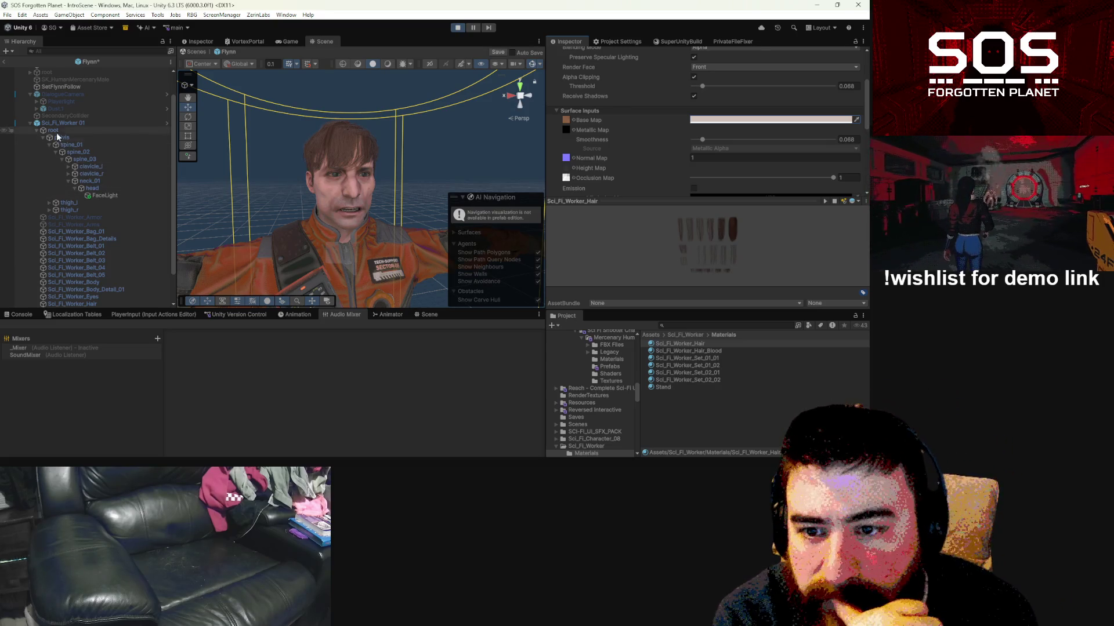
Step: Compare Set_01_01, Set_01_02, Set_02_01 and Set_02_02, then assign Set_01_01 to Sci_Fi_Worker_Eyes' Element 0
{"action": "left_click", "coordinate": [37, 130]}
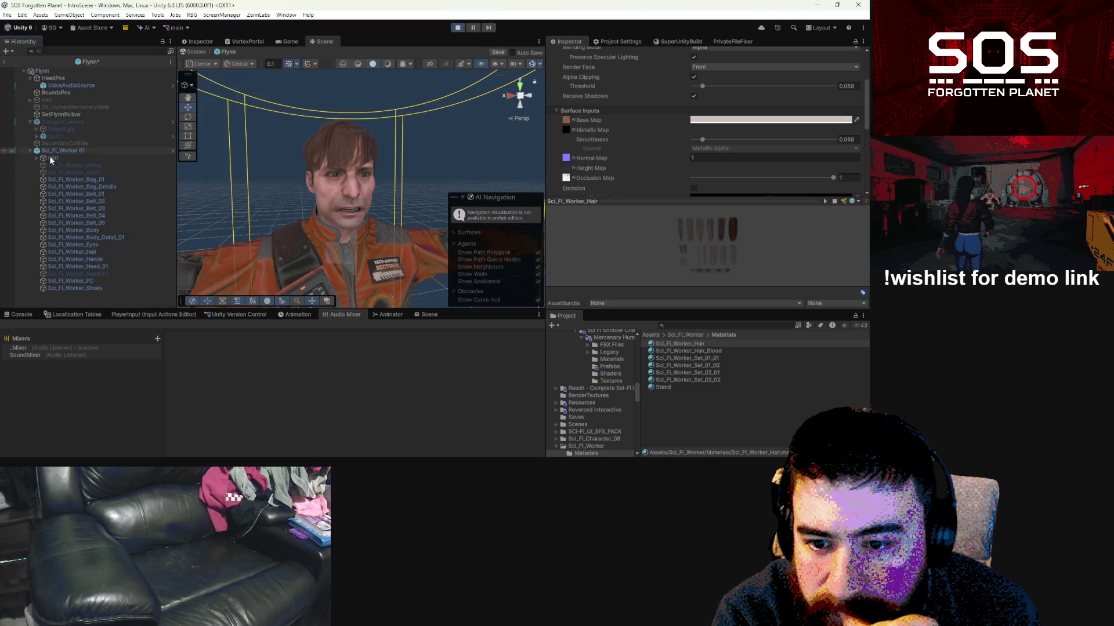
{"action": "left_click", "coordinate": [90, 246]}
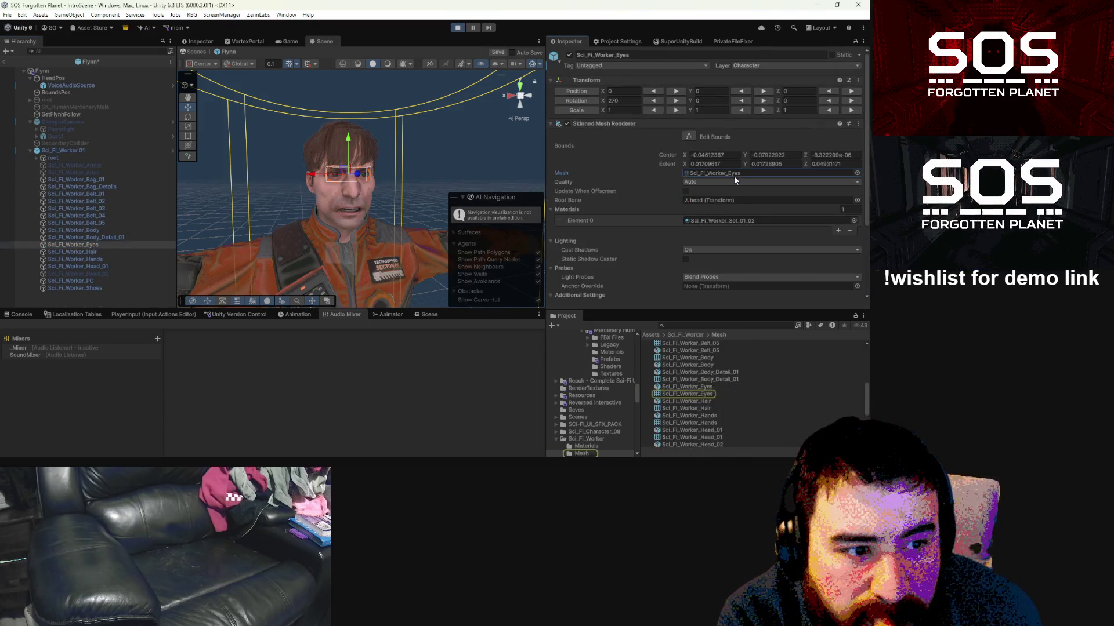
{"action": "left_click", "coordinate": [722, 220]}
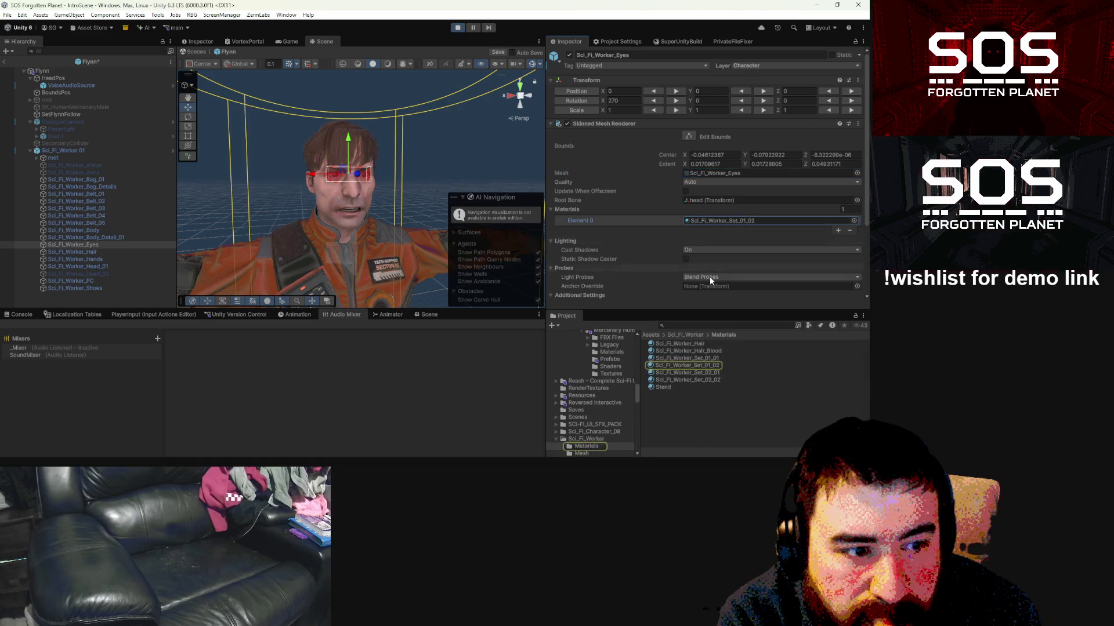
{"action": "left_click", "coordinate": [714, 366]}
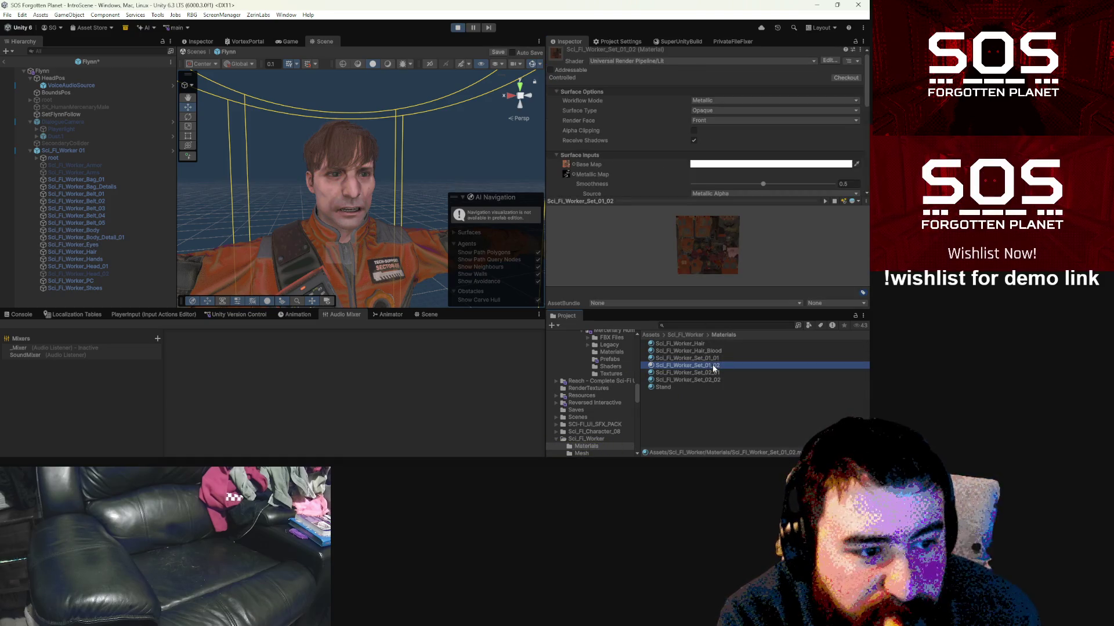
{"action": "left_click", "coordinate": [715, 374]}
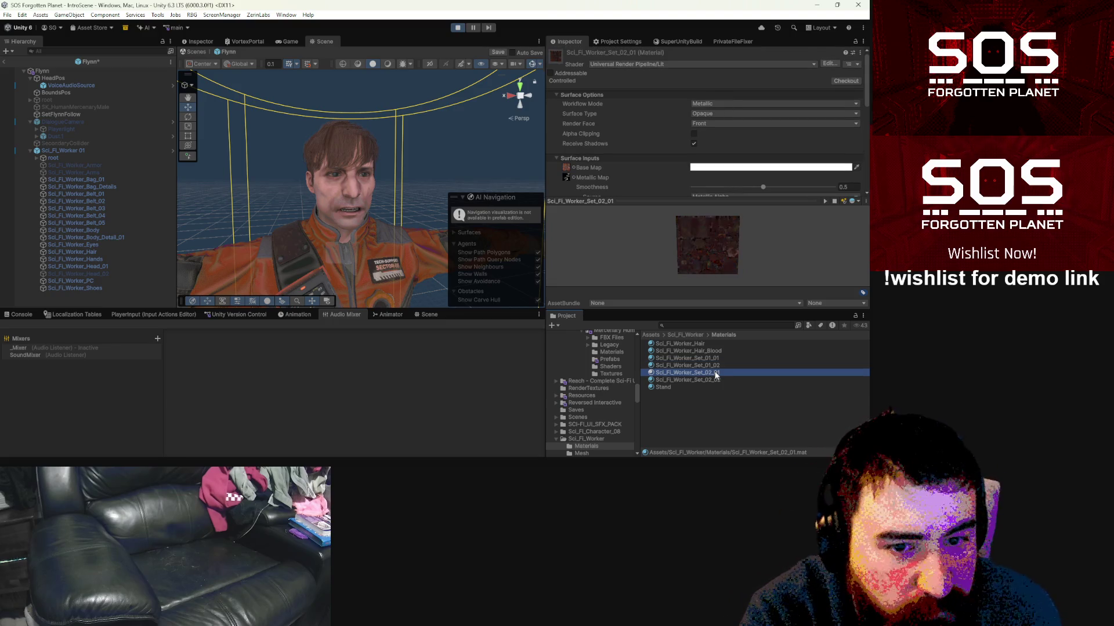
{"action": "left_click", "coordinate": [716, 382]}
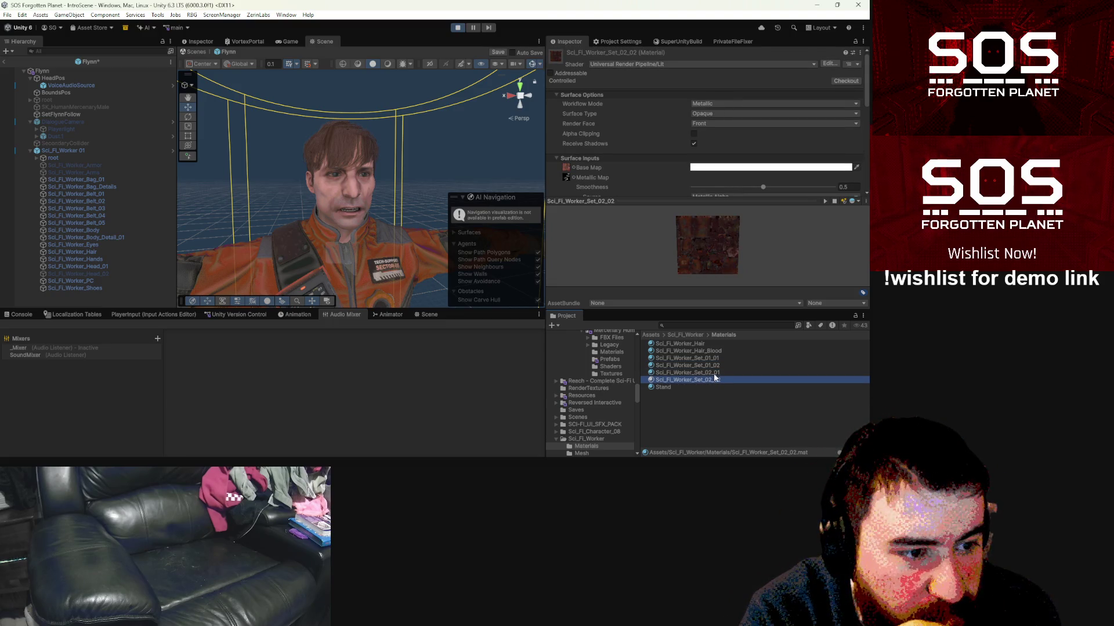
{"action": "left_click", "coordinate": [714, 360]}
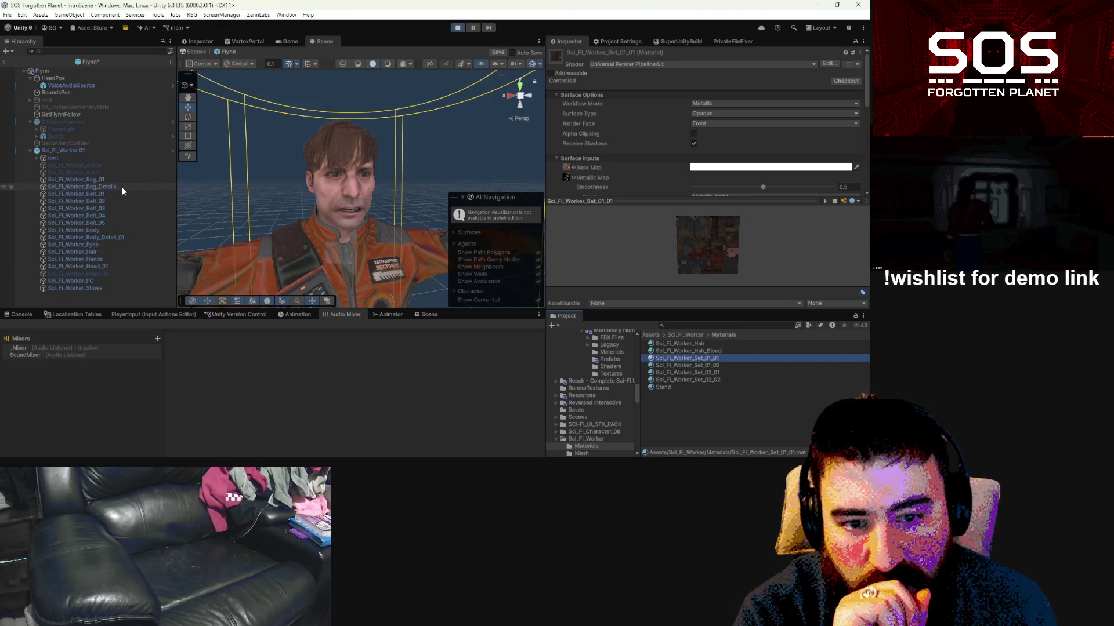
{"action": "left_click", "coordinate": [91, 244]}
{"action": "mouse_move", "coordinate": [716, 356]}
{"action": "left_mouse_down"}
{"action": "mouse_move", "coordinate": [716, 293]}
{"action": "mouse_move", "coordinate": [756, 166]}
{"action": "left_mouse_up"}
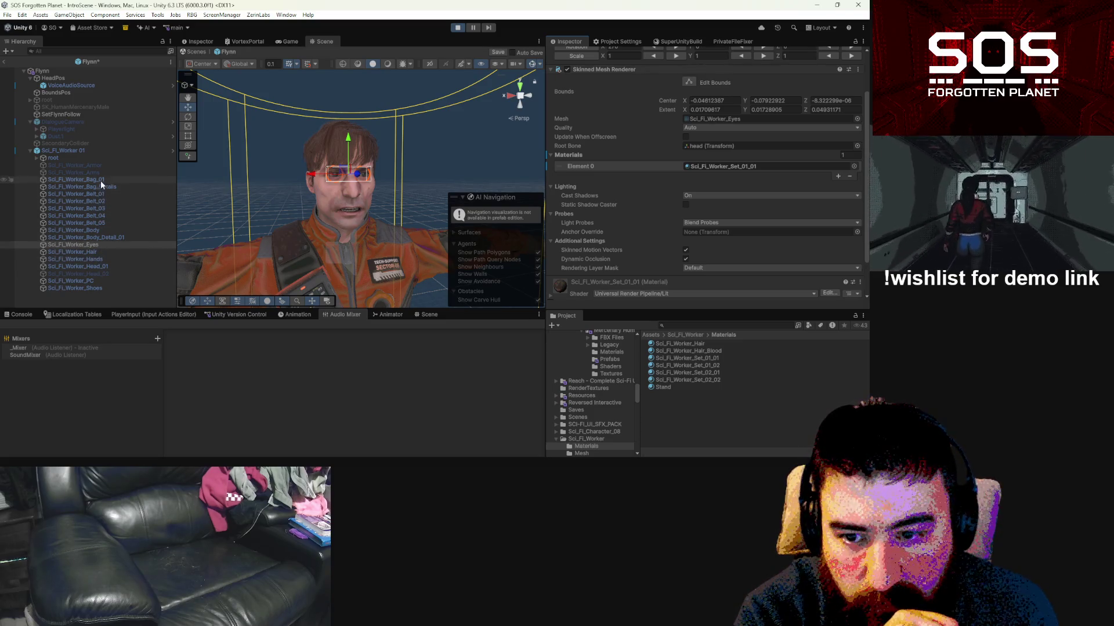
Step: Assign the Sci_Fi_Worker_Set_01_01 material to Sci_Fi_Worker_Body's Element 0
{"action": "left_click", "coordinate": [96, 233]}
{"action": "mouse_move", "coordinate": [713, 360]}
{"action": "left_mouse_down"}
{"action": "mouse_move", "coordinate": [740, 224]}
{"action": "mouse_move", "coordinate": [729, 138]}
{"action": "left_mouse_up"}
{"action": "mouse_move", "coordinate": [379, 244]}
{"action": "left_mouse_down"}
{"action": "mouse_move", "coordinate": [464, 232]}
{"action": "mouse_move", "coordinate": [601, 272]}
{"action": "left_mouse_up"}
{"action": "key", "text": "f"}
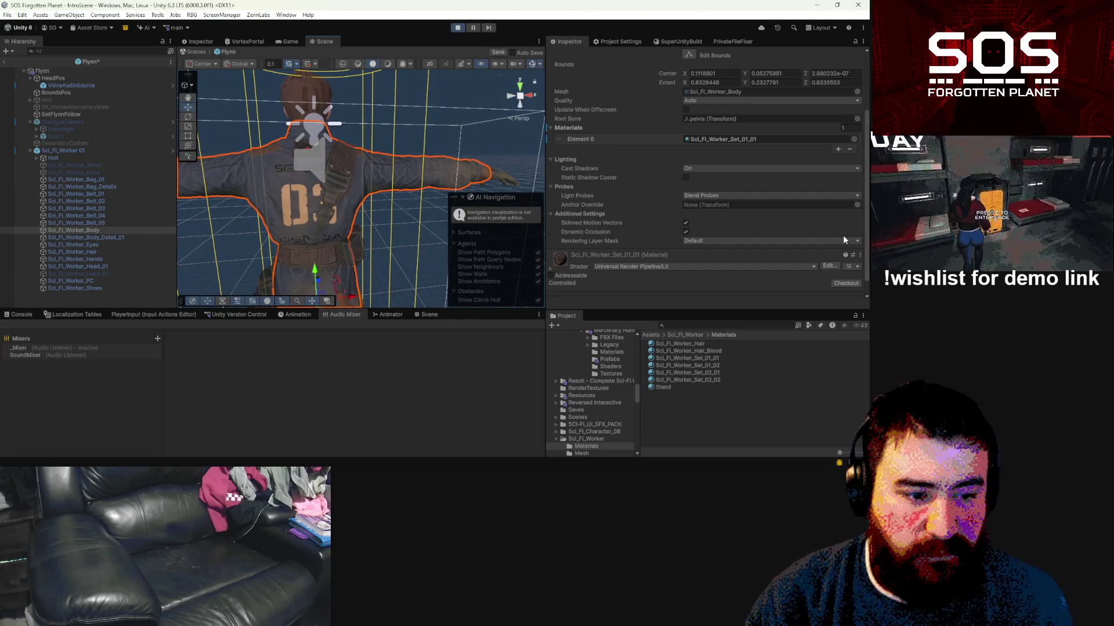
Step: Save the Flynn prefab and give Sci_Fi_Worker_Body_Detail_01 the Sci_Fi_Worker_Set_02_02 material
{"action": "left_click", "coordinate": [107, 237]}
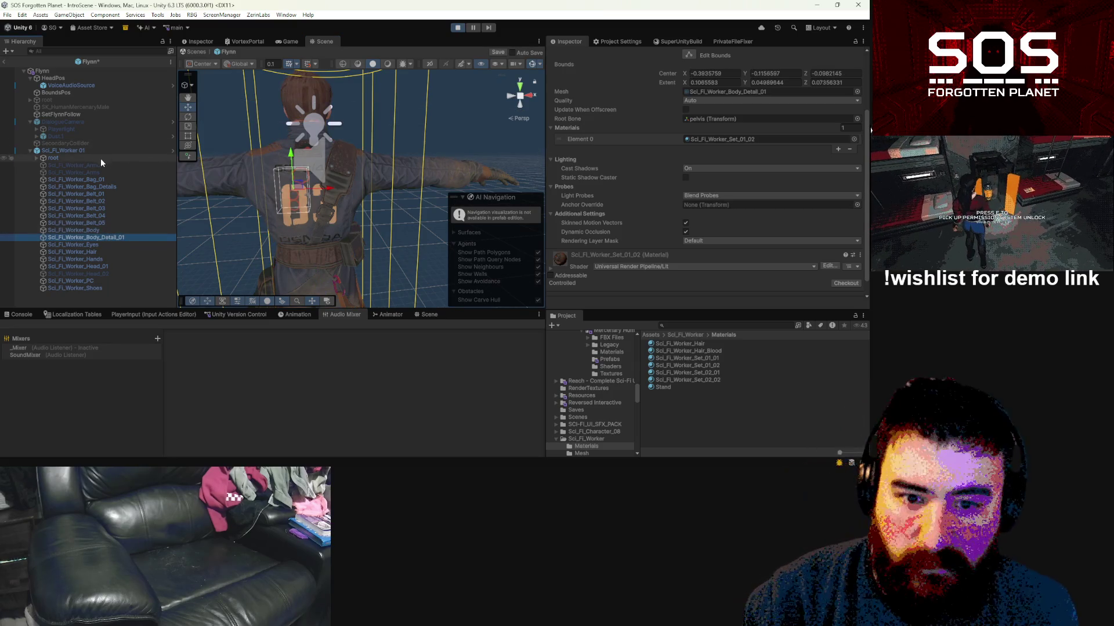
{"action": "key", "text": "ctrl+s"}
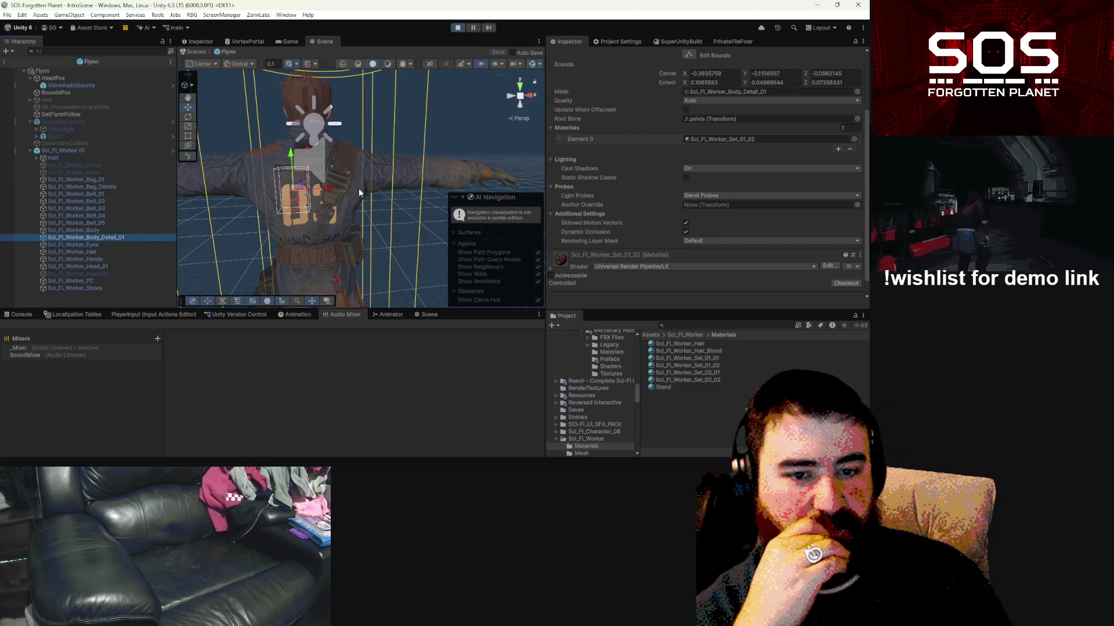
{"action": "mouse_move", "coordinate": [356, 182]}
{"action": "left_mouse_down"}
{"action": "mouse_move", "coordinate": [317, 220]}
{"action": "mouse_move", "coordinate": [319, 237]}
{"action": "mouse_move", "coordinate": [319, 188]}
{"action": "left_mouse_up"}
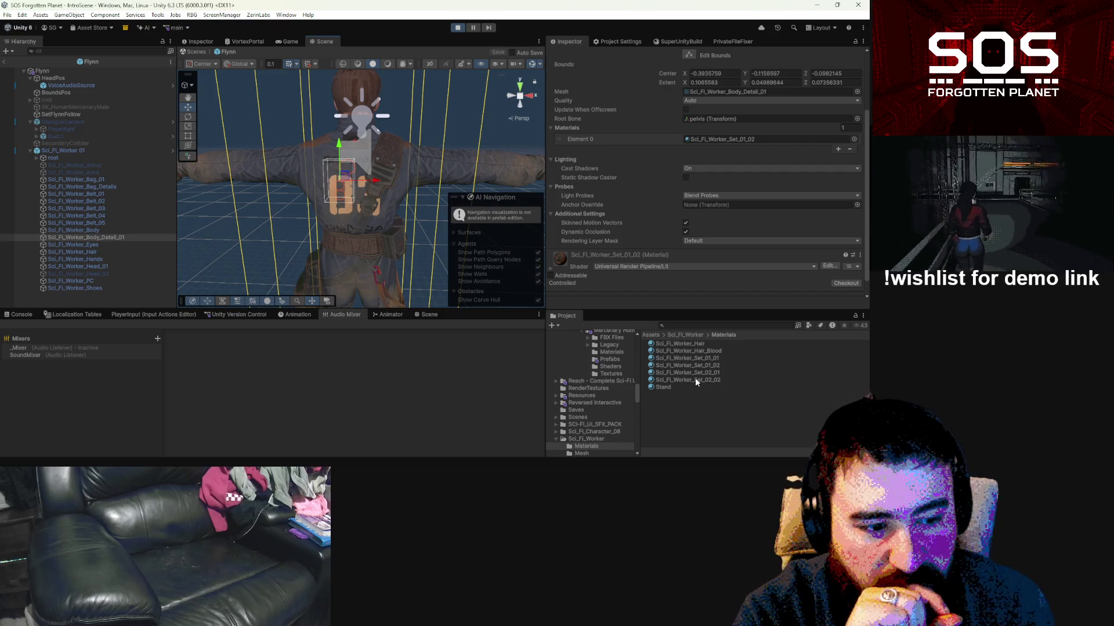
{"action": "mouse_move", "coordinate": [701, 385]}
{"action": "left_mouse_down"}
{"action": "mouse_move", "coordinate": [746, 246]}
{"action": "mouse_move", "coordinate": [734, 142]}
{"action": "left_mouse_up"}
{"action": "left_click", "coordinate": [734, 143]}
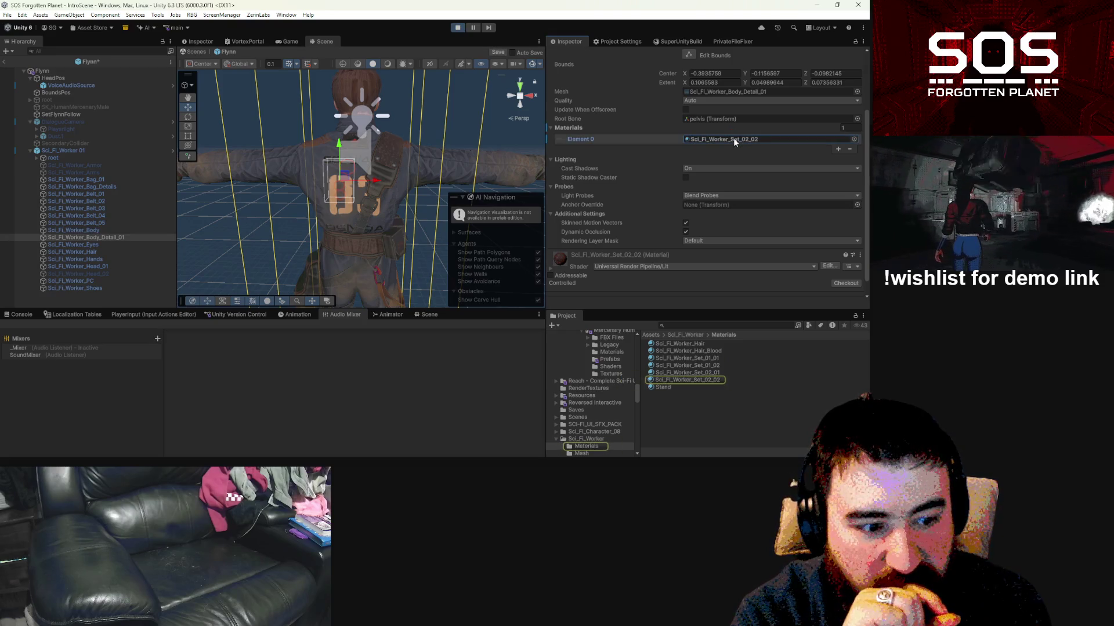
{"action": "left_click", "coordinate": [116, 231]}
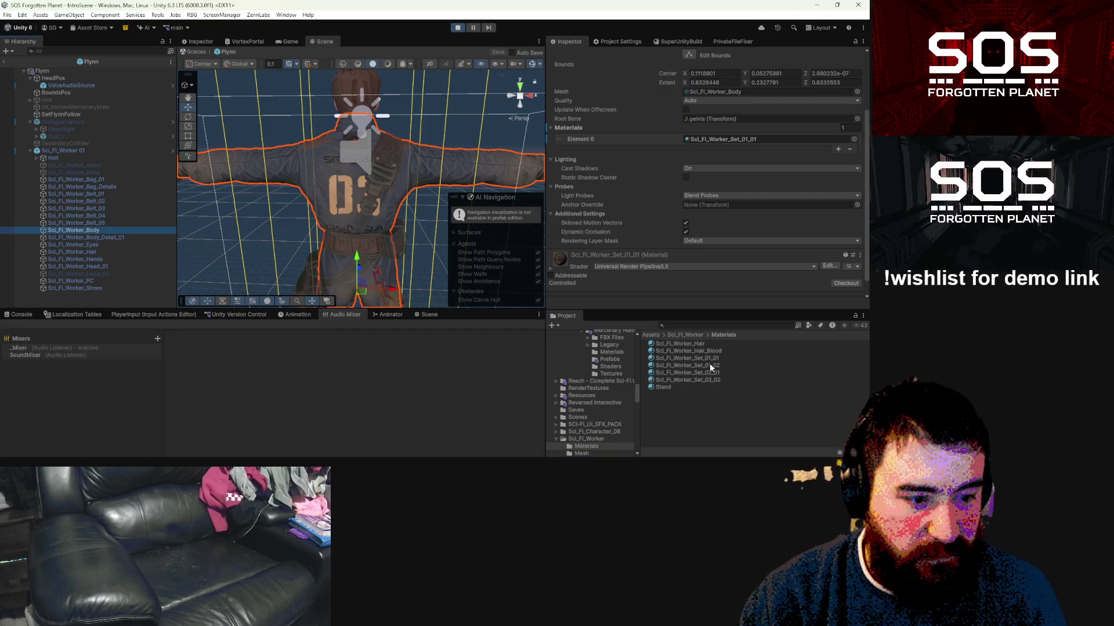
Step: Try Set_02_01 and Set_02_02 on the body, settle on orange Set_01_02, and select that material asset
{"action": "mouse_move", "coordinate": [712, 371]}
{"action": "left_mouse_down"}
{"action": "mouse_move", "coordinate": [732, 241]}
{"action": "mouse_move", "coordinate": [723, 140]}
{"action": "left_mouse_up"}
{"action": "left_click_drag", "start_coordinate": [720, 380], "coordinate": [738, 142]}
{"action": "mouse_move", "coordinate": [440, 186]}
{"action": "left_mouse_down"}
{"action": "mouse_move", "coordinate": [351, 247]}
{"action": "mouse_move", "coordinate": [478, 199]}
{"action": "mouse_move", "coordinate": [749, 199]}
{"action": "left_mouse_up"}
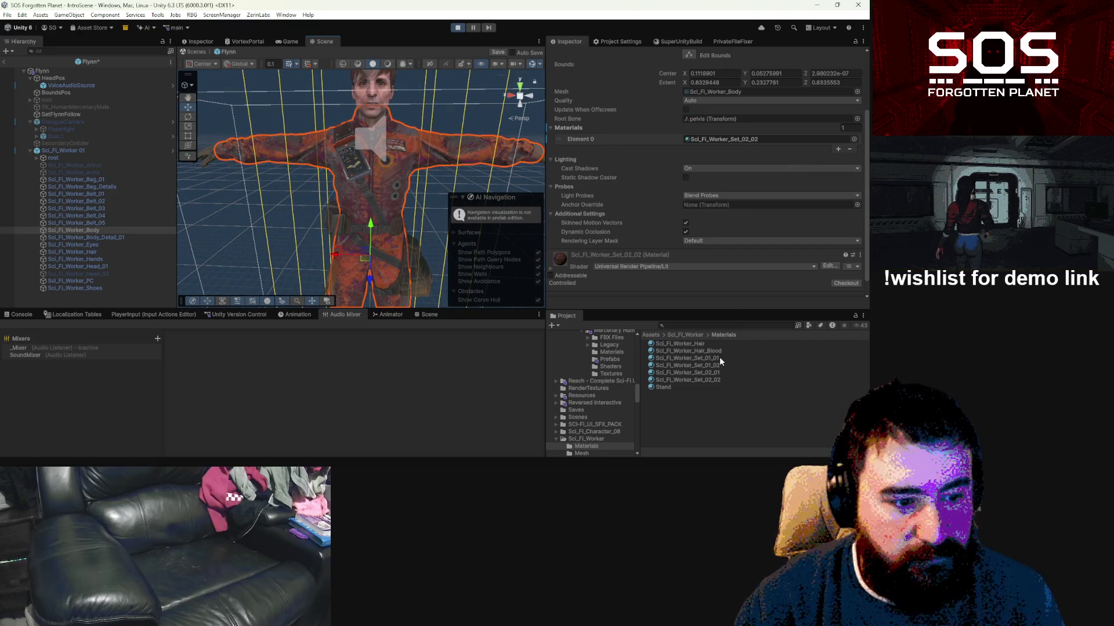
{"action": "left_click_drag", "start_coordinate": [728, 236], "coordinate": [727, 138]}
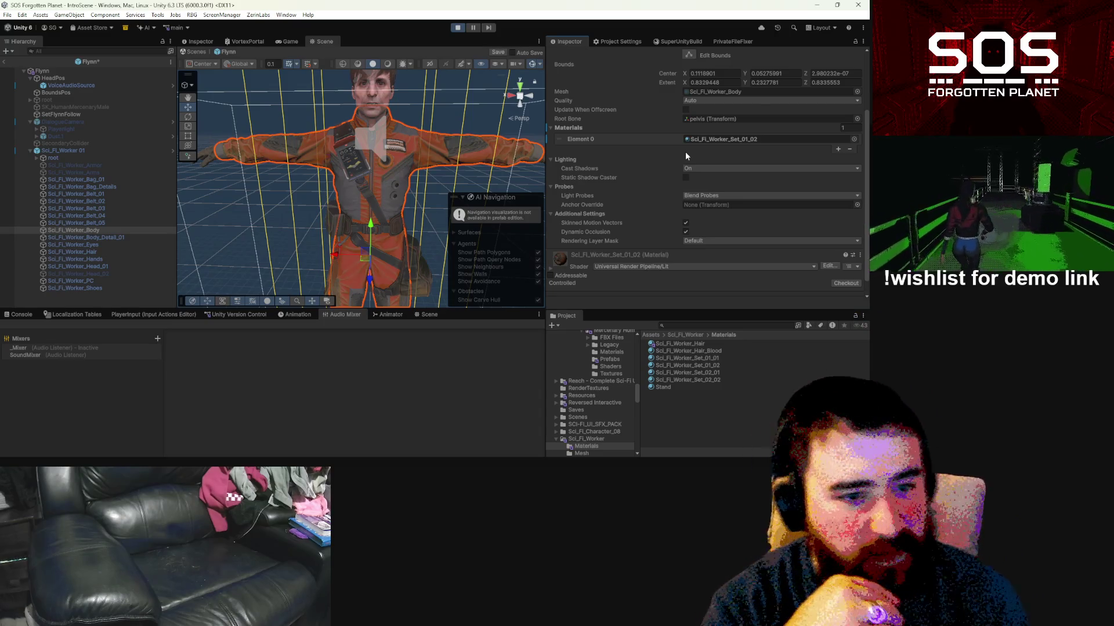
{"action": "left_click", "coordinate": [729, 138]}
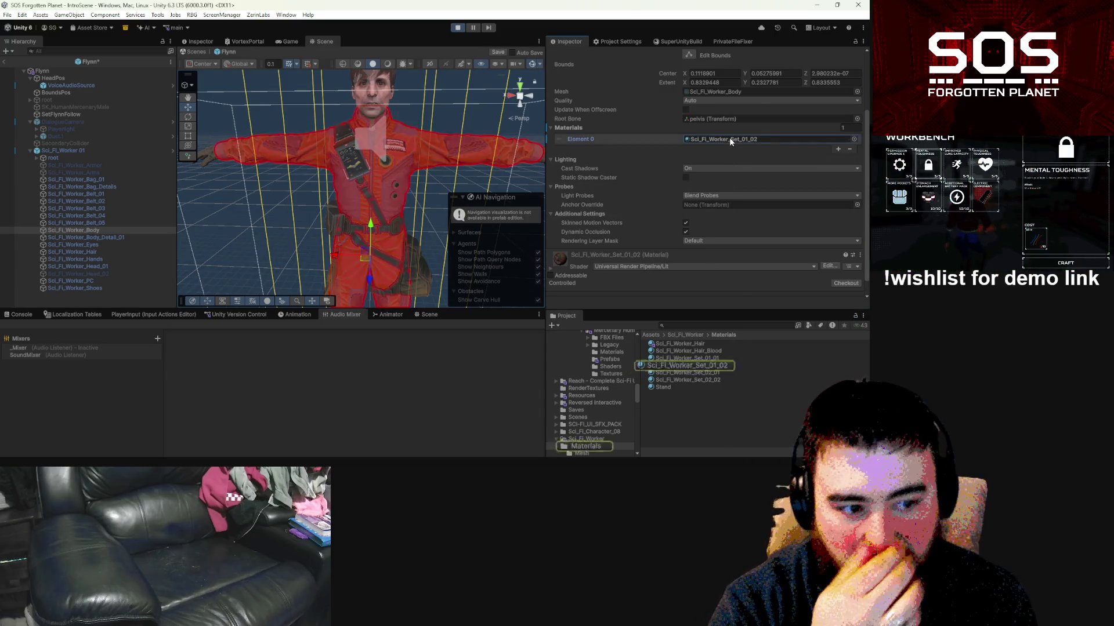
{"action": "left_click", "coordinate": [707, 365]}
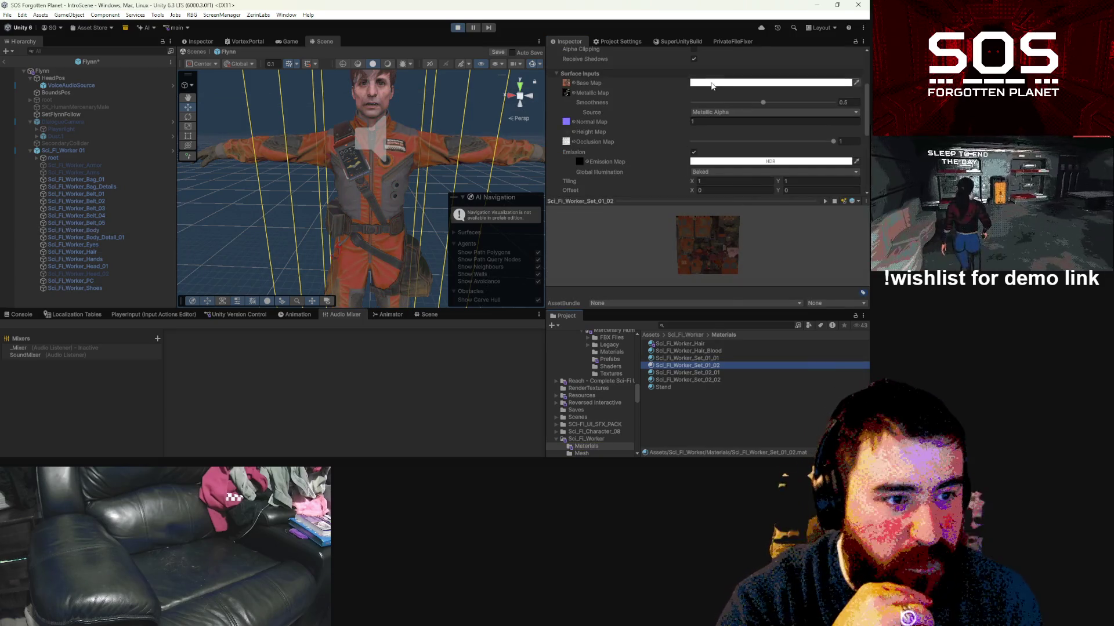
Step: Locate the Base Map texture Sci_Fi_Worker_Set_01_Albedo_02 and open it in GIMP
{"action": "left_click", "coordinate": [565, 82]}
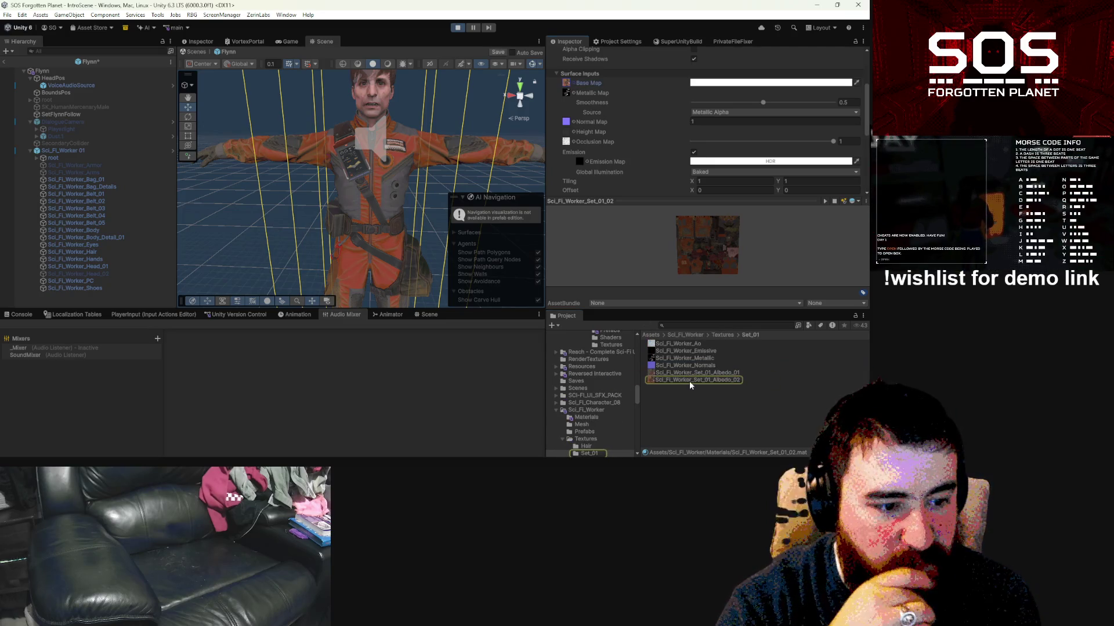
{"action": "left_click", "coordinate": [689, 381]}
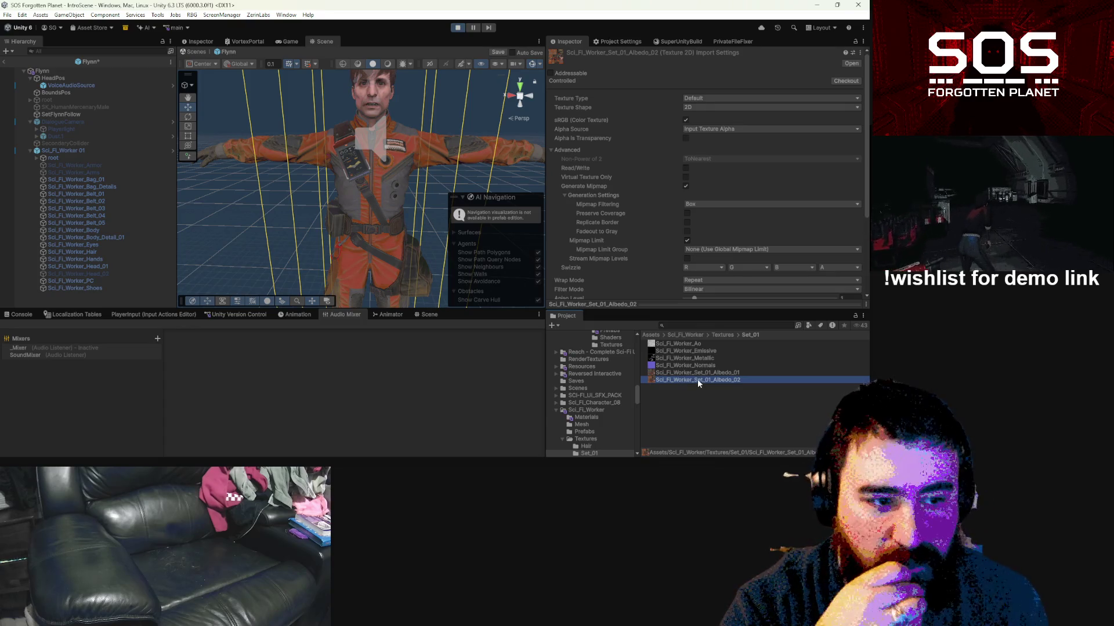
{"action": "double_click", "coordinate": [697, 379]}
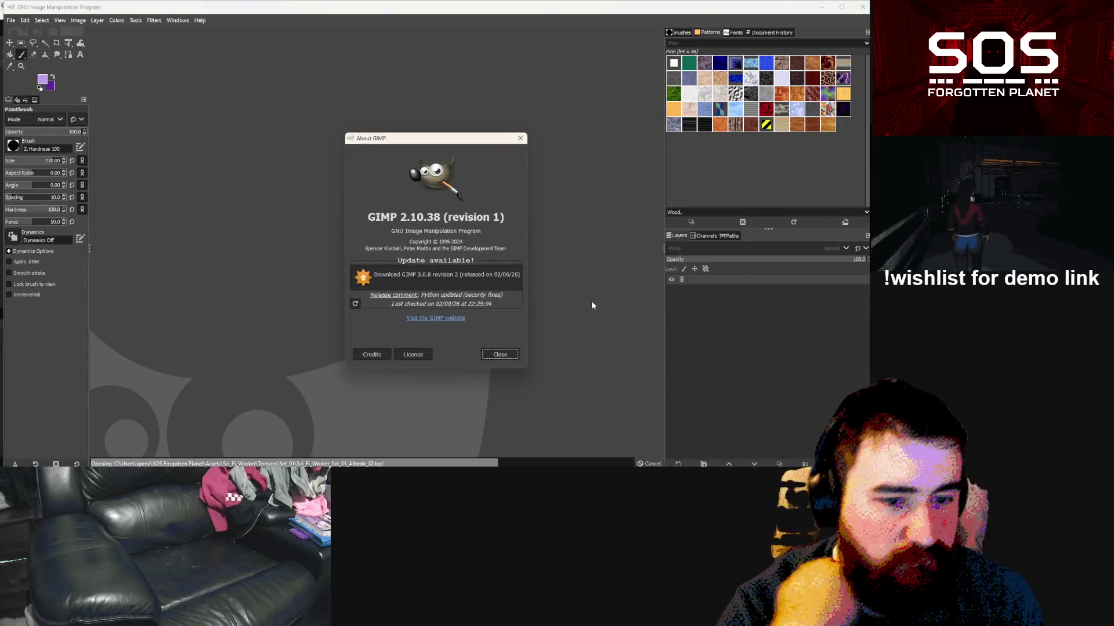
{"action": "left_click", "coordinate": [509, 354]}
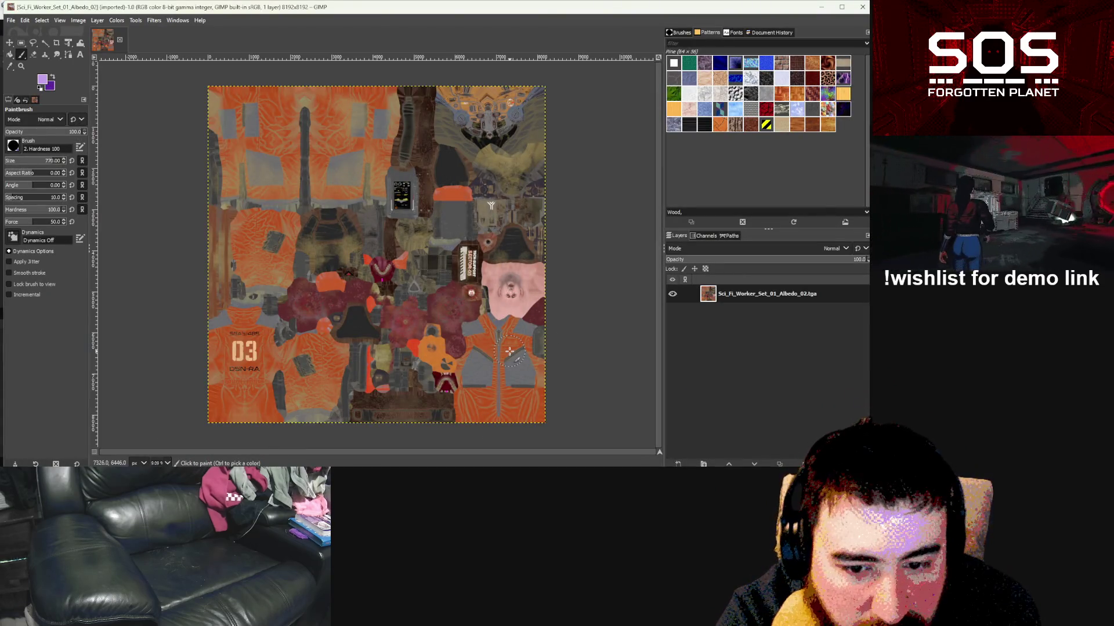
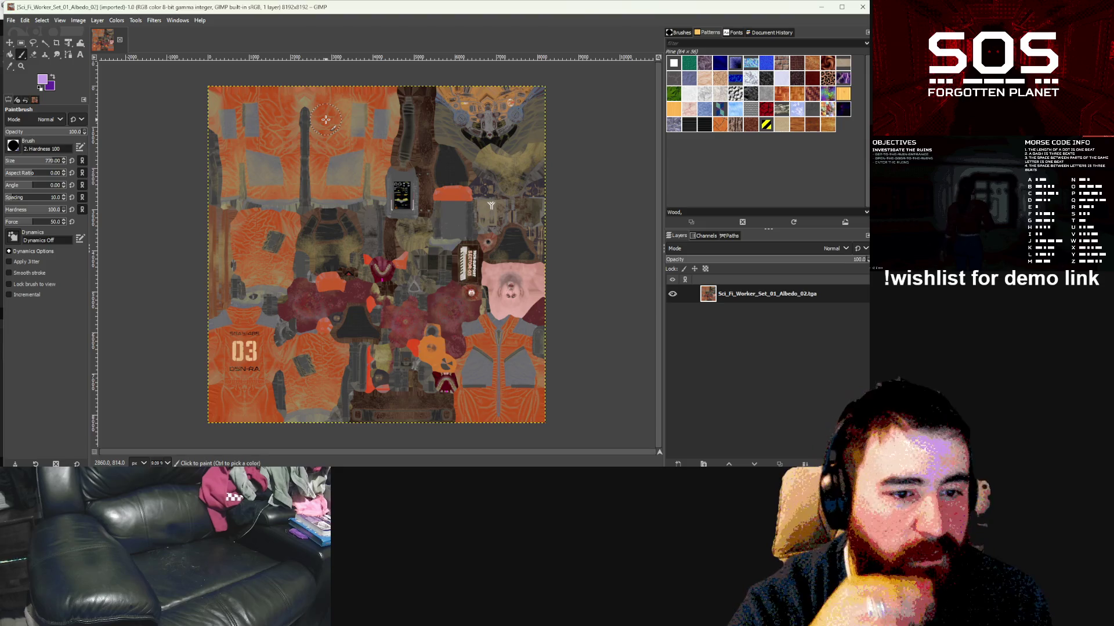
Step: Zoom around the orange-painted Sci_Fi_Worker albedo texture in GIMP, then return to Unity
{"action": "scroll", "coordinate": [323, 110], "scroll_direction": "up", "scroll_amount": 5}
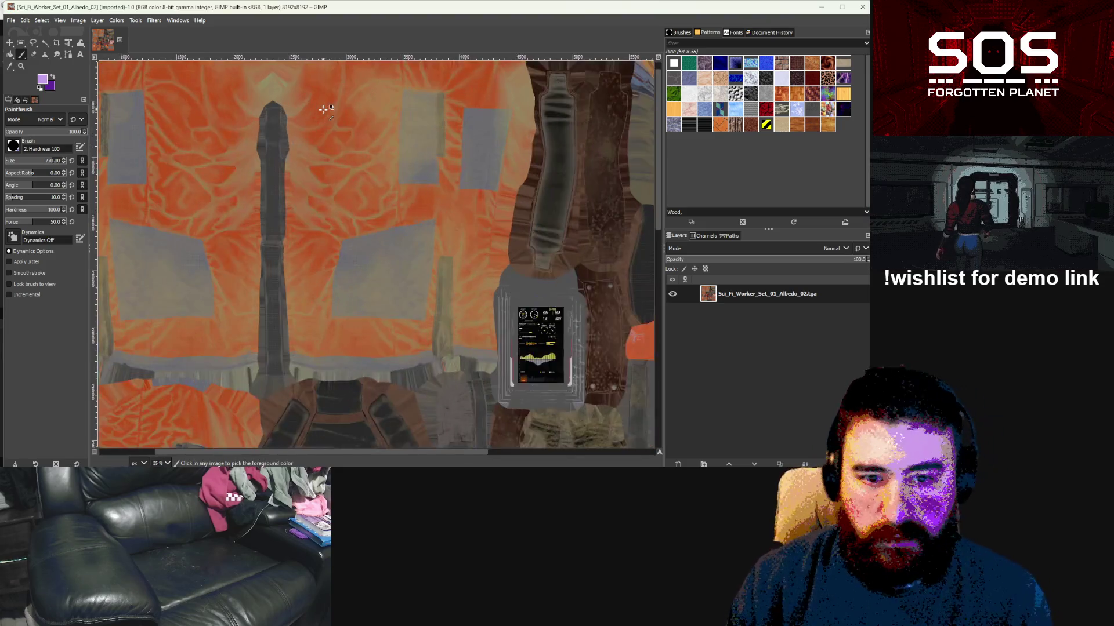
{"action": "scroll", "coordinate": [323, 110], "scroll_direction": "down", "scroll_amount": 7}
{"action": "scroll", "coordinate": [319, 100], "scroll_direction": "down", "scroll_amount": 1}
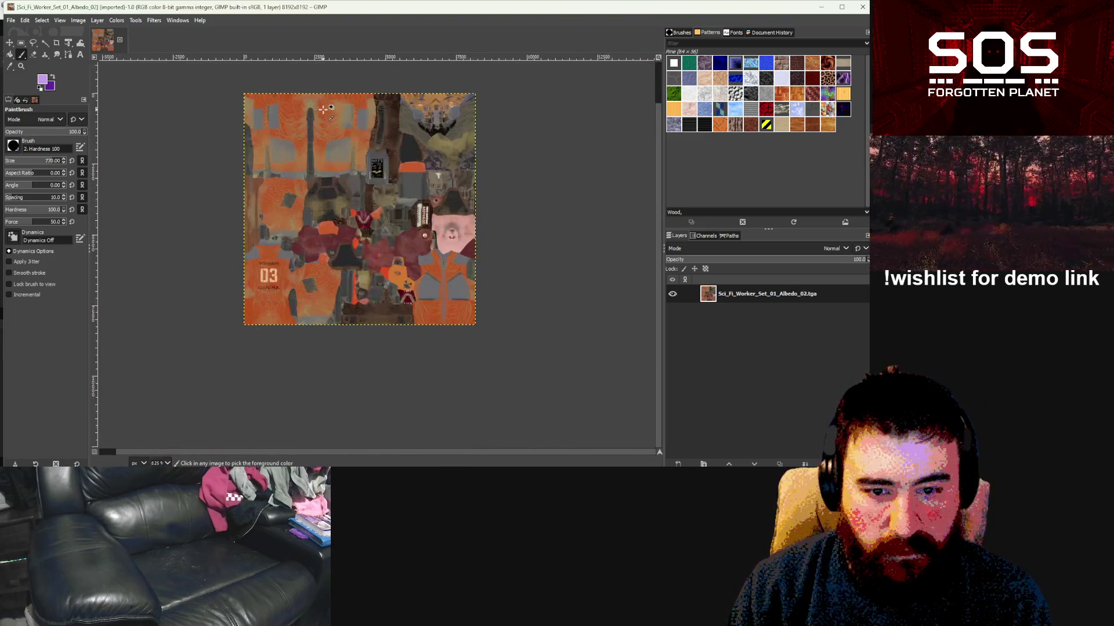
{"action": "scroll", "coordinate": [294, 162], "scroll_direction": "up", "scroll_amount": 4}
{"action": "scroll", "coordinate": [280, 243], "scroll_direction": "down", "scroll_amount": 3}
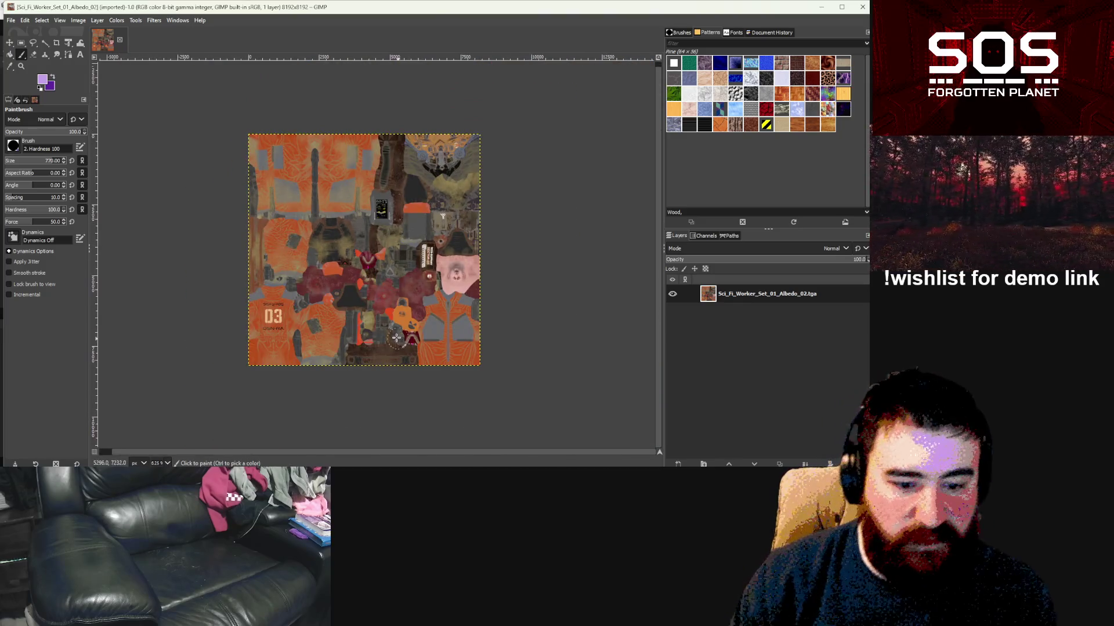
{"action": "key", "text": "alt+Tab"}
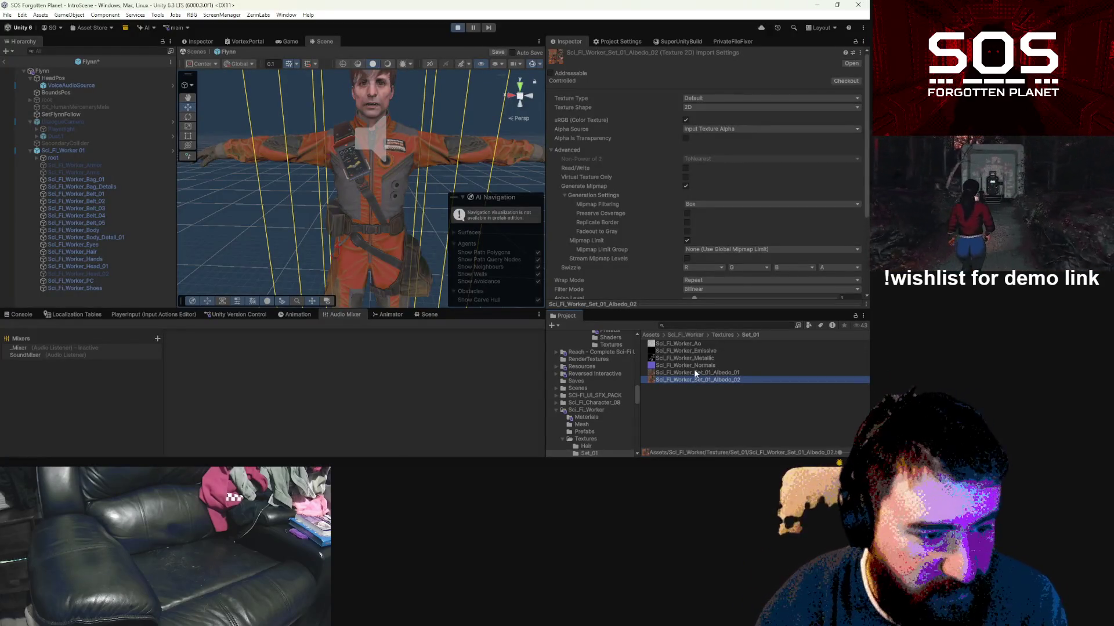
Step: Browse the worker's Set_01, Set_02 and hair texture folders in the Project panel
{"action": "left_click", "coordinate": [587, 453]}
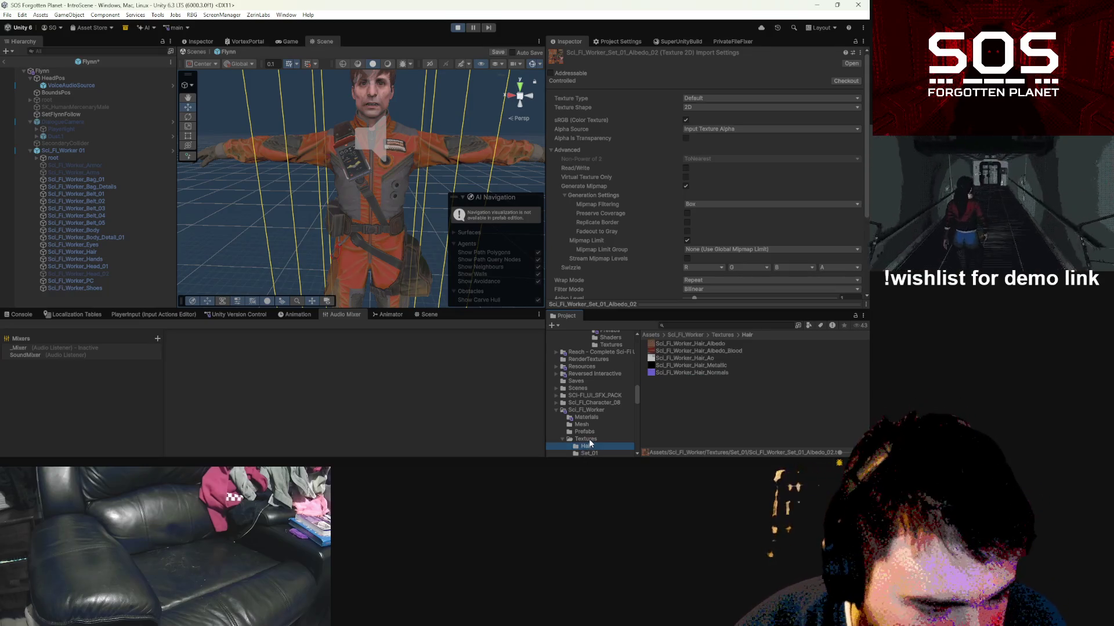
{"action": "left_click", "coordinate": [586, 439]}
{"action": "left_click", "coordinate": [589, 452]}
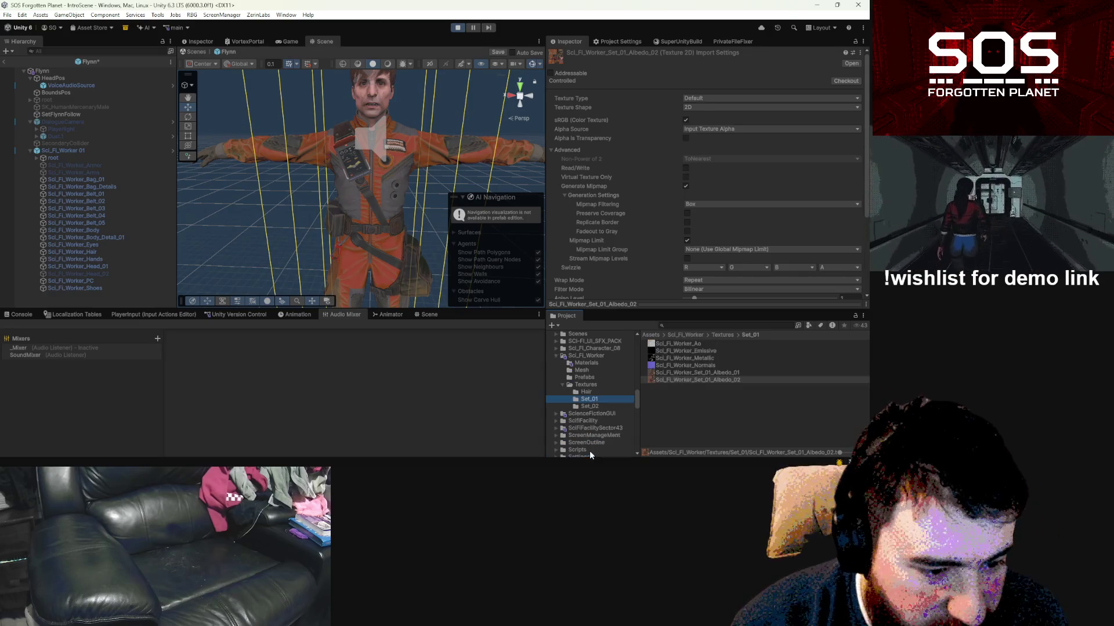
{"action": "left_click", "coordinate": [590, 406]}
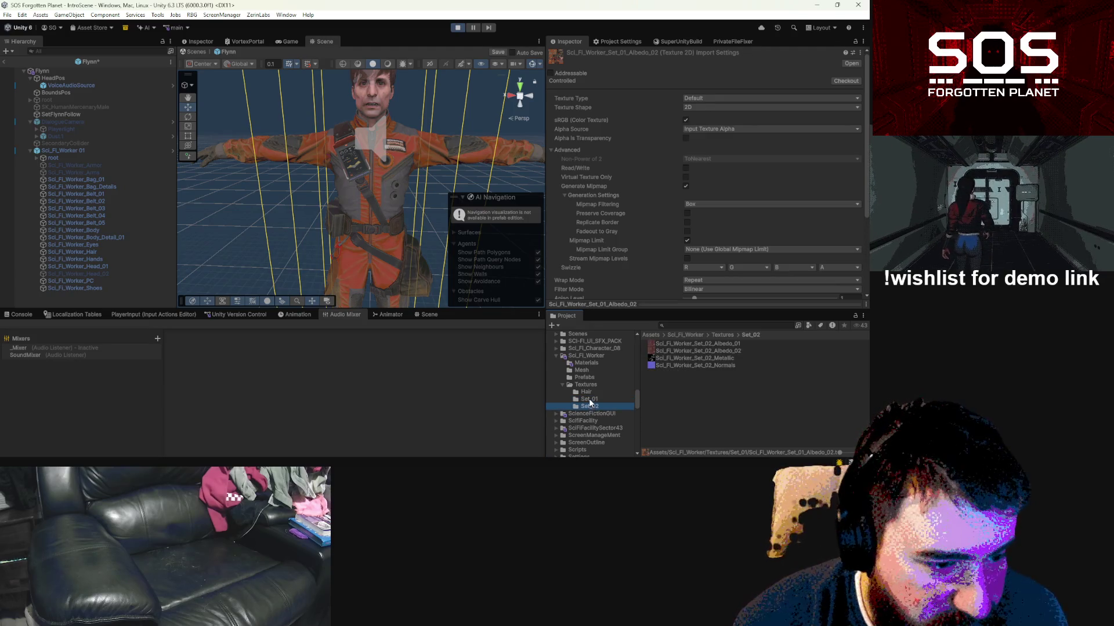
{"action": "left_click", "coordinate": [591, 392]}
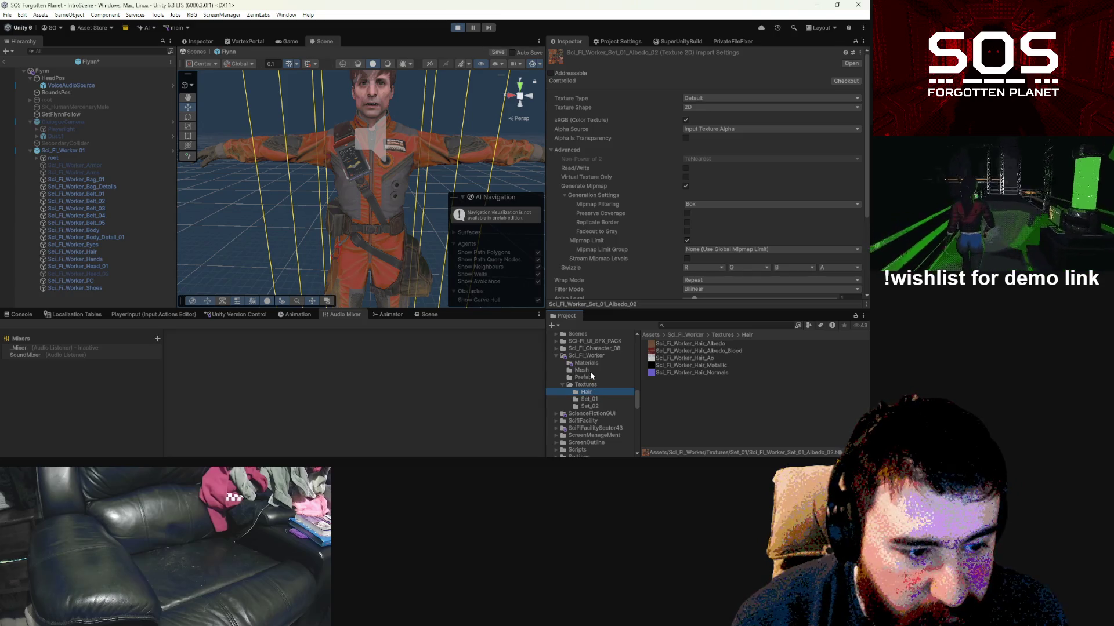
Step: Go back to the Sci_Fi_Worker folder, save the Flynn prefab, and select Sci_Fi_Worker 01
{"action": "left_click", "coordinate": [582, 378]}
{"action": "left_click", "coordinate": [581, 370]}
{"action": "left_click", "coordinate": [585, 356]}
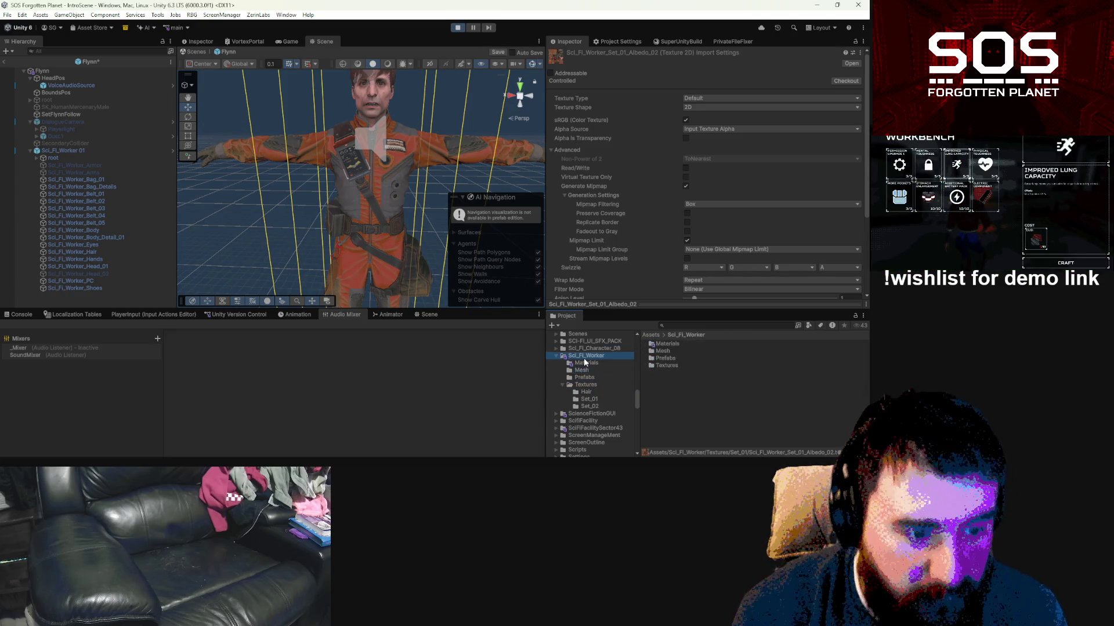
{"action": "key", "text": "ctrl+s"}
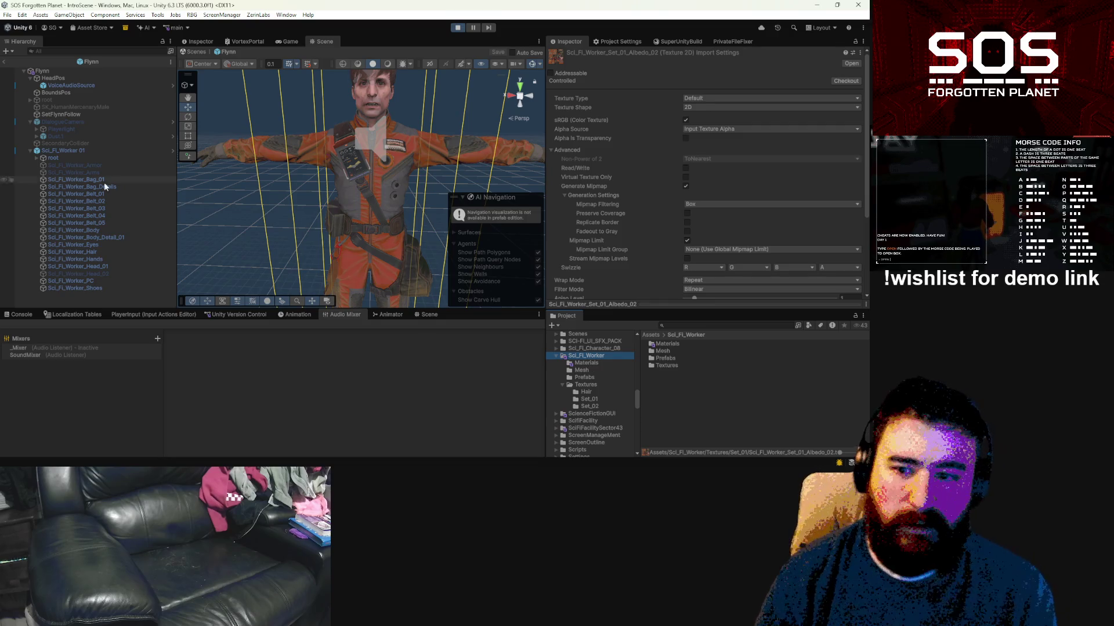
{"action": "left_click", "coordinate": [69, 151]}
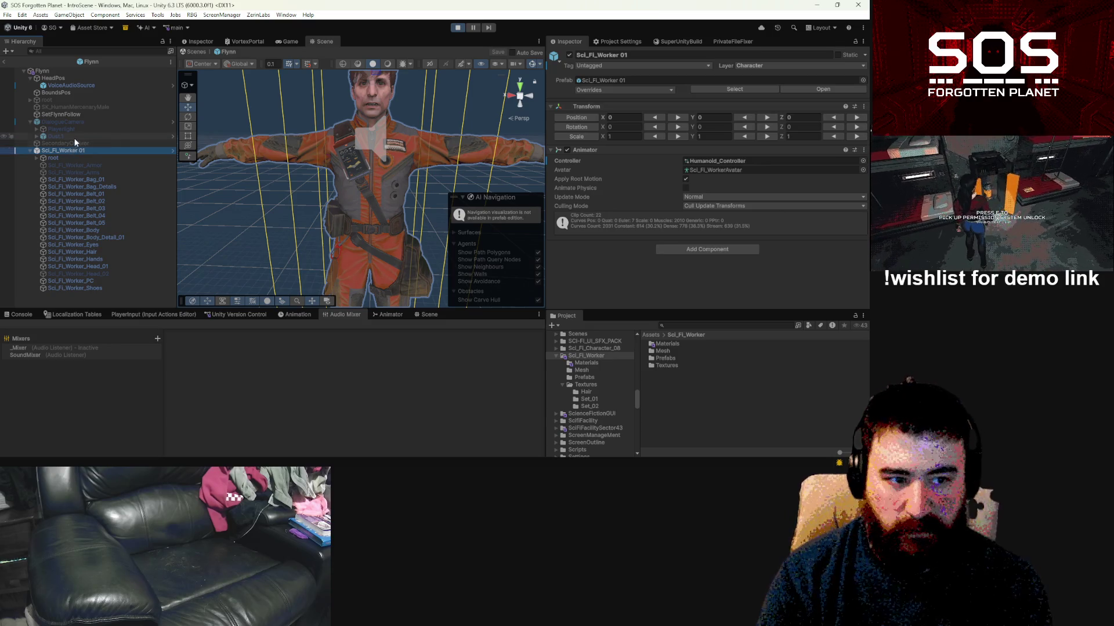
Step: Show the Animation window and switch to editing the FlynnA clip
{"action": "left_click", "coordinate": [295, 315]}
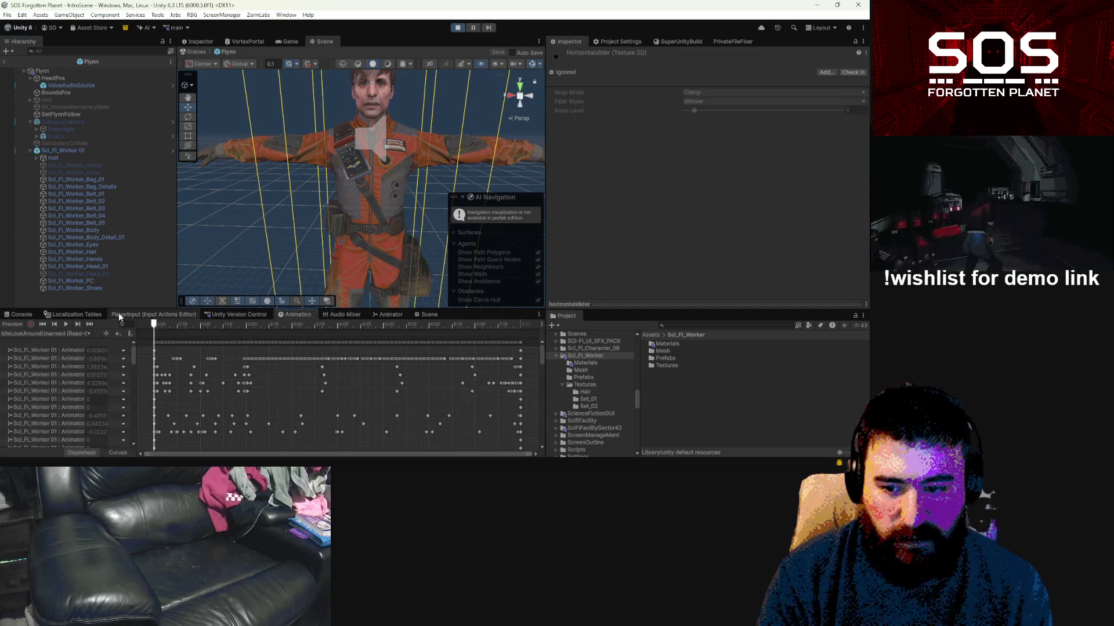
{"action": "left_click", "coordinate": [69, 334]}
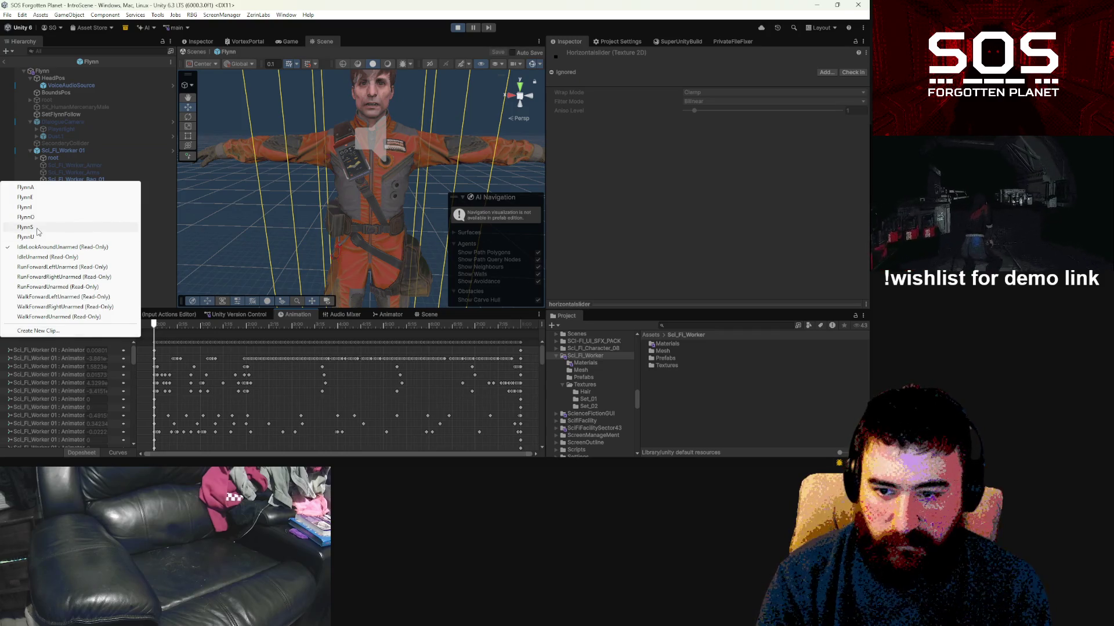
{"action": "left_click", "coordinate": [25, 187]}
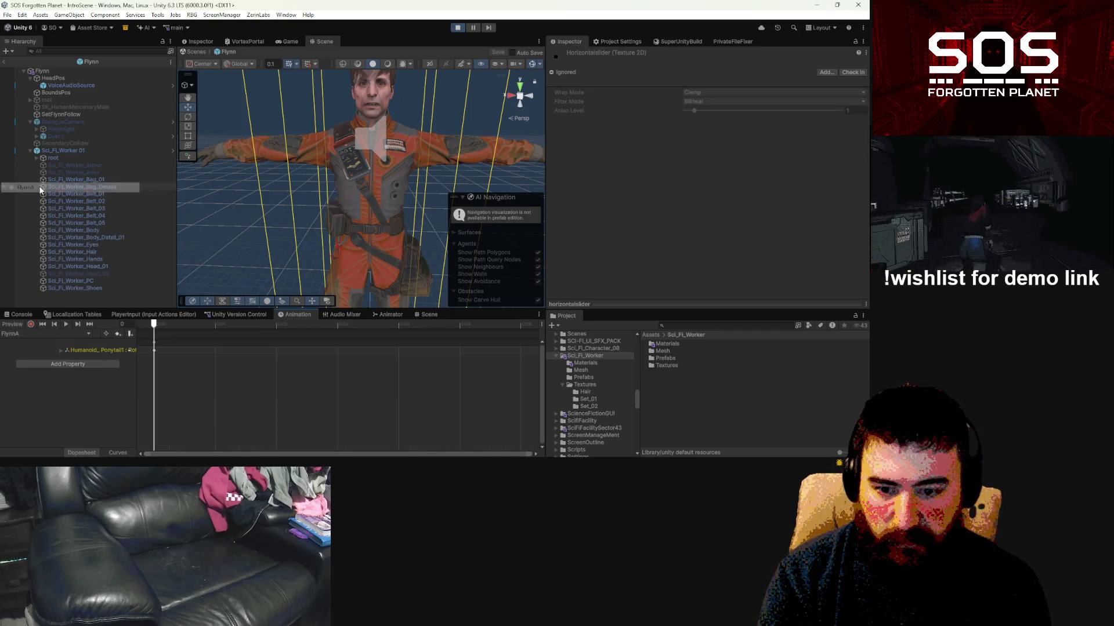
Step: Add the Animator's A property track to FlynnA and select its first keyframe
{"action": "left_click", "coordinate": [87, 365]}
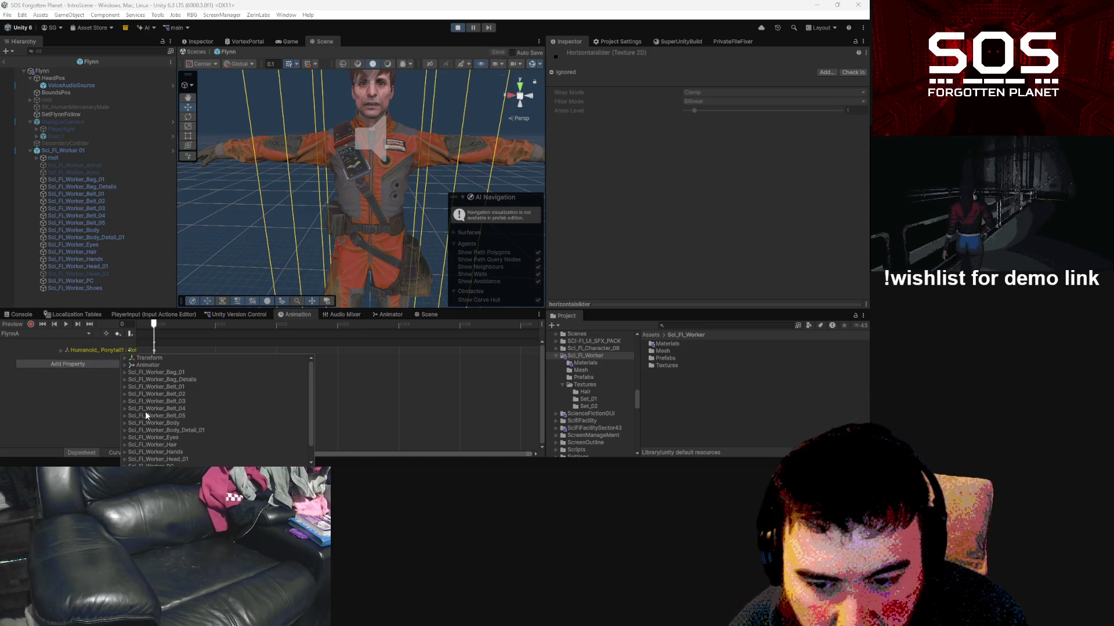
{"action": "left_click", "coordinate": [125, 365]}
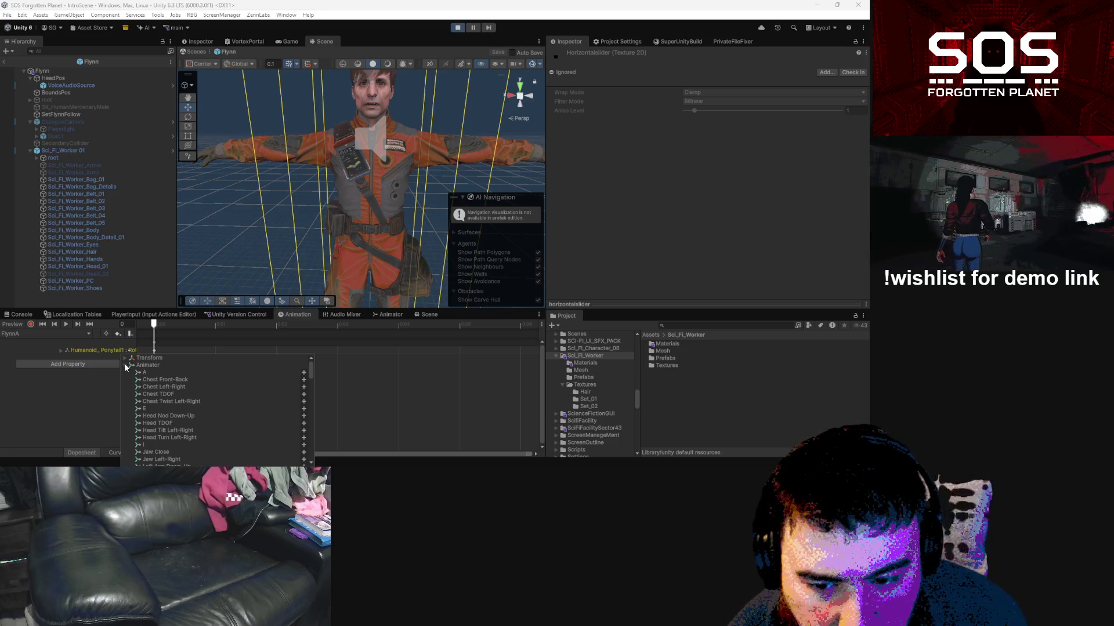
{"action": "scroll", "coordinate": [133, 373], "scroll_direction": "down", "scroll_amount": 2}
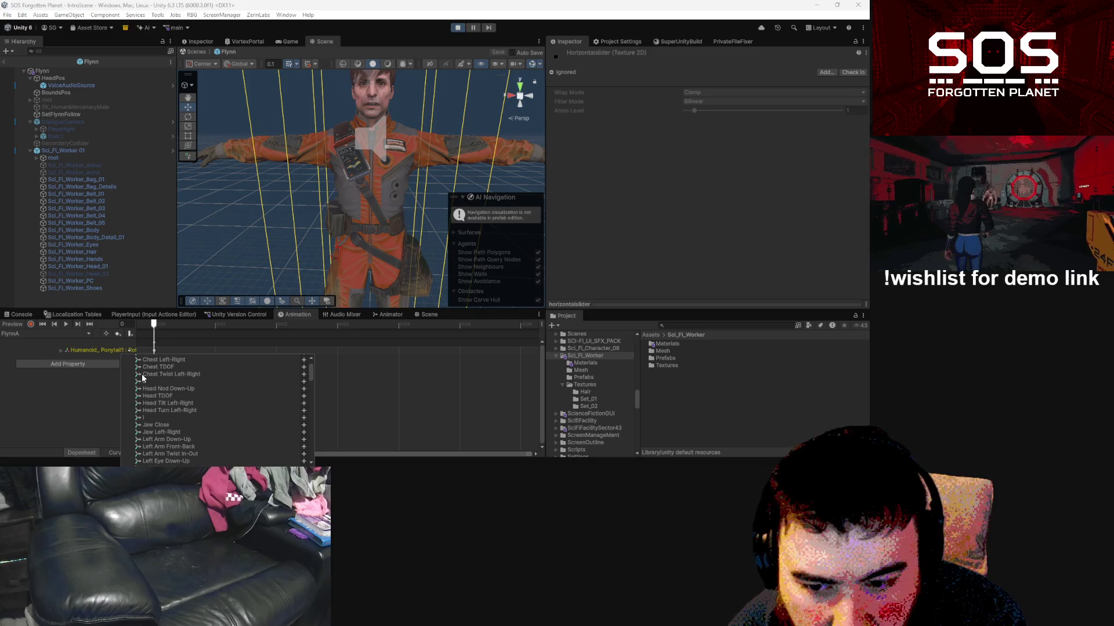
{"action": "scroll", "coordinate": [163, 385], "scroll_direction": "down", "scroll_amount": 6}
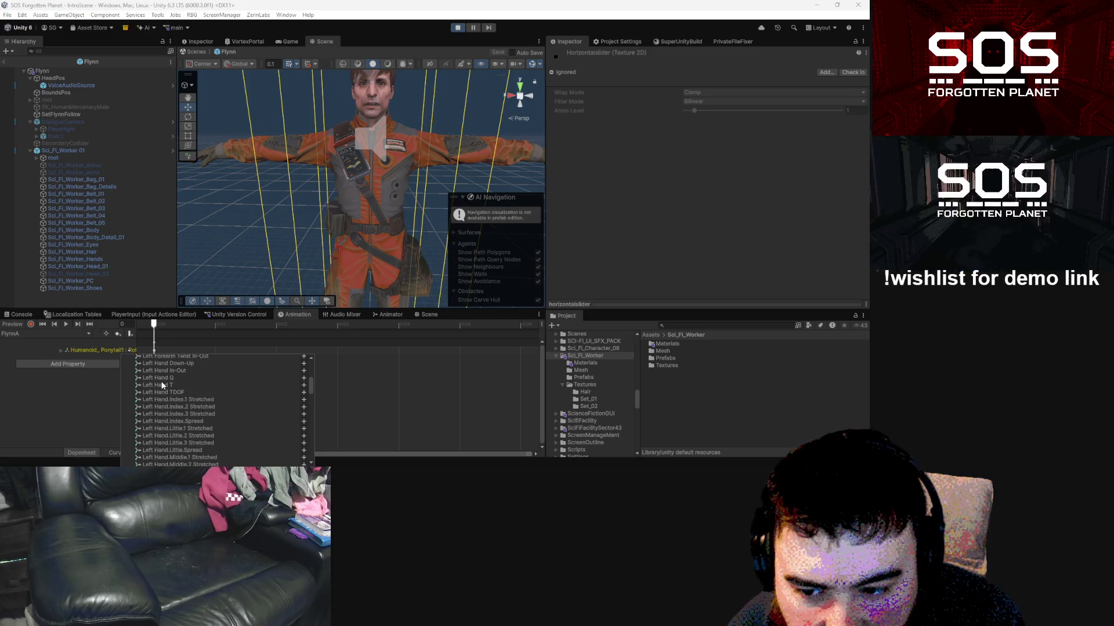
{"action": "scroll", "coordinate": [163, 386], "scroll_direction": "up", "scroll_amount": 10}
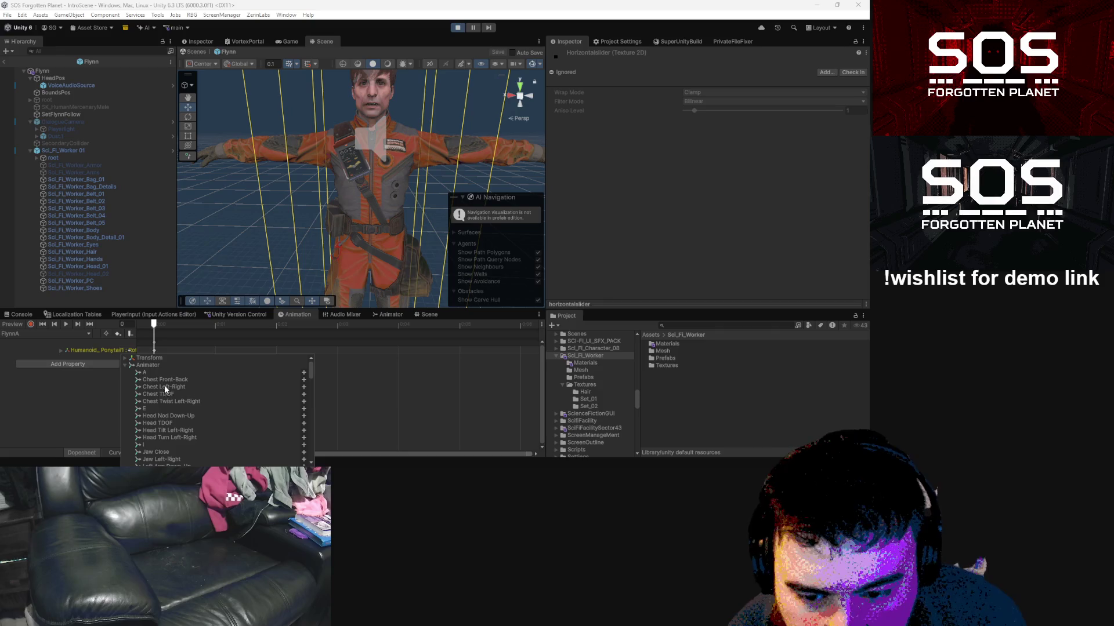
{"action": "left_click", "coordinate": [303, 372]}
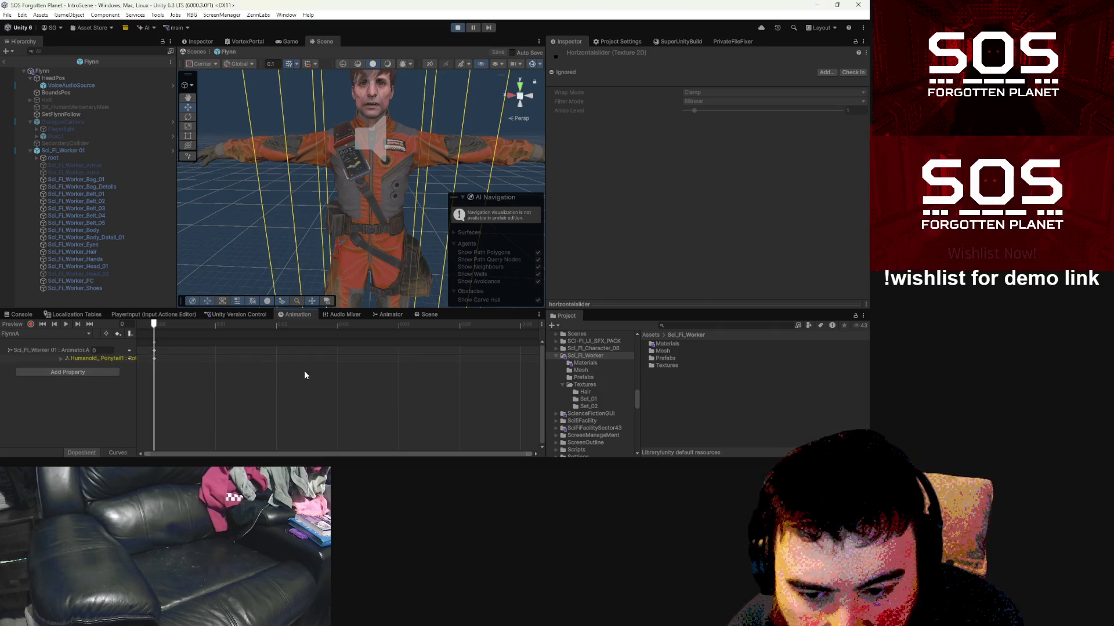
{"action": "left_click", "coordinate": [155, 355]}
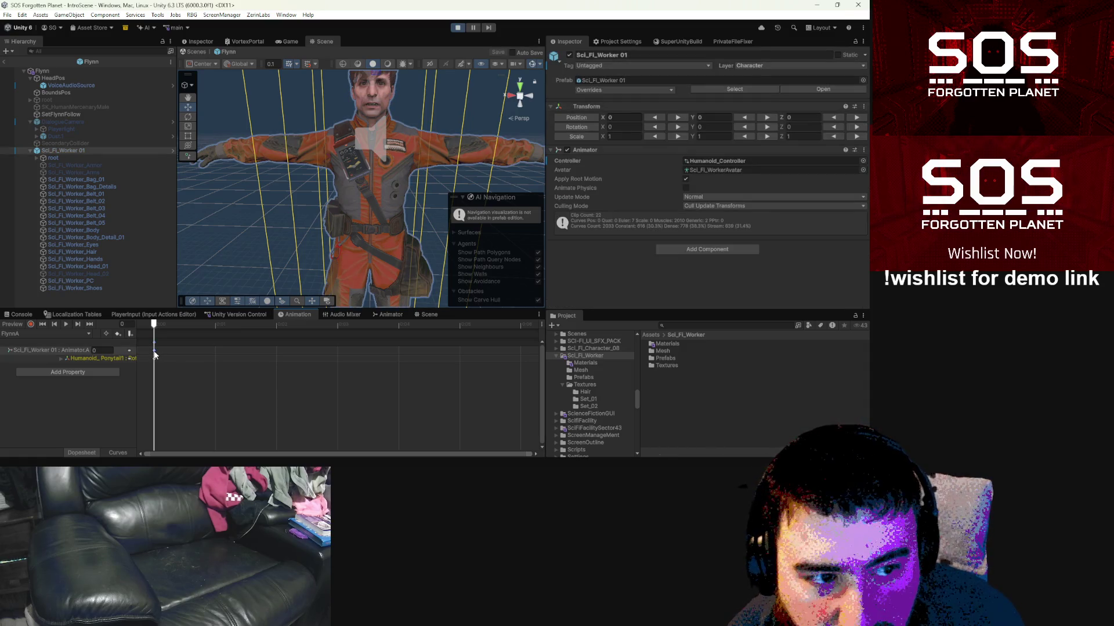
Step: Set the Animator.A keyframe value to 1 and check the pose in clip preview
{"action": "left_click", "coordinate": [102, 350]}
{"action": "type", "text": "1"}
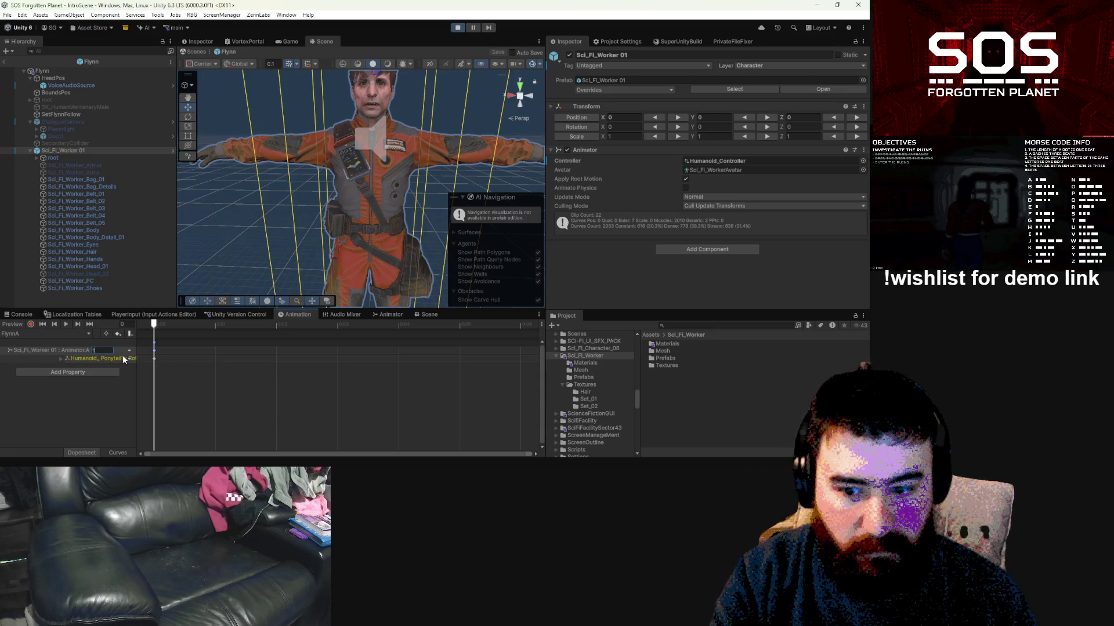
{"action": "left_click", "coordinate": [18, 326]}
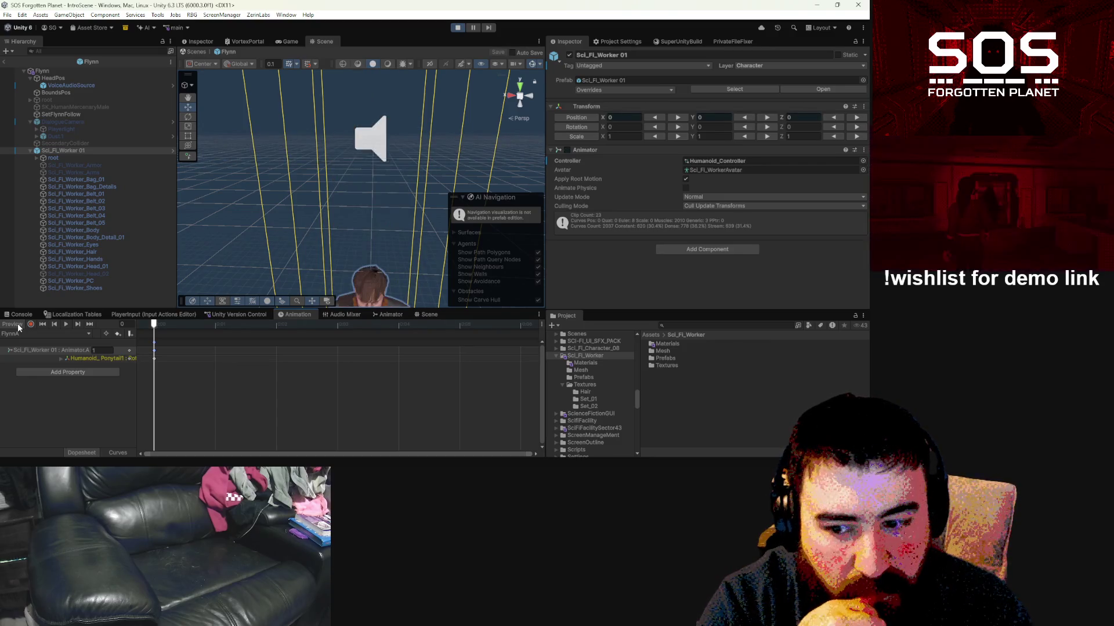
{"action": "left_click", "coordinate": [18, 327]}
{"action": "left_click", "coordinate": [95, 360]}
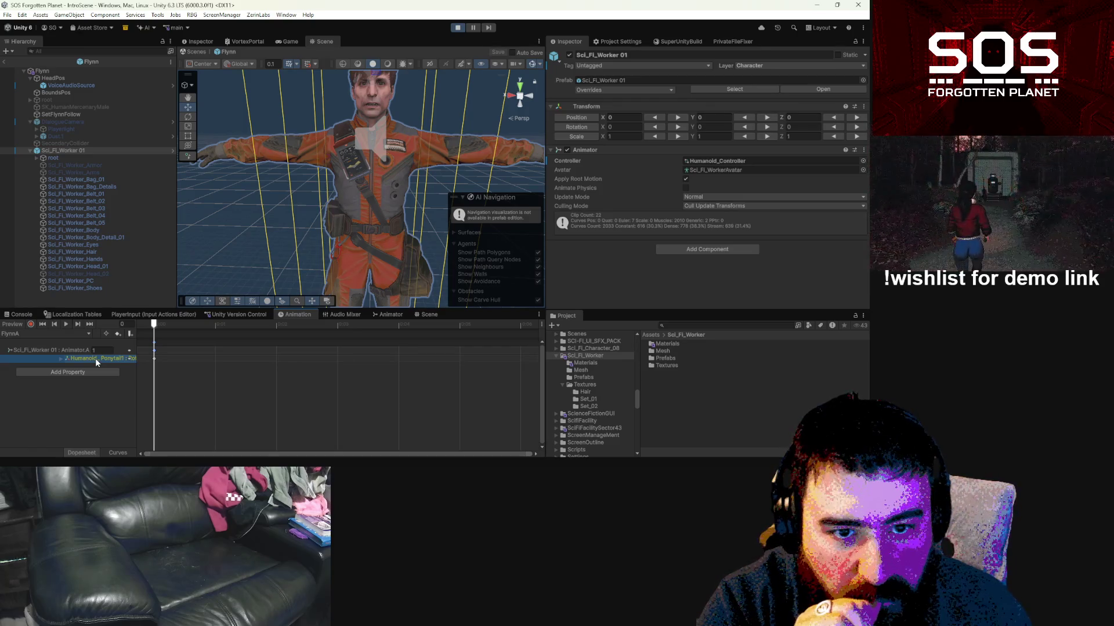
Step: Re-enter 1 on the Animator.A track, enable clip preview, and frame the worker's face close-up
{"action": "mouse_move", "coordinate": [362, 236]}
{"action": "left_mouse_down"}
{"action": "mouse_move", "coordinate": [436, 442]}
{"action": "mouse_move", "coordinate": [378, 383]}
{"action": "mouse_move", "coordinate": [400, 210]}
{"action": "left_mouse_up"}
{"action": "key", "text": "f"}
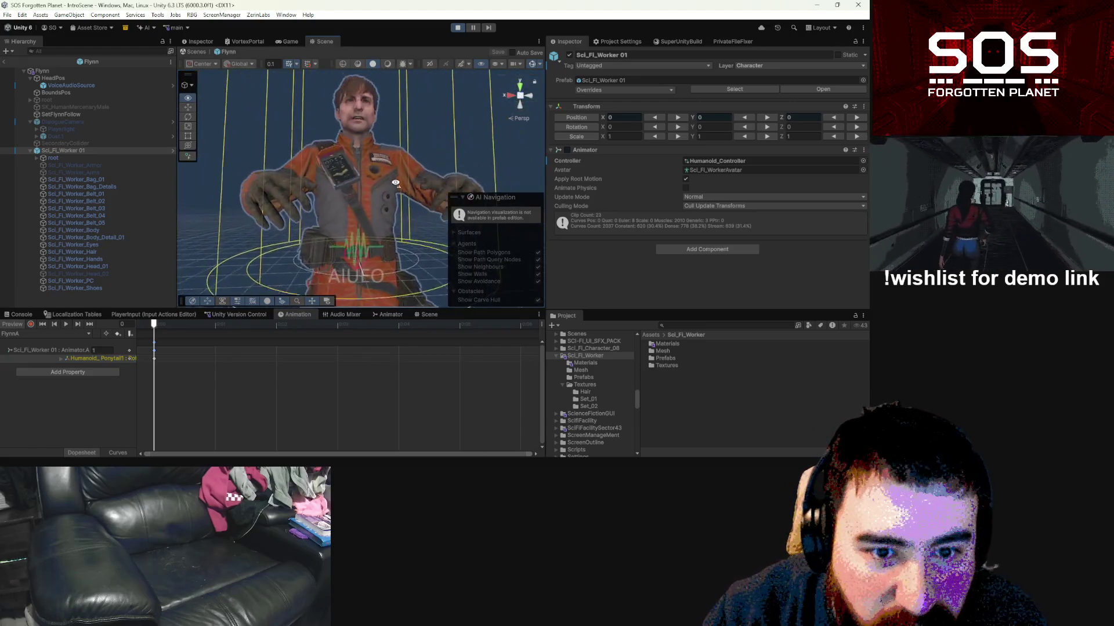
{"action": "scroll", "coordinate": [394, 155], "scroll_direction": "up", "scroll_amount": 10}
{"action": "scroll", "coordinate": [394, 156], "scroll_direction": "down", "scroll_amount": 5}
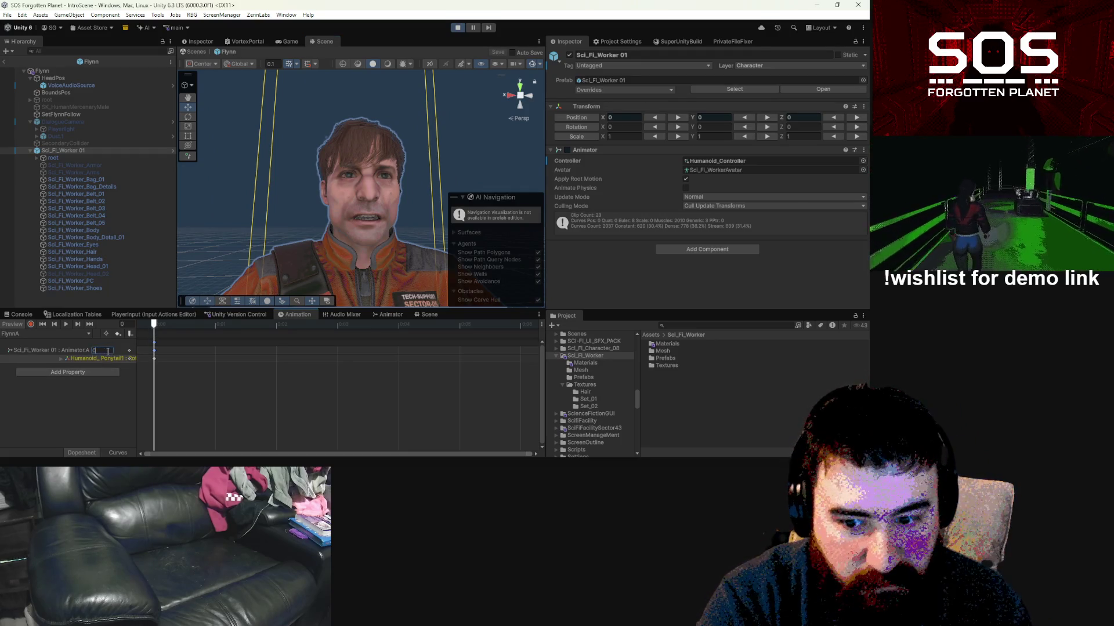
{"action": "key", "text": "Return"}
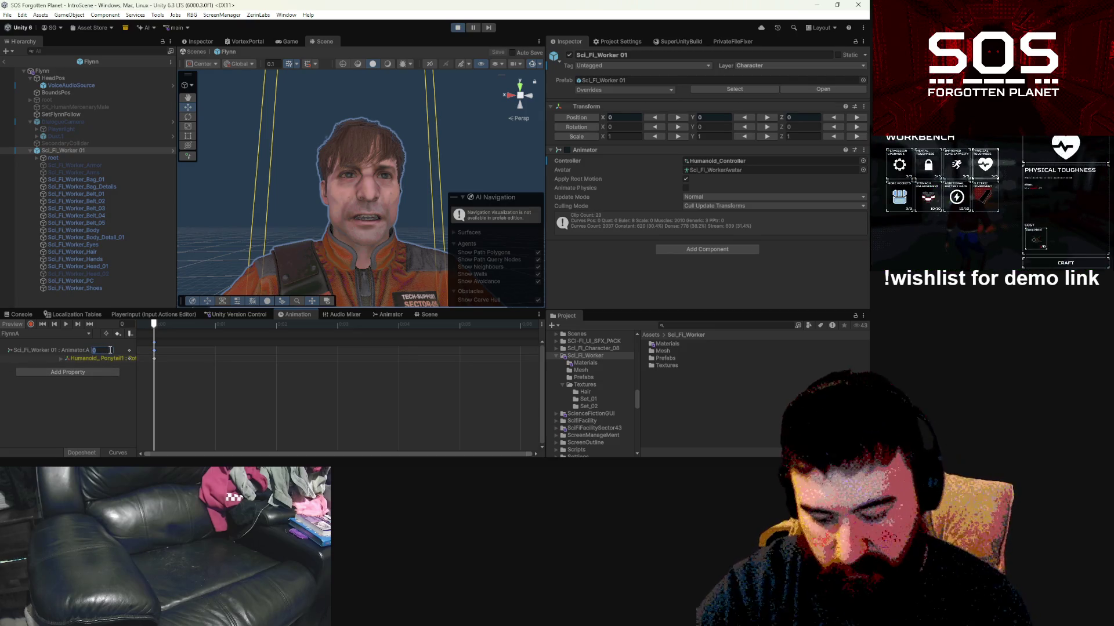
{"action": "type", "text": "1"}
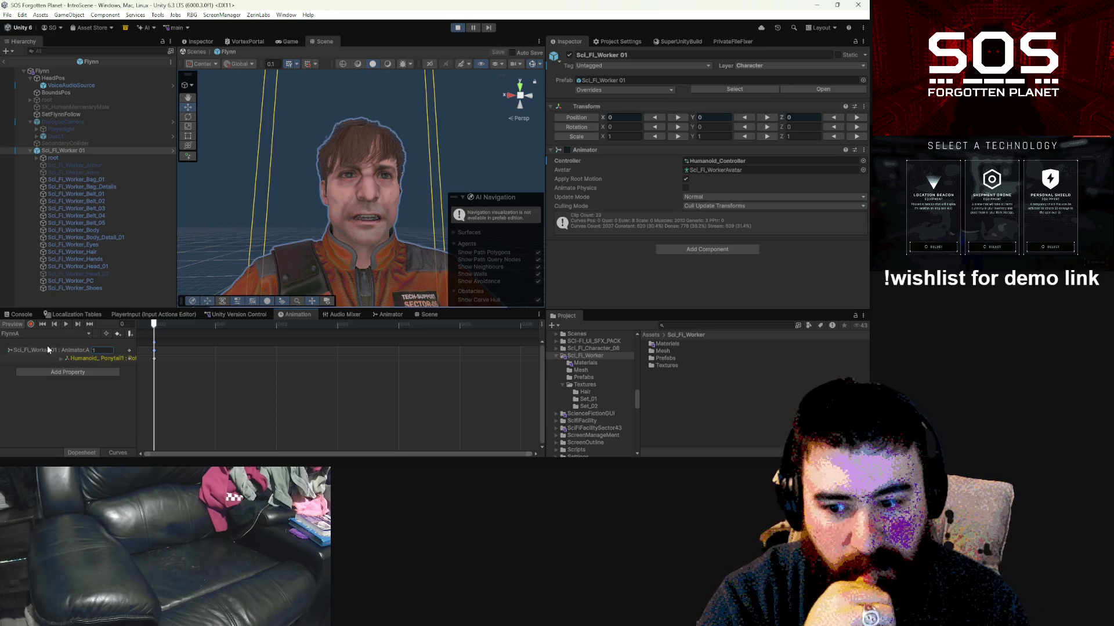
{"action": "left_click", "coordinate": [21, 351]}
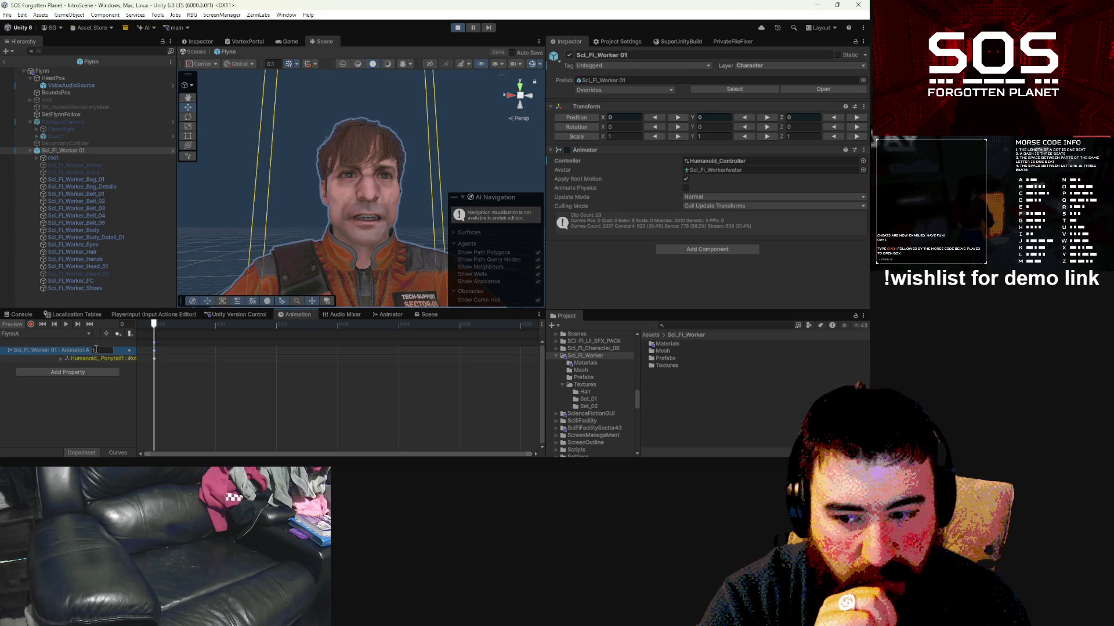
{"action": "left_click", "coordinate": [16, 328]}
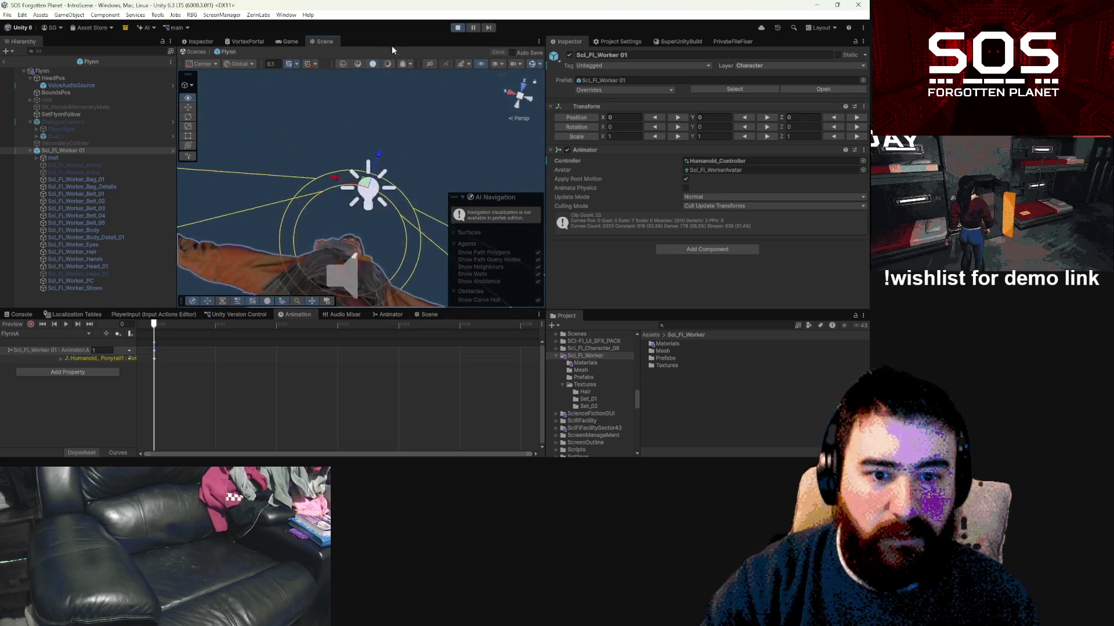
{"action": "mouse_move", "coordinate": [368, 145]}
{"action": "left_mouse_down"}
{"action": "mouse_move", "coordinate": [371, 339]}
{"action": "mouse_move", "coordinate": [362, 253]}
{"action": "left_mouse_up"}
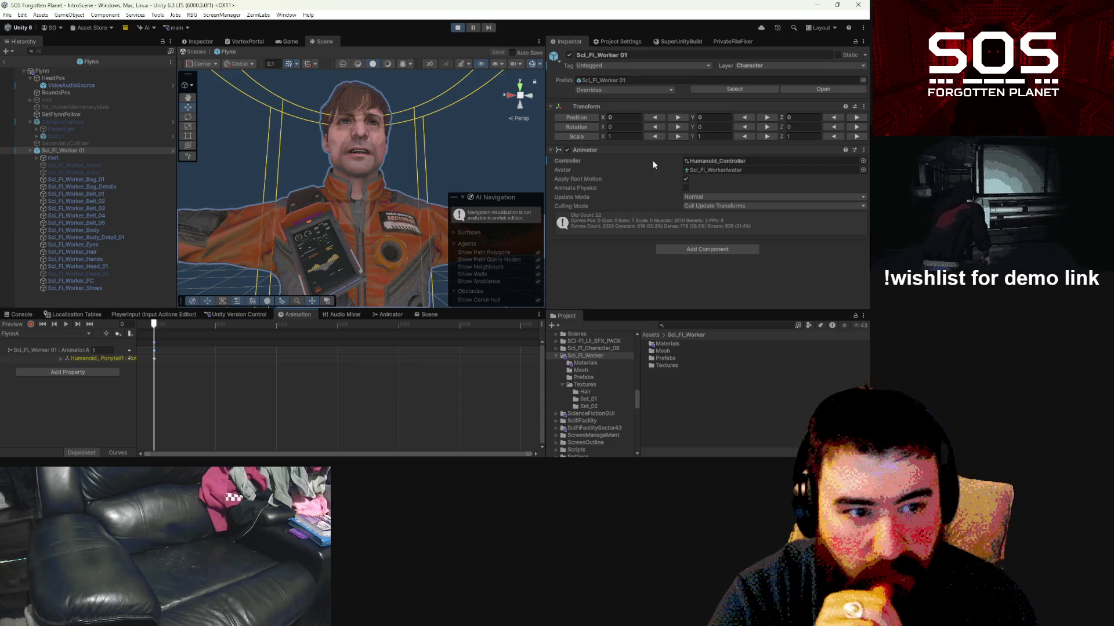
Step: Enter Configure Avatar for Sci_Fi_WorkerAvatar and review the body bone mapping
{"action": "left_click", "coordinate": [715, 170]}
{"action": "left_click", "coordinate": [698, 394]}
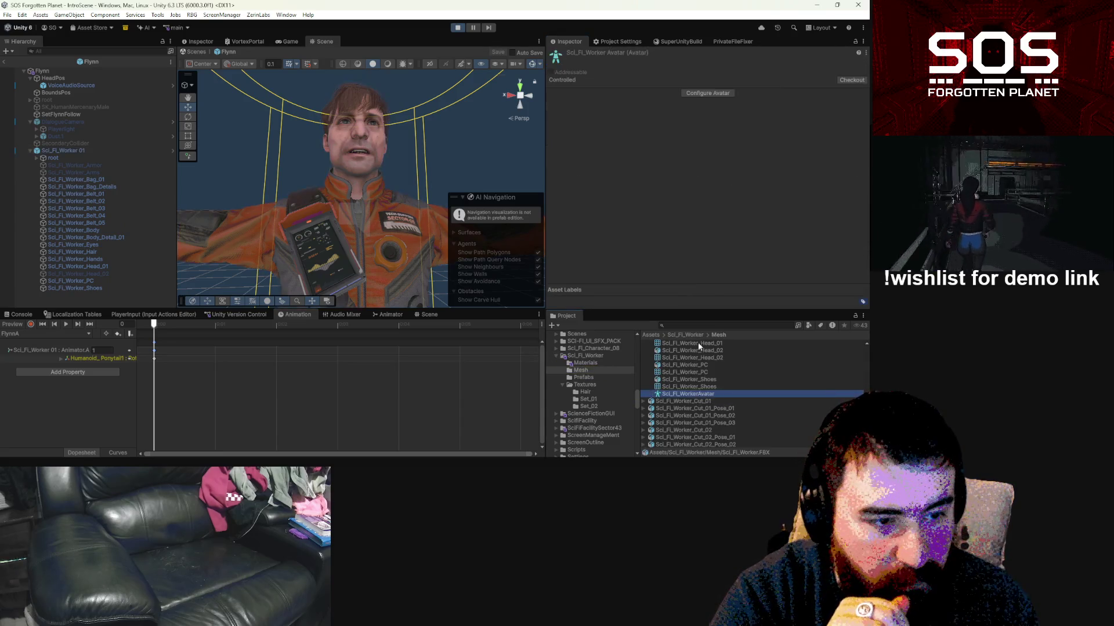
{"action": "left_click", "coordinate": [707, 93]}
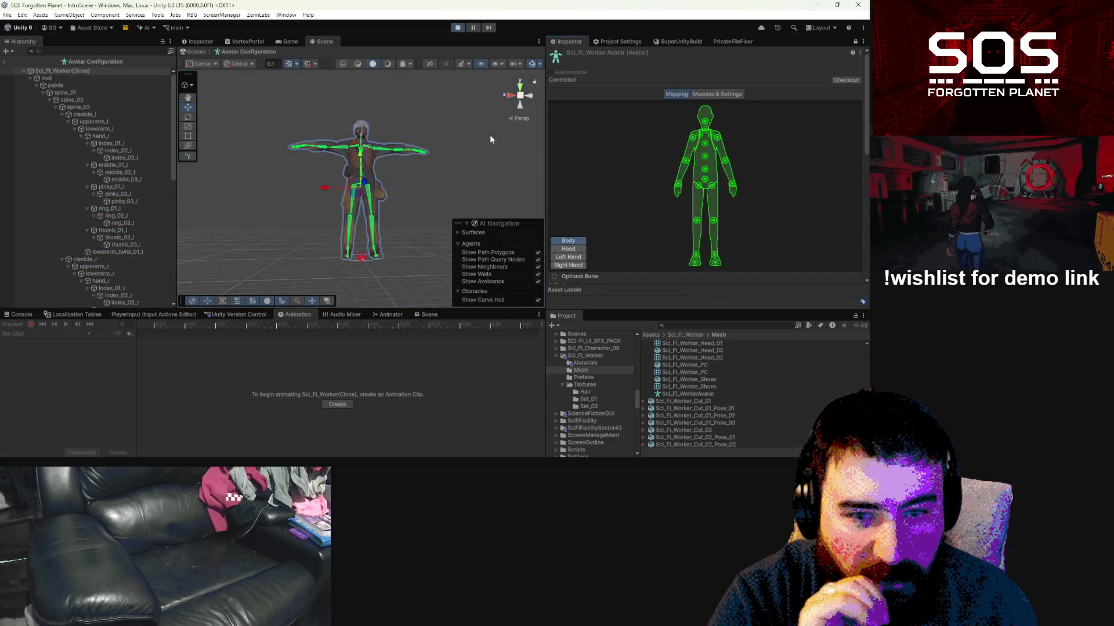
{"action": "scroll", "coordinate": [698, 233], "scroll_direction": "down", "scroll_amount": 4}
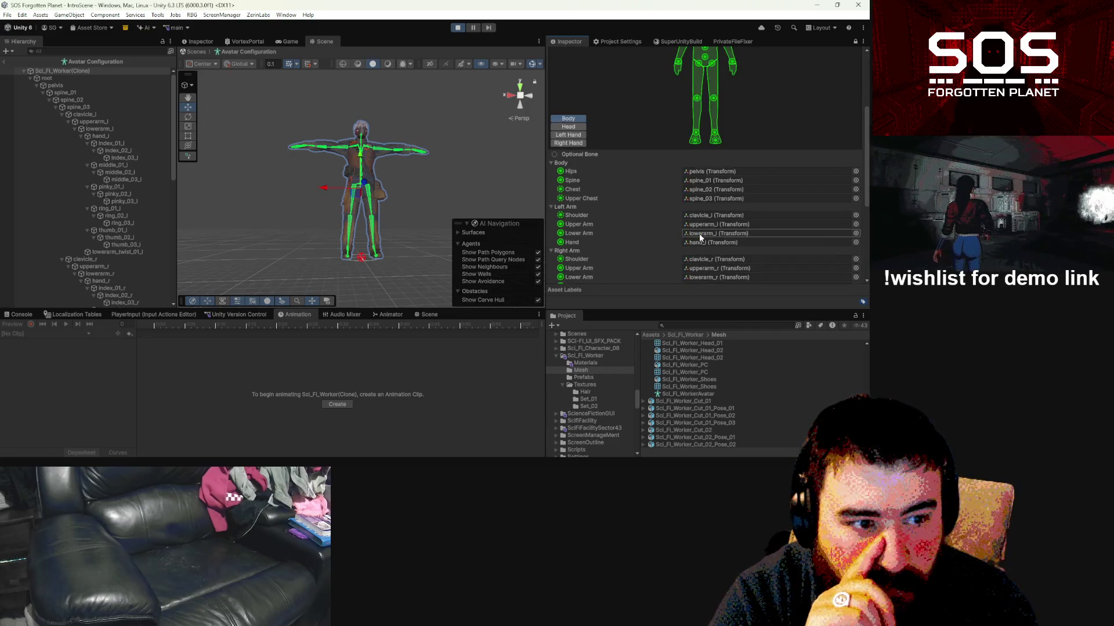
{"action": "scroll", "coordinate": [698, 233], "scroll_direction": "down", "scroll_amount": 5}
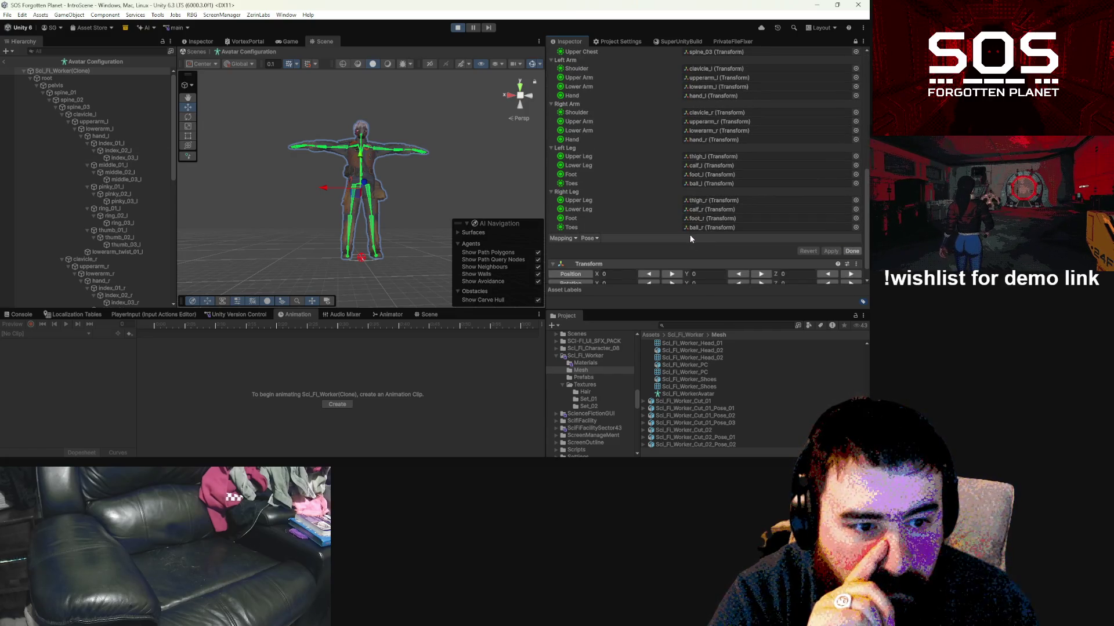
{"action": "scroll", "coordinate": [689, 234], "scroll_direction": "up", "scroll_amount": 10}
Step: Check the head and neck bones on the Head mapping tab, then exit with Done
{"action": "left_click", "coordinate": [568, 176]}
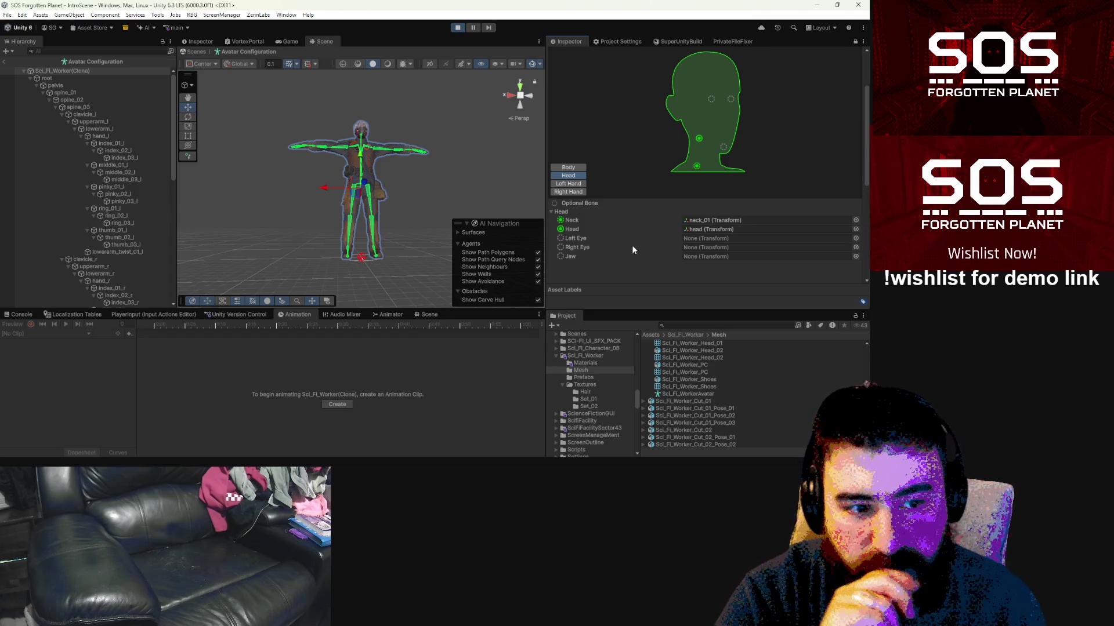
{"action": "left_click", "coordinate": [727, 227]}
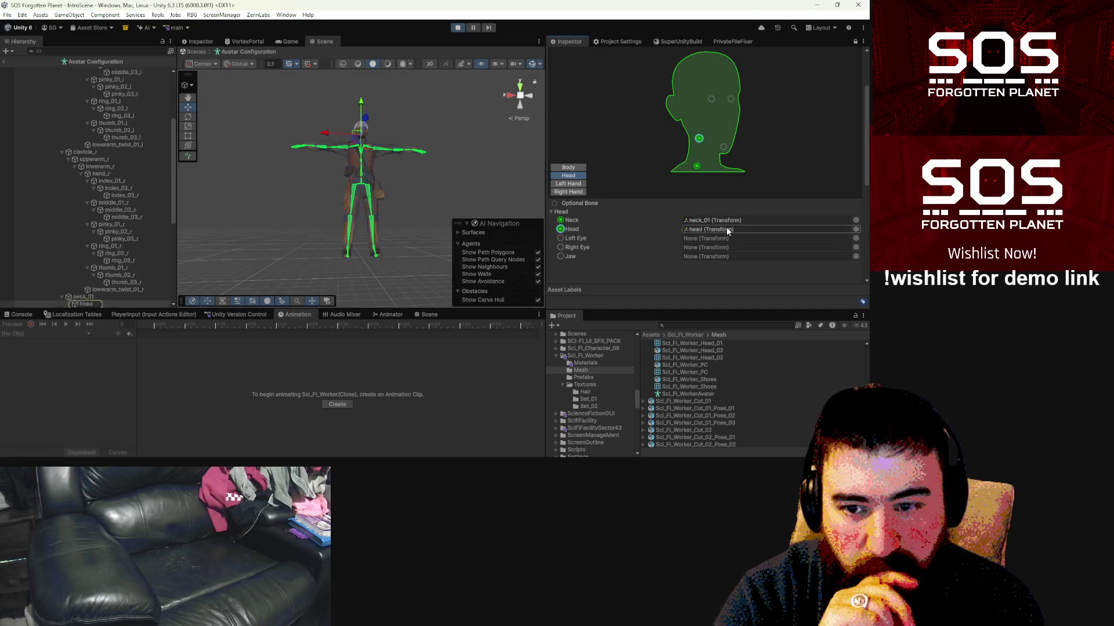
{"action": "left_click", "coordinate": [101, 242]}
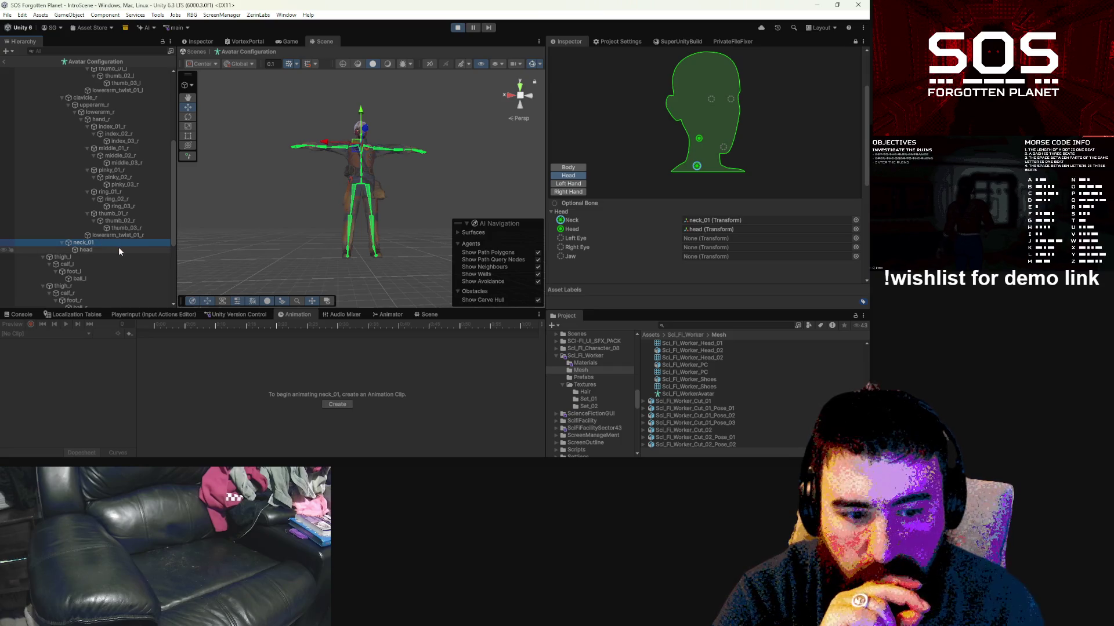
{"action": "scroll", "coordinate": [119, 247], "scroll_direction": "up", "scroll_amount": 5}
{"action": "left_click", "coordinate": [82, 70]}
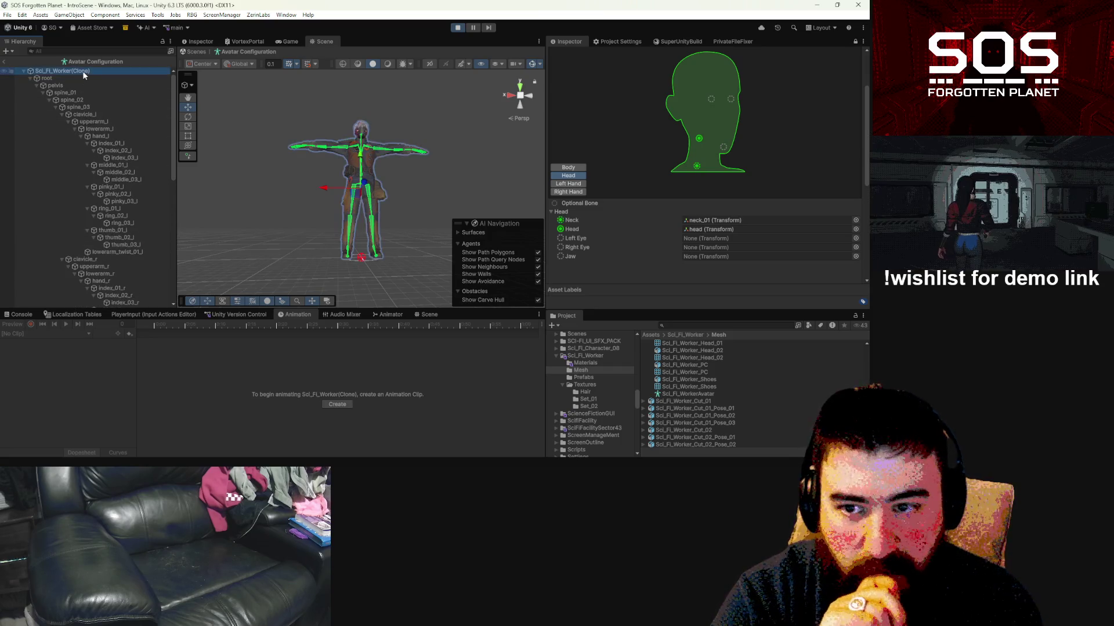
{"action": "left_click", "coordinate": [4, 62]}
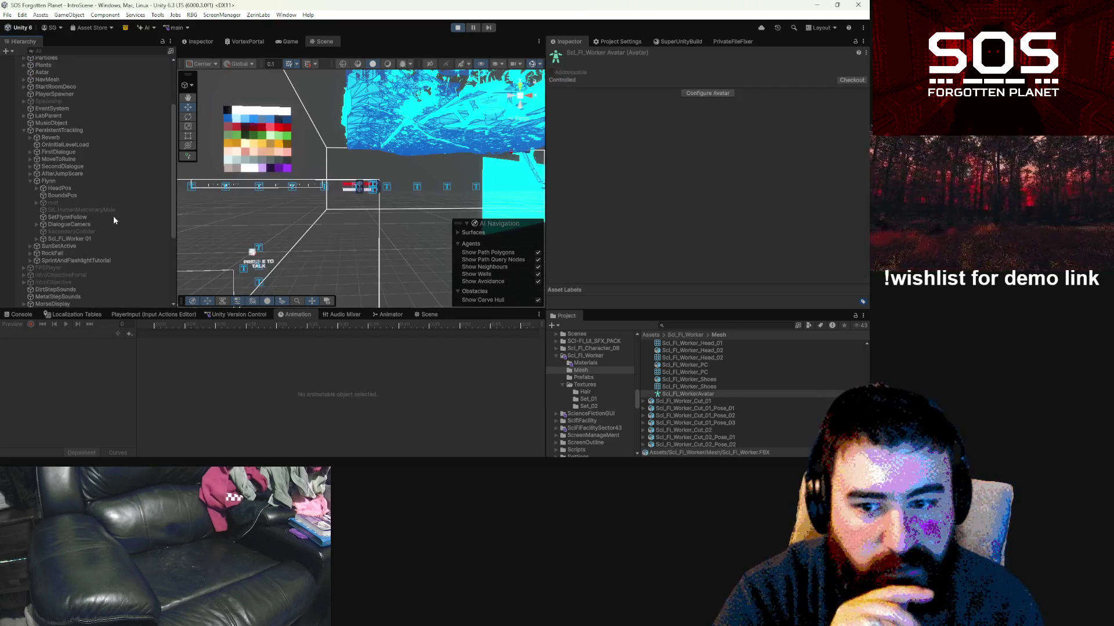
Step: Select Sci_Fi_Worker 01 to show its Animator and IdleLookAroundUnarmed keyframes
{"action": "left_click", "coordinate": [64, 239]}
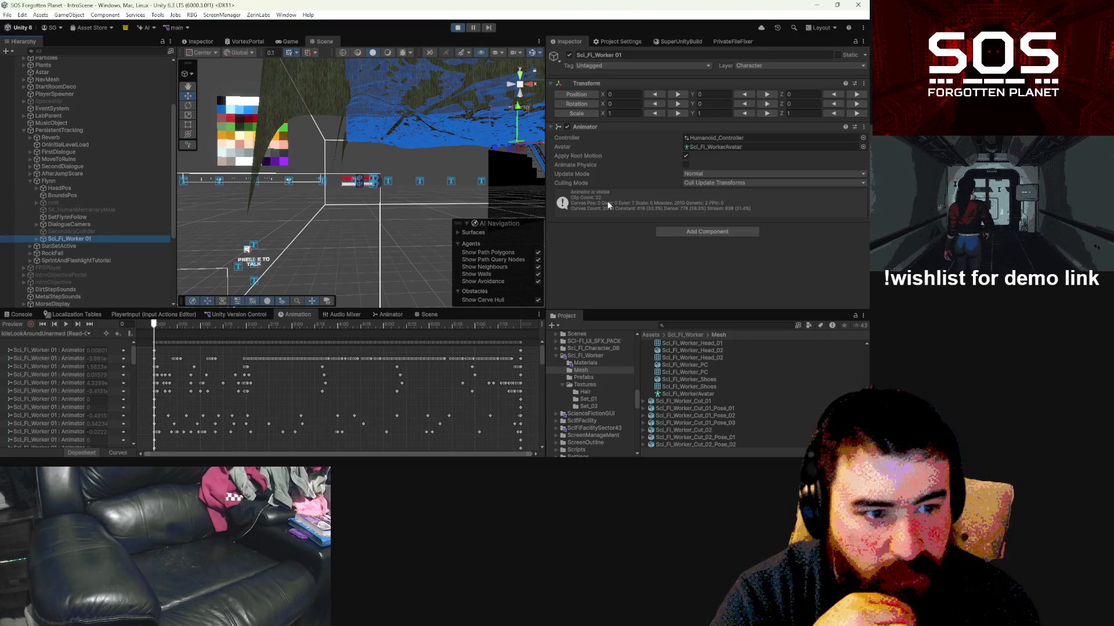
Step: Inspect Sci_Fi_Worker_Body's Skinned Mesh Renderer with the Sci_Fi_Worker_Set_01_02 material, then collapse PersistentTracking
{"action": "left_click", "coordinate": [37, 238]}
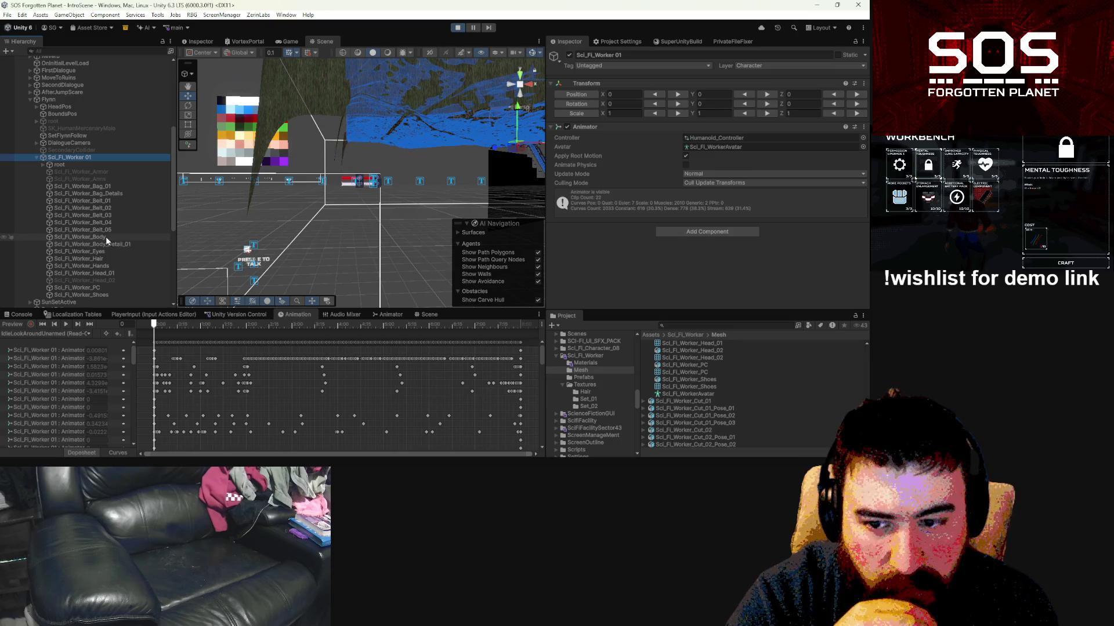
{"action": "left_click", "coordinate": [106, 237]}
{"action": "scroll", "coordinate": [674, 204], "scroll_direction": "down", "scroll_amount": 3}
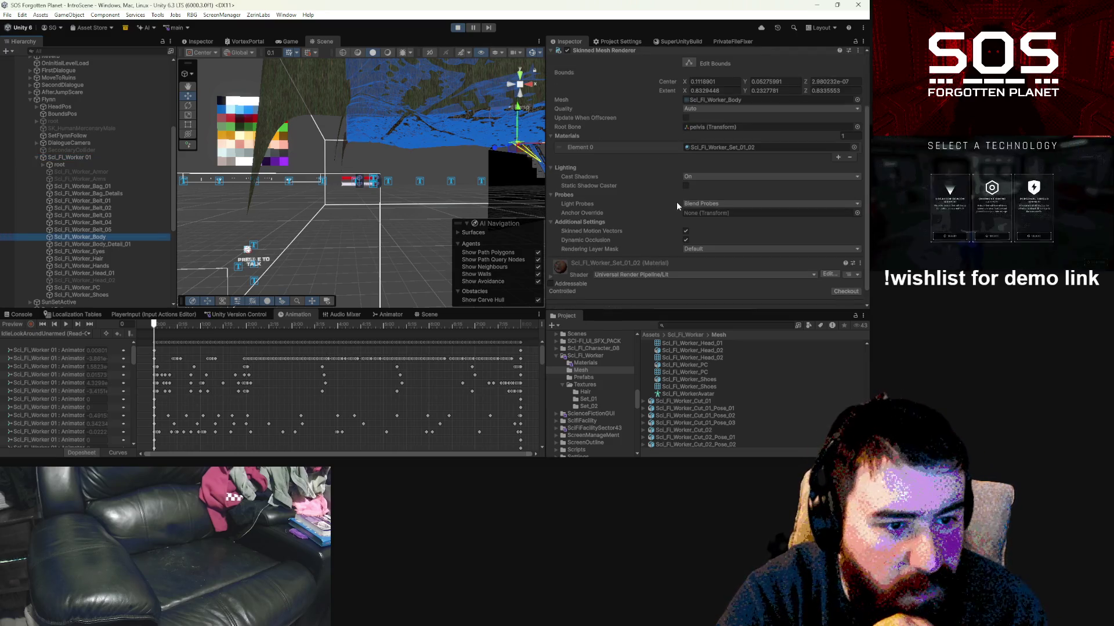
{"action": "scroll", "coordinate": [676, 201], "scroll_direction": "up", "scroll_amount": 2}
{"action": "scroll", "coordinate": [678, 203], "scroll_direction": "down", "scroll_amount": 2}
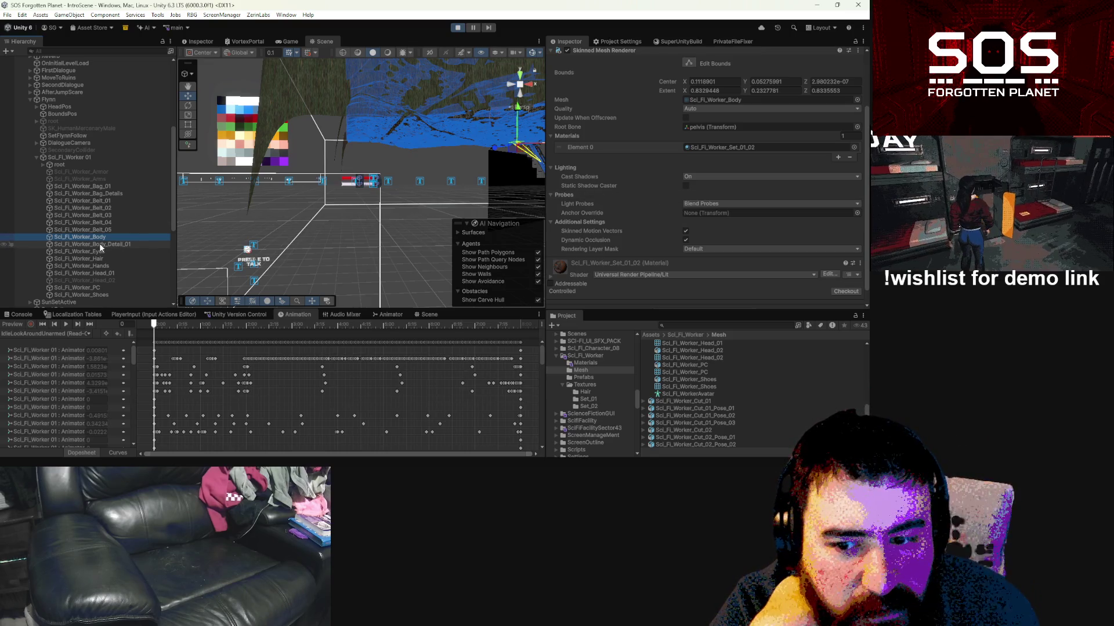
{"action": "scroll", "coordinate": [679, 210], "scroll_direction": "up", "scroll_amount": 3}
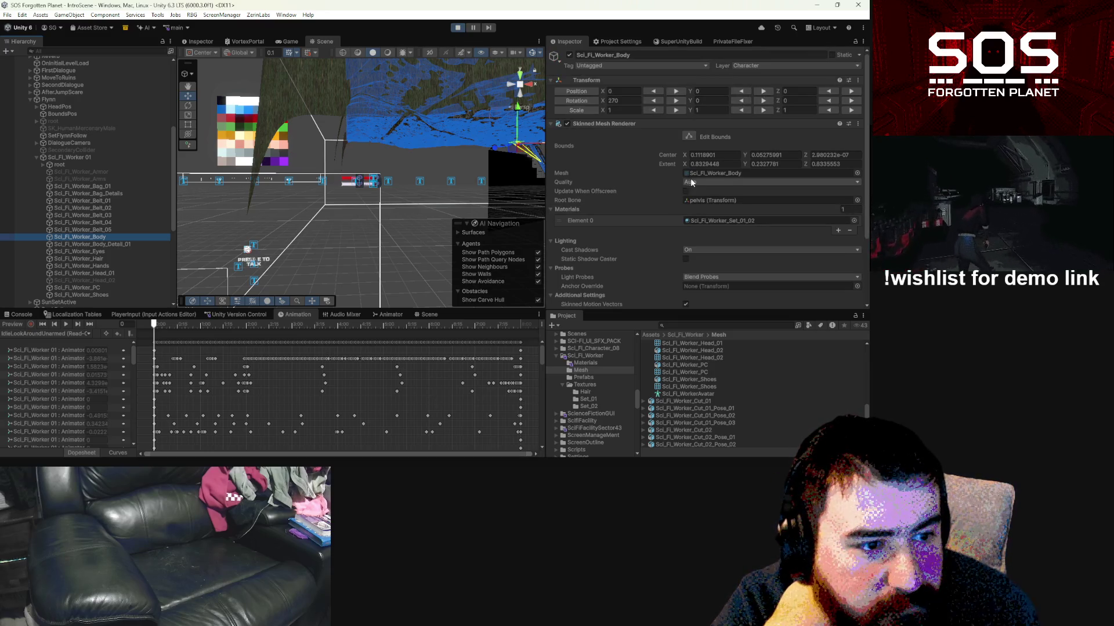
{"action": "scroll", "coordinate": [690, 252], "scroll_direction": "down", "scroll_amount": 2}
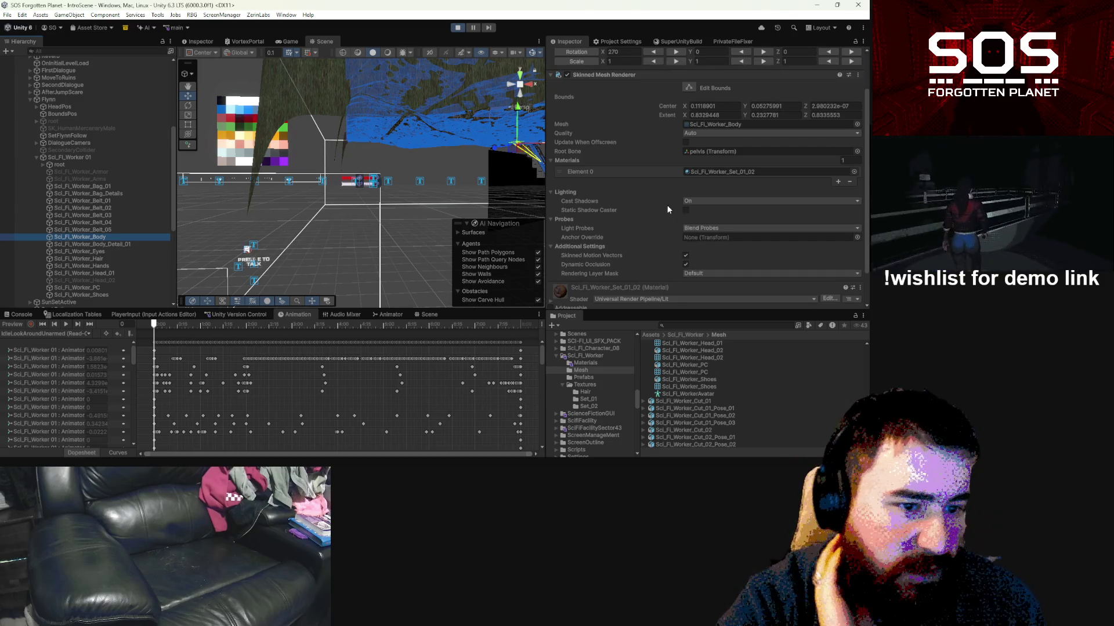
{"action": "scroll", "coordinate": [109, 165], "scroll_direction": "up", "scroll_amount": 3}
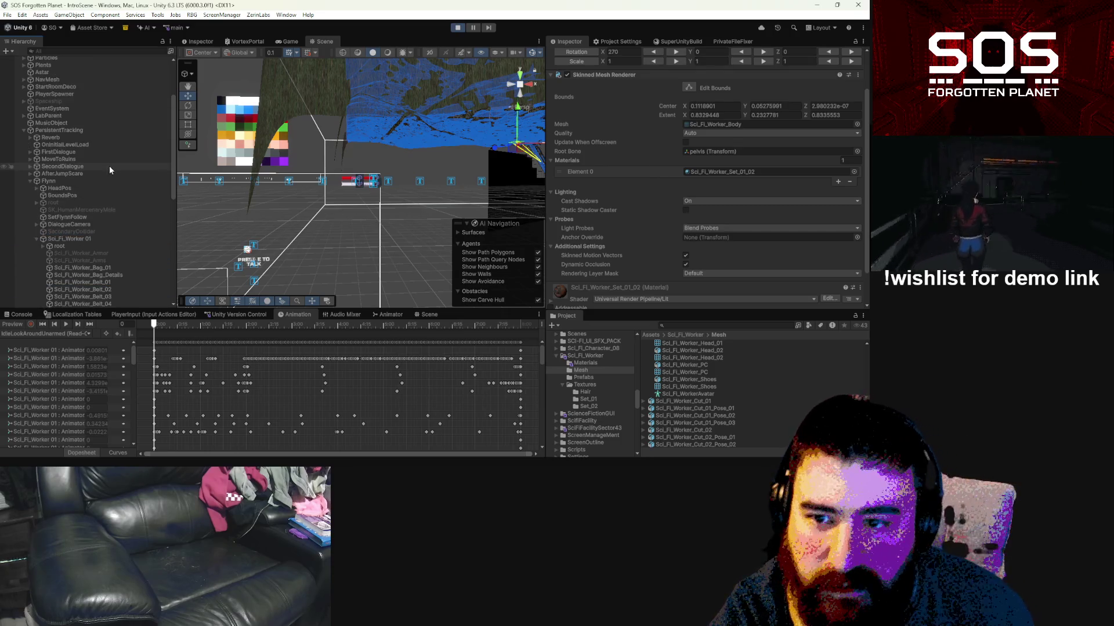
{"action": "scroll", "coordinate": [28, 121], "scroll_direction": "up", "scroll_amount": 2}
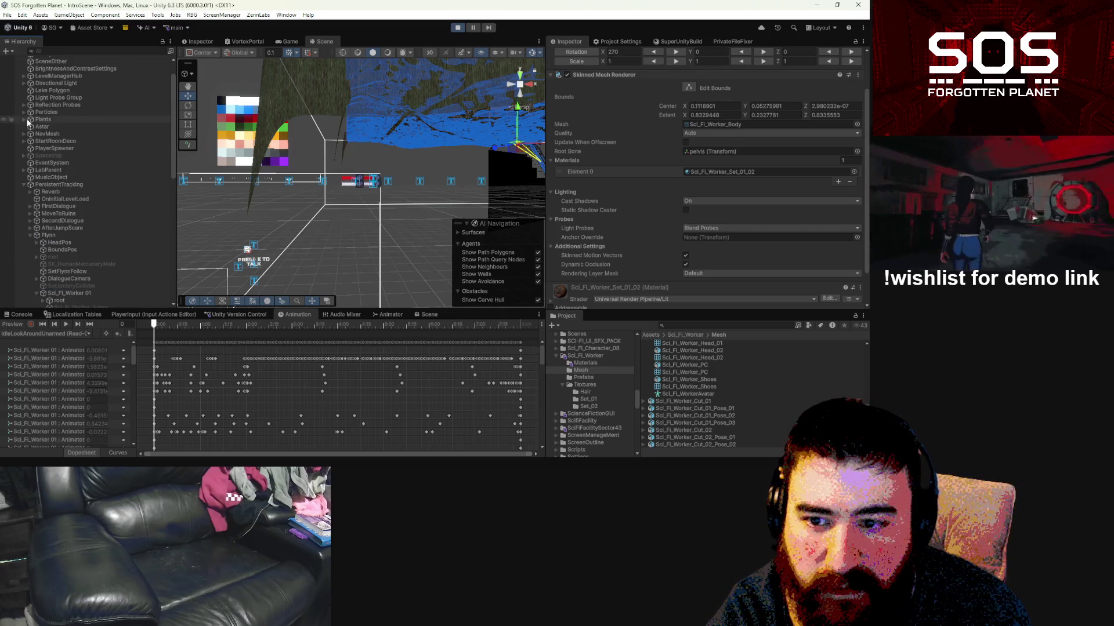
{"action": "left_click", "coordinate": [23, 184]}
Step: Inspect the Player's Asuna Rig Update and expand its Face Panel object
{"action": "scroll", "coordinate": [51, 239], "scroll_direction": "down", "scroll_amount": 2}
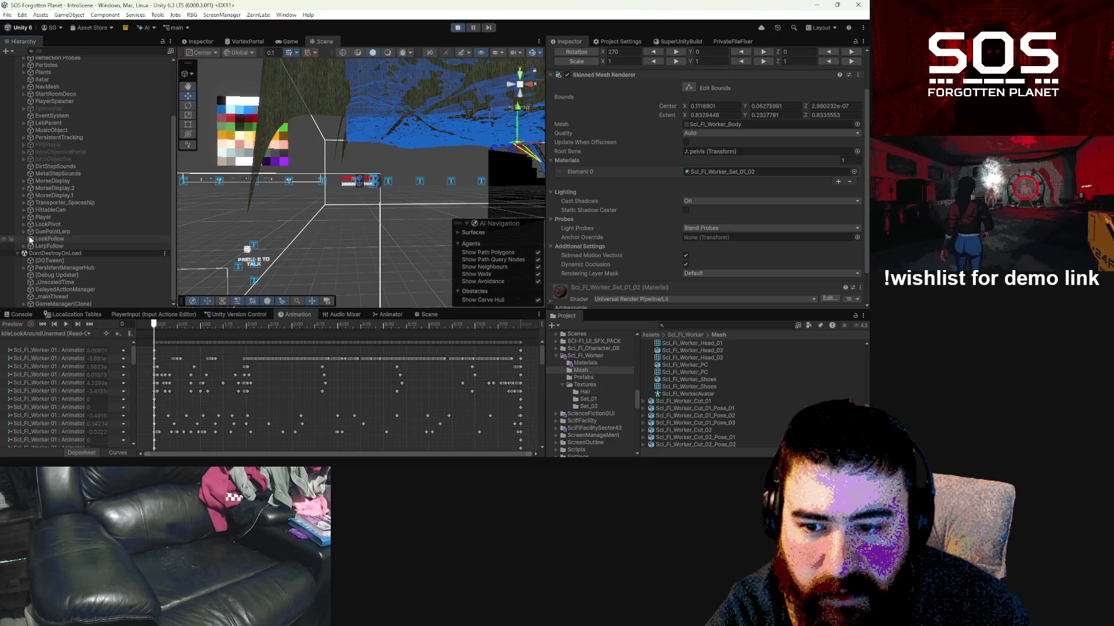
{"action": "left_click", "coordinate": [23, 219]}
{"action": "left_click", "coordinate": [47, 241]}
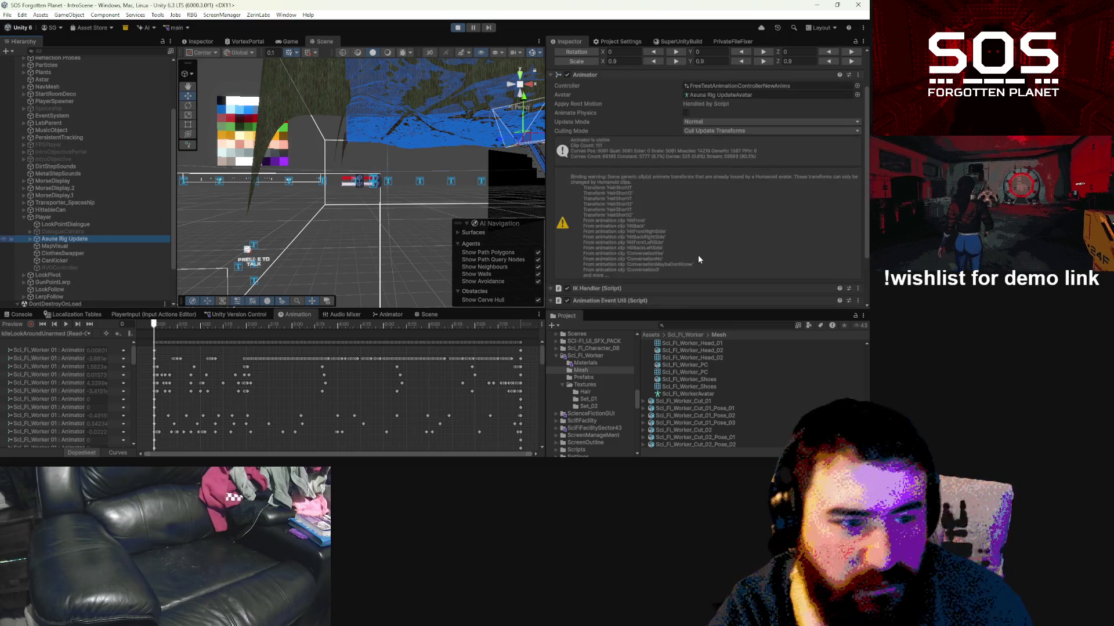
{"action": "scroll", "coordinate": [697, 249], "scroll_direction": "down", "scroll_amount": 10}
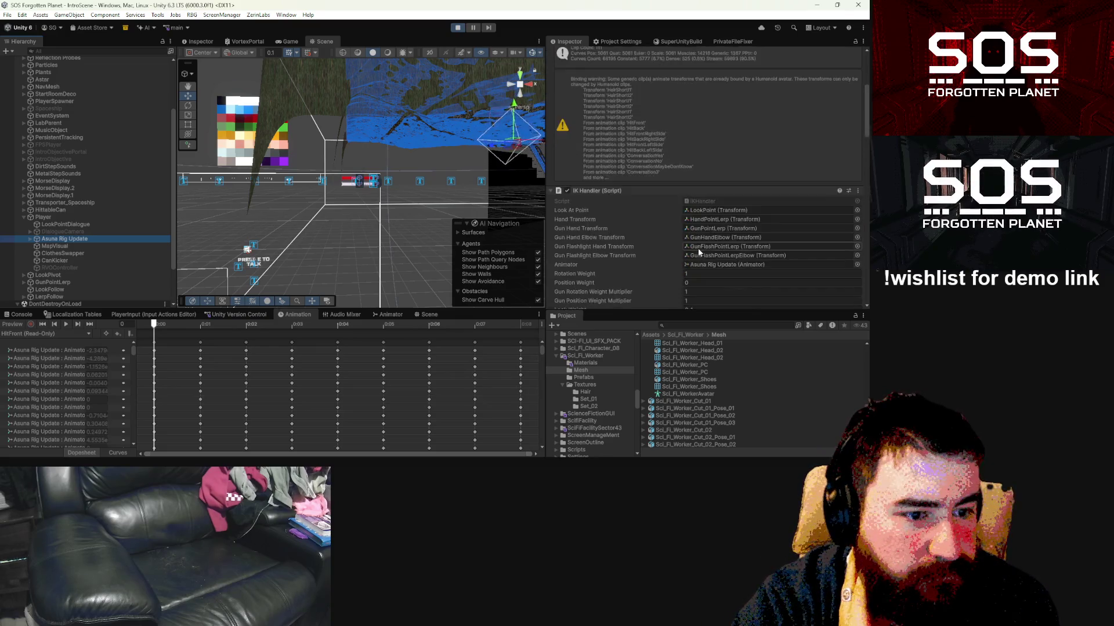
{"action": "scroll", "coordinate": [698, 248], "scroll_direction": "down", "scroll_amount": 5}
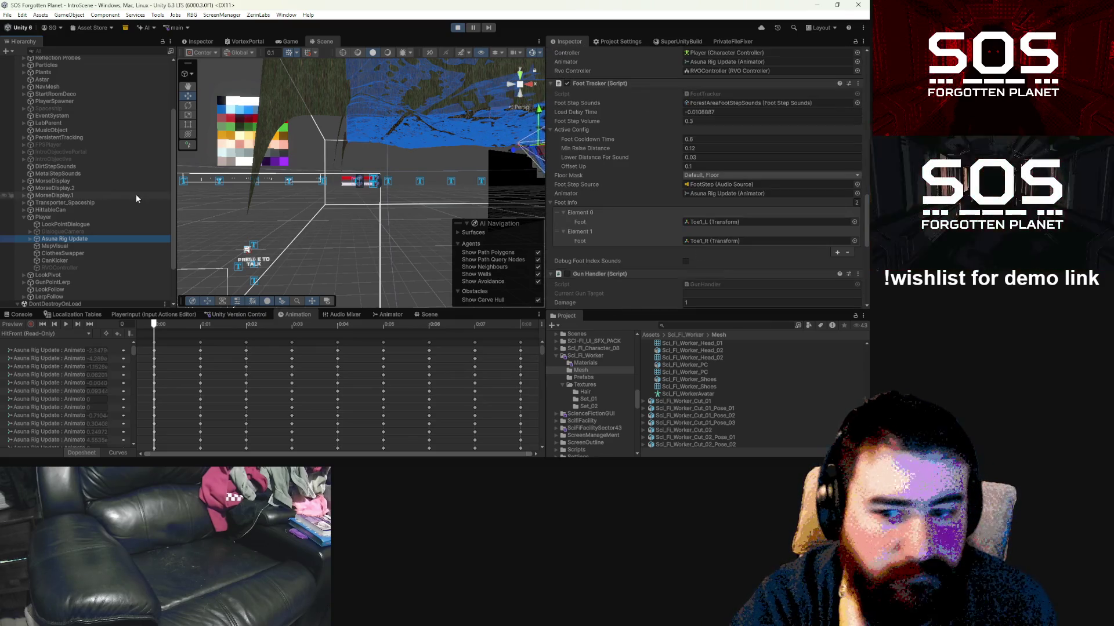
{"action": "left_click", "coordinate": [30, 239]}
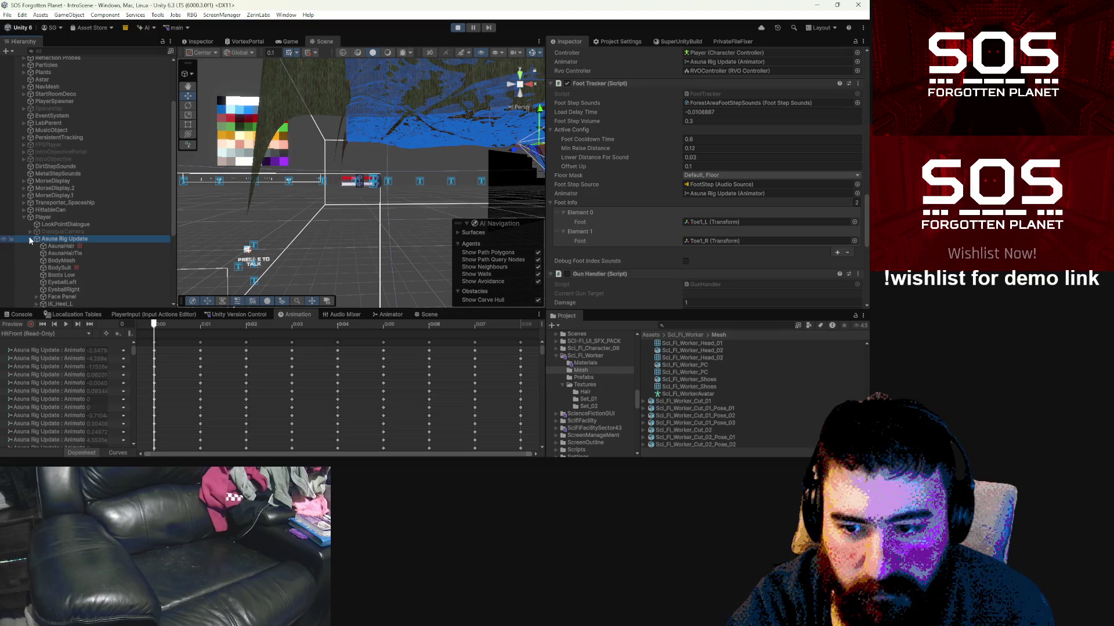
{"action": "scroll", "coordinate": [87, 277], "scroll_direction": "down", "scroll_amount": 2}
{"action": "left_click", "coordinate": [82, 268]}
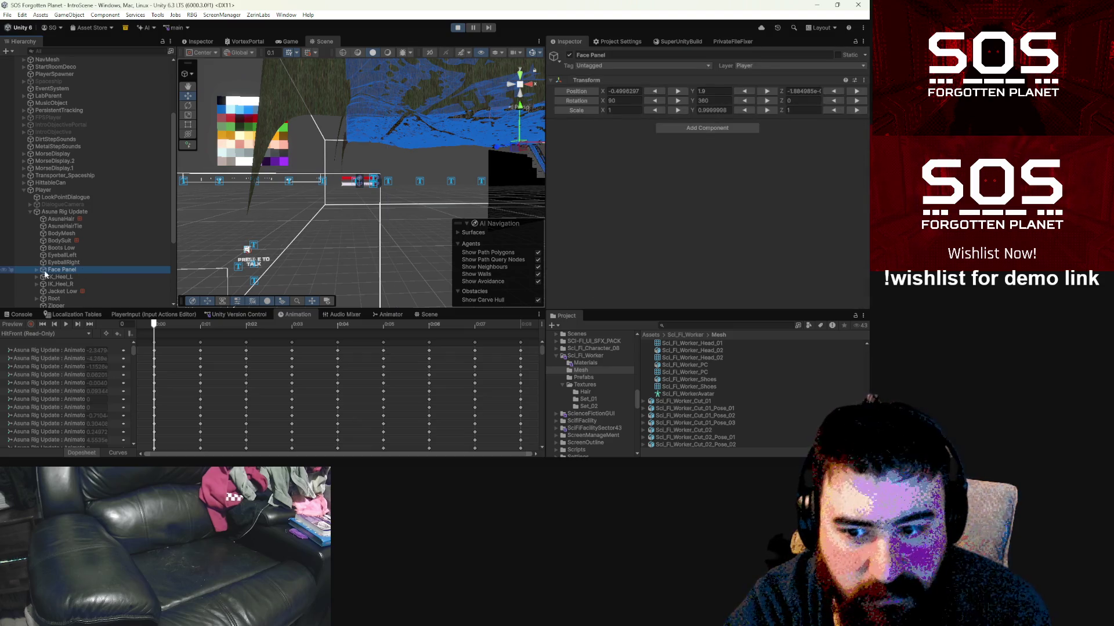
{"action": "key", "text": "Right"}
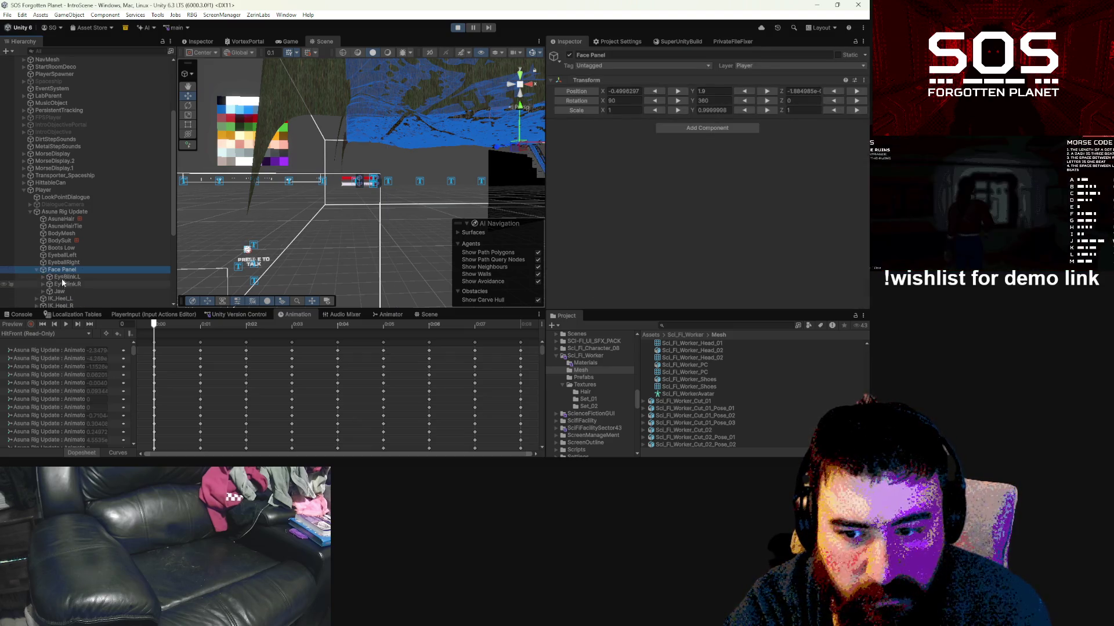
Step: Look through BodyMesh's blend shape list, then collapse it again
{"action": "left_click", "coordinate": [63, 234]}
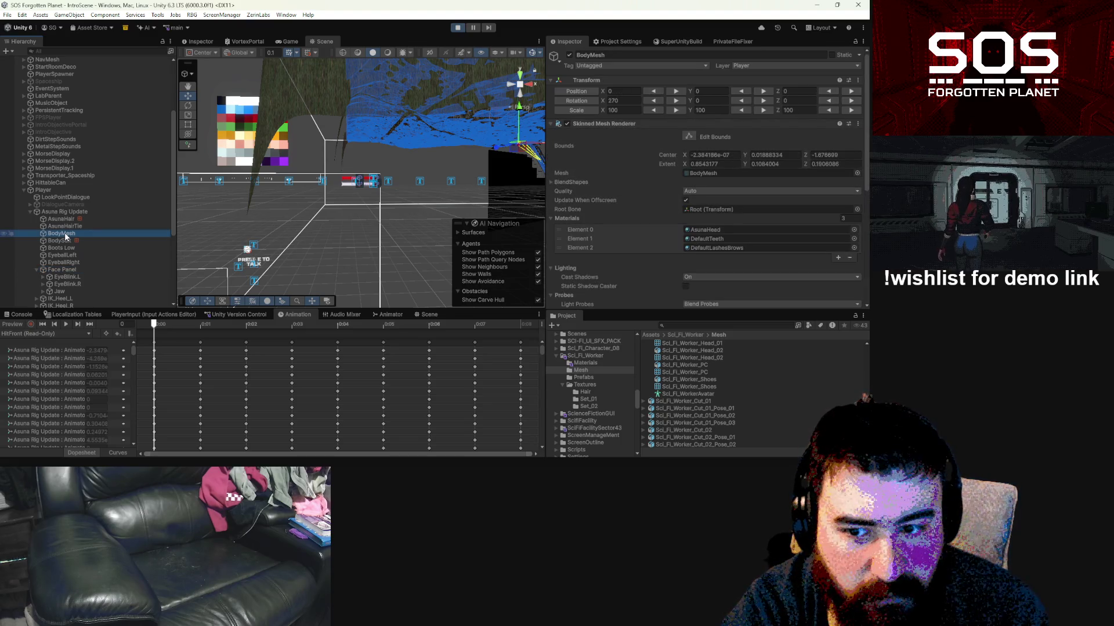
{"action": "scroll", "coordinate": [791, 237], "scroll_direction": "down", "scroll_amount": 3}
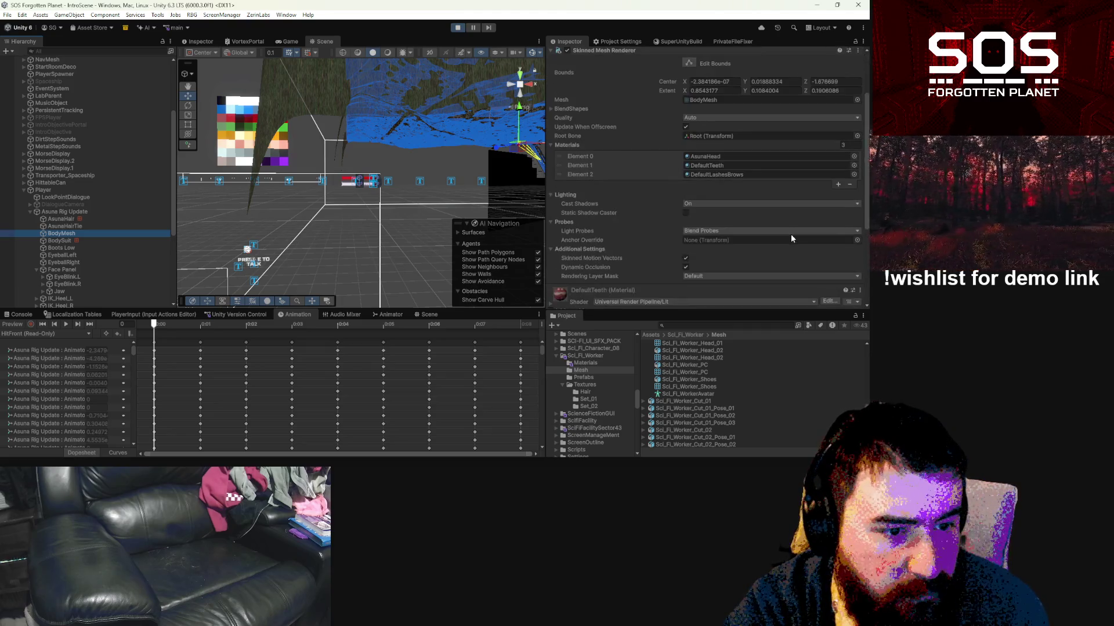
{"action": "left_click", "coordinate": [551, 109]}
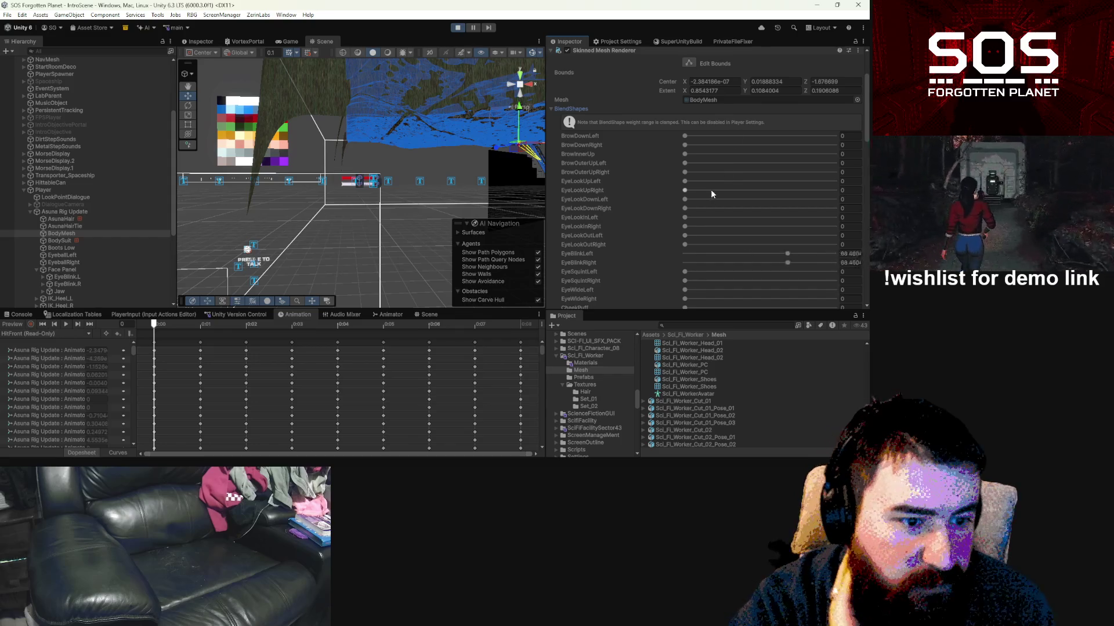
{"action": "scroll", "coordinate": [711, 189], "scroll_direction": "down", "scroll_amount": 8}
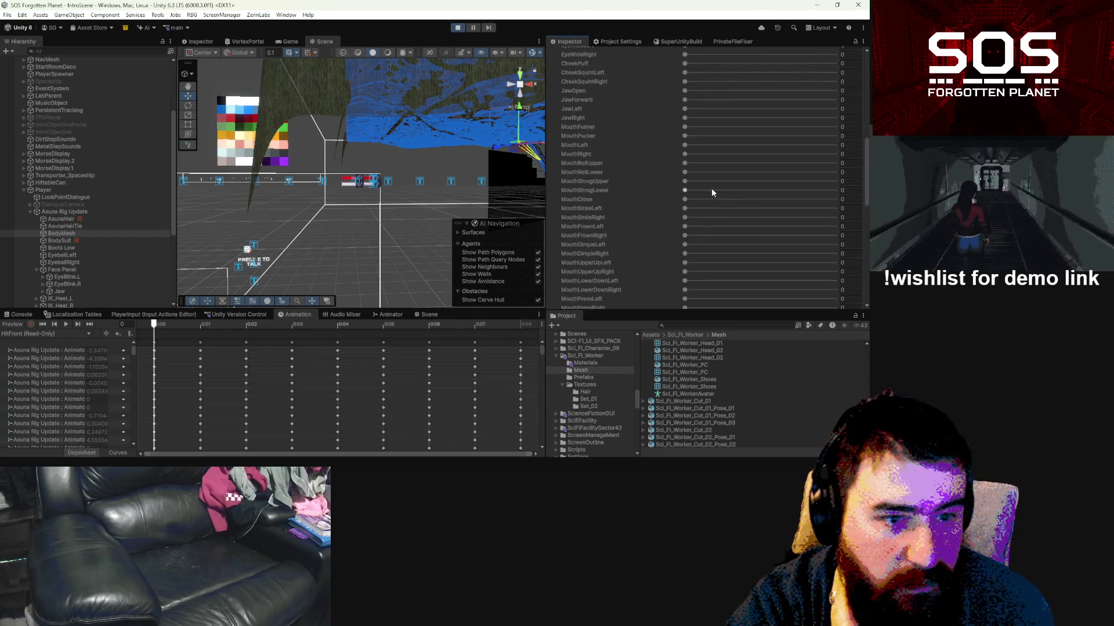
{"action": "scroll", "coordinate": [711, 188], "scroll_direction": "up", "scroll_amount": 10}
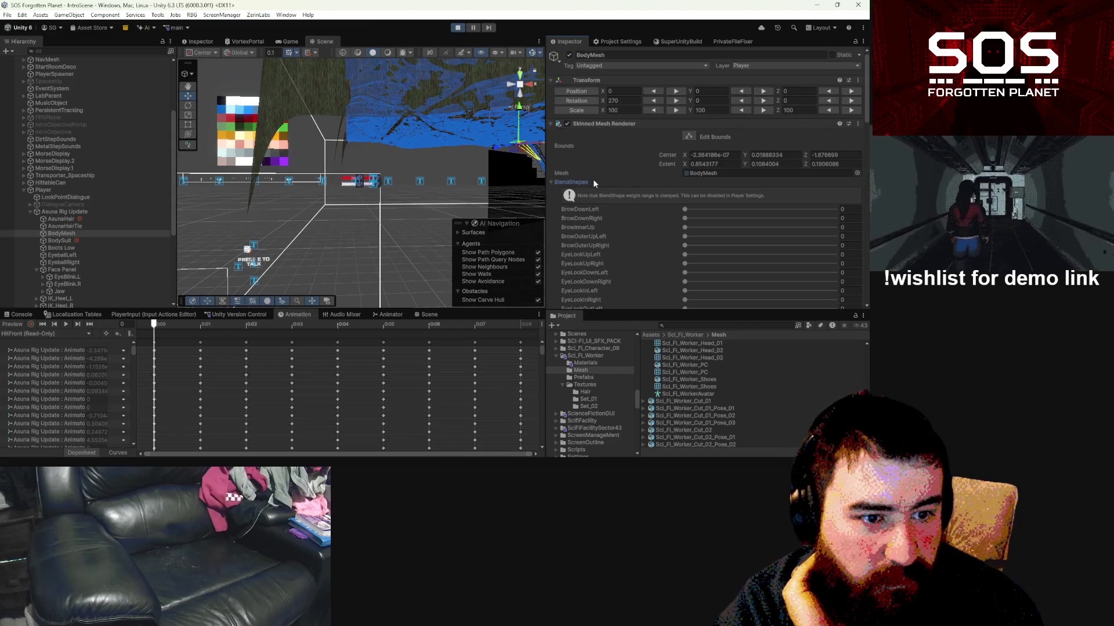
{"action": "left_click", "coordinate": [573, 182]}
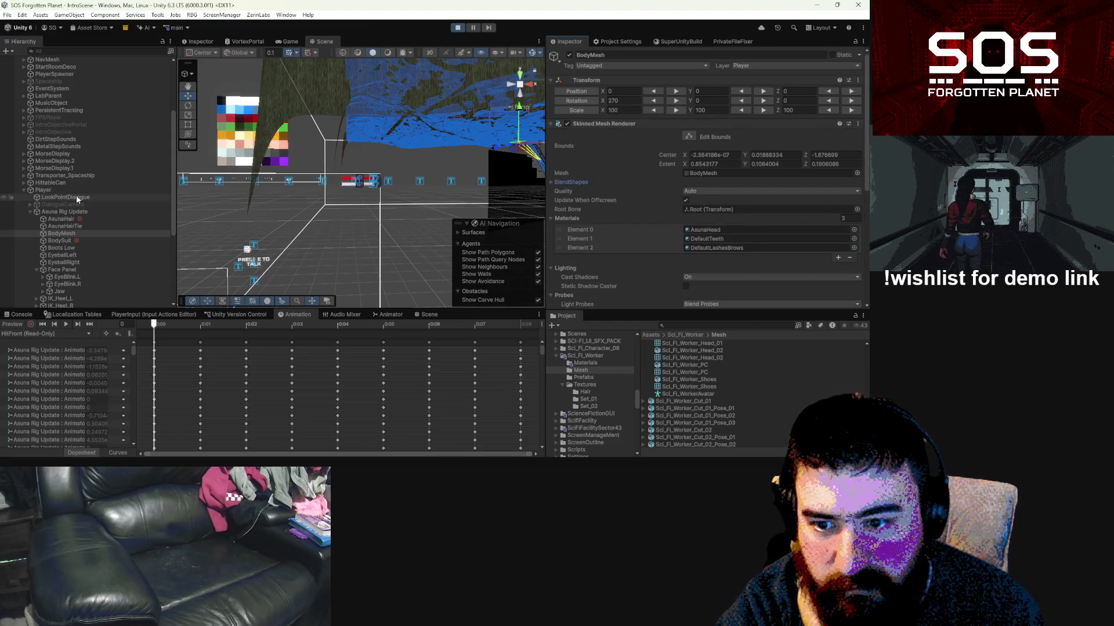
{"action": "scroll", "coordinate": [56, 203], "scroll_direction": "down", "scroll_amount": 5}
{"action": "scroll", "coordinate": [58, 206], "scroll_direction": "up", "scroll_amount": 7}
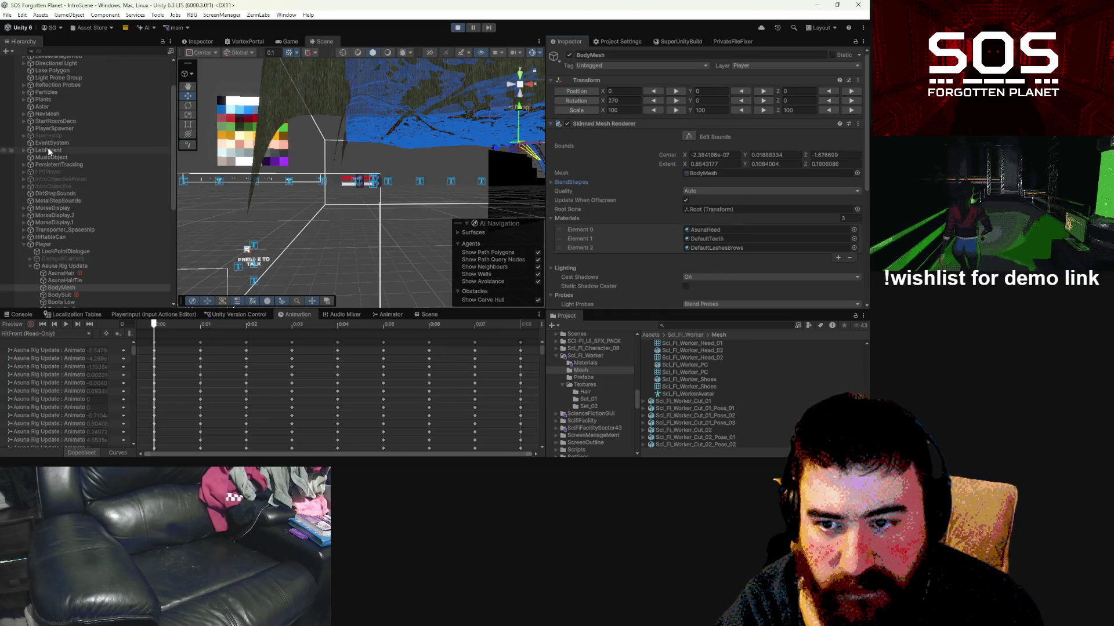
Step: Expand PersistentTracking and select the Sci_Fi_Worker 01 character under Flynn
{"action": "left_click", "coordinate": [52, 164]}
{"action": "left_click", "coordinate": [23, 165]}
{"action": "scroll", "coordinate": [50, 247], "scroll_direction": "down", "scroll_amount": 2}
{"action": "scroll", "coordinate": [50, 247], "scroll_direction": "down", "scroll_amount": 2}
{"action": "left_click", "coordinate": [71, 220]}
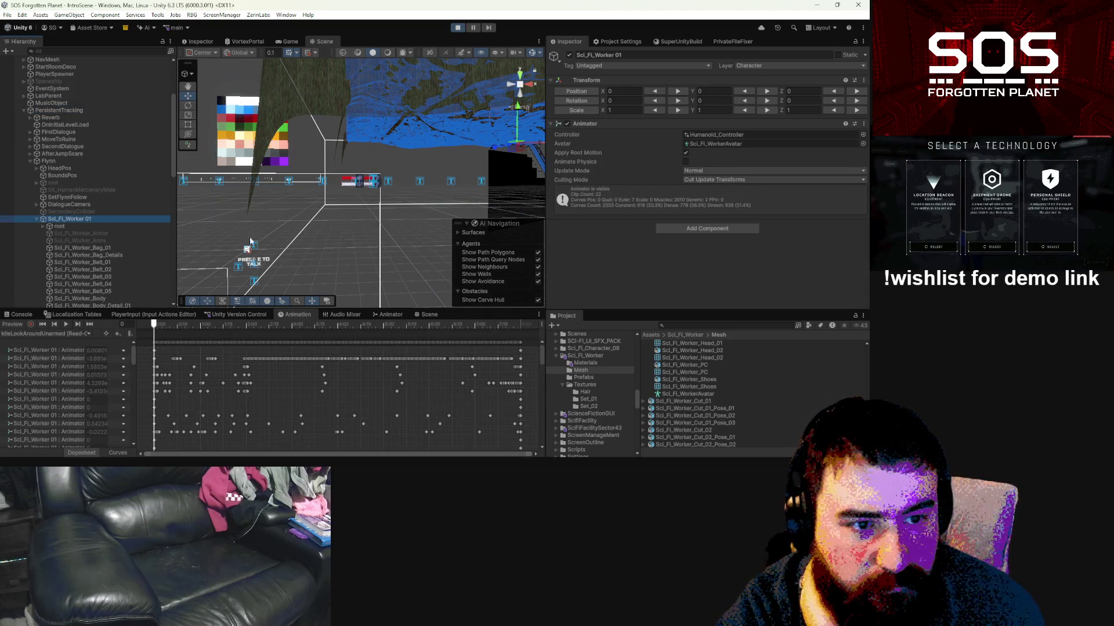
Step: Inspect Sci_Fi_Worker_Body, then Sci_Fi_Worker_Head_01, and expand its BlendShapes list
{"action": "scroll", "coordinate": [81, 249], "scroll_direction": "down", "scroll_amount": 3}
{"action": "left_click", "coordinate": [107, 218]}
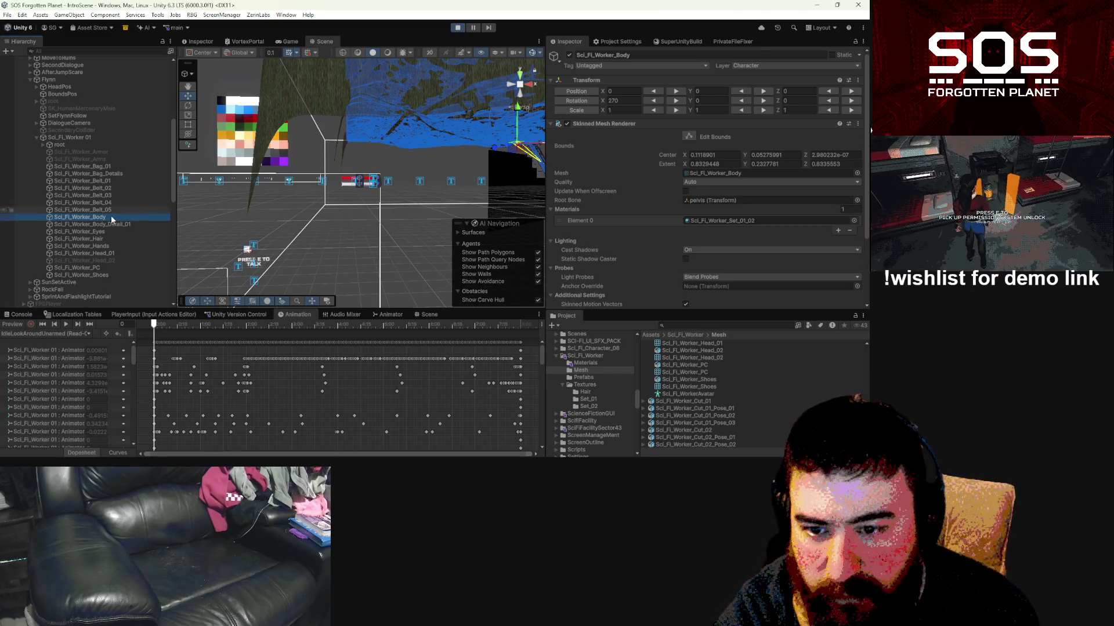
{"action": "left_click", "coordinate": [104, 253]}
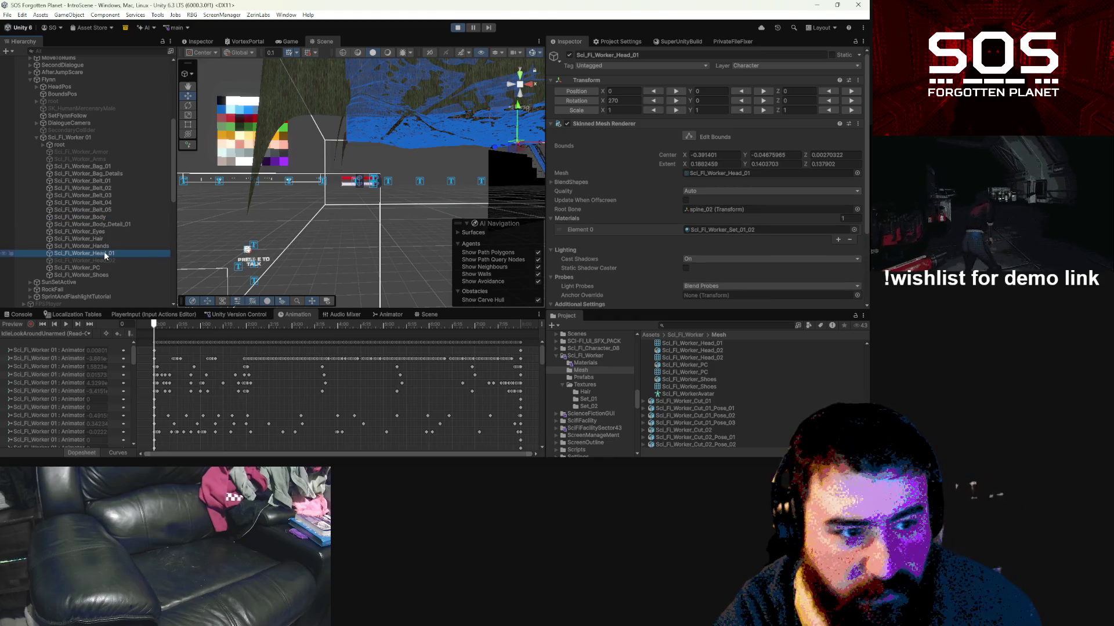
{"action": "left_click", "coordinate": [551, 182]}
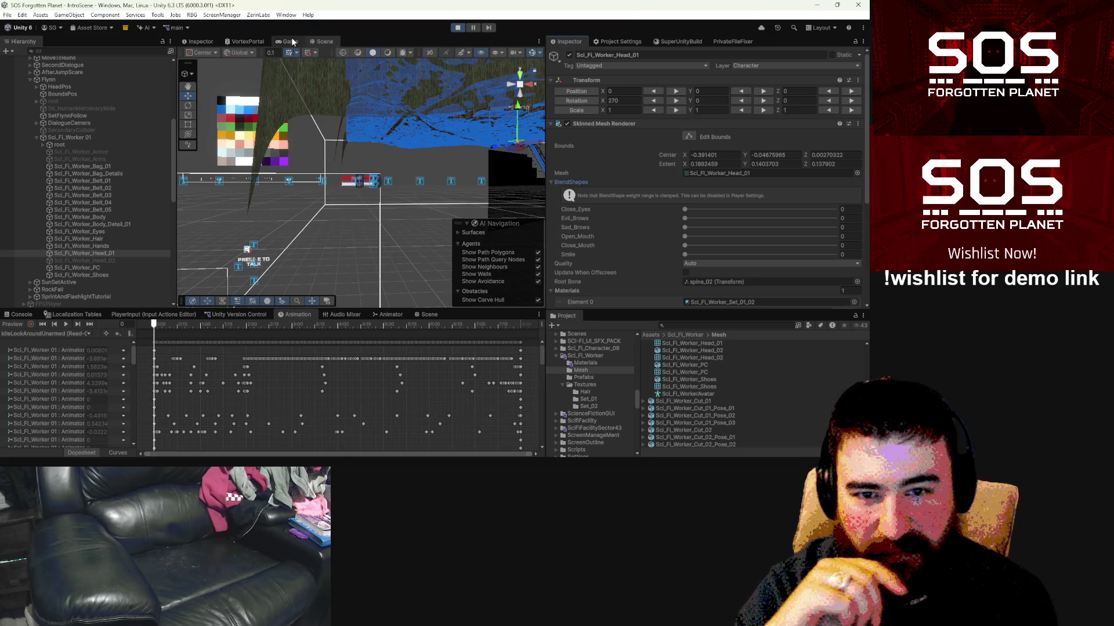
Step: Frame and orbit the worker head, then switch to the Game view and pause
{"action": "key", "text": "f"}
{"action": "left_click_drag", "start_coordinate": [330, 190], "coordinate": [264, 198]}
{"action": "scroll", "coordinate": [472, 209], "scroll_direction": "up", "scroll_amount": 4}
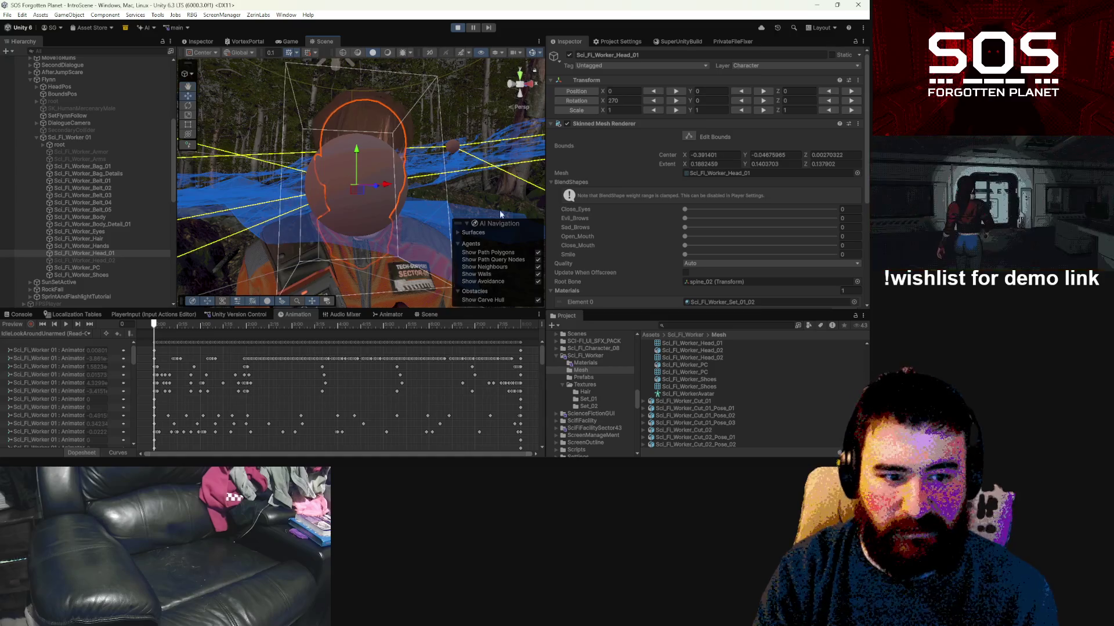
{"action": "scroll", "coordinate": [380, 158], "scroll_direction": "up", "scroll_amount": 3}
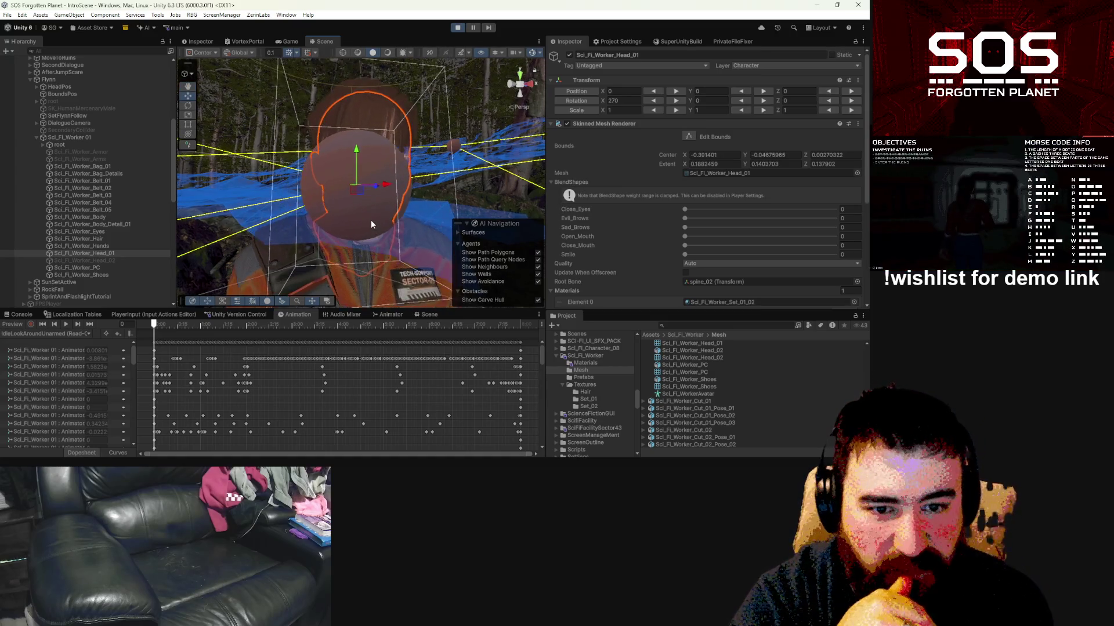
{"action": "key", "text": "ctrl+2"}
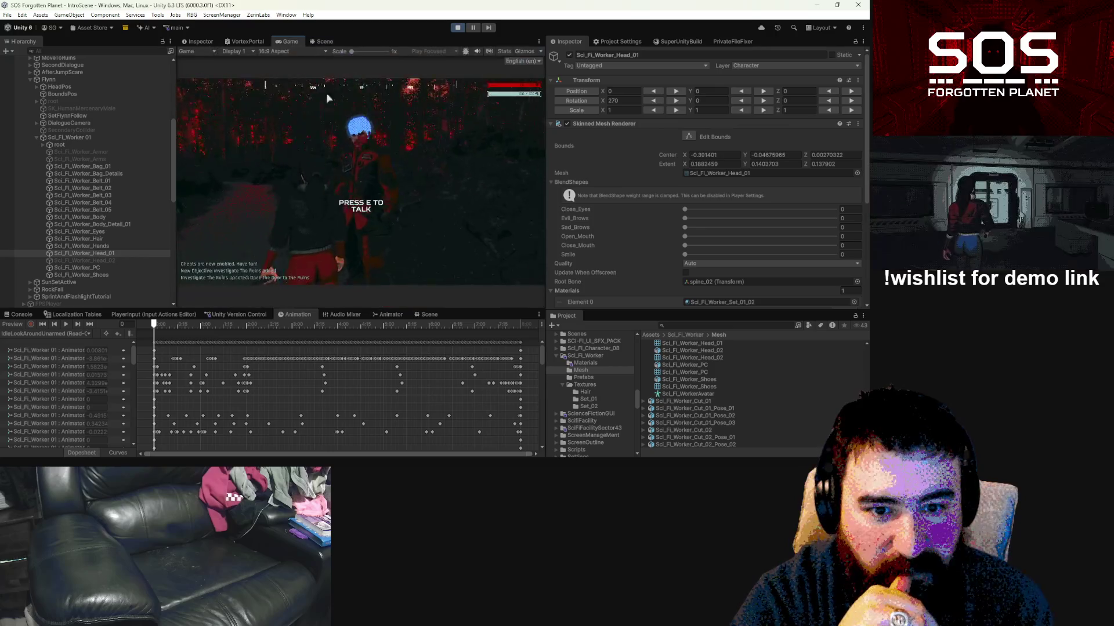
{"action": "key", "text": "Escape"}
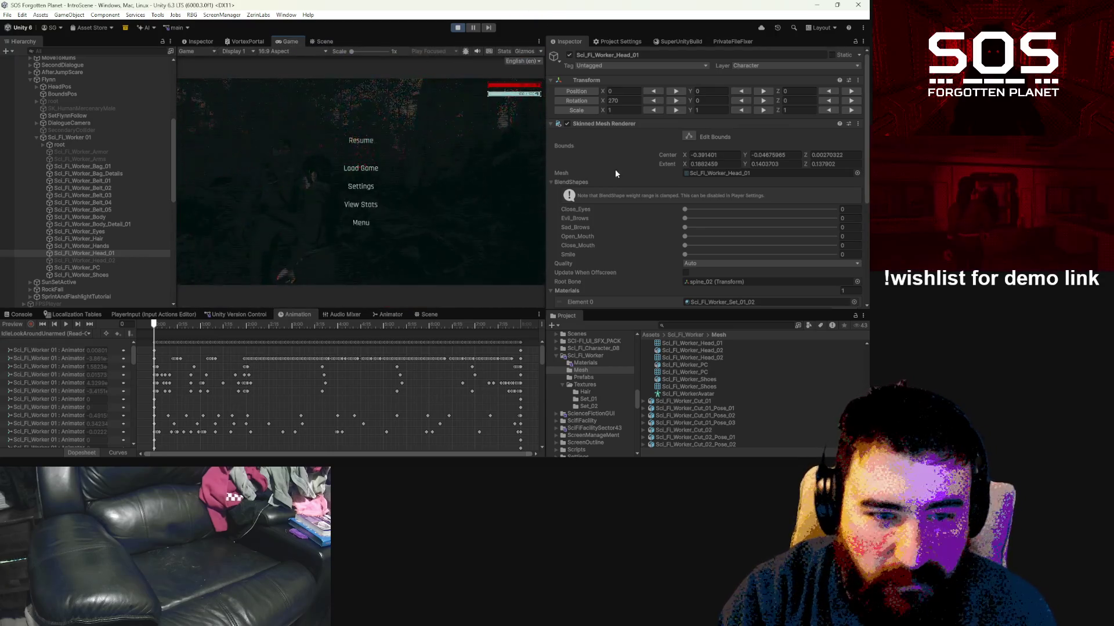
Step: Set Smile to 100 with Open_Mouth and Close_Mouth at 0, then talk to Flynn
{"action": "mouse_move", "coordinate": [687, 227]}
{"action": "left_mouse_down"}
{"action": "mouse_move", "coordinate": [835, 227]}
{"action": "mouse_move", "coordinate": [685, 227]}
{"action": "mouse_move", "coordinate": [786, 218]}
{"action": "mouse_move", "coordinate": [598, 229]}
{"action": "left_mouse_up"}
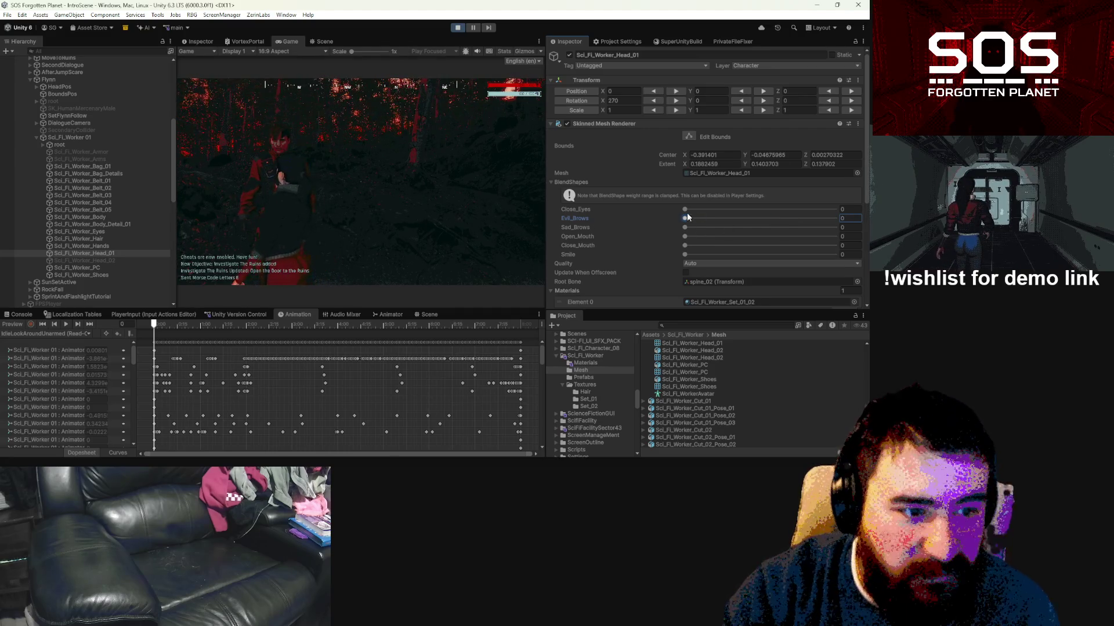
{"action": "left_click_drag", "start_coordinate": [685, 209], "coordinate": [694, 209]}
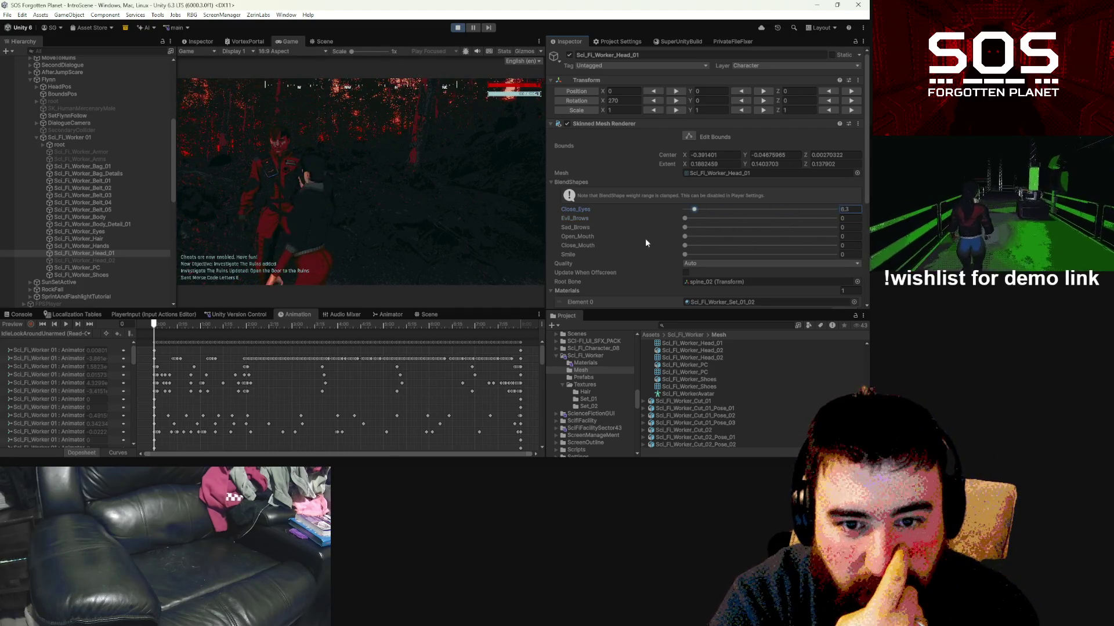
{"action": "key", "text": "ctrl+z"}
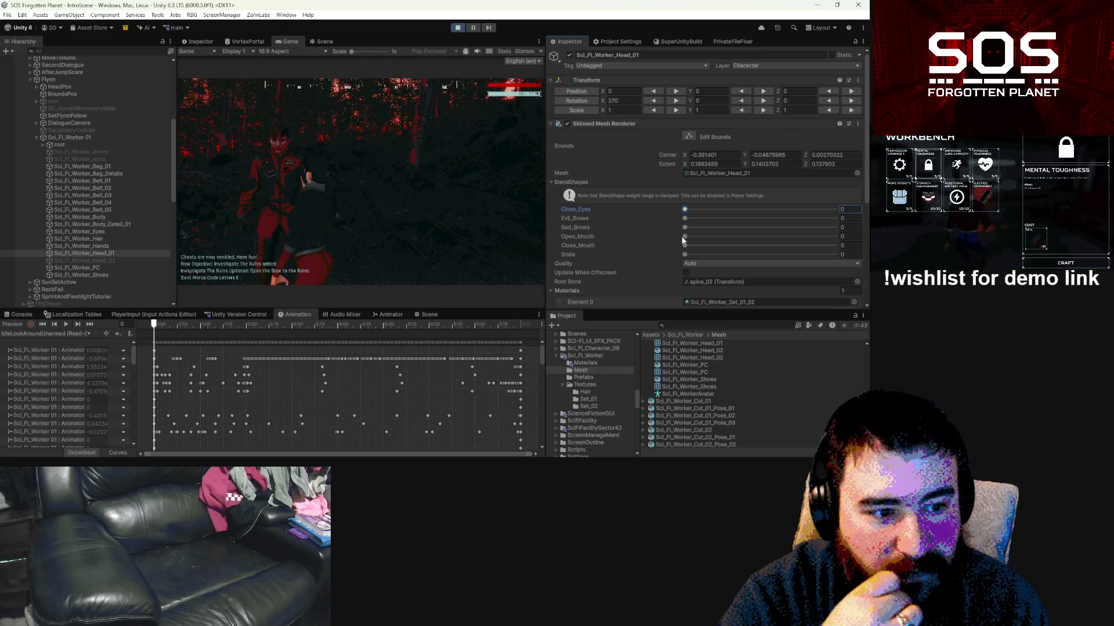
{"action": "mouse_move", "coordinate": [681, 249]}
{"action": "left_mouse_down"}
{"action": "mouse_move", "coordinate": [624, 251]}
{"action": "mouse_move", "coordinate": [686, 249]}
{"action": "left_mouse_up"}
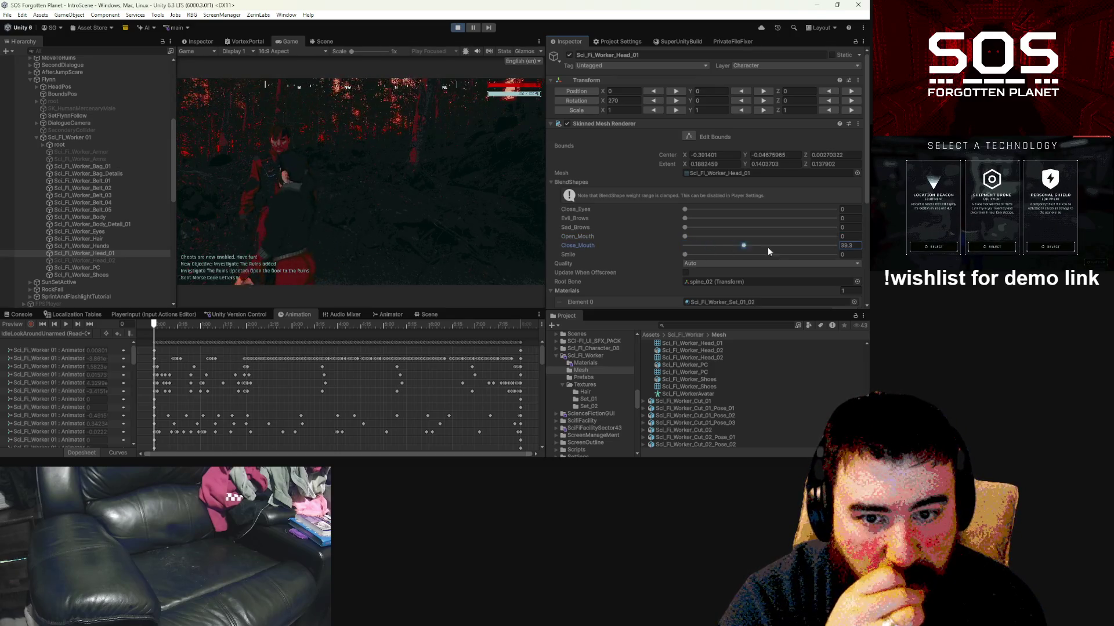
{"action": "left_click_drag", "start_coordinate": [764, 251], "coordinate": [529, 256]}
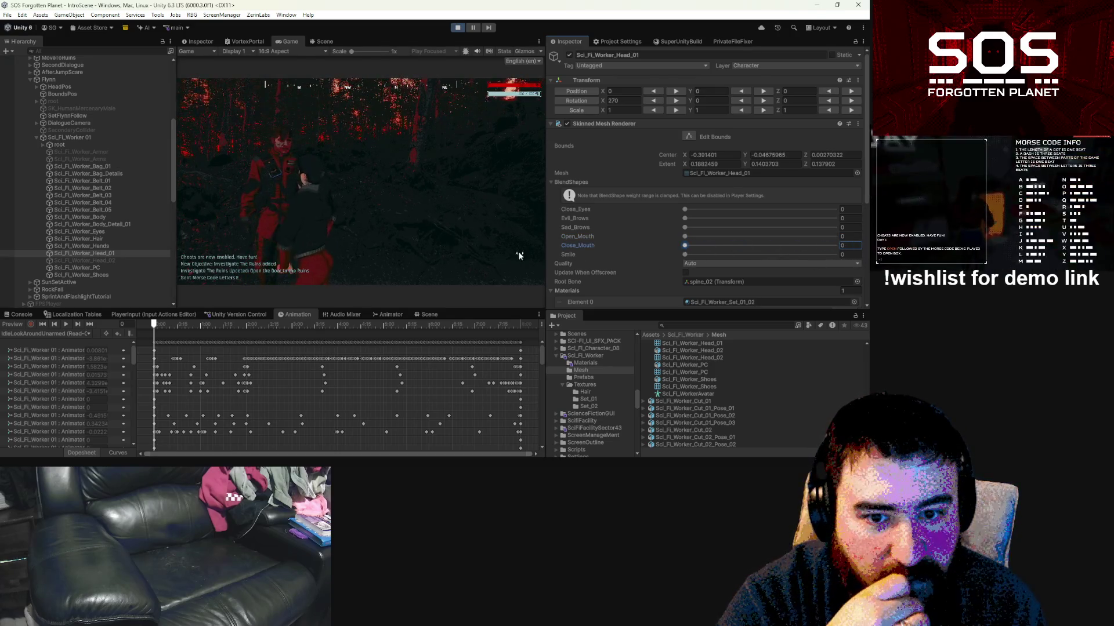
{"action": "left_click_drag", "start_coordinate": [684, 255], "coordinate": [835, 256]}
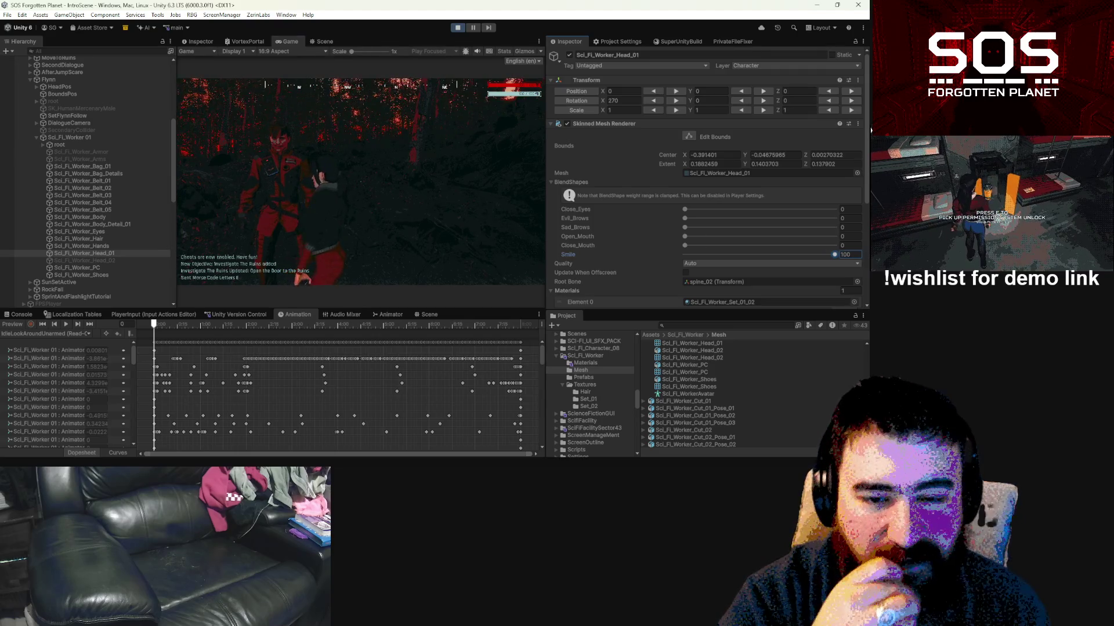
{"action": "key", "text": "e"}
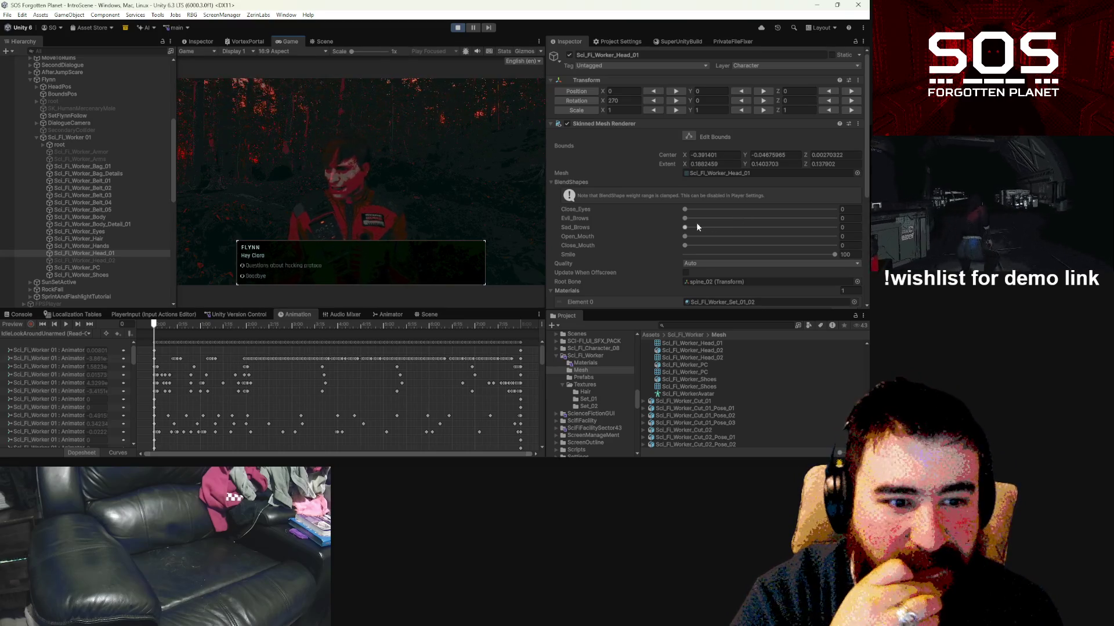
Step: Set the brows and eyes: Evil_Brows to about 27, Sad_Brows to about 40, eyes closed about 11.5
{"action": "left_click_drag", "start_coordinate": [684, 218], "coordinate": [841, 220]}
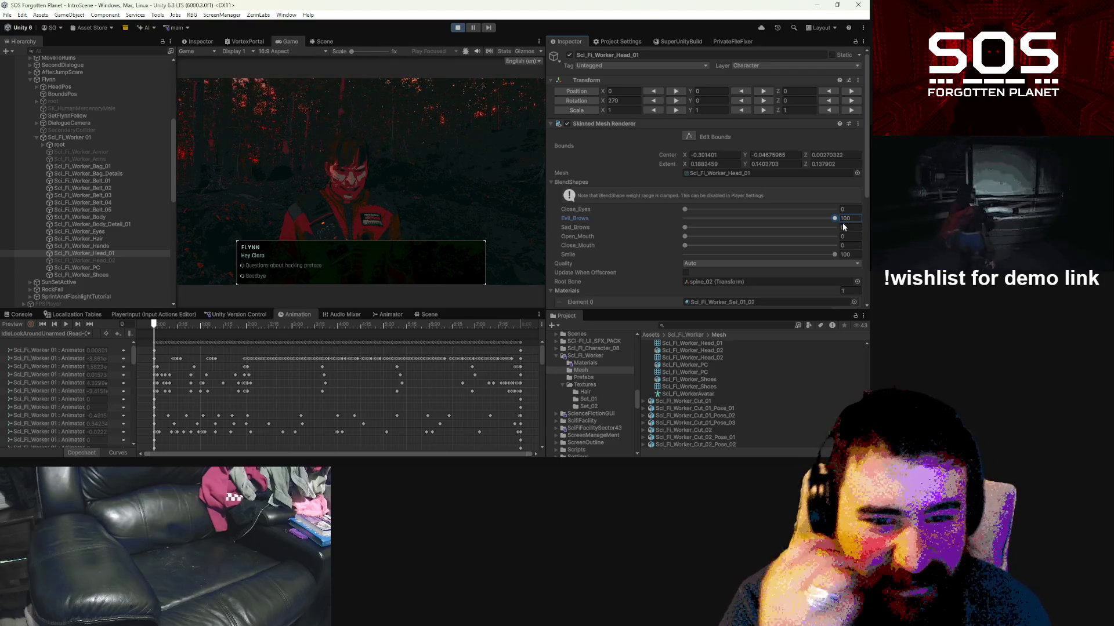
{"action": "left_click_drag", "start_coordinate": [835, 218], "coordinate": [618, 209]}
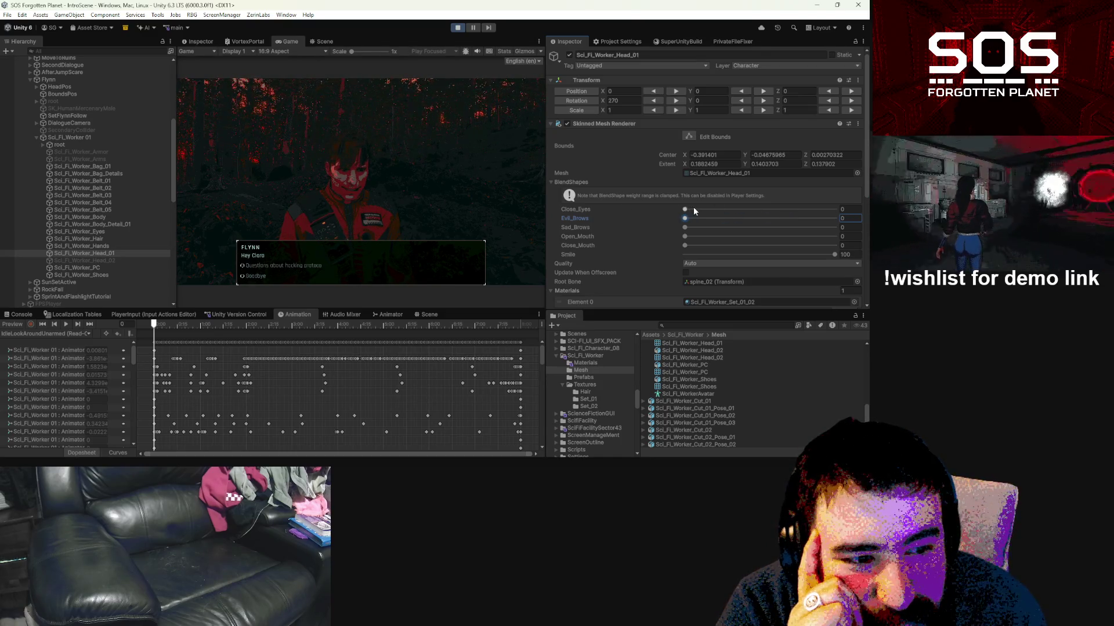
{"action": "mouse_move", "coordinate": [685, 227]}
{"action": "left_mouse_down"}
{"action": "mouse_move", "coordinate": [812, 232]}
{"action": "mouse_move", "coordinate": [1045, 75]}
{"action": "mouse_move", "coordinate": [957, 174]}
{"action": "mouse_move", "coordinate": [828, 229]}
{"action": "mouse_move", "coordinate": [757, 231]}
{"action": "left_mouse_up"}
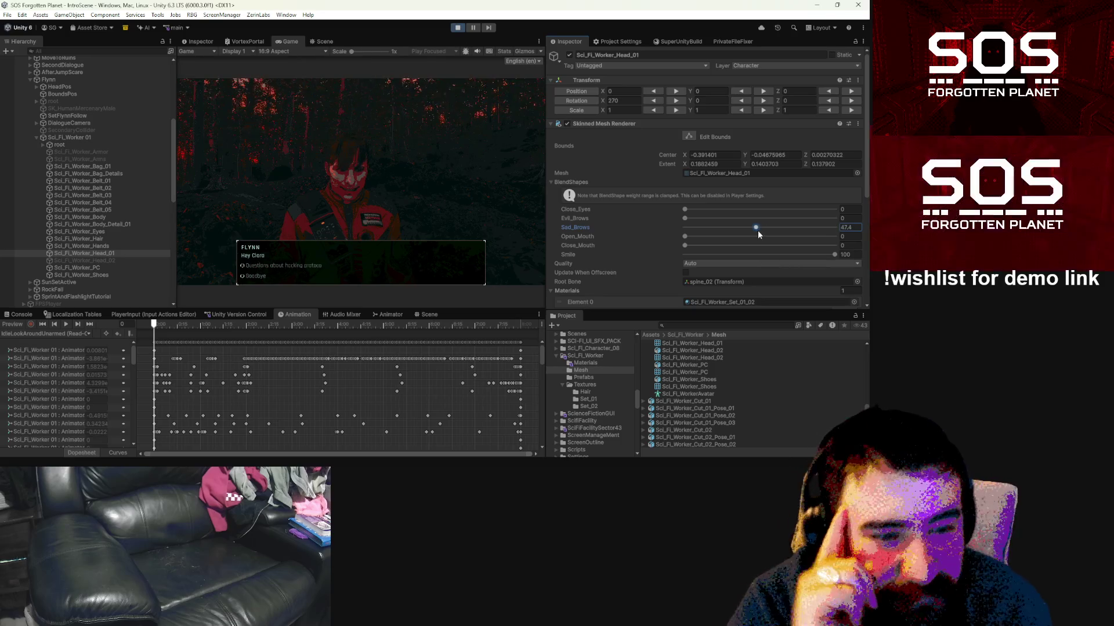
{"action": "left_click_drag", "start_coordinate": [684, 209], "coordinate": [722, 213]}
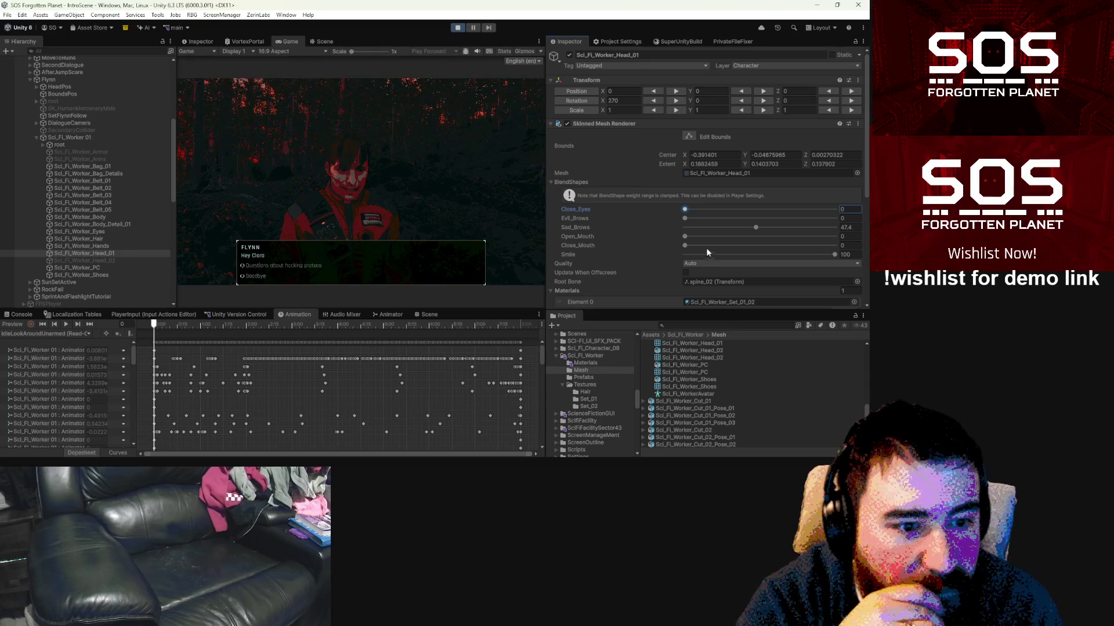
Step: Try out mouth openings, then lower Smile to 18.5
{"action": "left_click_drag", "start_coordinate": [685, 236], "coordinate": [826, 251]}
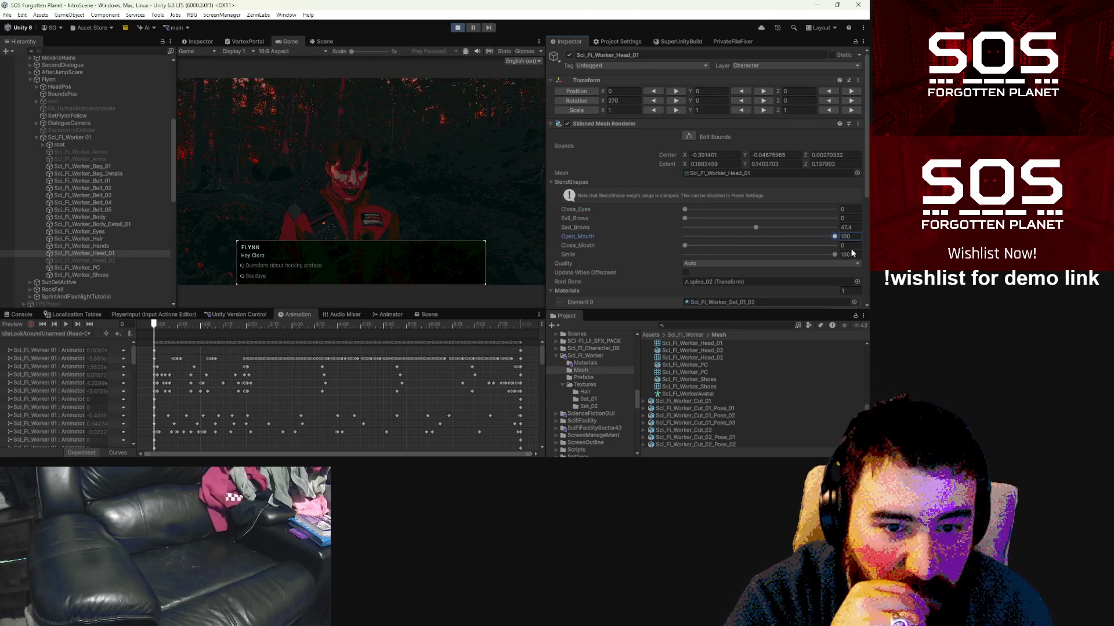
{"action": "mouse_move", "coordinate": [677, 242]}
{"action": "left_mouse_down"}
{"action": "mouse_move", "coordinate": [650, 238]}
{"action": "mouse_move", "coordinate": [801, 250]}
{"action": "left_mouse_up"}
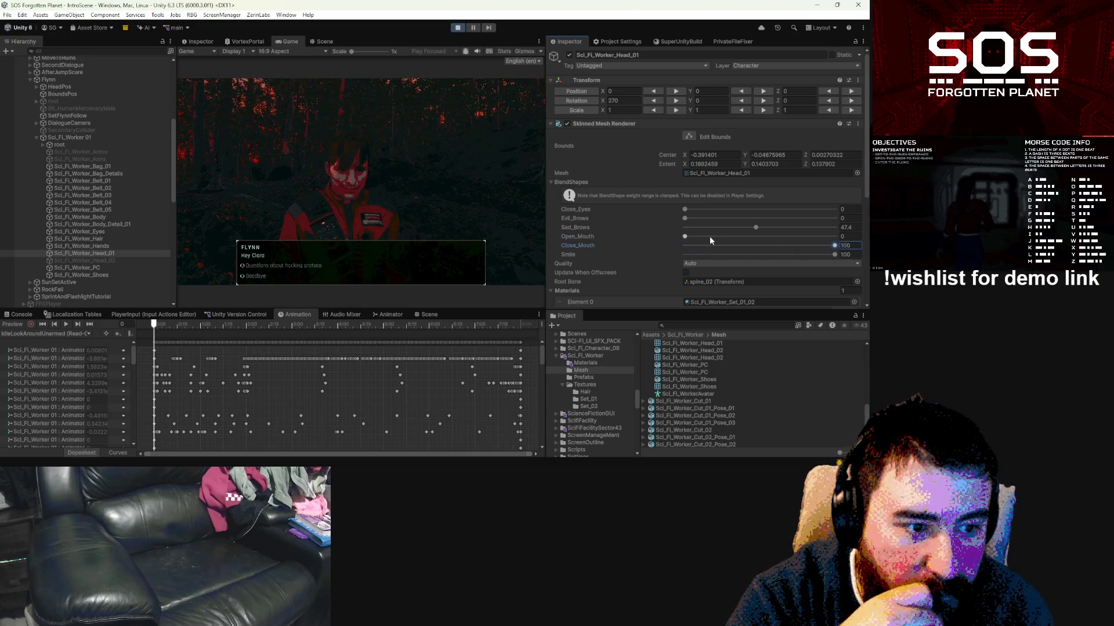
{"action": "mouse_move", "coordinate": [688, 236]}
{"action": "left_mouse_down"}
{"action": "mouse_move", "coordinate": [836, 239]}
{"action": "mouse_move", "coordinate": [660, 239]}
{"action": "left_mouse_up"}
{"action": "left_click_drag", "start_coordinate": [833, 239], "coordinate": [632, 237]}
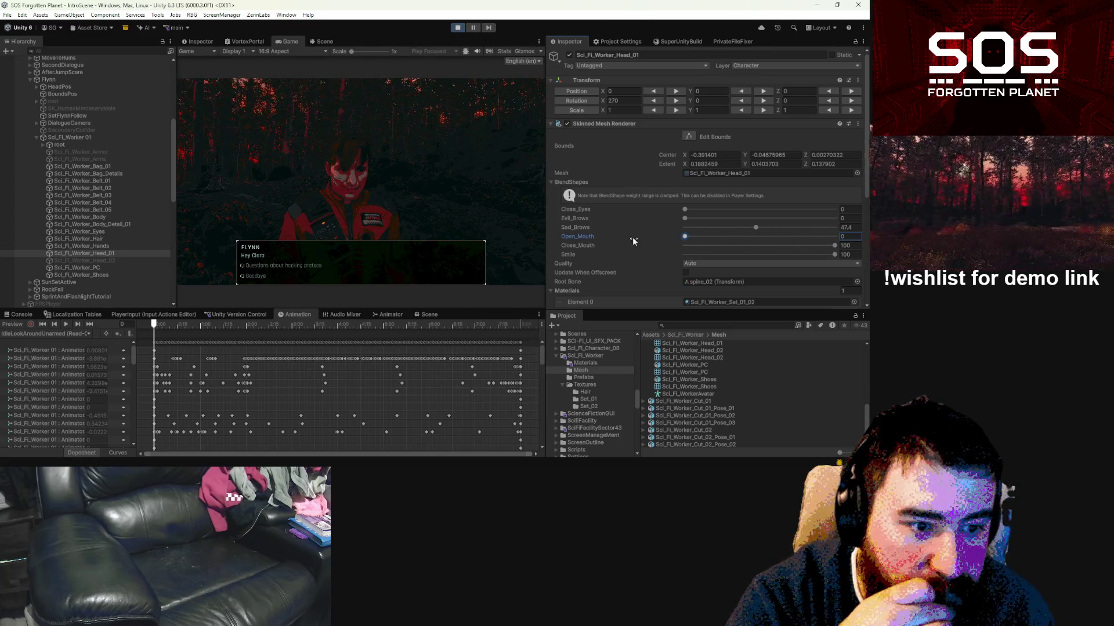
{"action": "mouse_move", "coordinate": [836, 255]}
{"action": "left_mouse_down"}
{"action": "mouse_move", "coordinate": [658, 256]}
{"action": "mouse_move", "coordinate": [764, 256]}
{"action": "mouse_move", "coordinate": [735, 273]}
{"action": "mouse_move", "coordinate": [691, 271]}
{"action": "mouse_move", "coordinate": [724, 269]}
{"action": "mouse_move", "coordinate": [706, 268]}
{"action": "left_mouse_up"}
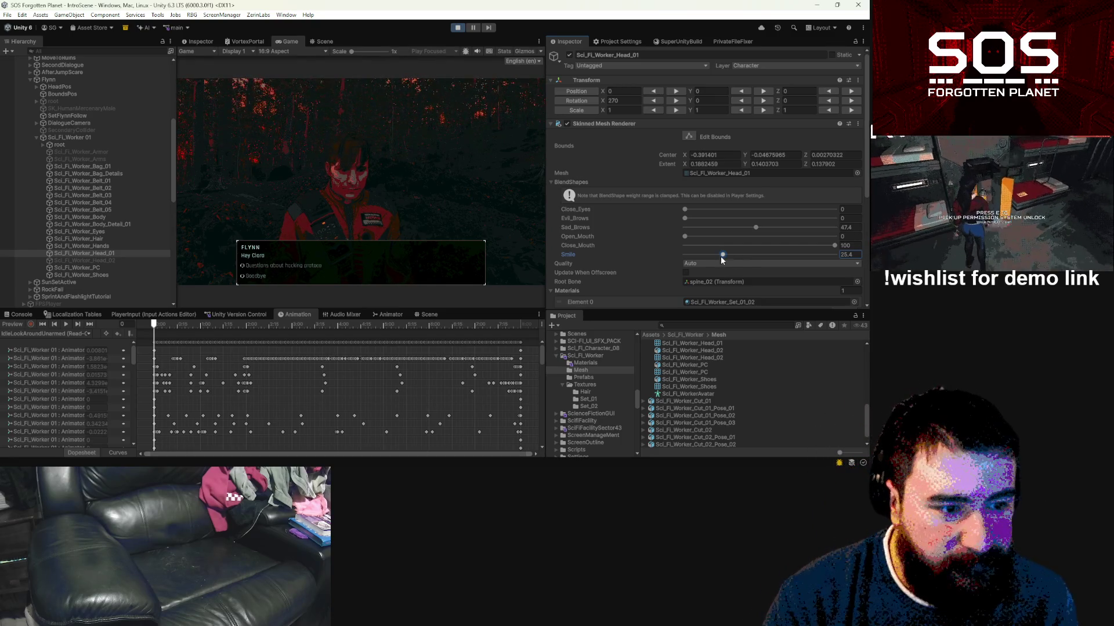
{"action": "mouse_move", "coordinate": [722, 257]}
{"action": "left_mouse_down"}
{"action": "mouse_move", "coordinate": [667, 252]}
{"action": "mouse_move", "coordinate": [713, 254]}
{"action": "left_mouse_up"}
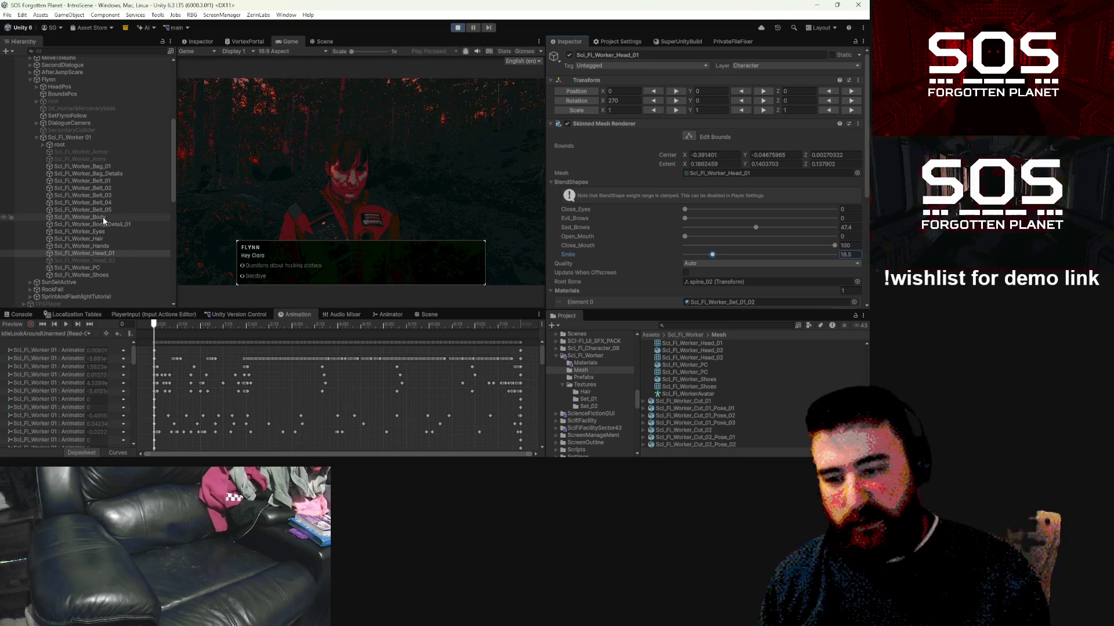
{"action": "left_click", "coordinate": [85, 335]}
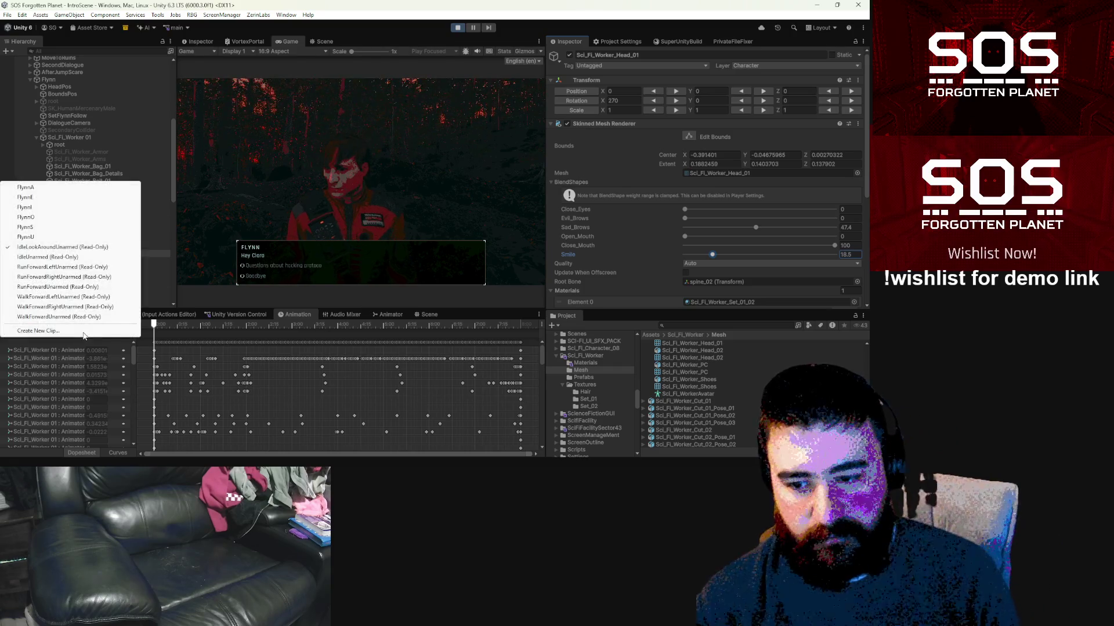
Step: Open the FlynnA clip and delete its Animator A parameter track
{"action": "left_click", "coordinate": [49, 186]}
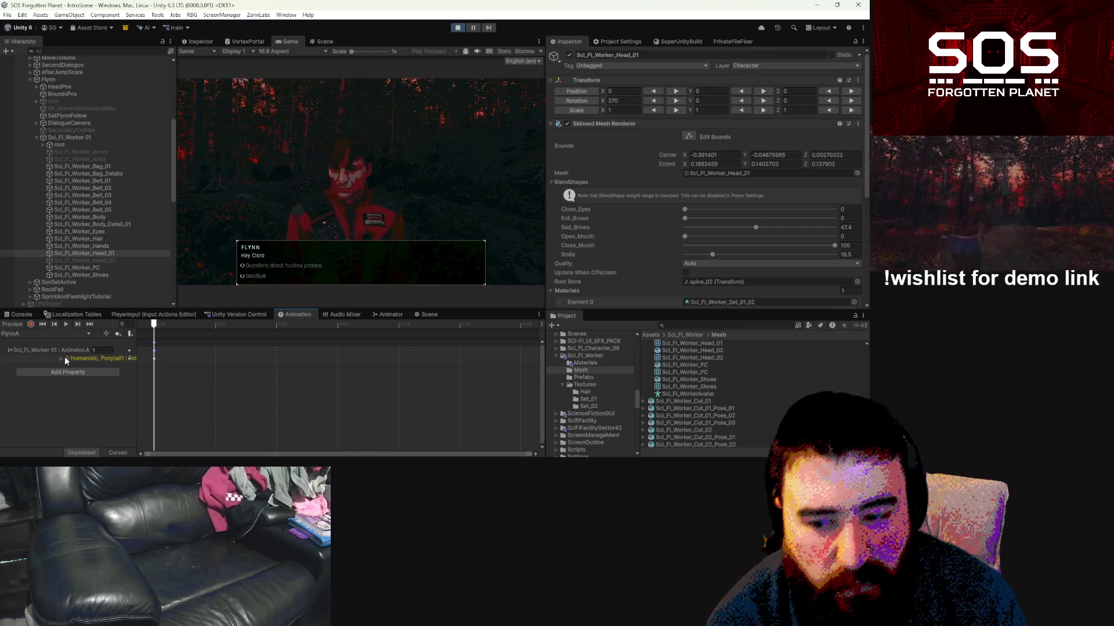
{"action": "left_click", "coordinate": [14, 351]}
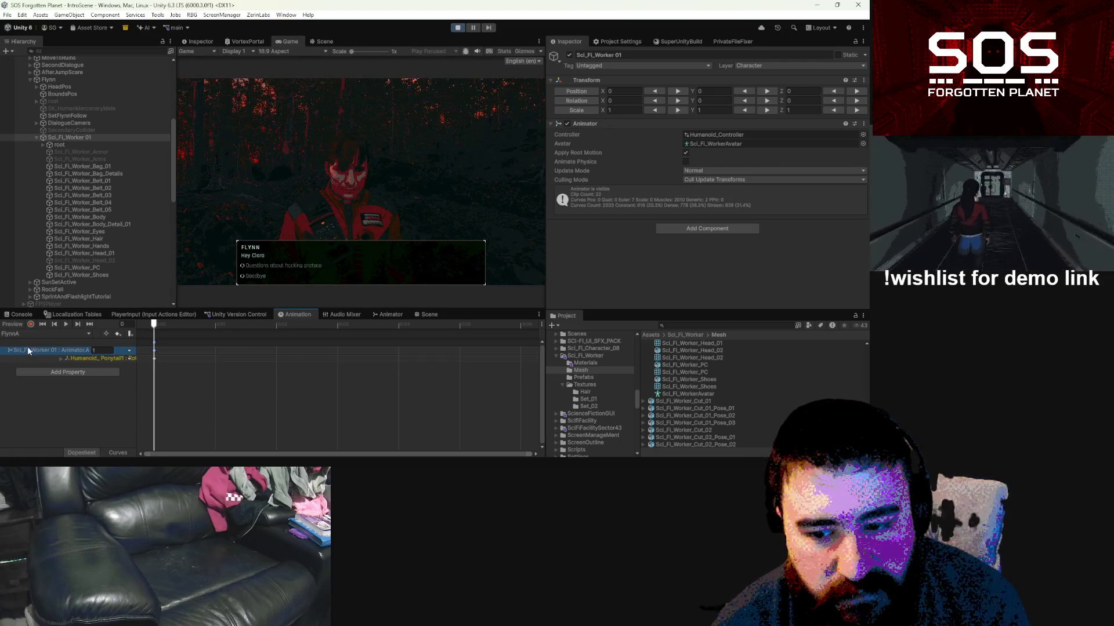
{"action": "left_click_drag", "start_coordinate": [138, 341], "coordinate": [199, 342]}
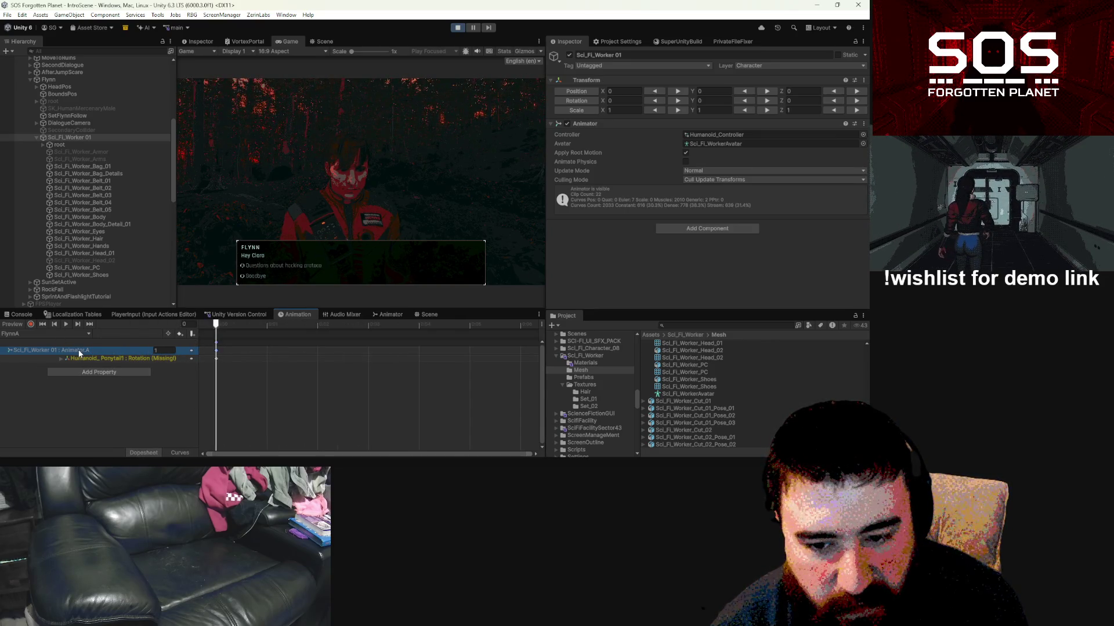
{"action": "right_click", "coordinate": [104, 350]}
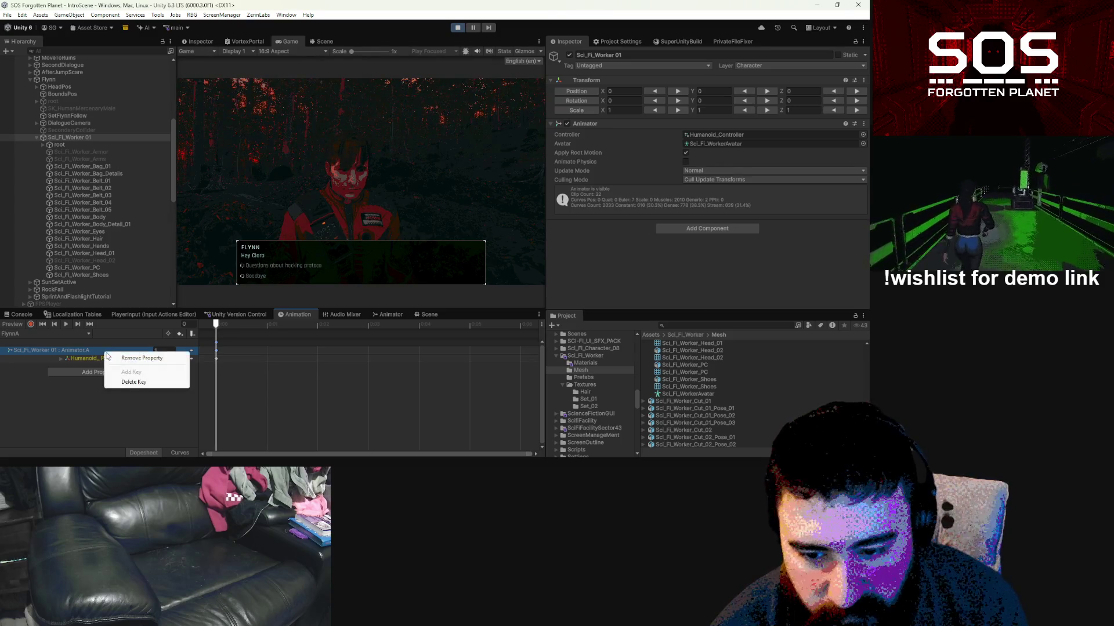
{"action": "left_click", "coordinate": [147, 381]}
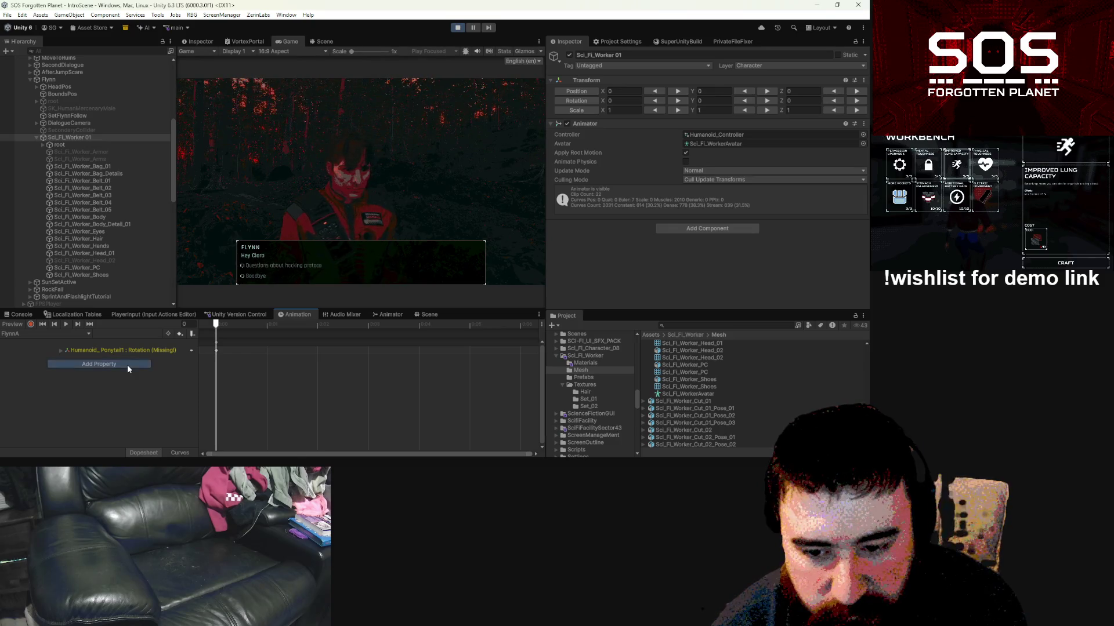
Step: Browse the Animator and head Skinned Mesh Renderer properties in Add Property without adding any
{"action": "left_click", "coordinate": [127, 364]}
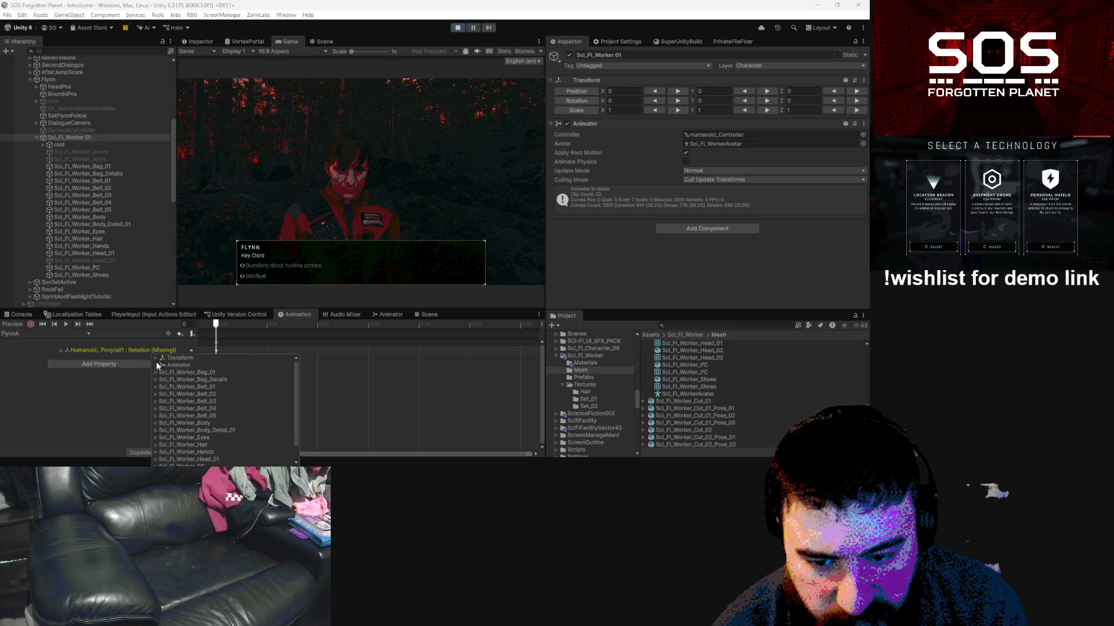
{"action": "left_click", "coordinate": [156, 365]}
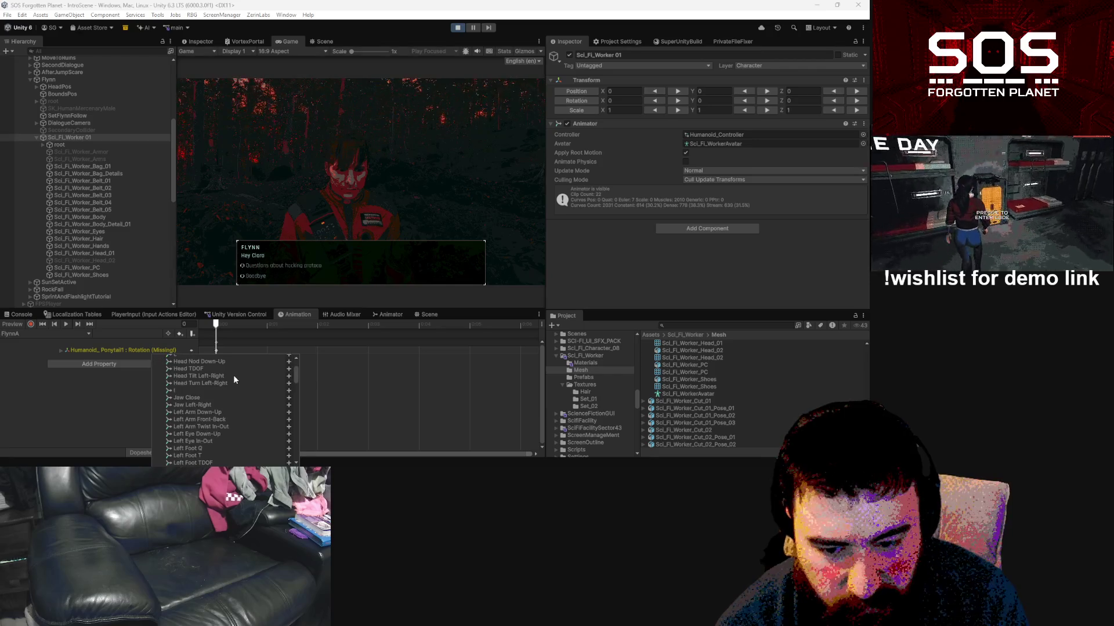
{"action": "scroll", "coordinate": [233, 375], "scroll_direction": "down", "scroll_amount": 10}
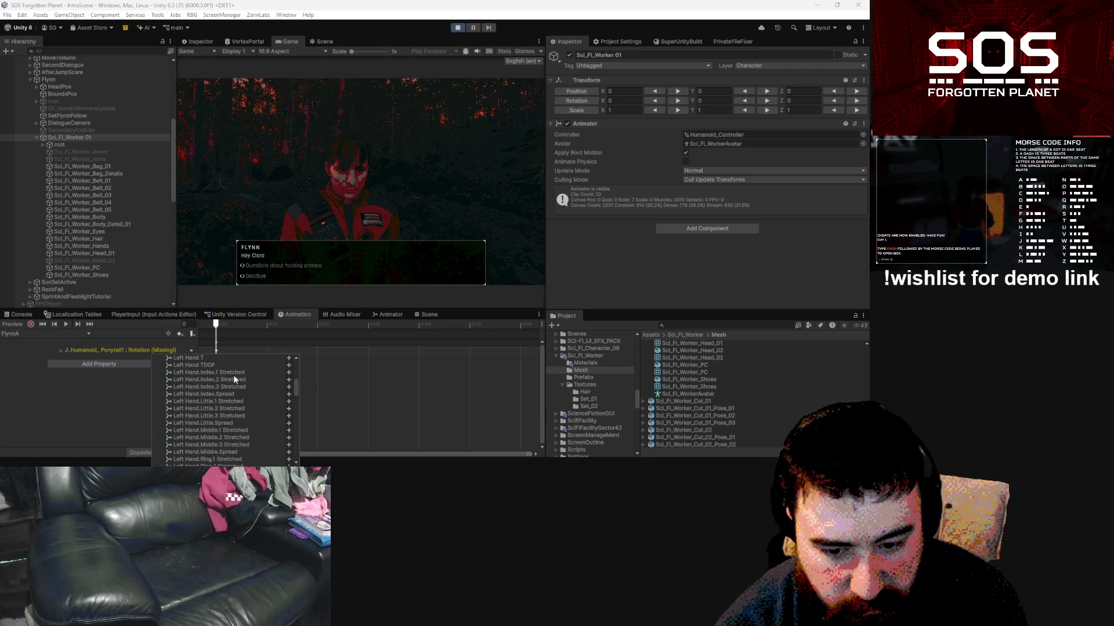
{"action": "left_click_drag", "start_coordinate": [297, 378], "coordinate": [298, 444]}
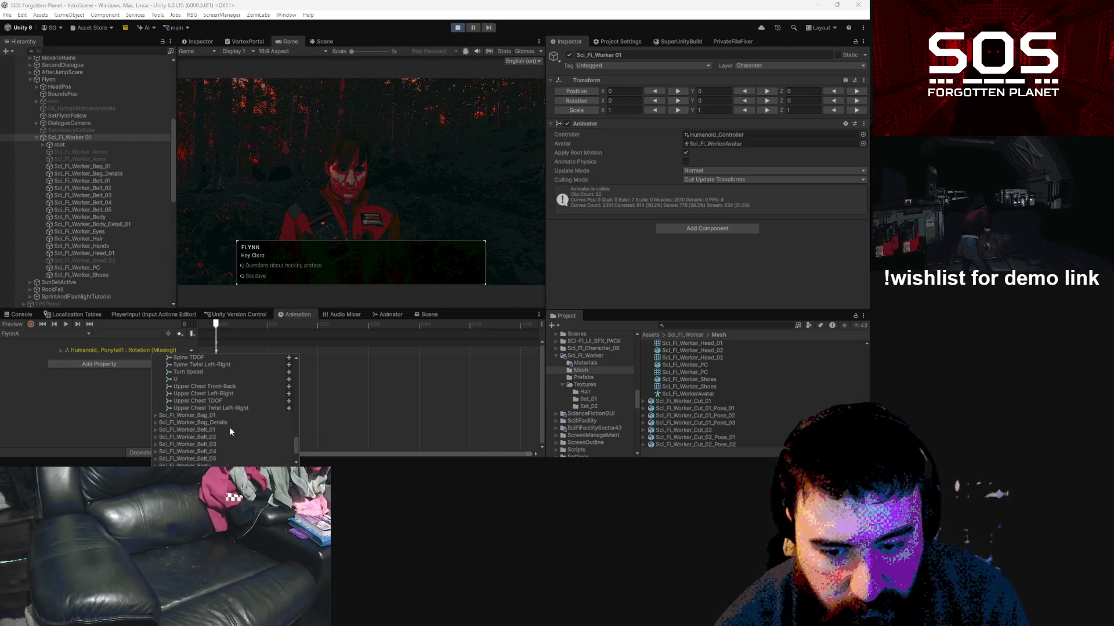
{"action": "scroll", "coordinate": [227, 423], "scroll_direction": "down", "scroll_amount": 3}
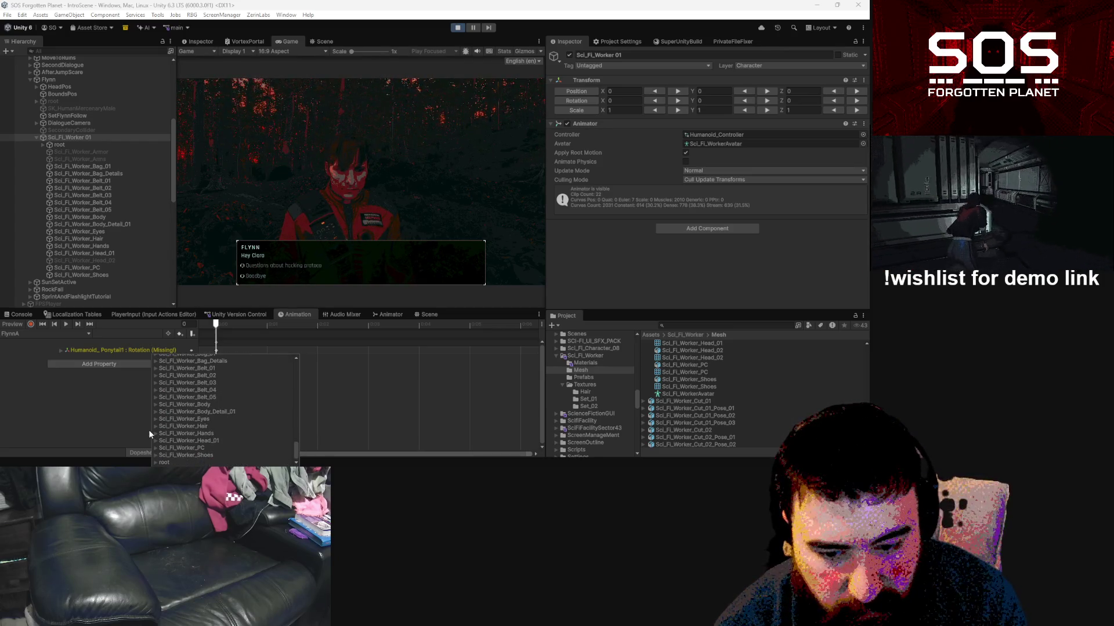
{"action": "left_click", "coordinate": [155, 441]}
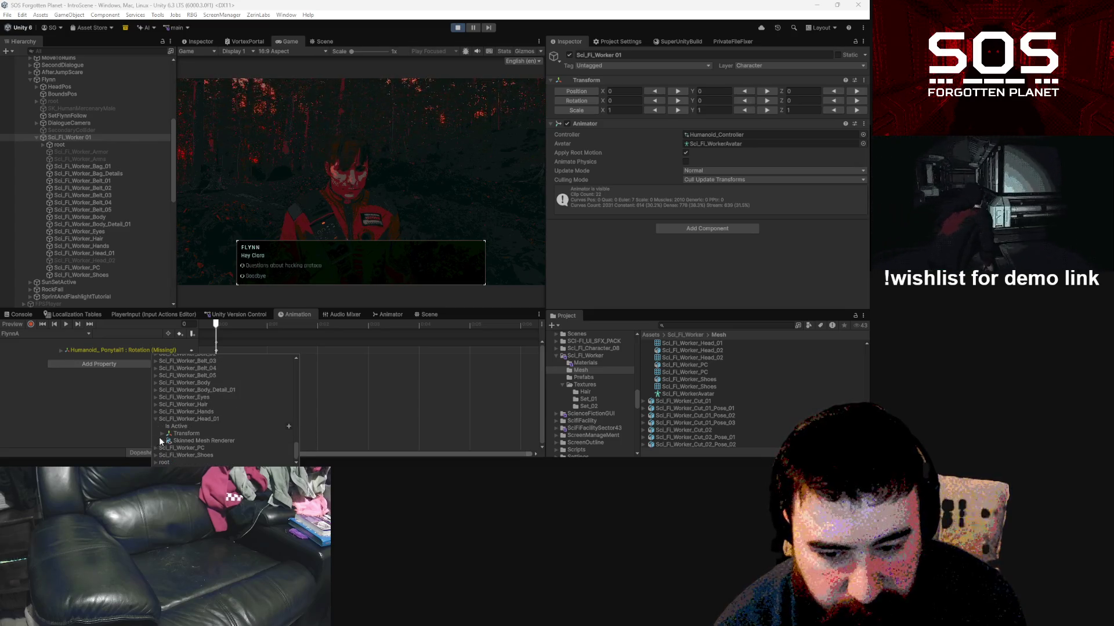
{"action": "left_click", "coordinate": [161, 441]}
{"action": "scroll", "coordinate": [160, 442], "scroll_direction": "down", "scroll_amount": 3}
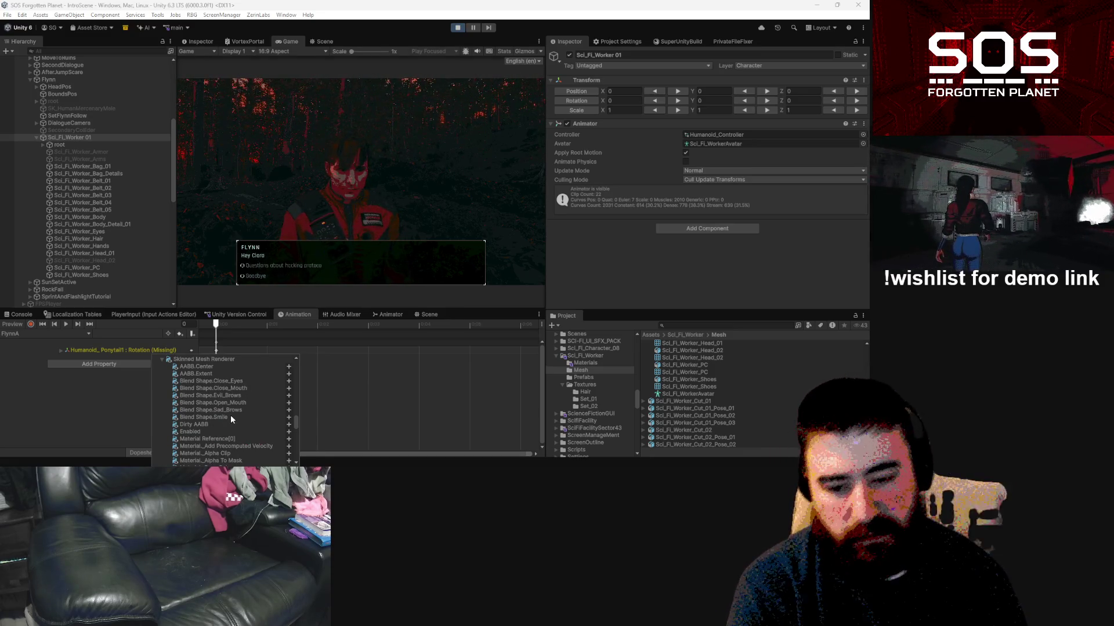
{"action": "left_click", "coordinate": [322, 387]}
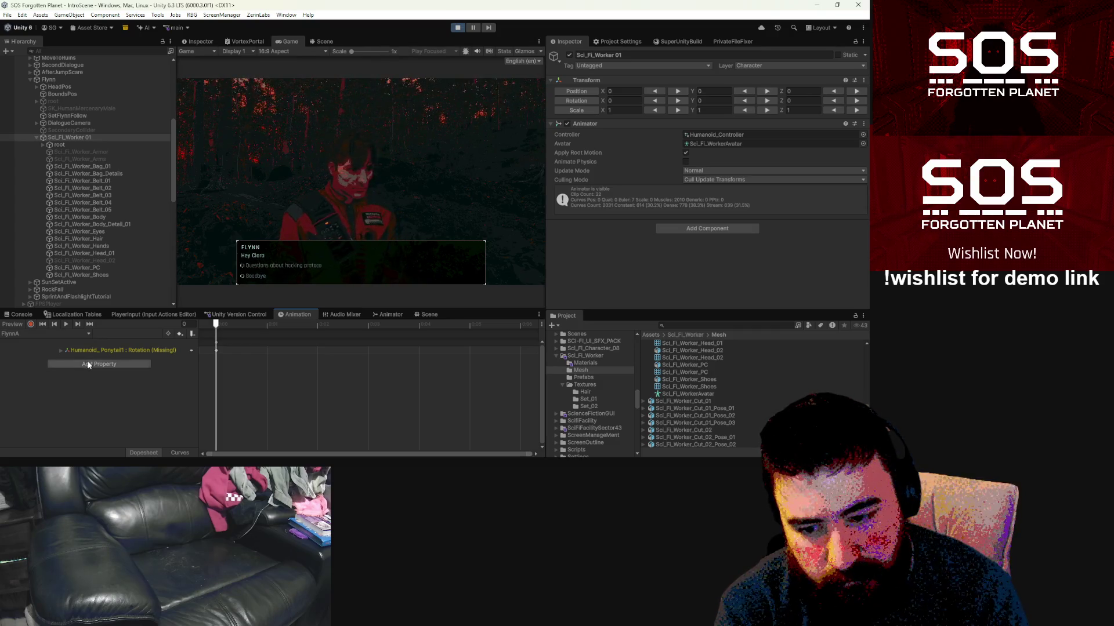
Step: Add an Animator A track to FlynnA with a key value of 1
{"action": "left_click", "coordinate": [87, 363]}
{"action": "left_click", "coordinate": [156, 365]}
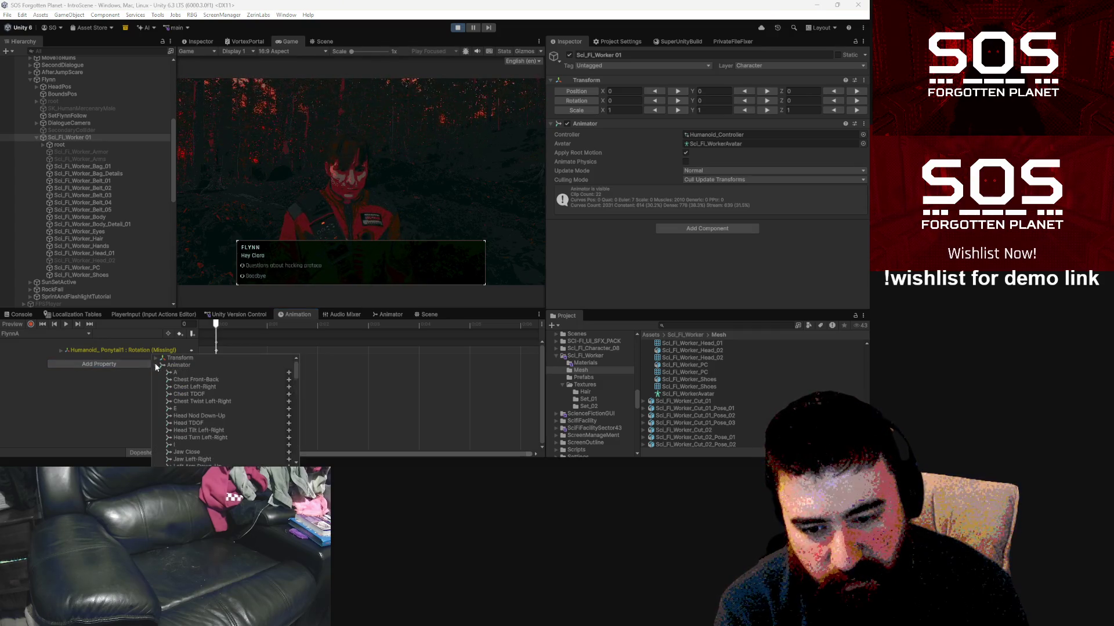
{"action": "left_click", "coordinate": [179, 372]}
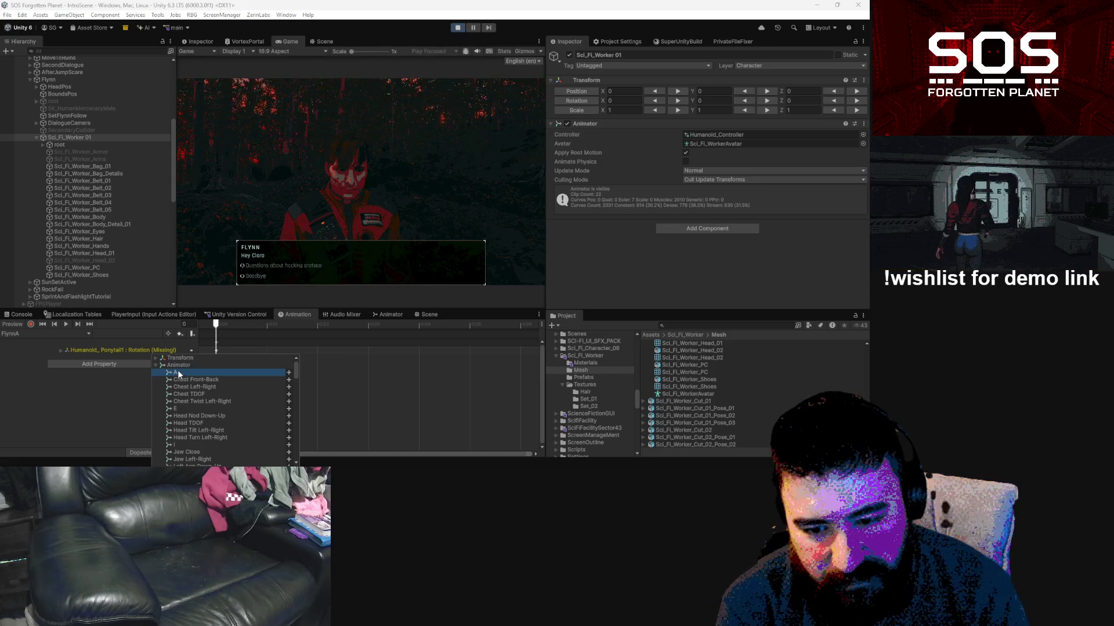
{"action": "left_click", "coordinate": [289, 373]}
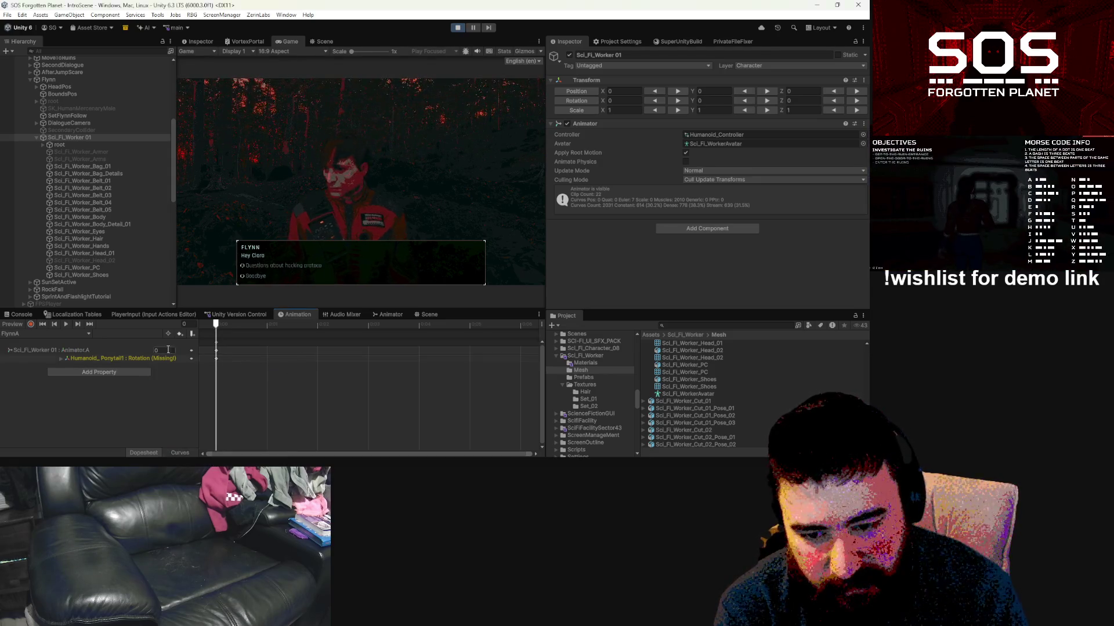
{"action": "left_click", "coordinate": [162, 351]}
{"action": "type", "text": "1"}
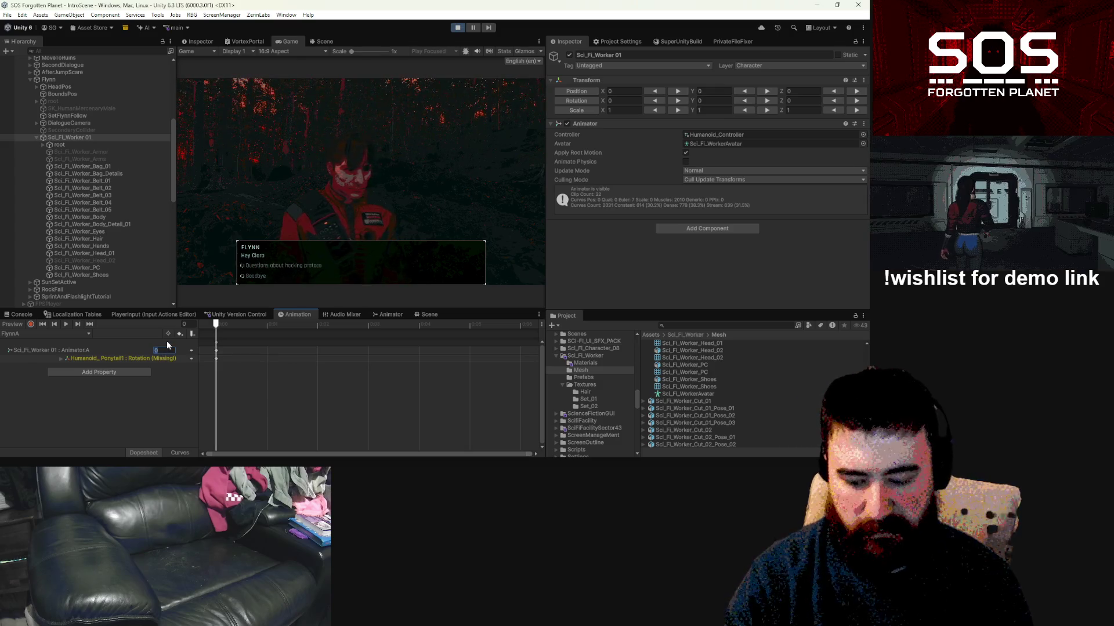
Step: In the FlynnE clip, add an Animator E track with a key value of 1
{"action": "left_click", "coordinate": [60, 335]}
{"action": "left_click", "coordinate": [70, 227]}
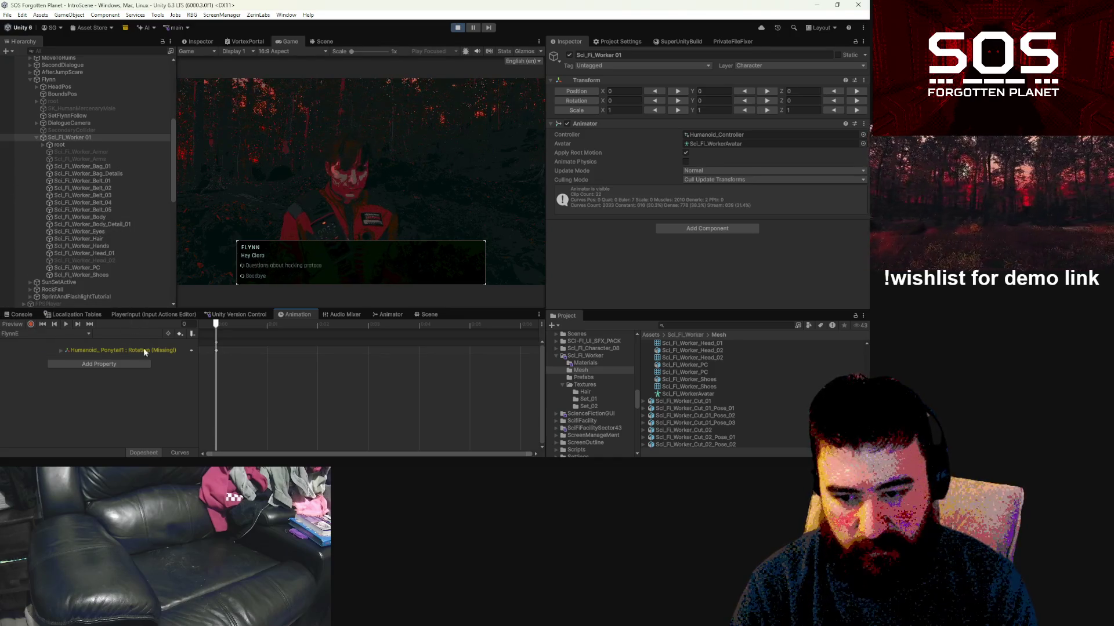
{"action": "left_click", "coordinate": [99, 363]}
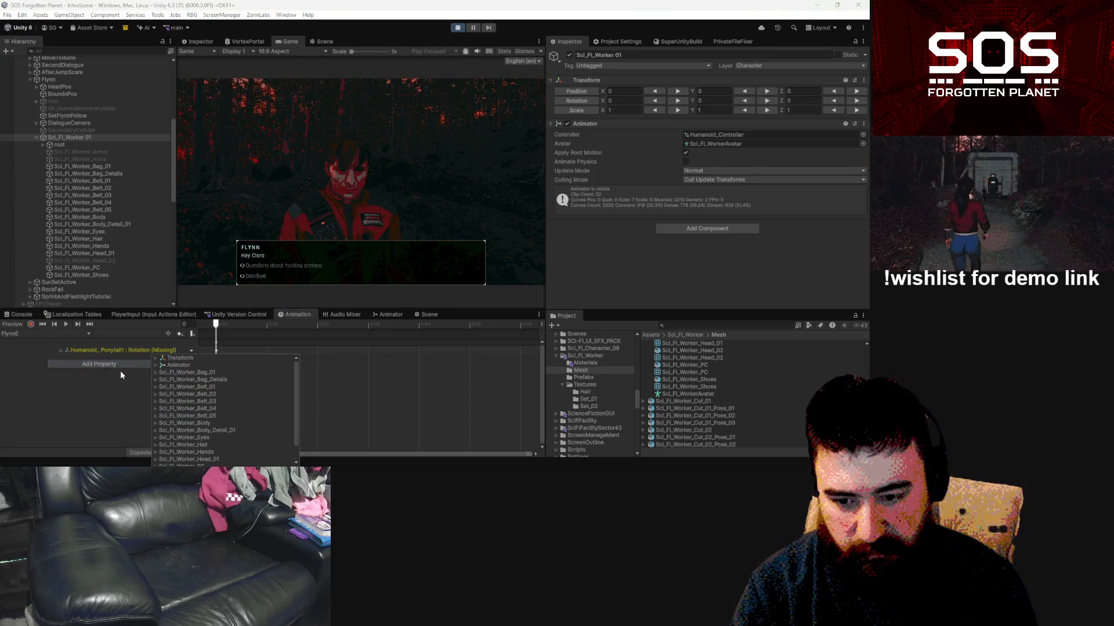
{"action": "left_click", "coordinate": [159, 364]}
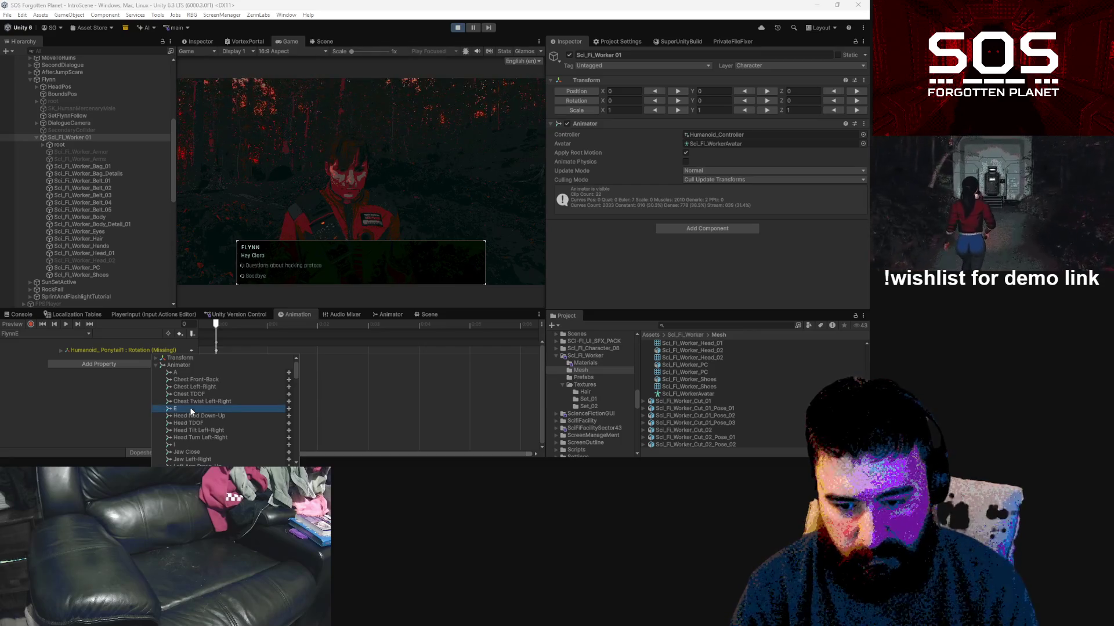
{"action": "left_click", "coordinate": [288, 409]}
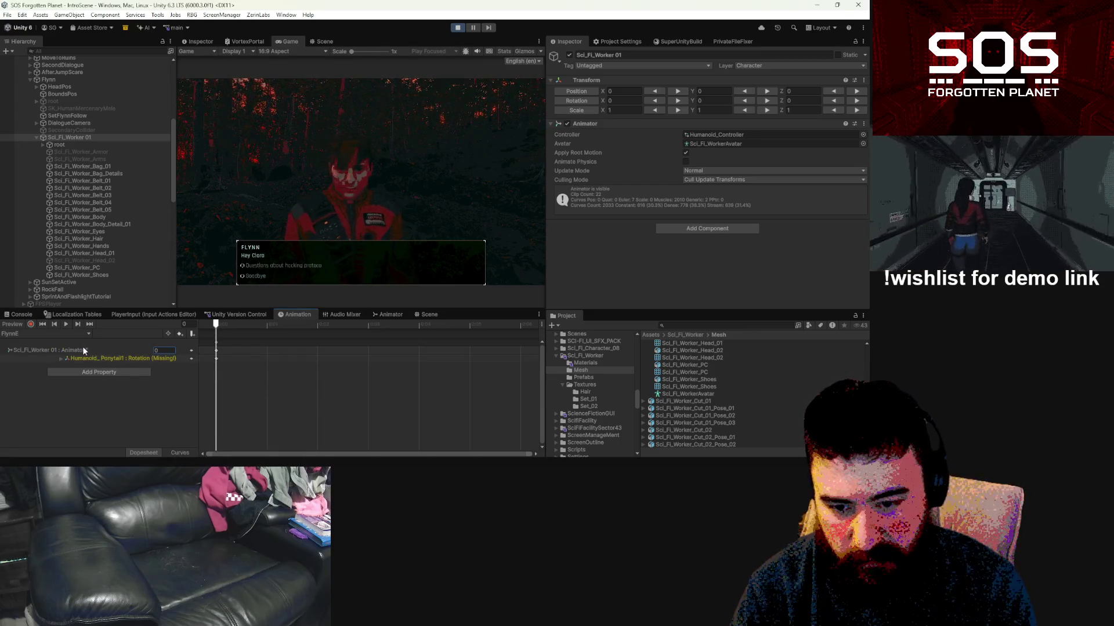
{"action": "left_click", "coordinate": [172, 350]}
{"action": "type", "text": "1"}
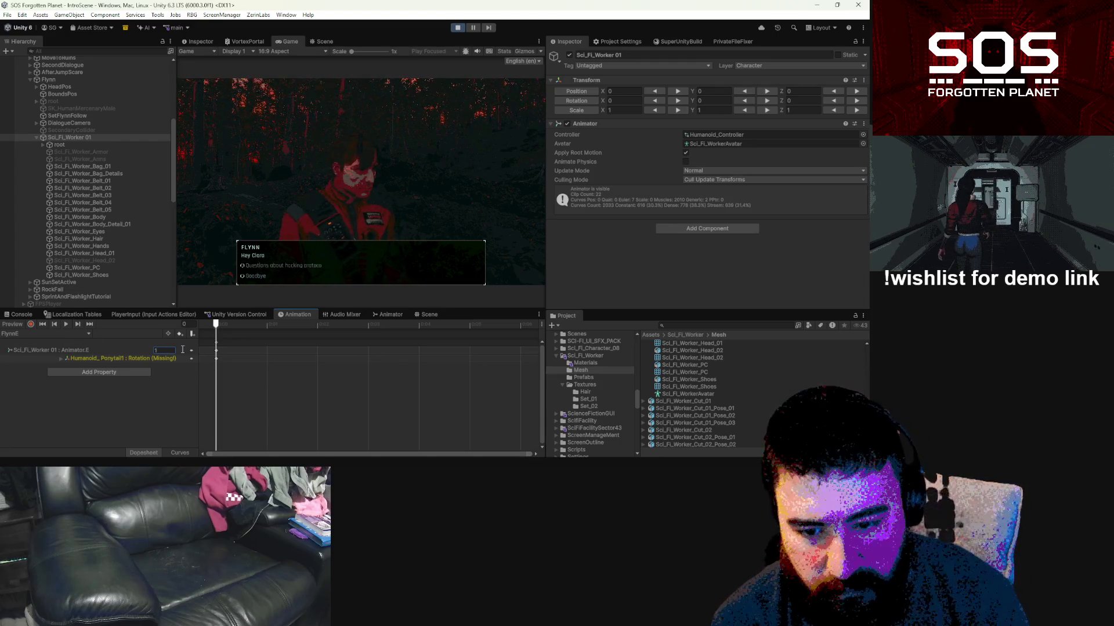
{"action": "left_click", "coordinate": [191, 351]}
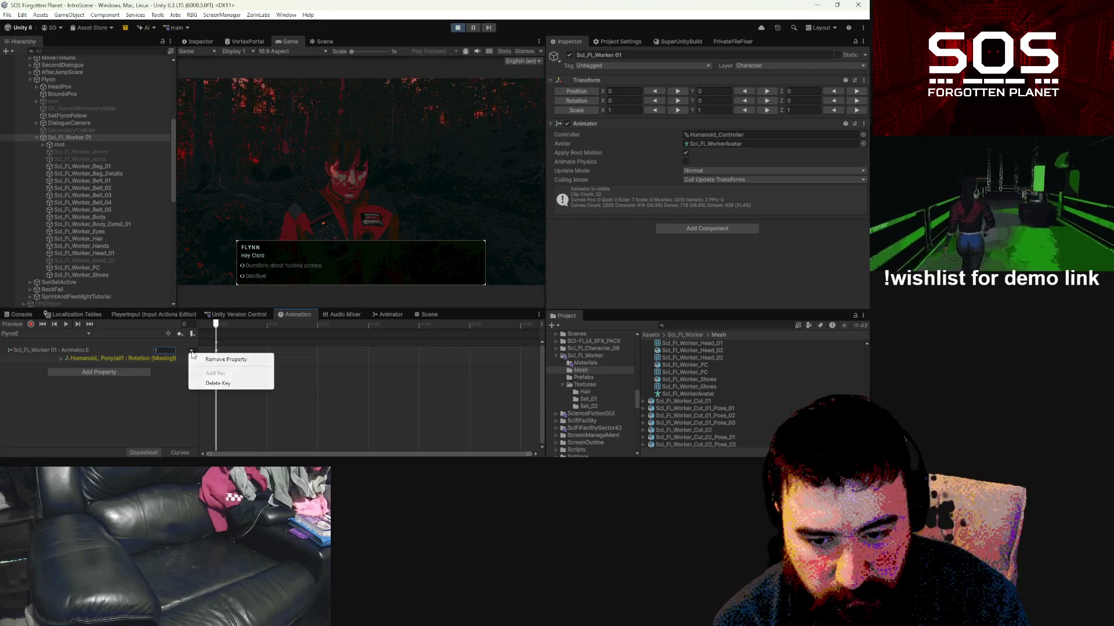
{"action": "left_click", "coordinate": [157, 402]}
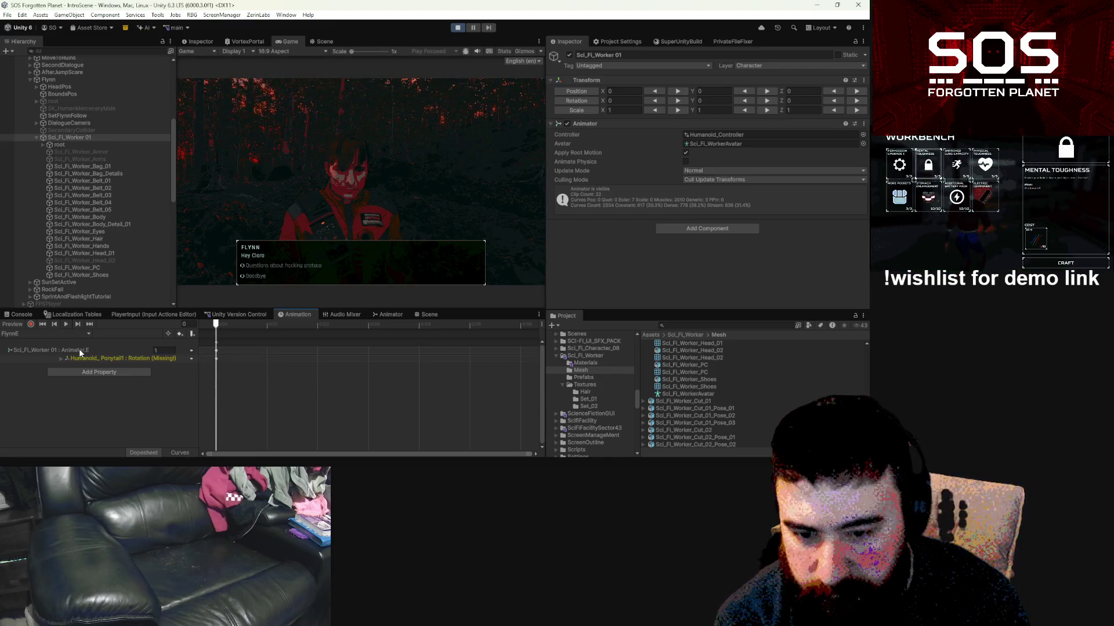
Step: In FlynnI, add an Animator I track keyed at 1, then open FlynnO
{"action": "left_click", "coordinate": [35, 334]}
{"action": "left_click", "coordinate": [24, 207]}
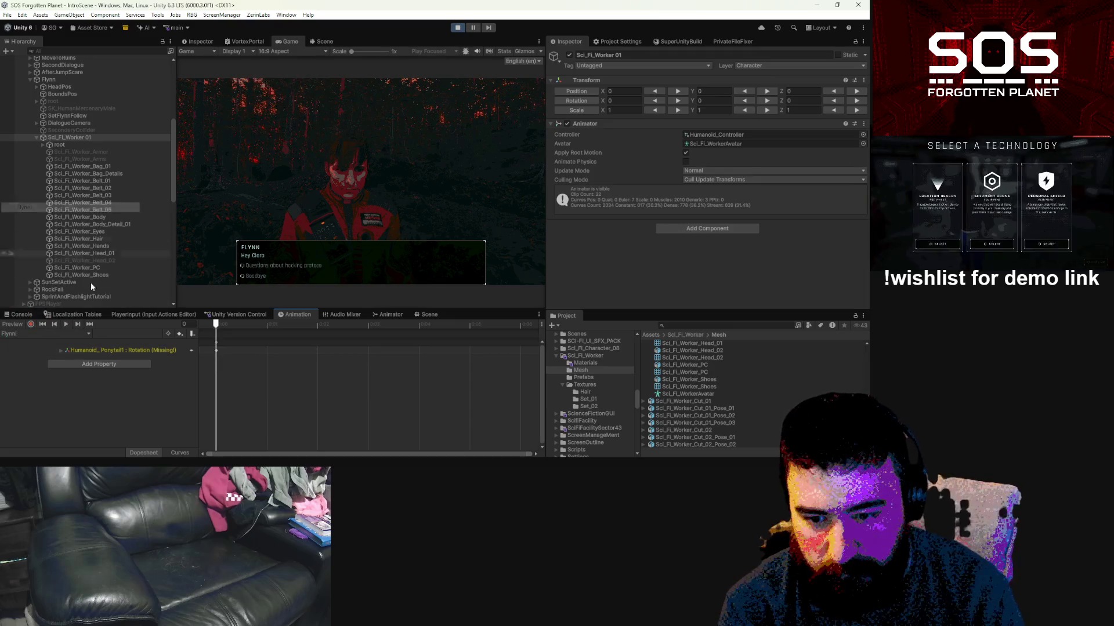
{"action": "left_click", "coordinate": [147, 364]}
{"action": "scroll", "coordinate": [197, 414], "scroll_direction": "up", "scroll_amount": 2}
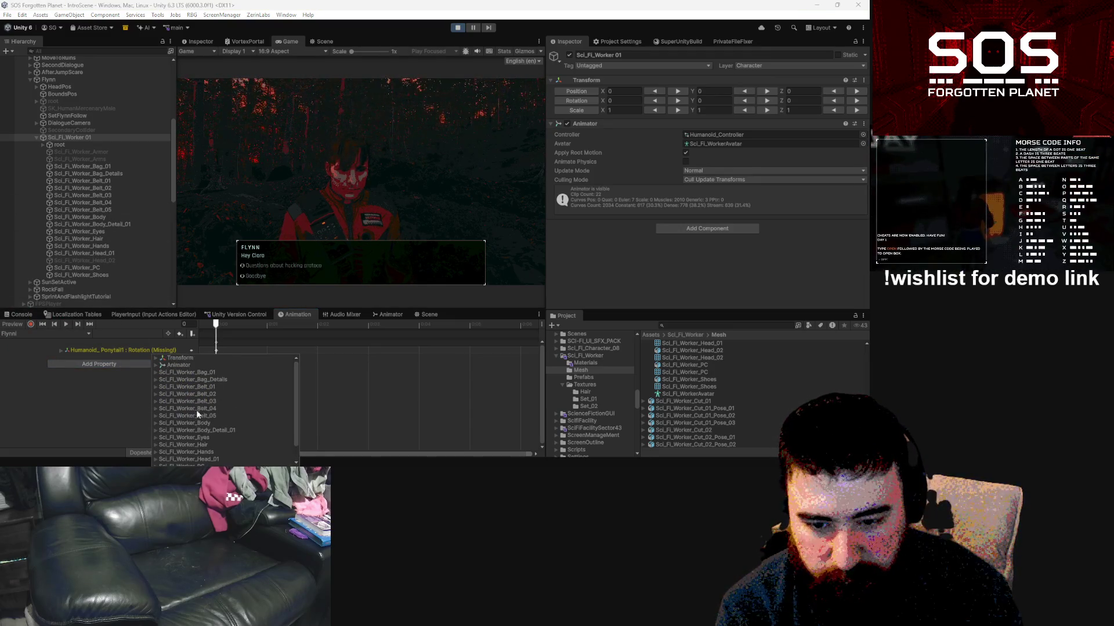
{"action": "left_click", "coordinate": [162, 365]}
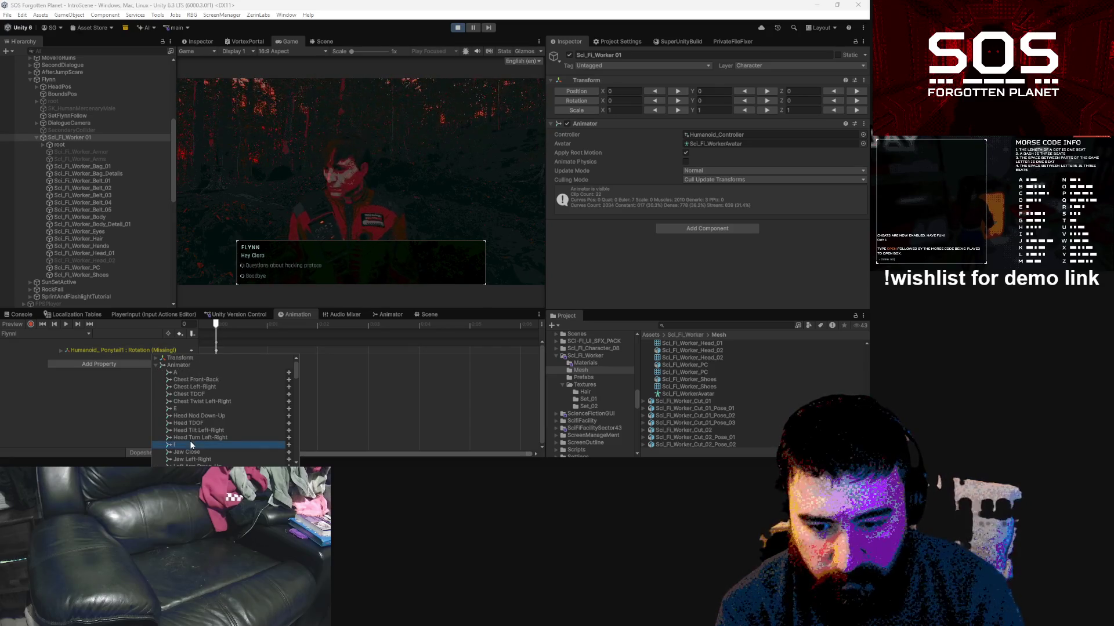
{"action": "left_click", "coordinate": [289, 445]}
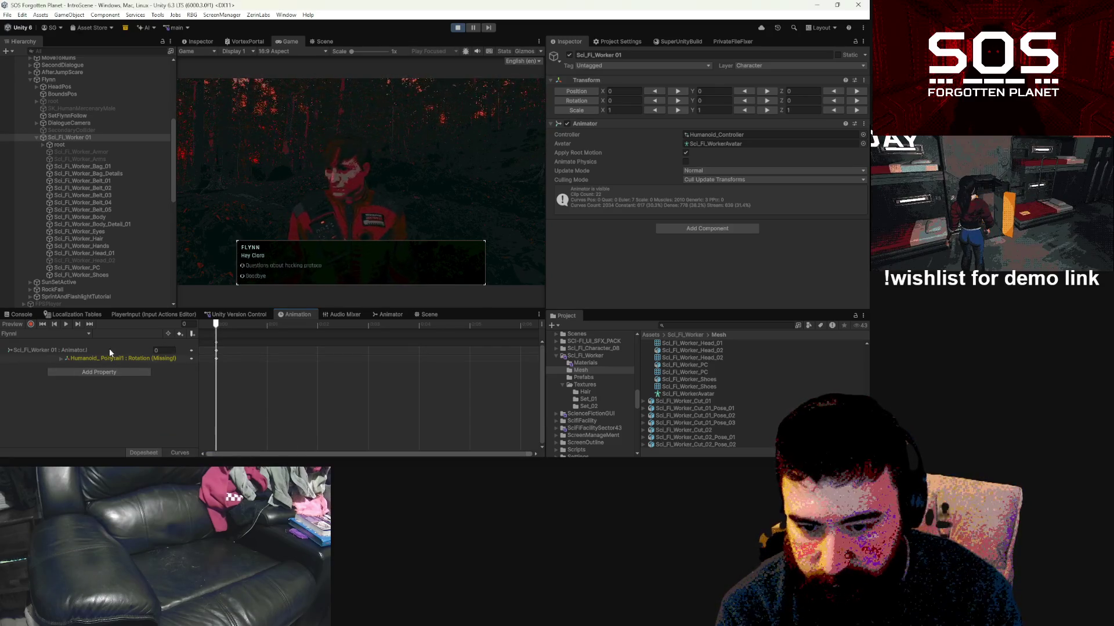
{"action": "left_click", "coordinate": [168, 350]}
{"action": "type", "text": "1"}
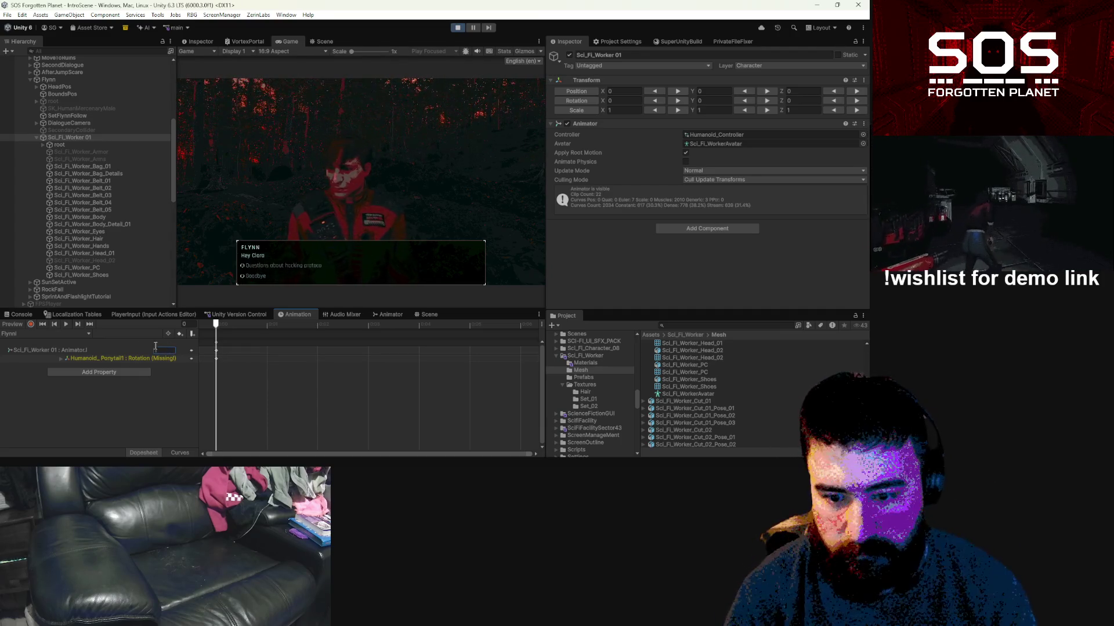
{"action": "left_click", "coordinate": [52, 333]}
{"action": "left_click", "coordinate": [43, 218]}
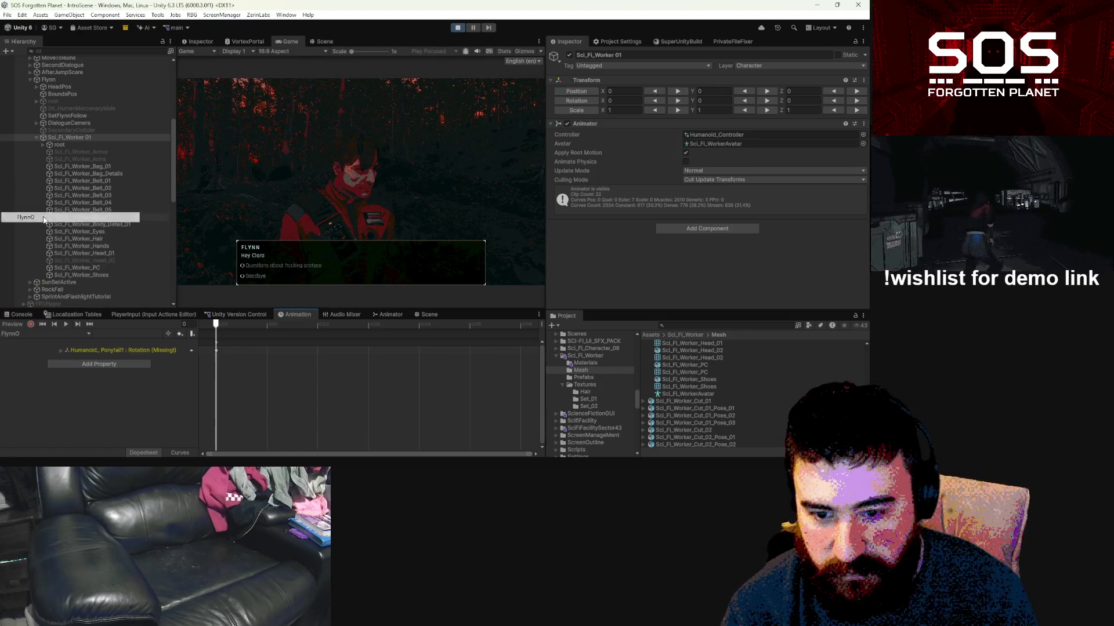
Step: Add the Animator O parameter to FlynnO with a key value of 1
{"action": "left_click", "coordinate": [134, 363]}
{"action": "left_click", "coordinate": [155, 366]}
{"action": "scroll", "coordinate": [191, 406], "scroll_direction": "down", "scroll_amount": 10}
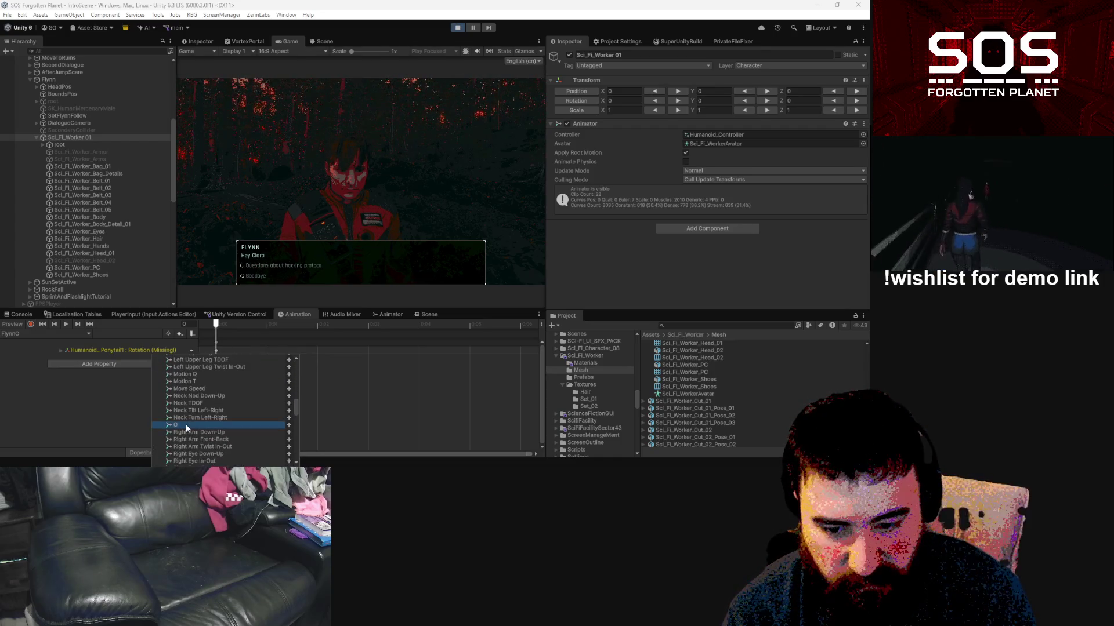
{"action": "left_click", "coordinate": [288, 426]}
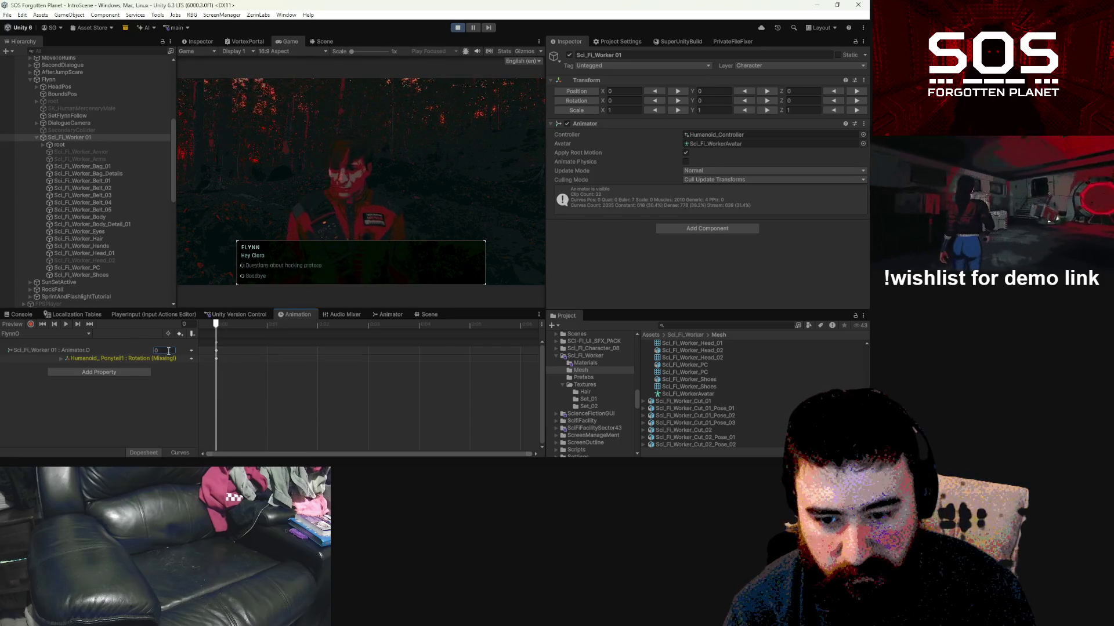
{"action": "left_click", "coordinate": [168, 352]}
{"action": "type", "text": "1"}
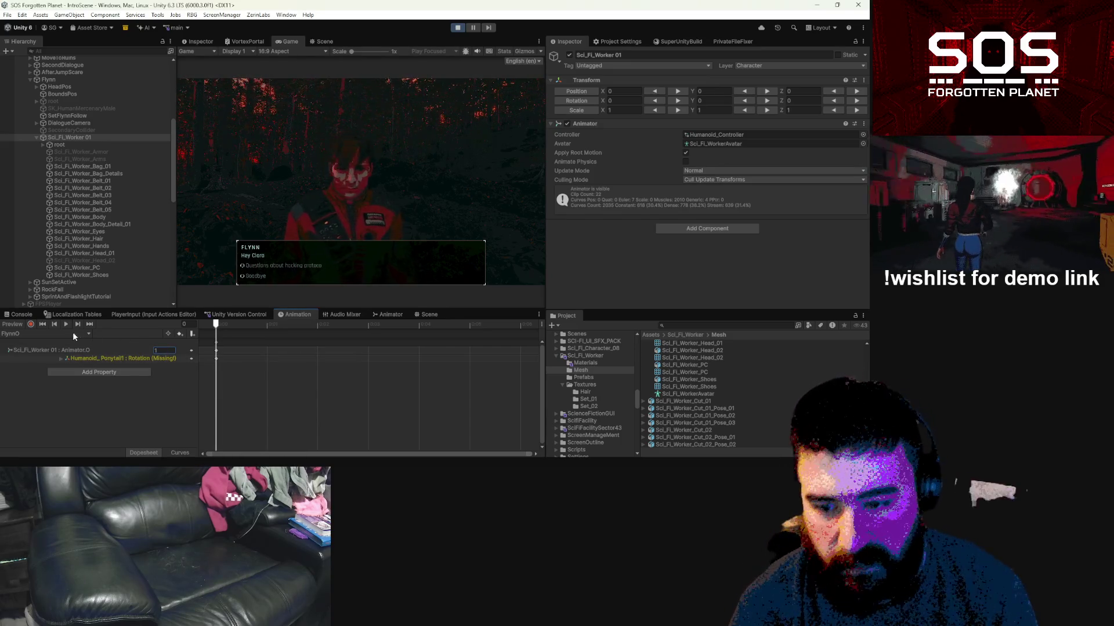
{"action": "left_click", "coordinate": [92, 373]}
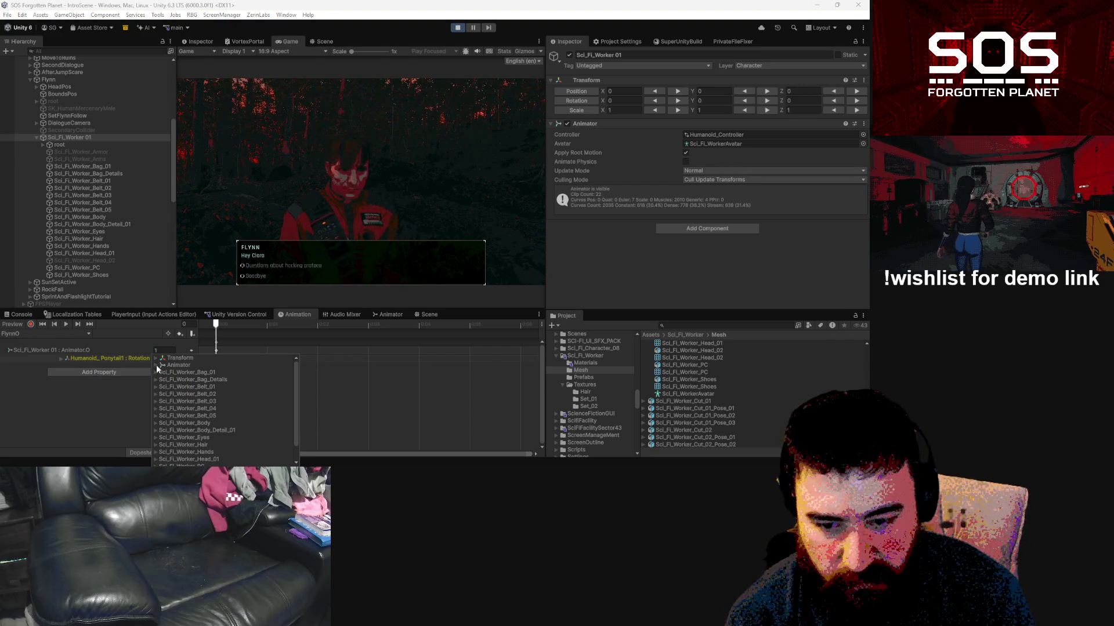
{"action": "left_click", "coordinate": [37, 334]}
{"action": "left_click", "coordinate": [41, 354]}
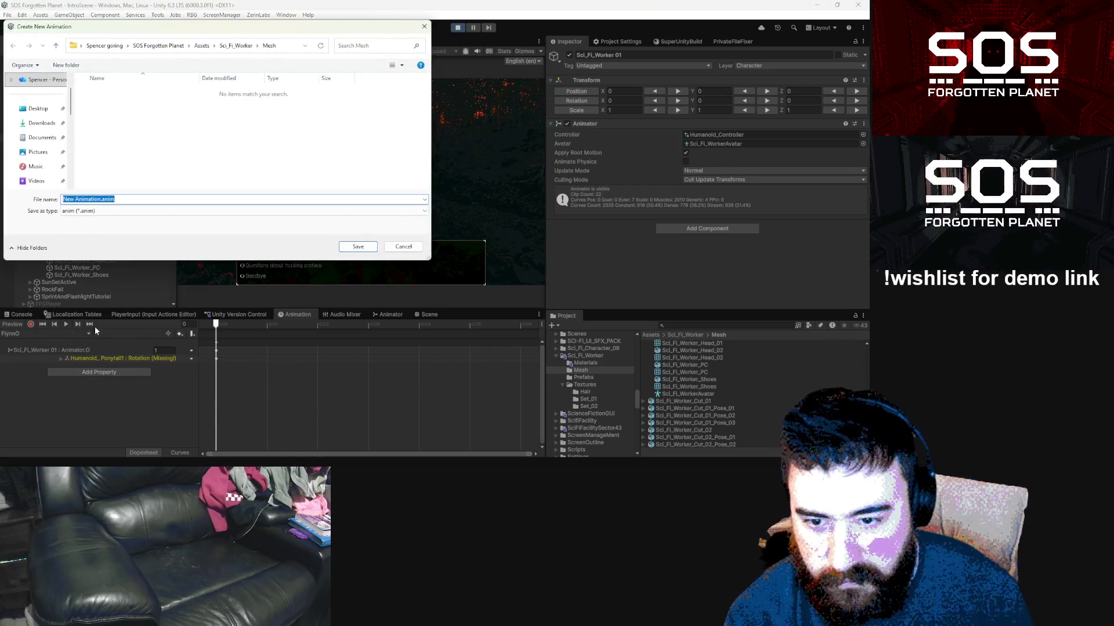
{"action": "left_click", "coordinate": [358, 247]}
Step: In the FlynnS clip, add the Animator S parameter with a key value of 1
{"action": "left_click", "coordinate": [47, 334]}
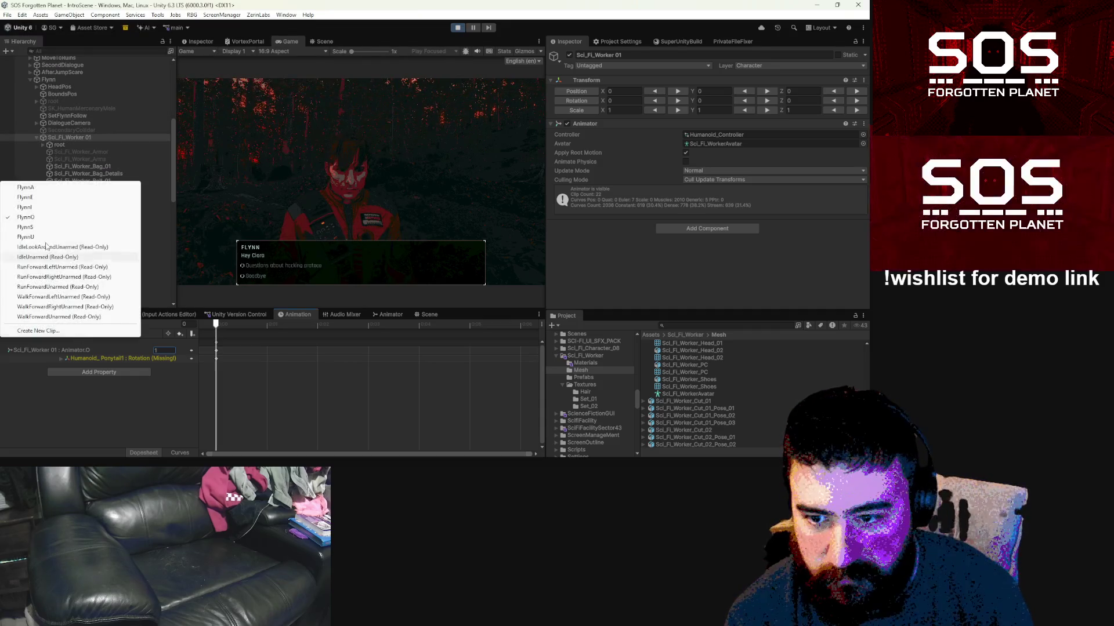
{"action": "left_click", "coordinate": [30, 228]}
{"action": "left_click", "coordinate": [124, 364]}
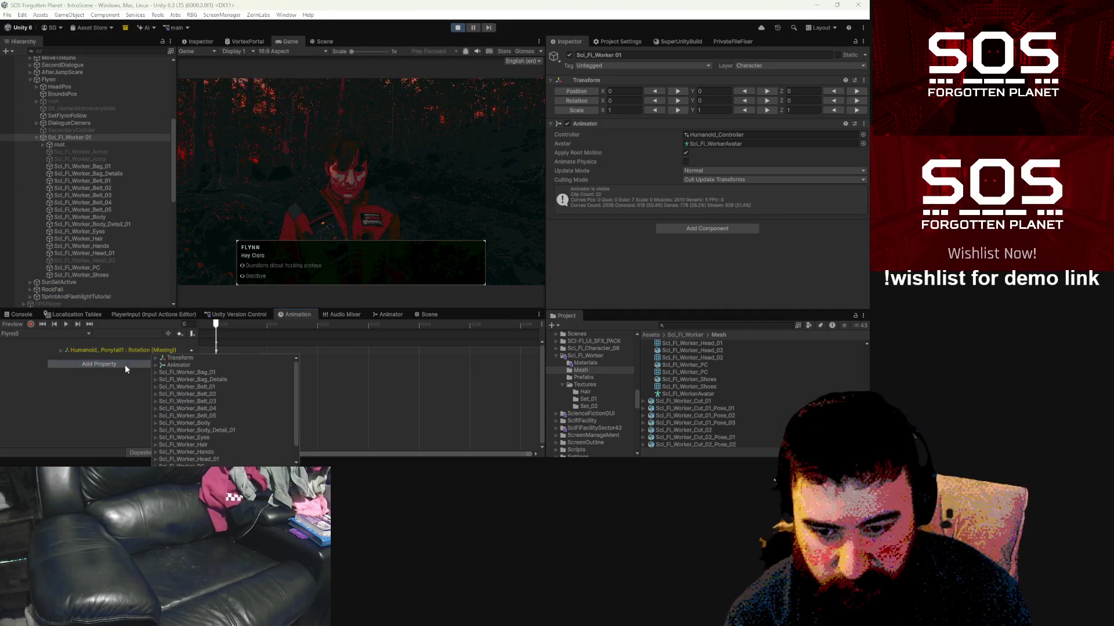
{"action": "left_click", "coordinate": [157, 365]}
{"action": "scroll", "coordinate": [168, 381], "scroll_direction": "down", "scroll_amount": 10}
{"action": "scroll", "coordinate": [172, 385], "scroll_direction": "up", "scroll_amount": 4}
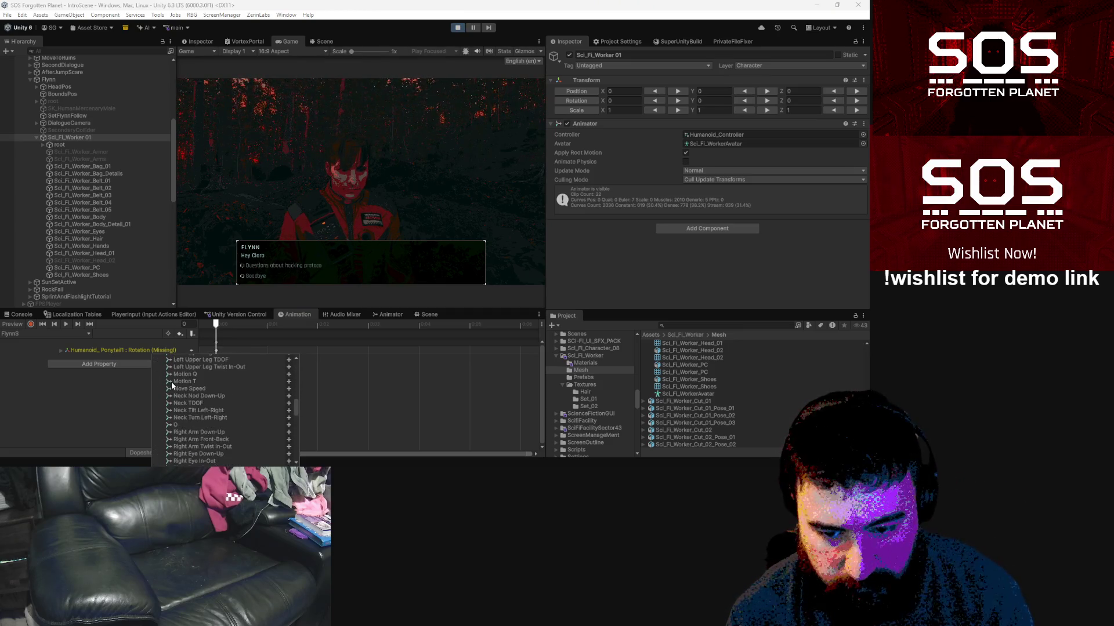
{"action": "scroll", "coordinate": [193, 420], "scroll_direction": "down", "scroll_amount": 10}
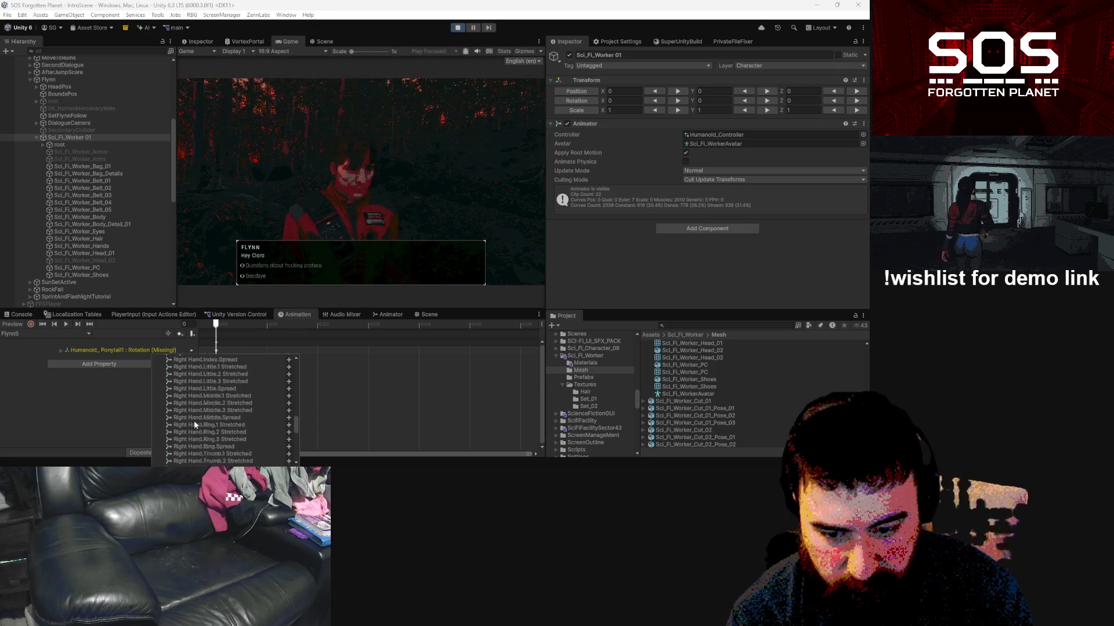
{"action": "scroll", "coordinate": [190, 416], "scroll_direction": "down", "scroll_amount": 5}
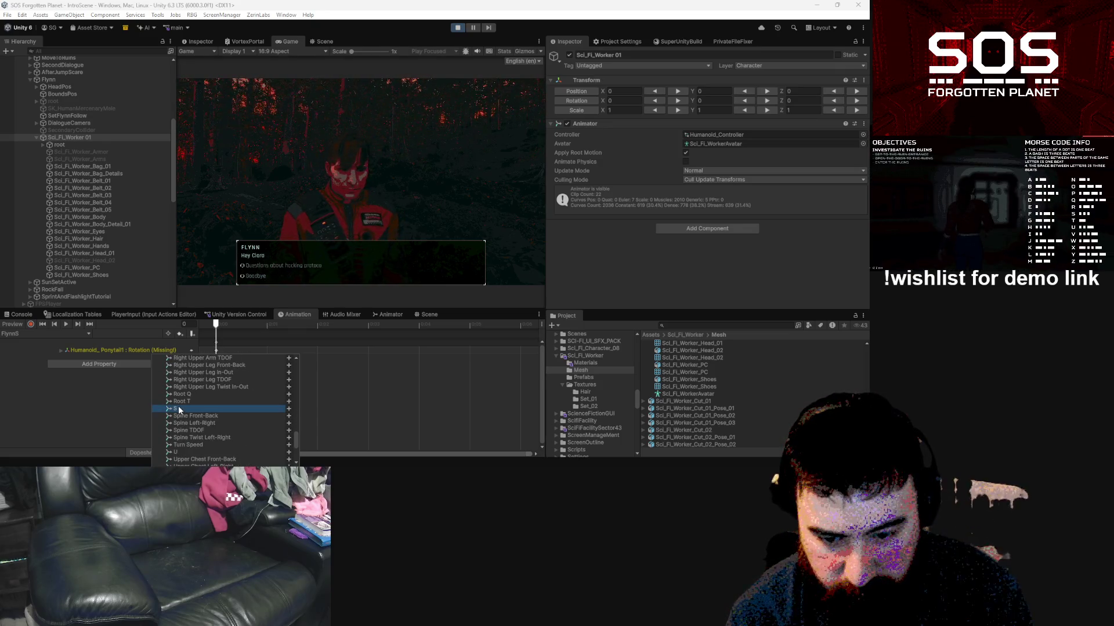
{"action": "left_click", "coordinate": [289, 409]}
{"action": "left_click", "coordinate": [164, 349]}
{"action": "type", "text": "1"}
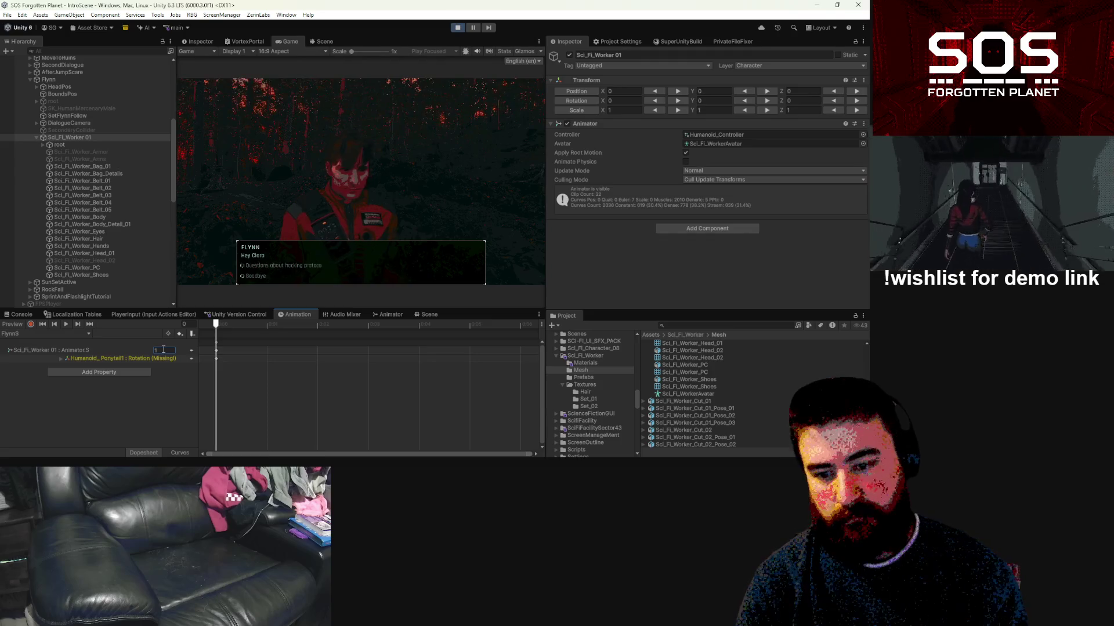
Step: Cancel the new-clip dialog and bring up the Animator state graph
{"action": "left_click", "coordinate": [74, 332]}
{"action": "left_click", "coordinate": [78, 334]}
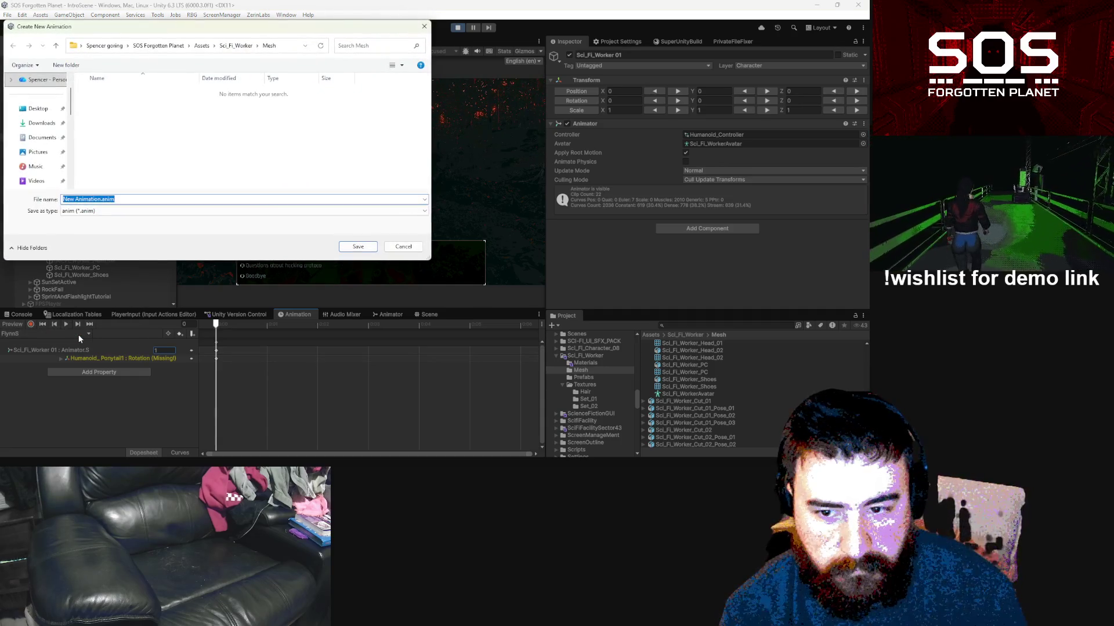
{"action": "left_click", "coordinate": [403, 246]}
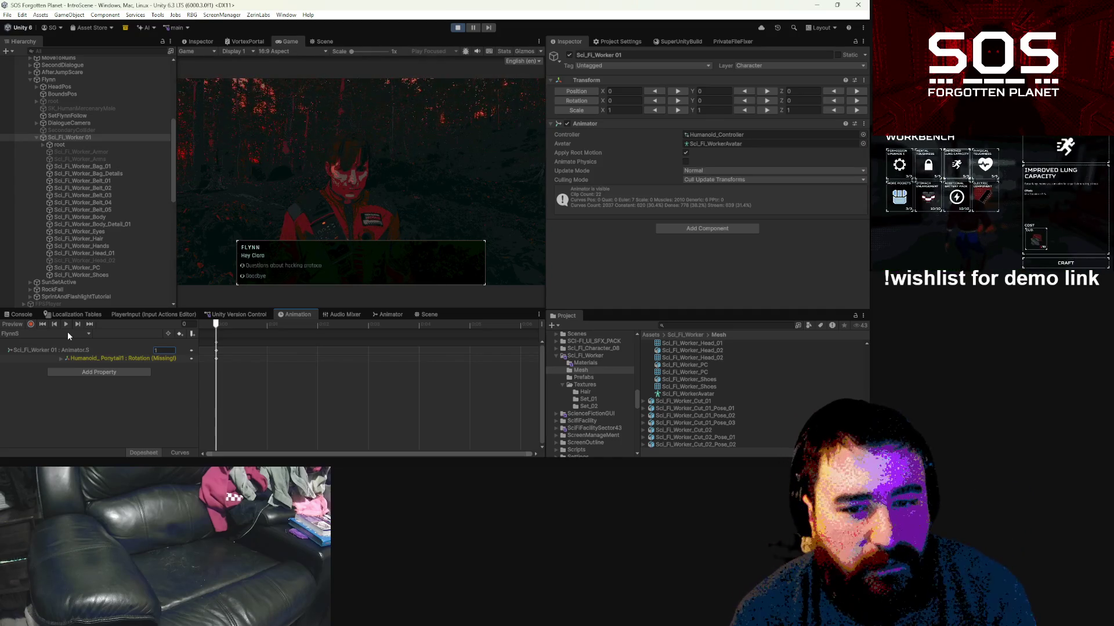
{"action": "left_click", "coordinate": [388, 314]}
{"action": "scroll", "coordinate": [57, 359], "scroll_direction": "down", "scroll_amount": 5}
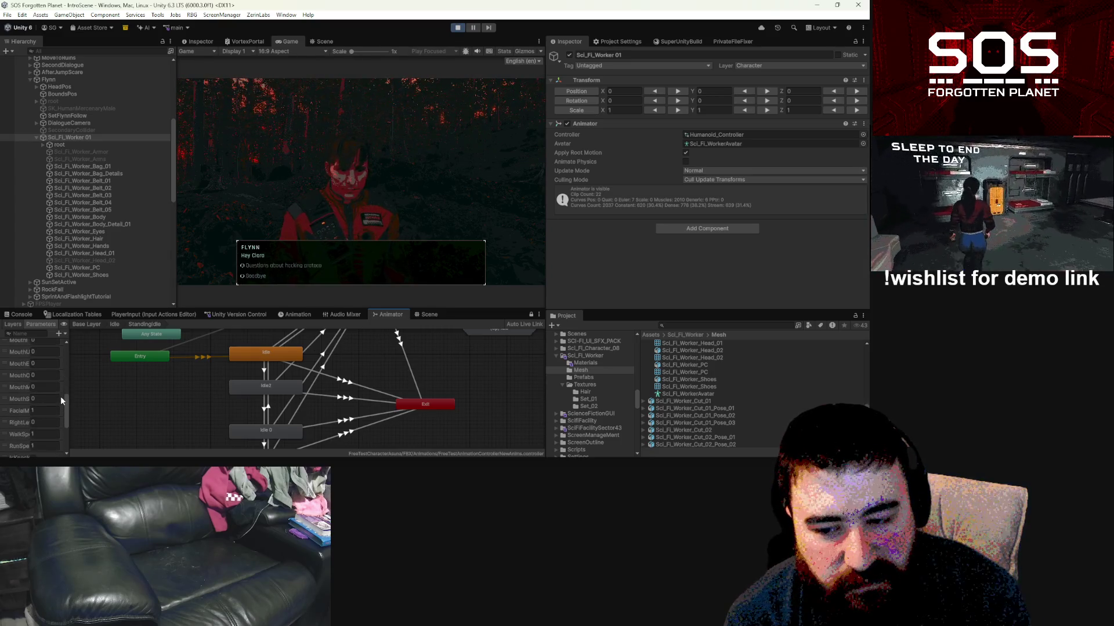
Step: Widen the Animator Parameters list and select Sci_Fi_Worker 01 to show its controller parameters
{"action": "mouse_move", "coordinate": [67, 395]}
{"action": "left_mouse_down"}
{"action": "mouse_move", "coordinate": [143, 397]}
{"action": "mouse_move", "coordinate": [131, 398]}
{"action": "left_mouse_up"}
{"action": "scroll", "coordinate": [110, 397], "scroll_direction": "up", "scroll_amount": 2}
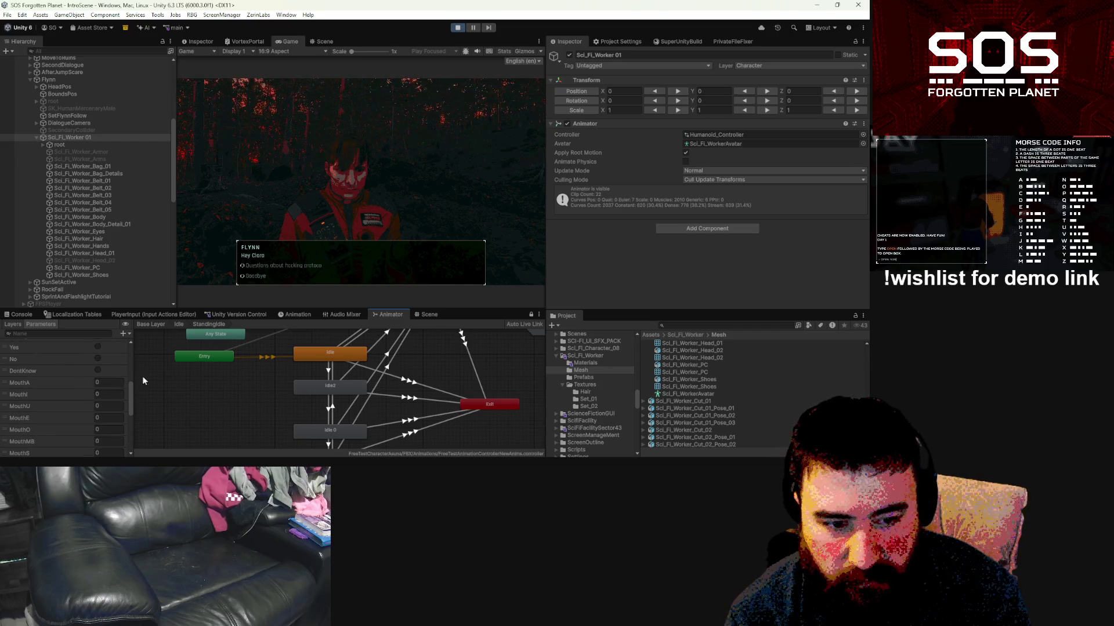
{"action": "left_click", "coordinate": [89, 137]}
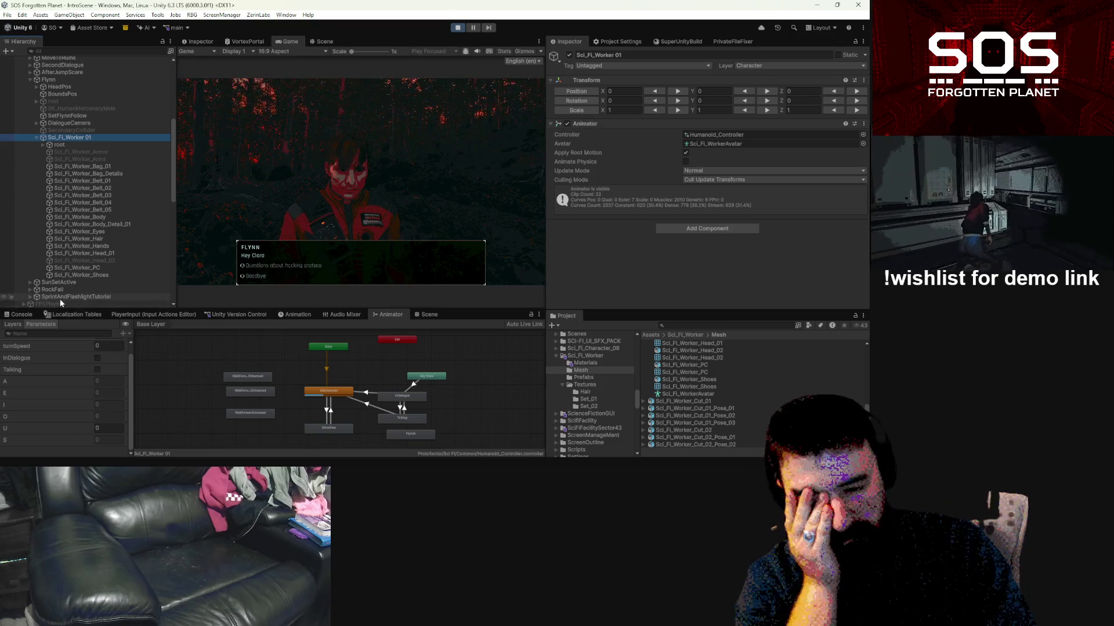
Step: Cycle through the Animation, Animator and Scene views, ending back in the Animation window
{"action": "left_click", "coordinate": [299, 314]}
{"action": "left_click", "coordinate": [328, 314]}
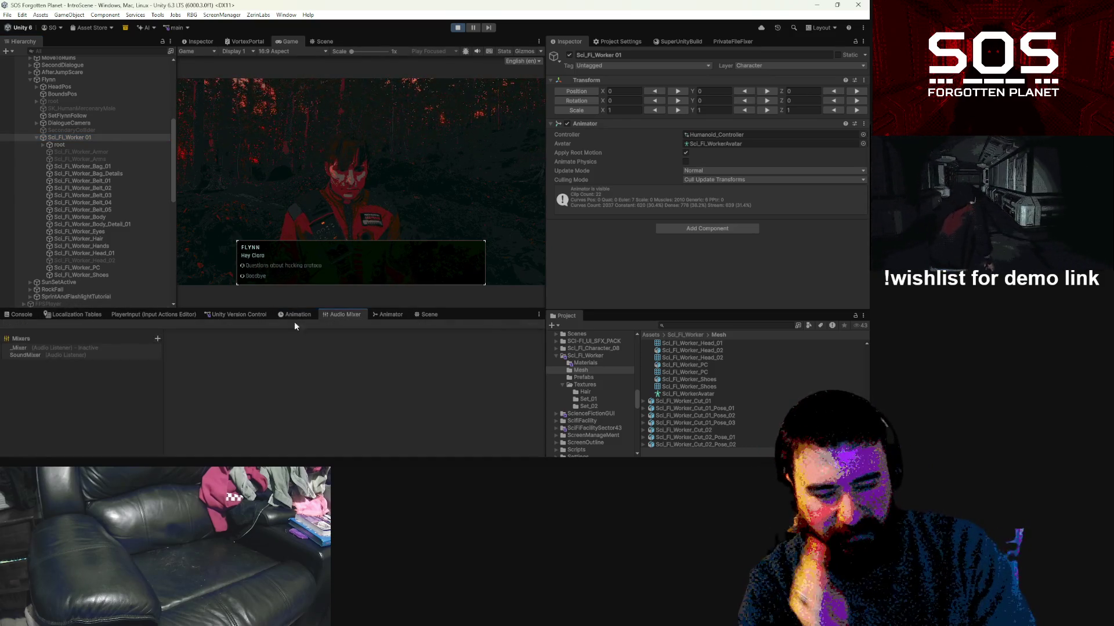
{"action": "left_click", "coordinate": [388, 315]}
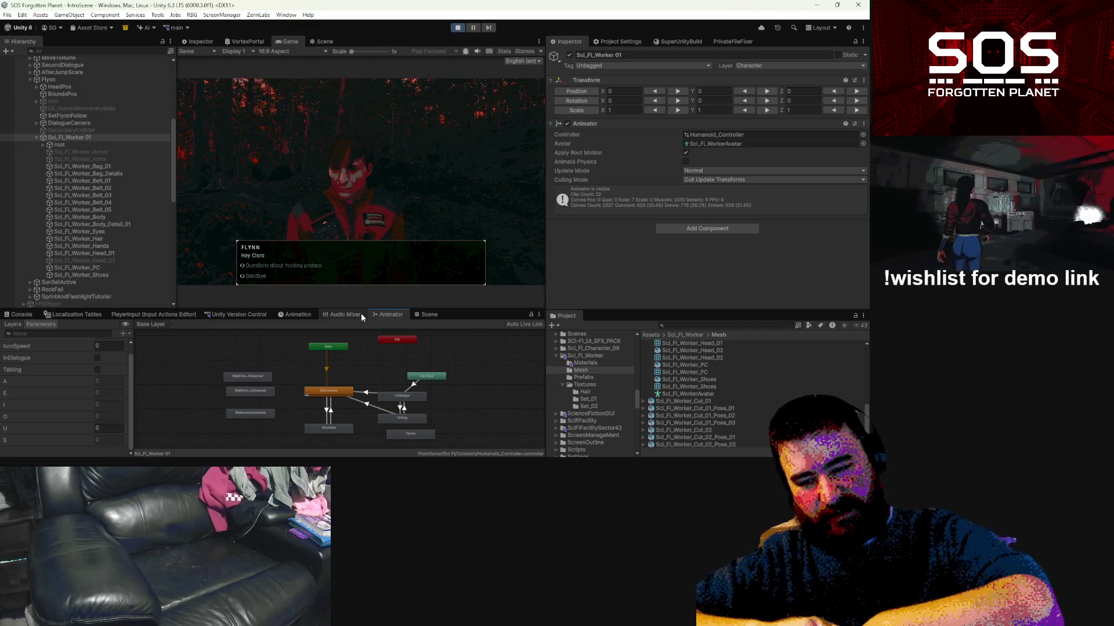
{"action": "left_click", "coordinate": [429, 315]}
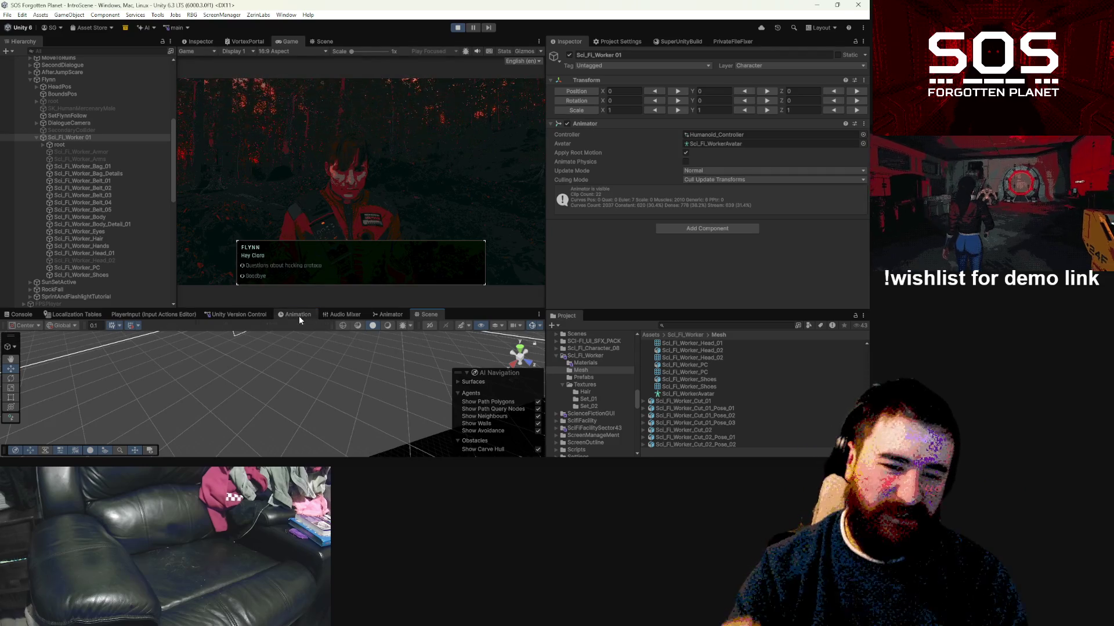
{"action": "left_click", "coordinate": [298, 314]}
Step: Delete the Animator.S track from FlynnS, then look through FlynnU and FlynnO, cancelling new-clip dialogs
{"action": "left_click", "coordinate": [103, 350]}
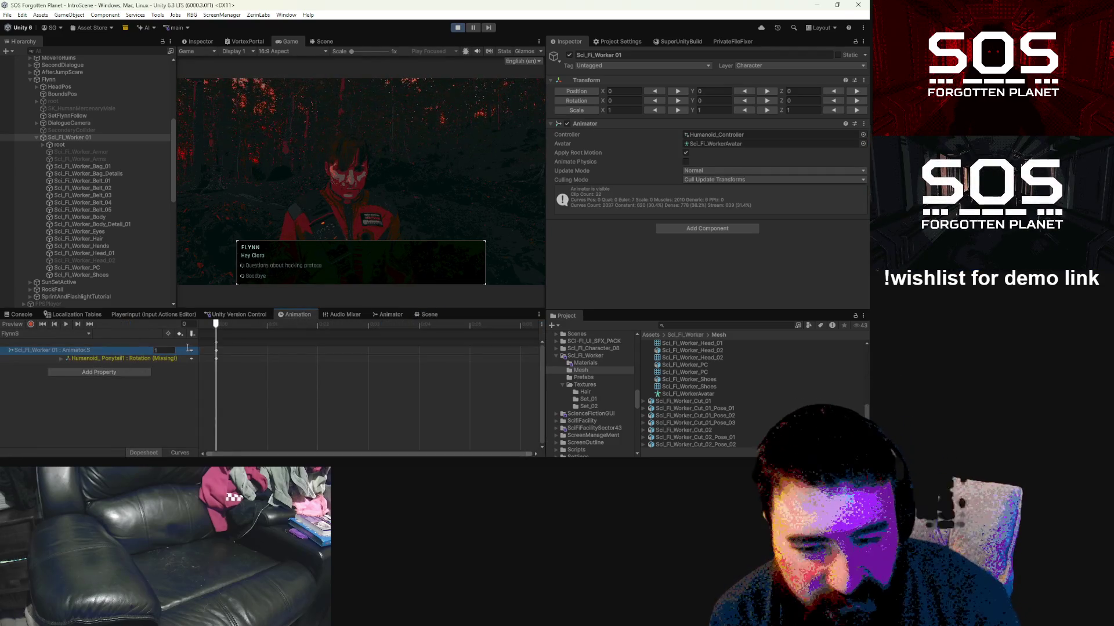
{"action": "key", "text": "Delete"}
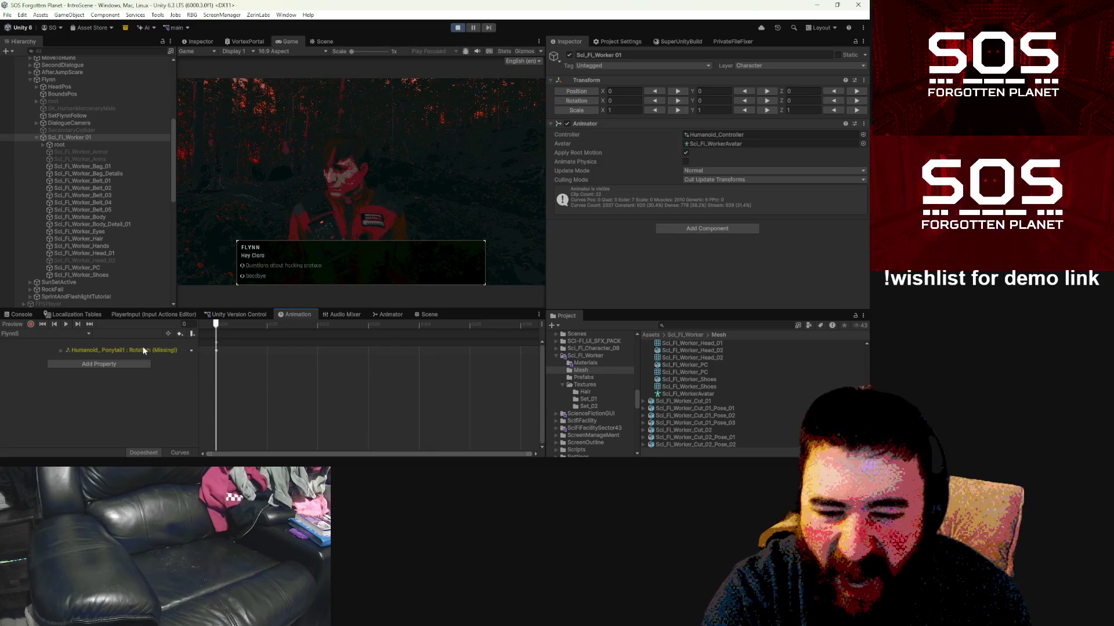
{"action": "left_click", "coordinate": [89, 335]}
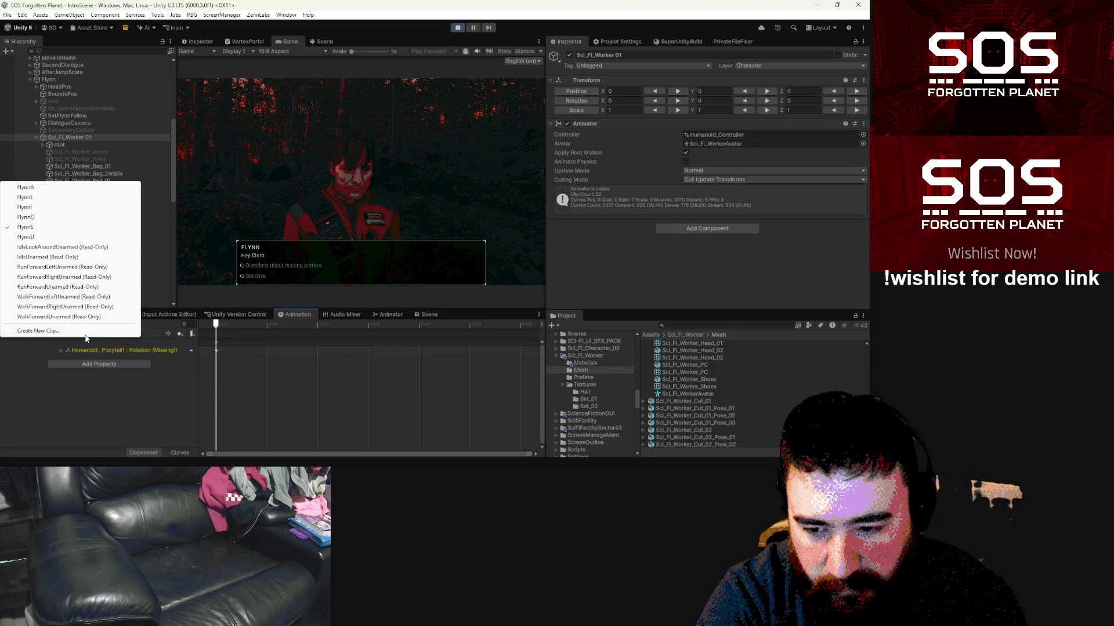
{"action": "left_click", "coordinate": [79, 236]}
{"action": "left_click", "coordinate": [80, 330]}
{"action": "left_click", "coordinate": [66, 322]}
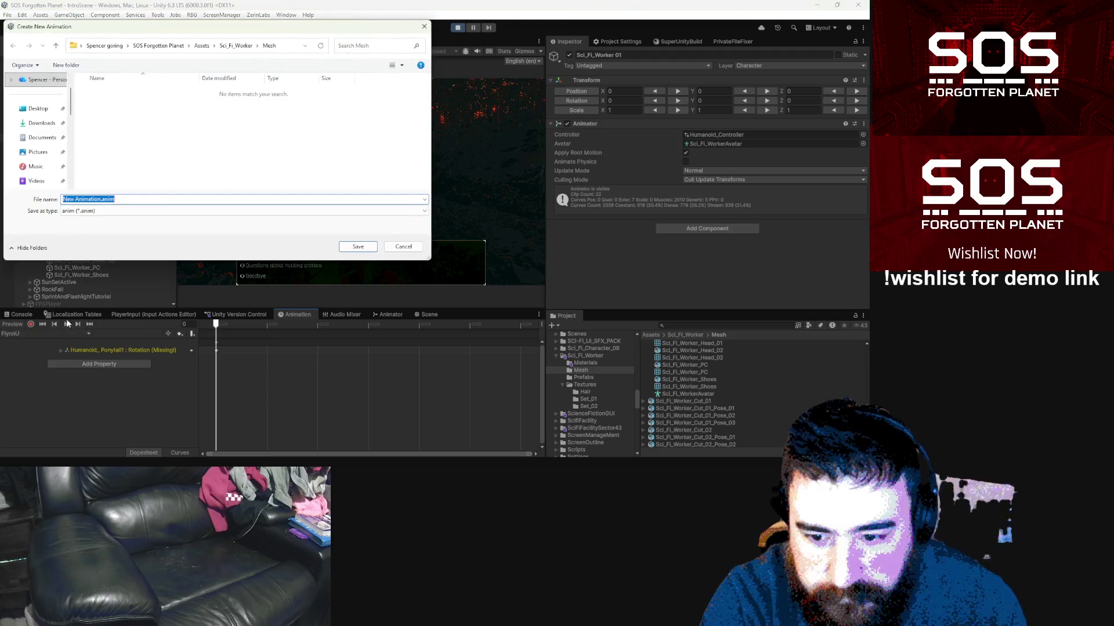
{"action": "left_click", "coordinate": [408, 248]}
{"action": "left_click", "coordinate": [79, 335]}
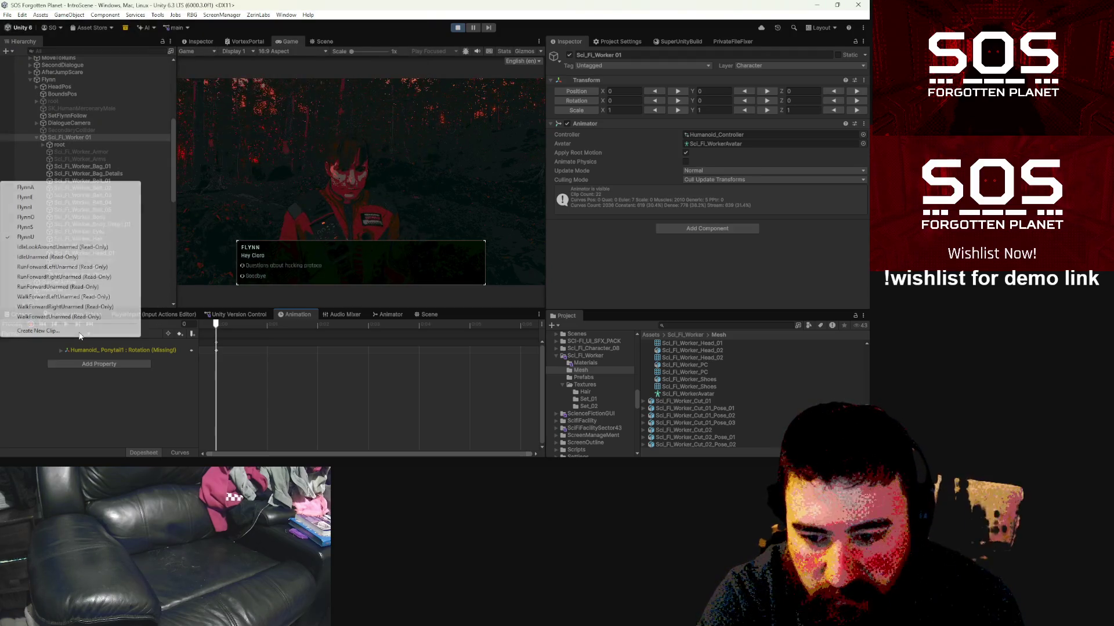
{"action": "left_click", "coordinate": [52, 216]}
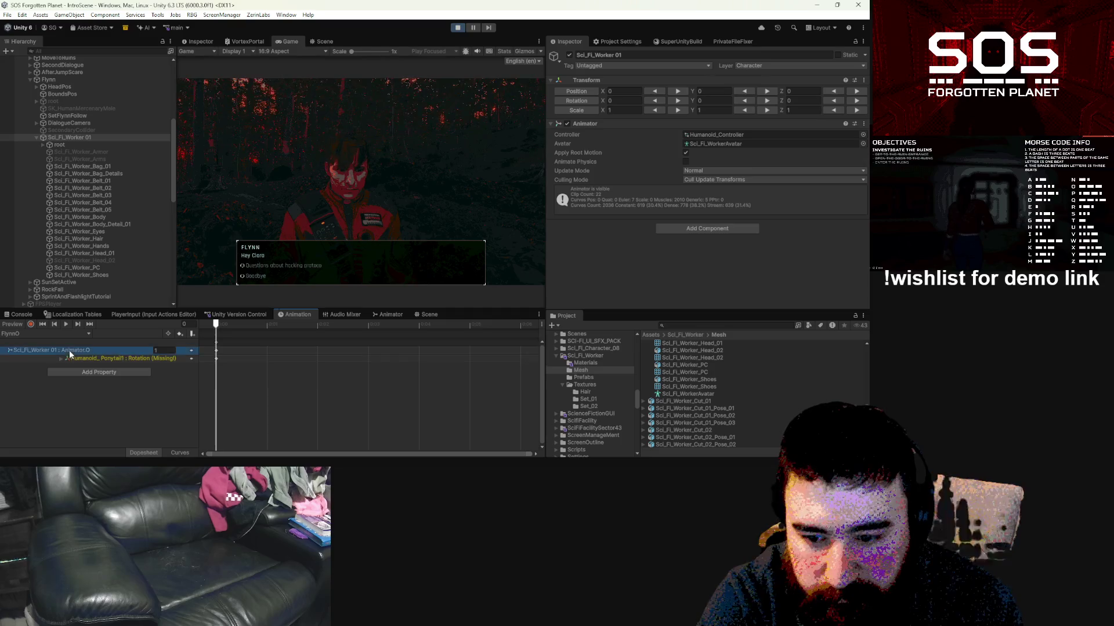
{"action": "left_click", "coordinate": [51, 332]}
{"action": "left_click", "coordinate": [65, 322]}
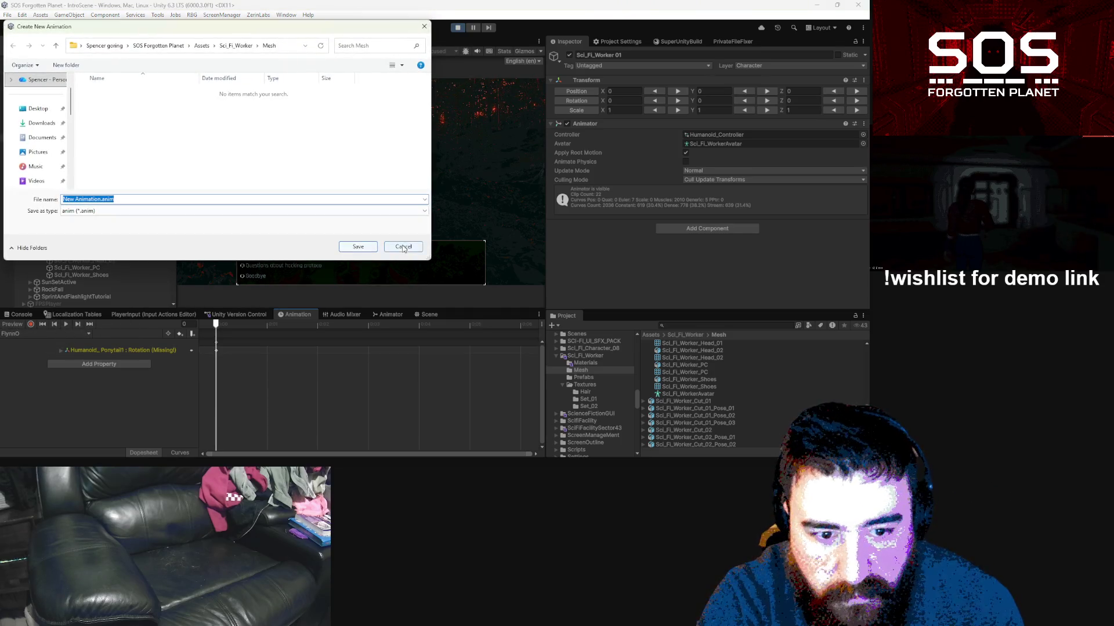
{"action": "key", "text": "Escape"}
Step: Check FlynnI, then delete the stray Animator.E track from FlynnE
{"action": "left_click", "coordinate": [89, 334]}
{"action": "left_click", "coordinate": [53, 210]}
{"action": "left_click", "coordinate": [84, 351]}
{"action": "left_click", "coordinate": [88, 334]}
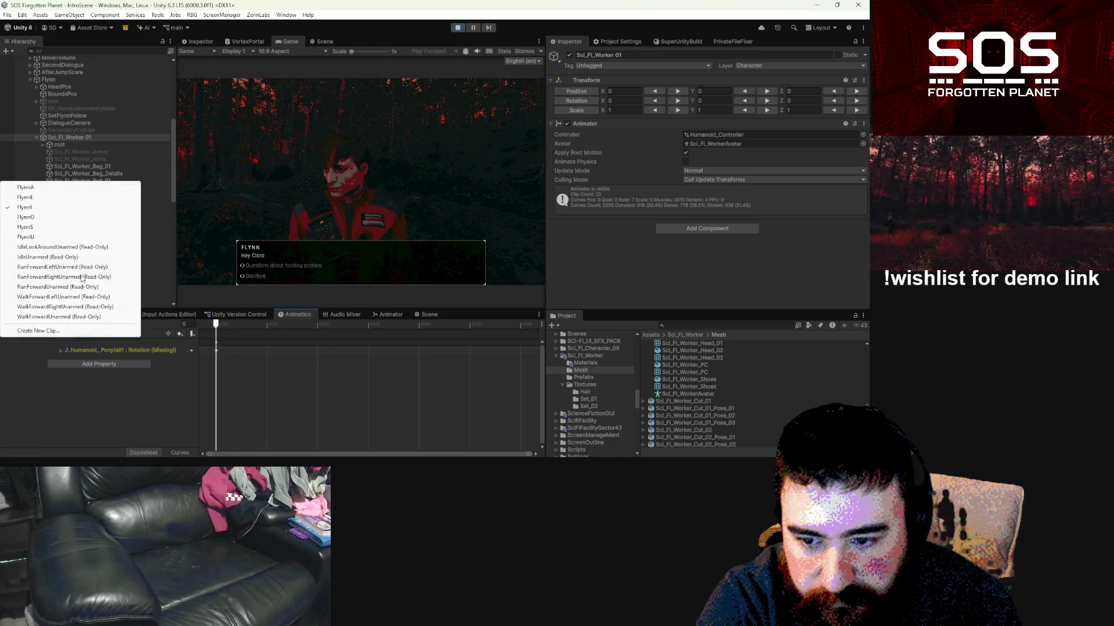
{"action": "left_click", "coordinate": [52, 197]}
{"action": "left_click", "coordinate": [79, 350]}
{"action": "key", "text": "Delete"}
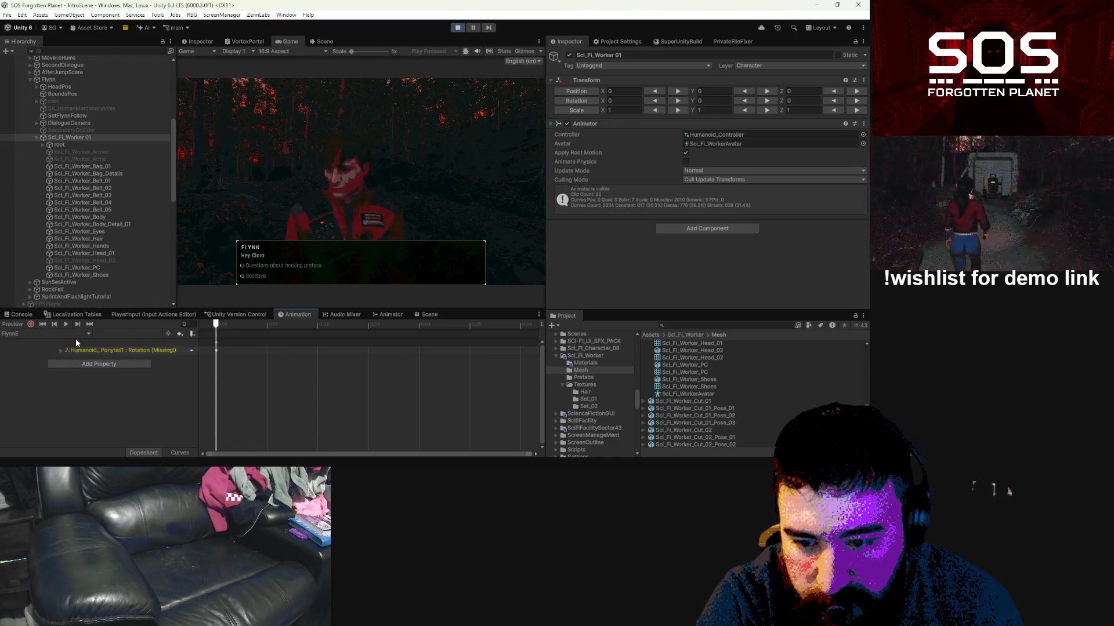
Step: Delete the Animator.A track from FlynnA and then load FlynnO
{"action": "left_click", "coordinate": [80, 333]}
{"action": "left_click", "coordinate": [25, 187]}
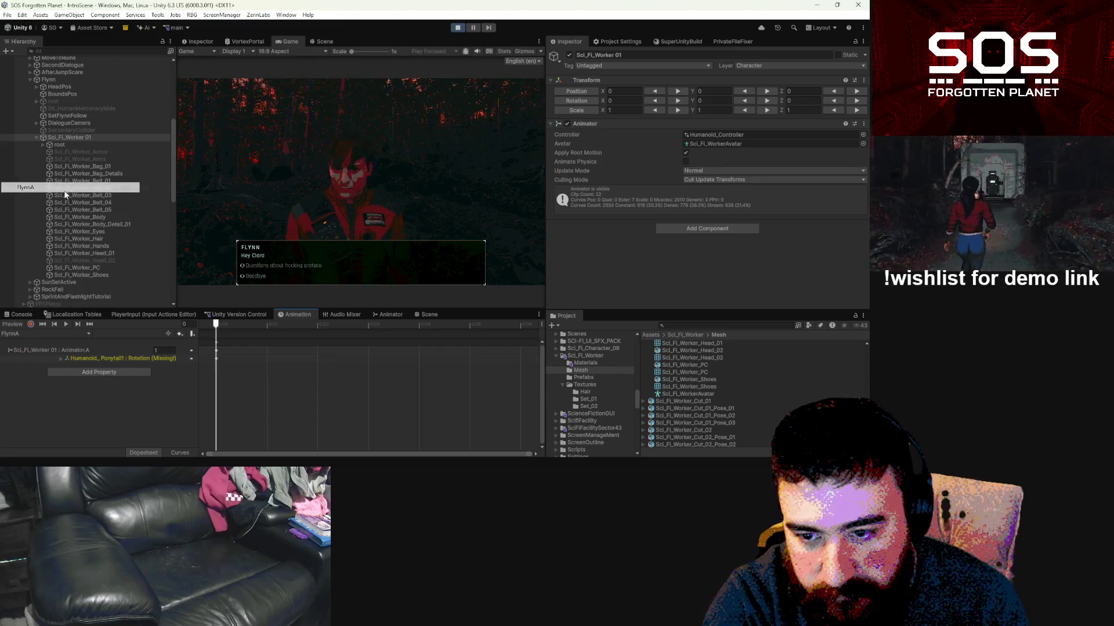
{"action": "left_click", "coordinate": [75, 350]}
{"action": "key", "text": "Delete"}
{"action": "left_click", "coordinate": [69, 333]}
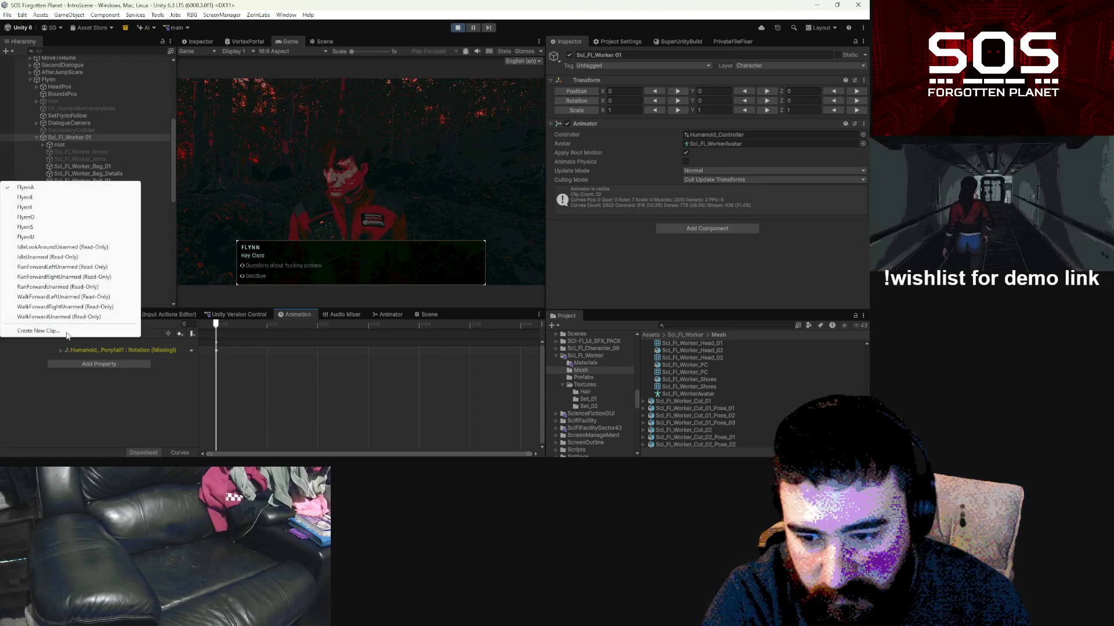
{"action": "left_click", "coordinate": [44, 218]}
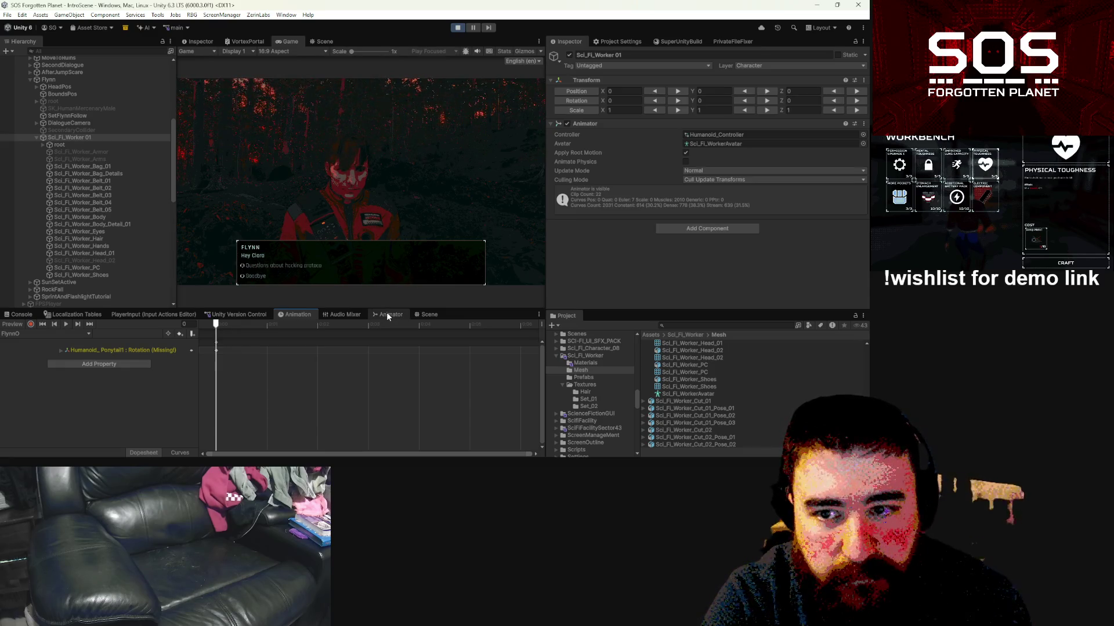
Step: Search the Project for 'flyn' to list the Flynn assets, then stop Play mode
{"action": "scroll", "coordinate": [698, 385], "scroll_direction": "up", "scroll_amount": 10}
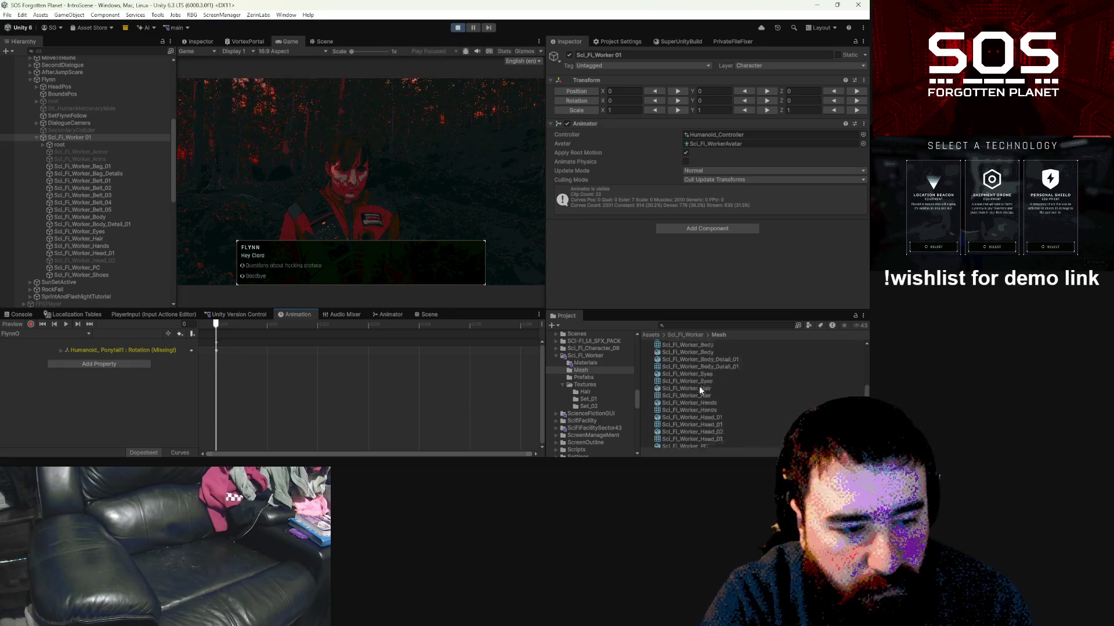
{"action": "scroll", "coordinate": [699, 385], "scroll_direction": "up", "scroll_amount": 2}
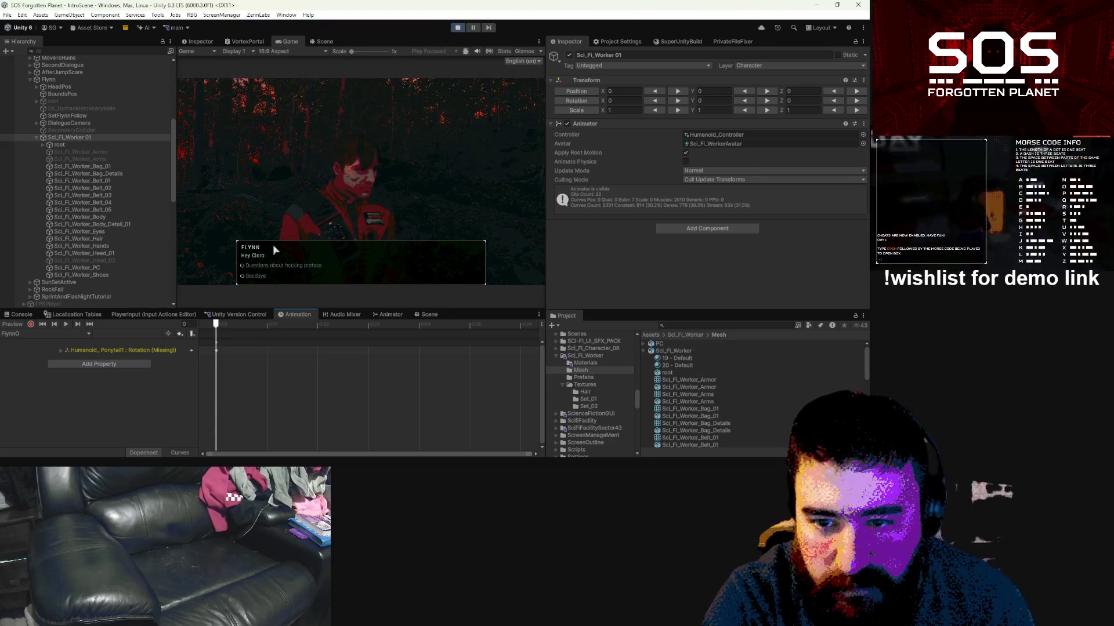
{"action": "left_click", "coordinate": [677, 327]}
{"action": "type", "text": "fl"}
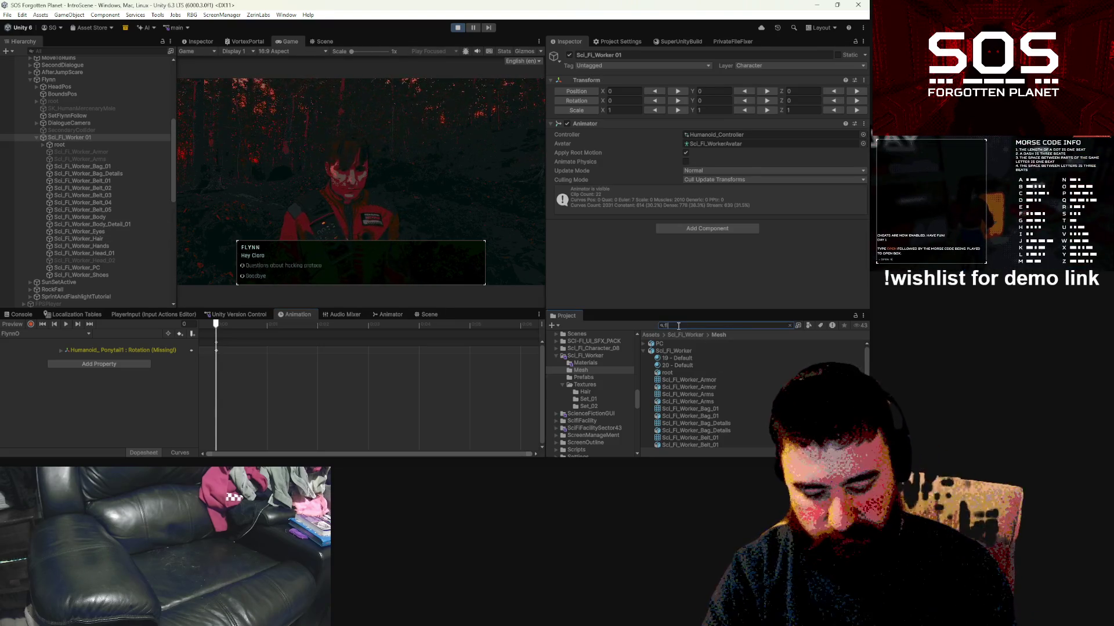
{"action": "type", "text": "ynn"}
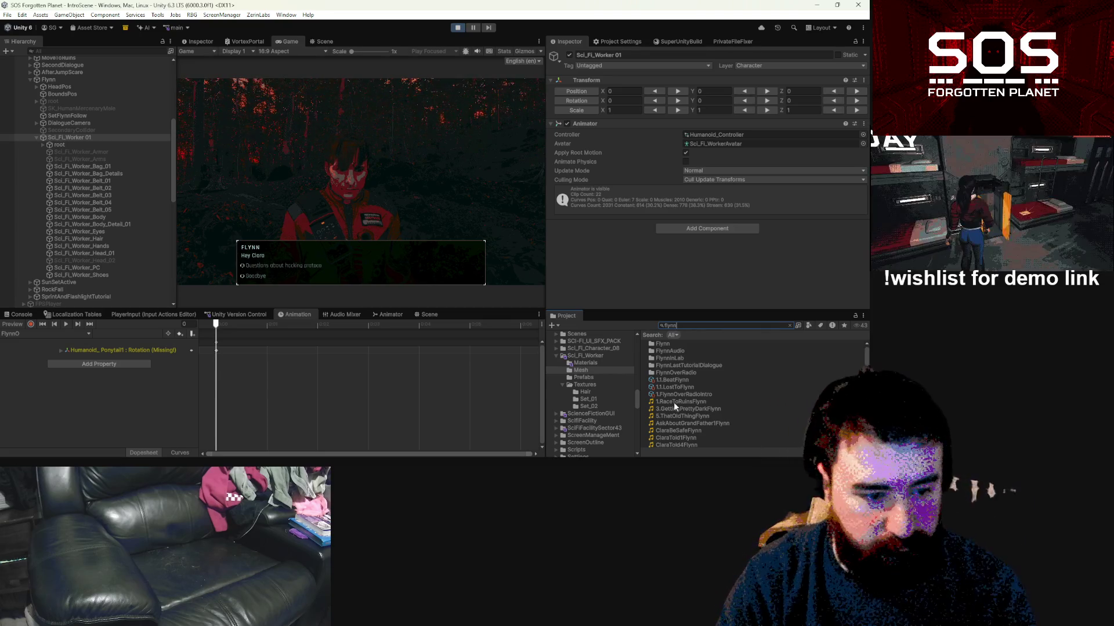
{"action": "scroll", "coordinate": [673, 402], "scroll_direction": "down", "scroll_amount": 5}
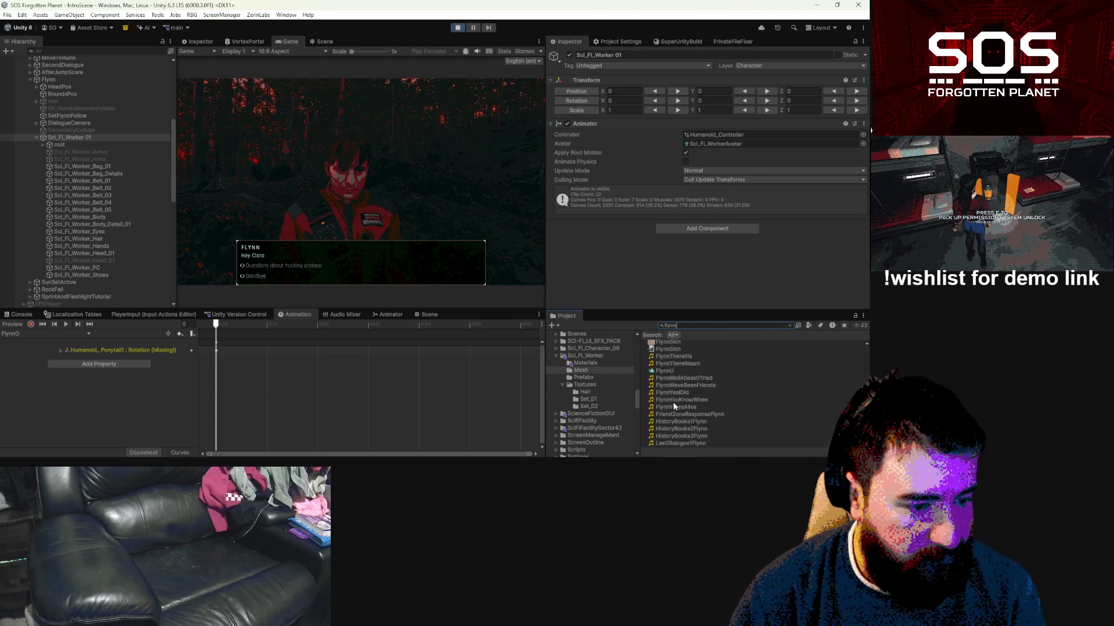
{"action": "scroll", "coordinate": [678, 369], "scroll_direction": "up", "scroll_amount": 2}
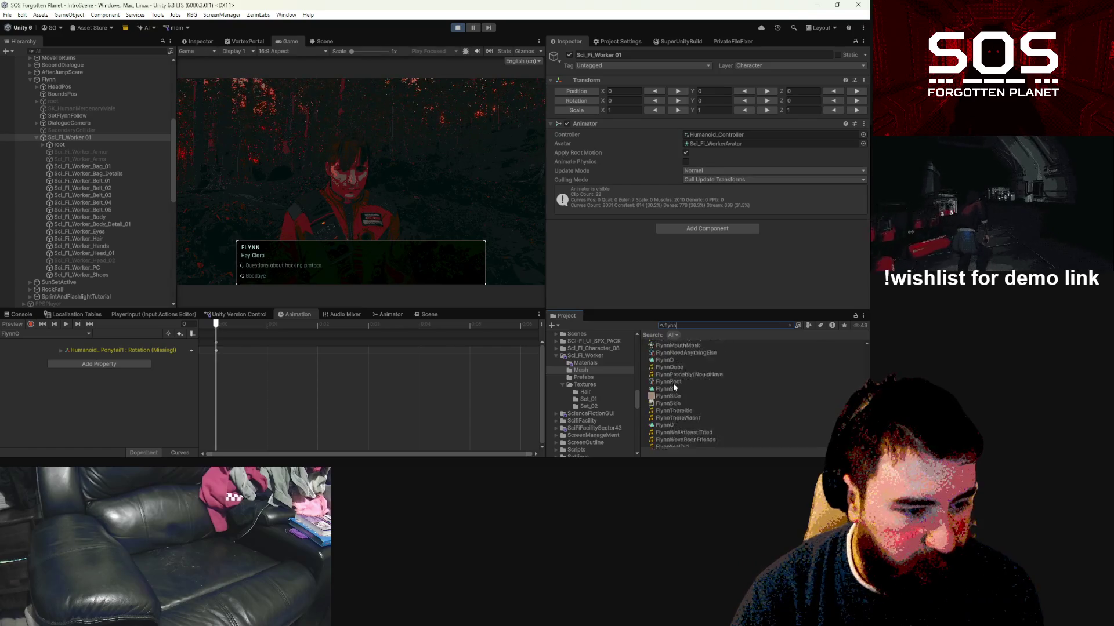
{"action": "scroll", "coordinate": [672, 391], "scroll_direction": "down", "scroll_amount": 6}
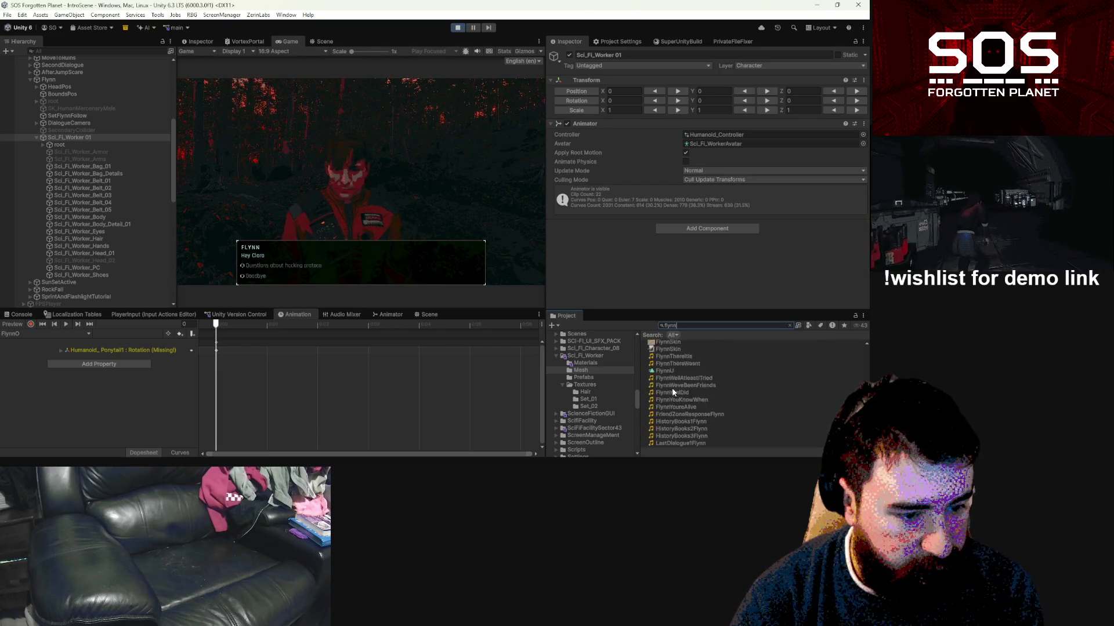
{"action": "left_click", "coordinate": [457, 27]}
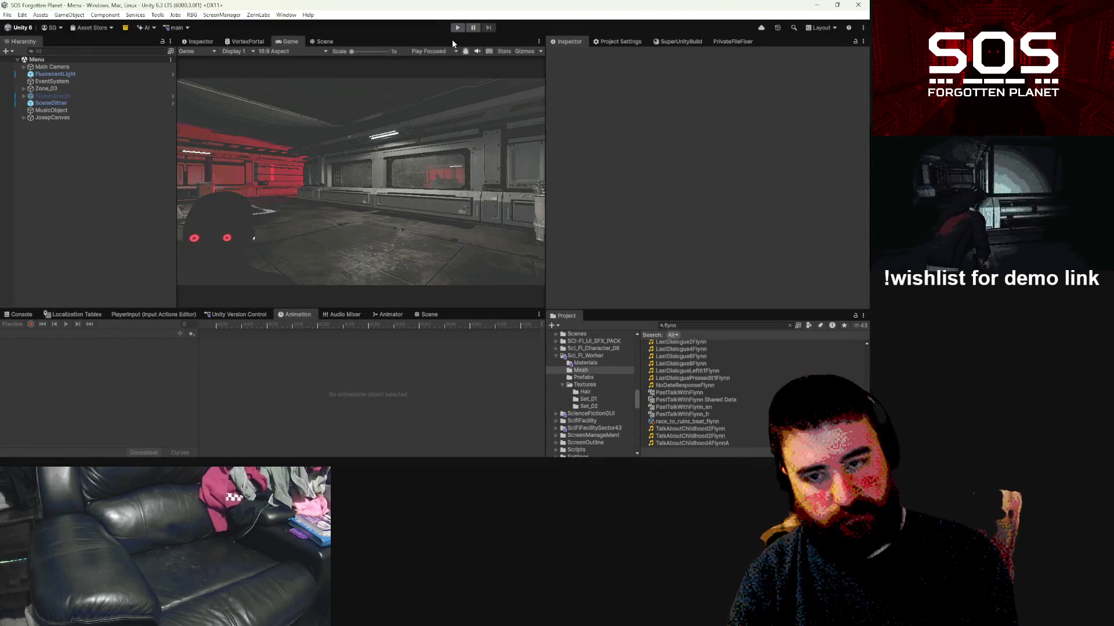
Step: Open the Flynn prefab from the Project window for editing
{"action": "scroll", "coordinate": [691, 357], "scroll_direction": "up", "scroll_amount": 8}
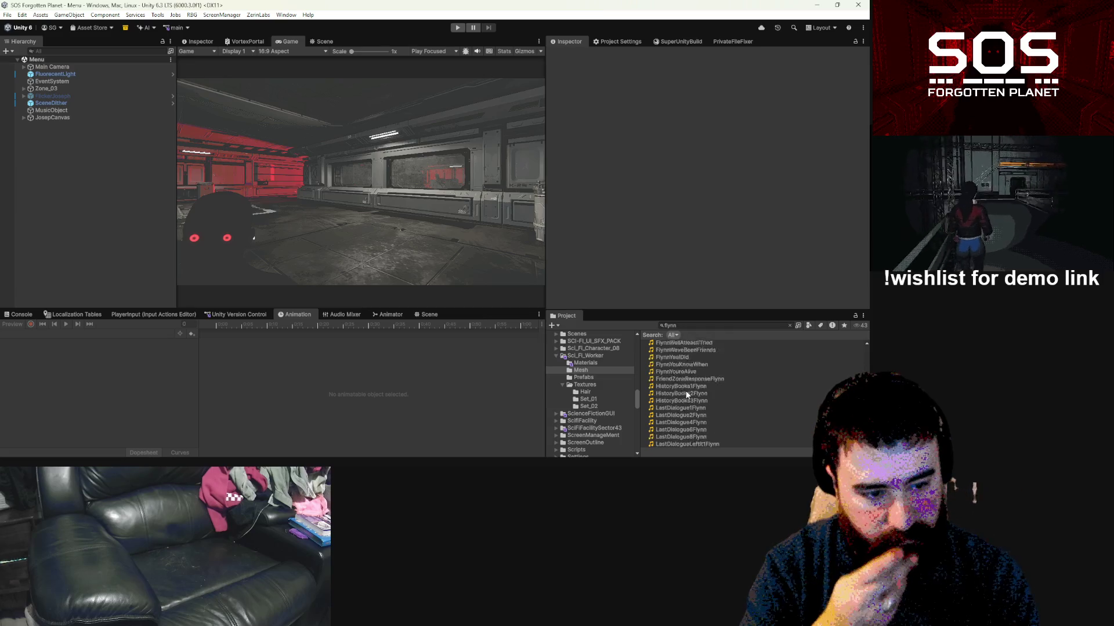
{"action": "scroll", "coordinate": [670, 408], "scroll_direction": "up", "scroll_amount": 6}
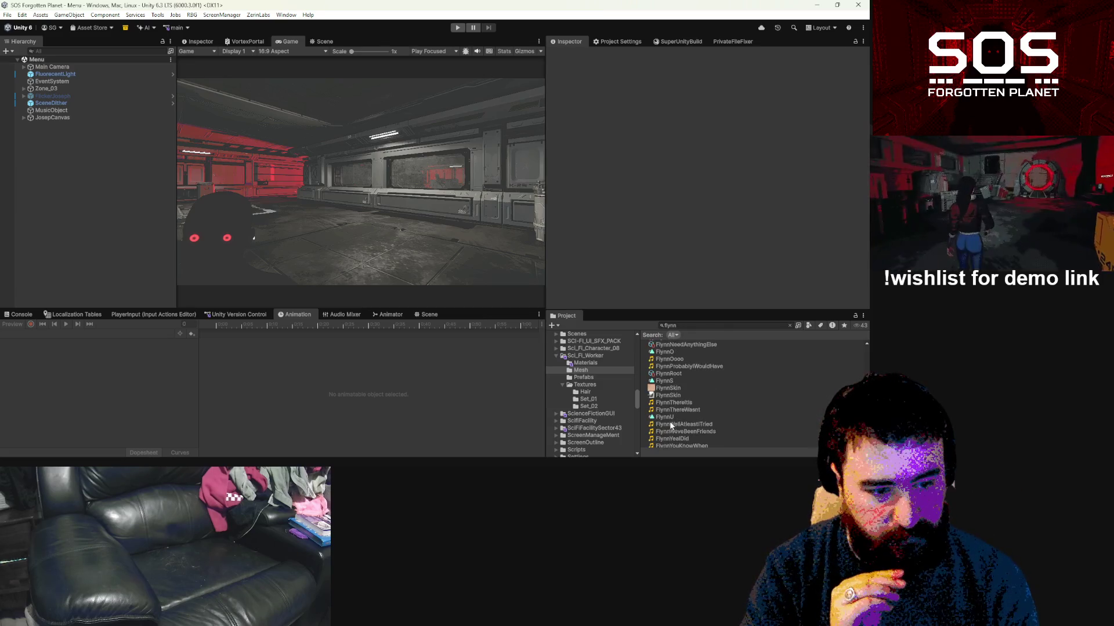
{"action": "scroll", "coordinate": [676, 392], "scroll_direction": "up", "scroll_amount": 3}
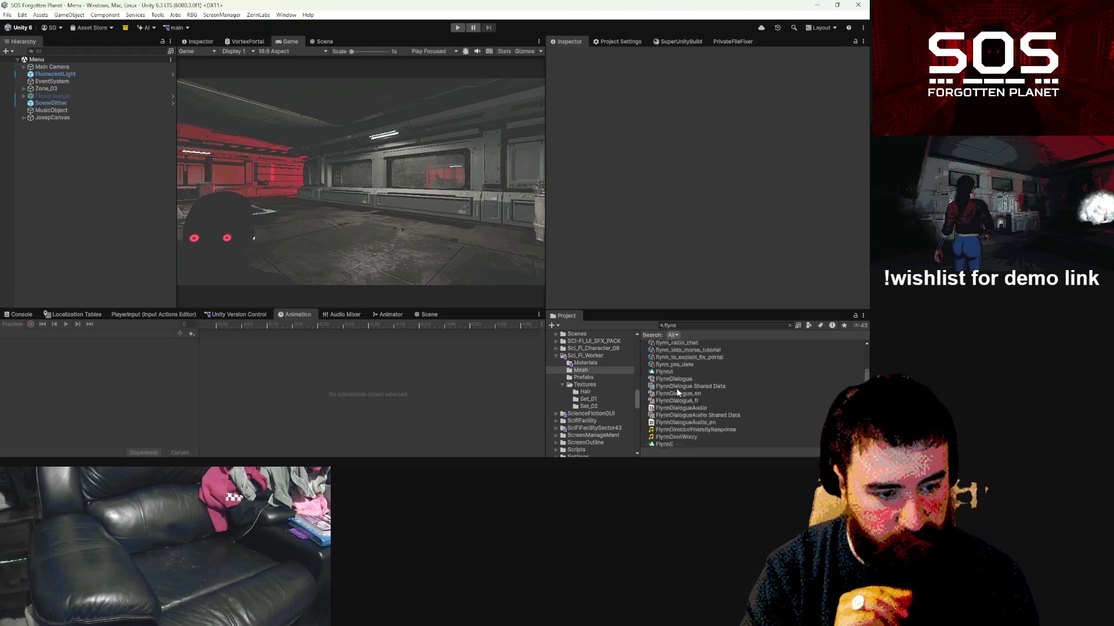
{"action": "left_click", "coordinate": [668, 394]}
{"action": "double_click", "coordinate": [668, 394]}
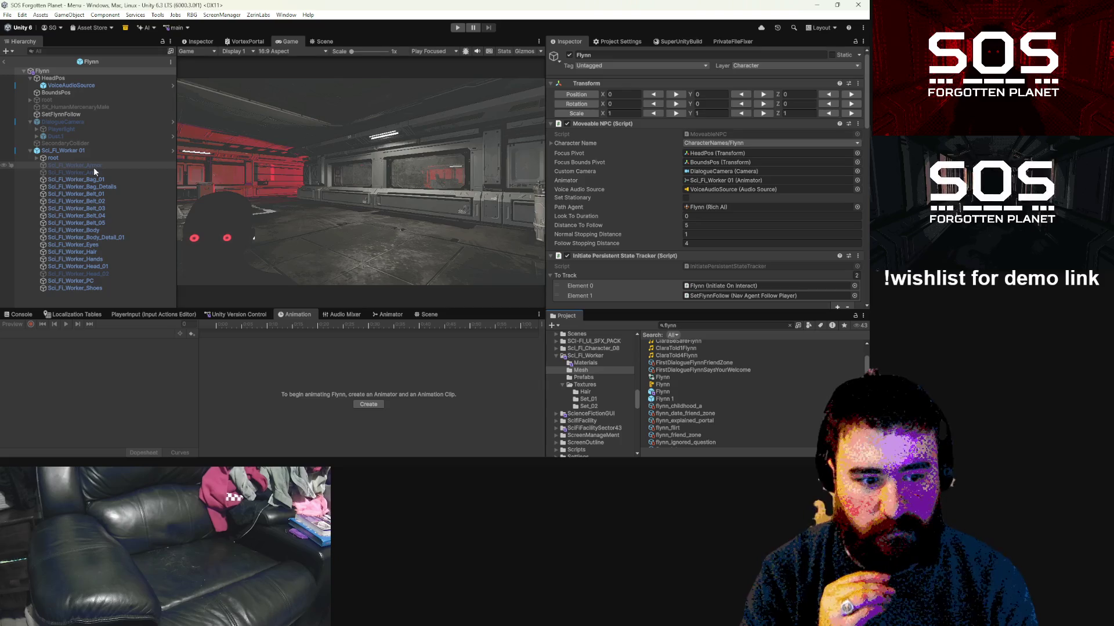
Step: Delete the duplicate Flynn 1 prefab and confirm the deletion
{"action": "left_click", "coordinate": [678, 400]}
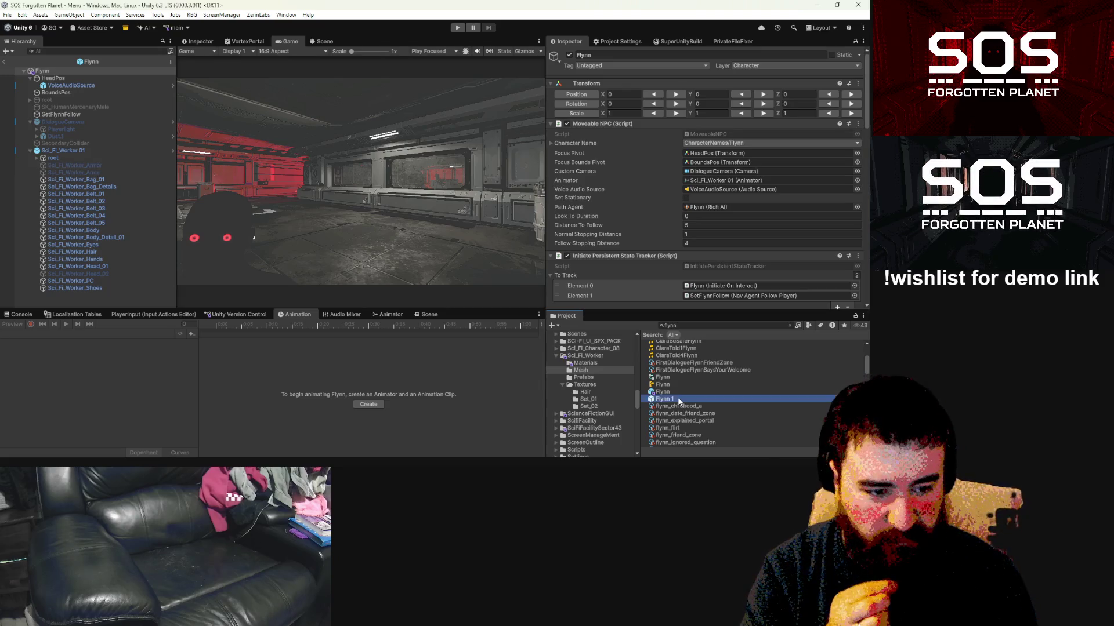
{"action": "scroll", "coordinate": [670, 241], "scroll_direction": "down", "scroll_amount": 5}
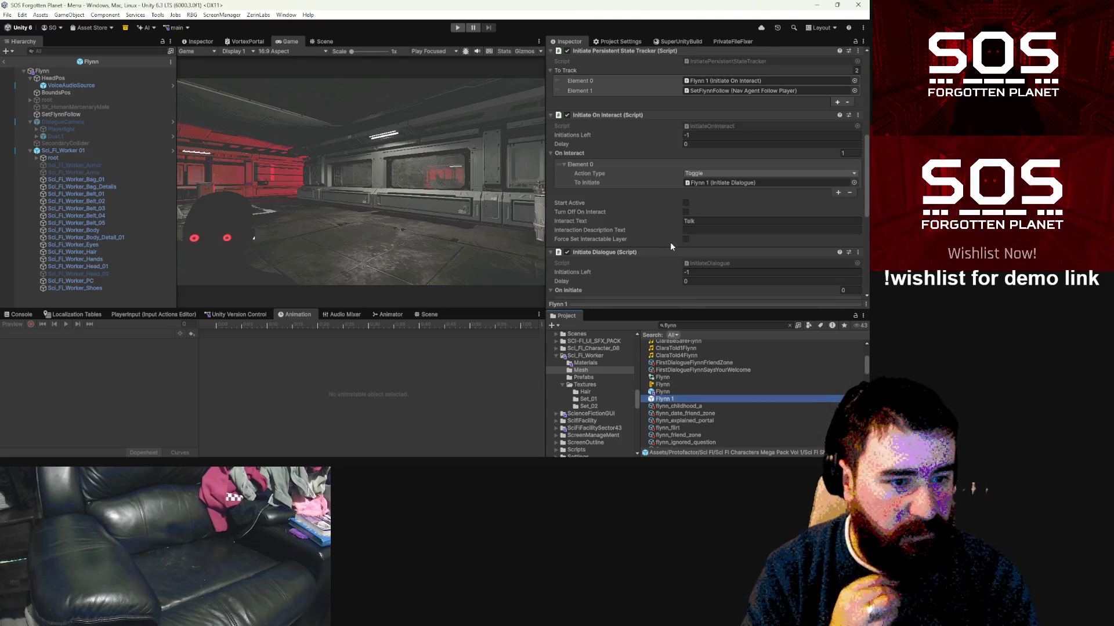
{"action": "scroll", "coordinate": [678, 274], "scroll_direction": "down", "scroll_amount": 2}
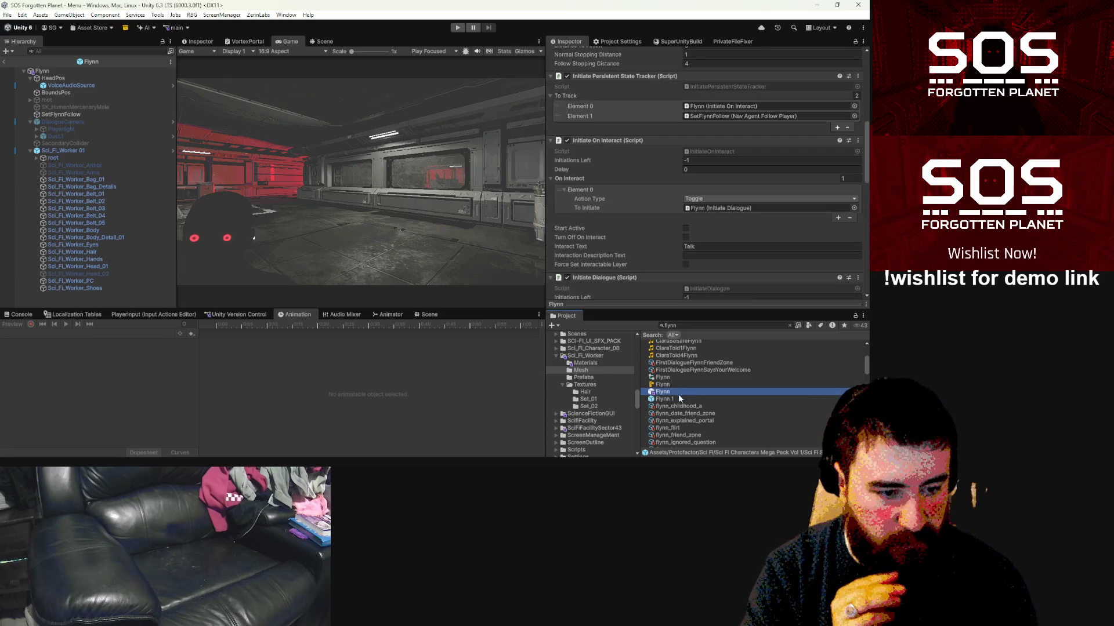
{"action": "key", "text": "Delete"}
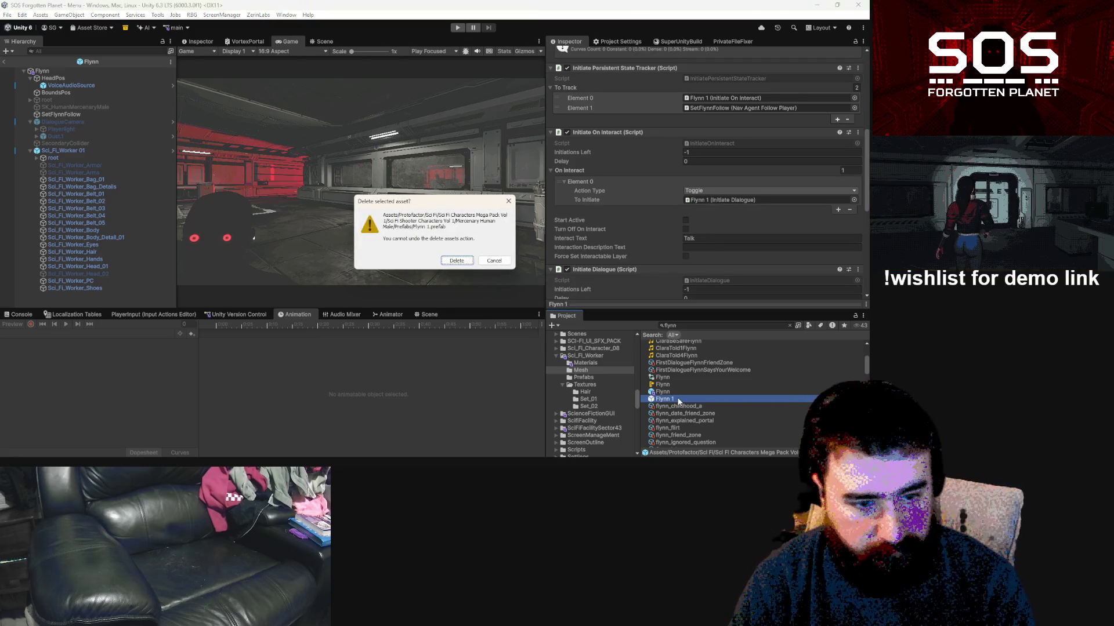
{"action": "left_click", "coordinate": [456, 260]}
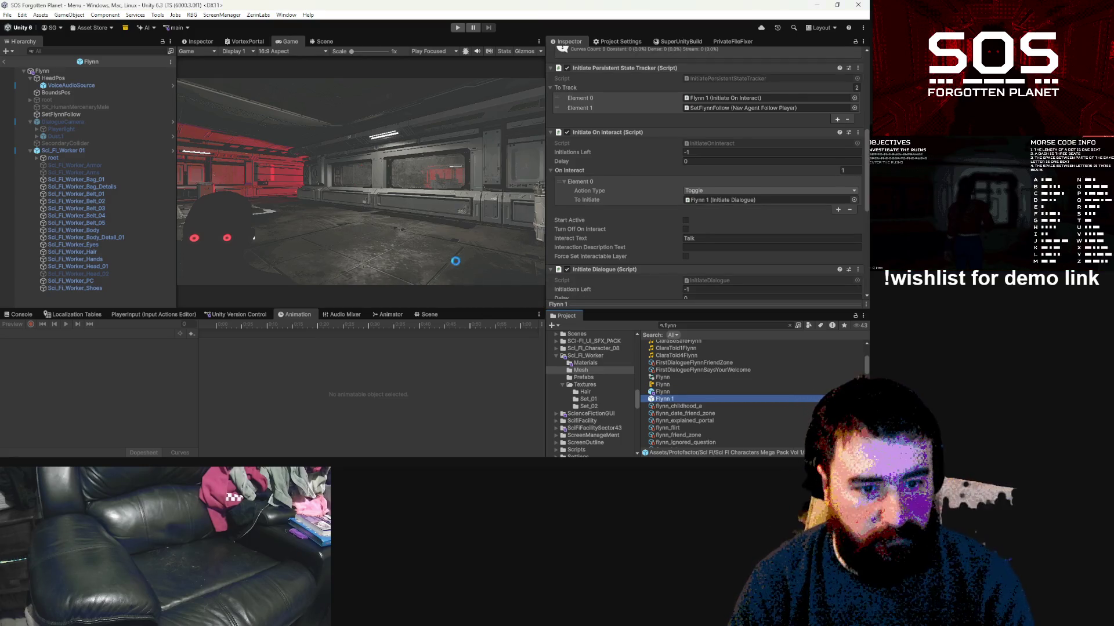
Step: Select Sci_Fi_Worker 01 inside the Flynn prefab and show it in the Scene view
{"action": "left_click", "coordinate": [666, 393]}
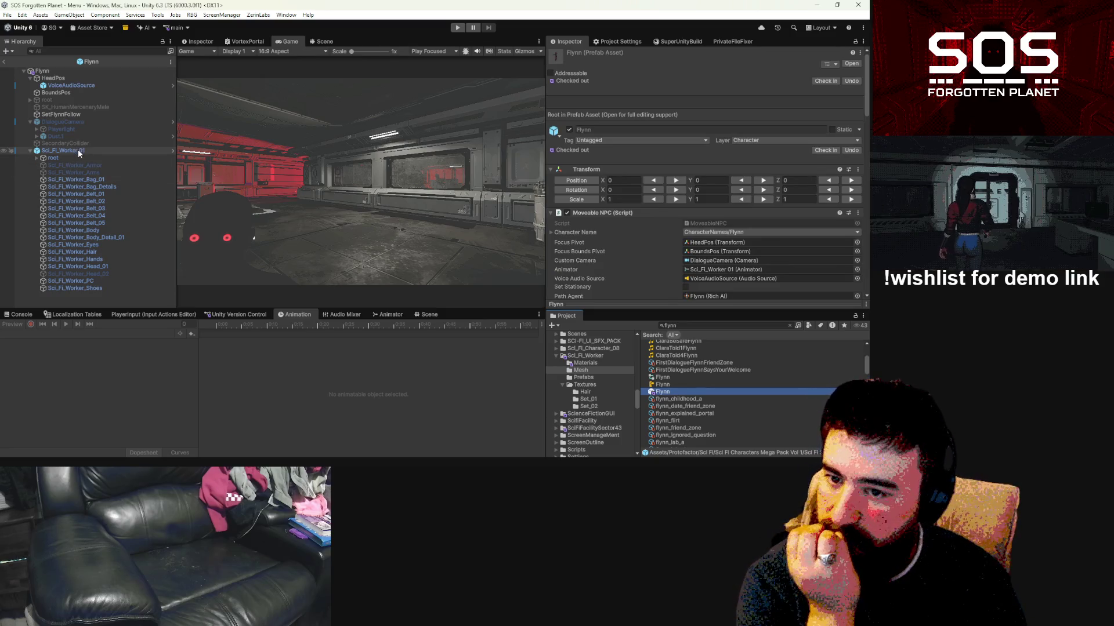
{"action": "left_click", "coordinate": [78, 151]}
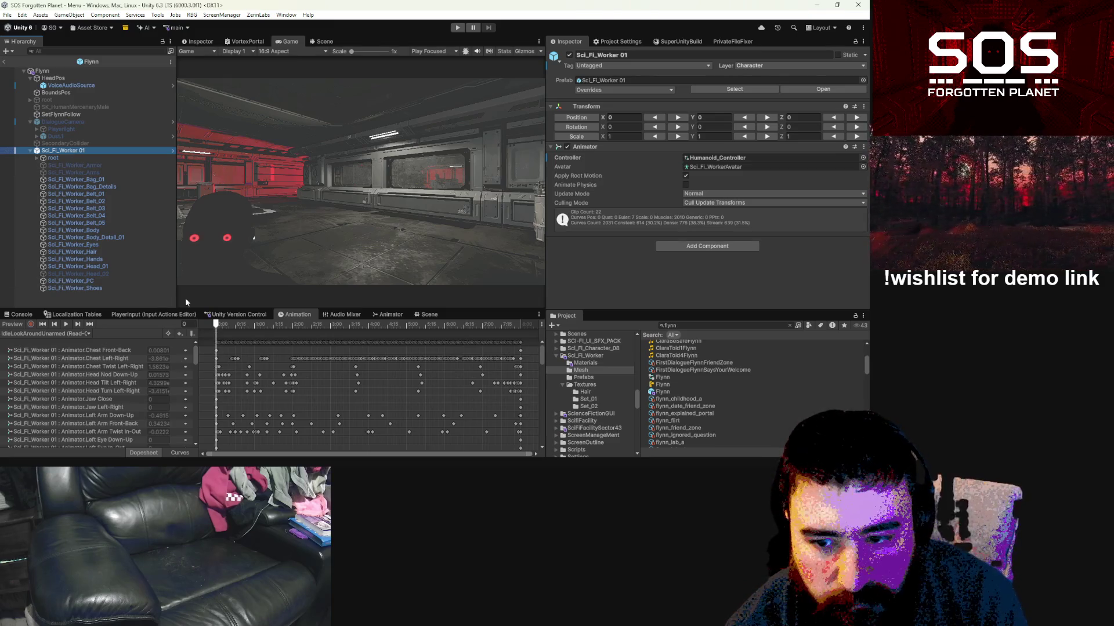
{"action": "left_click", "coordinate": [325, 42]}
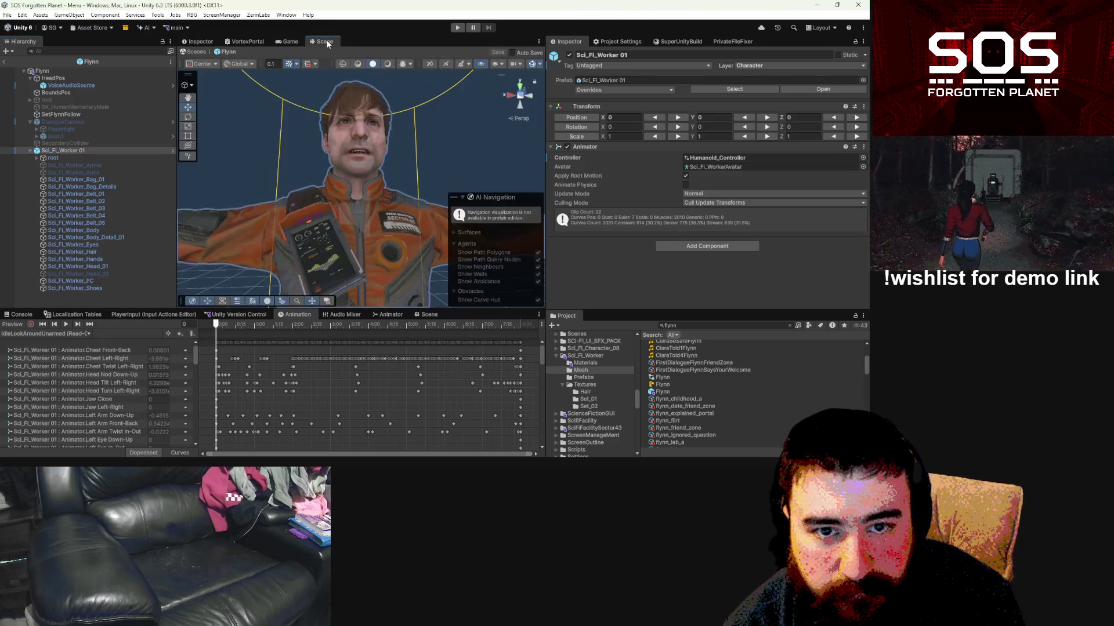
Step: Load the FlynnO clip and turn on animation preview
{"action": "left_click", "coordinate": [71, 335]}
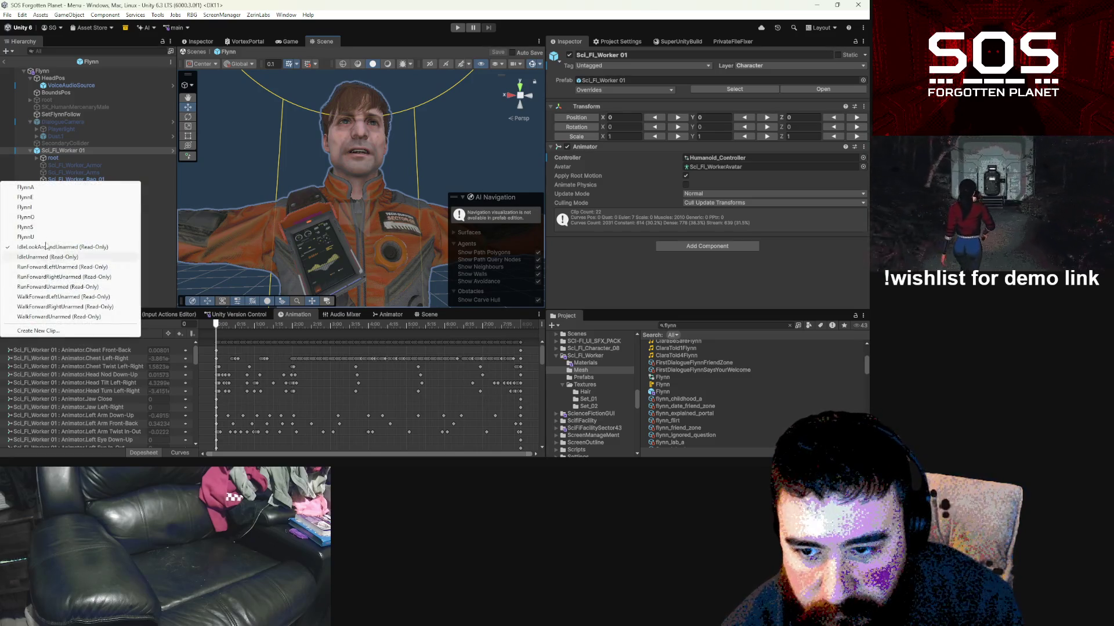
{"action": "left_click", "coordinate": [35, 217]}
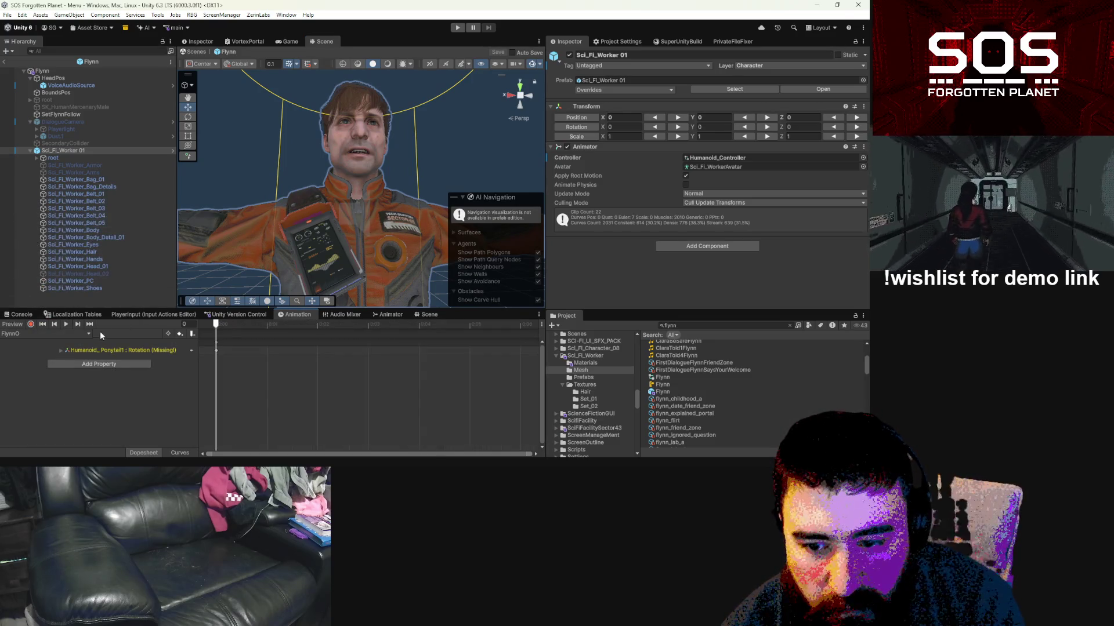
{"action": "left_click", "coordinate": [54, 334]}
{"action": "left_click", "coordinate": [35, 217]}
{"action": "left_click", "coordinate": [12, 324]}
Step: Orbit, frame and zoom the Scene view onto Flynn's face
{"action": "left_click_drag", "start_coordinate": [186, 289], "coordinate": [373, 360]}
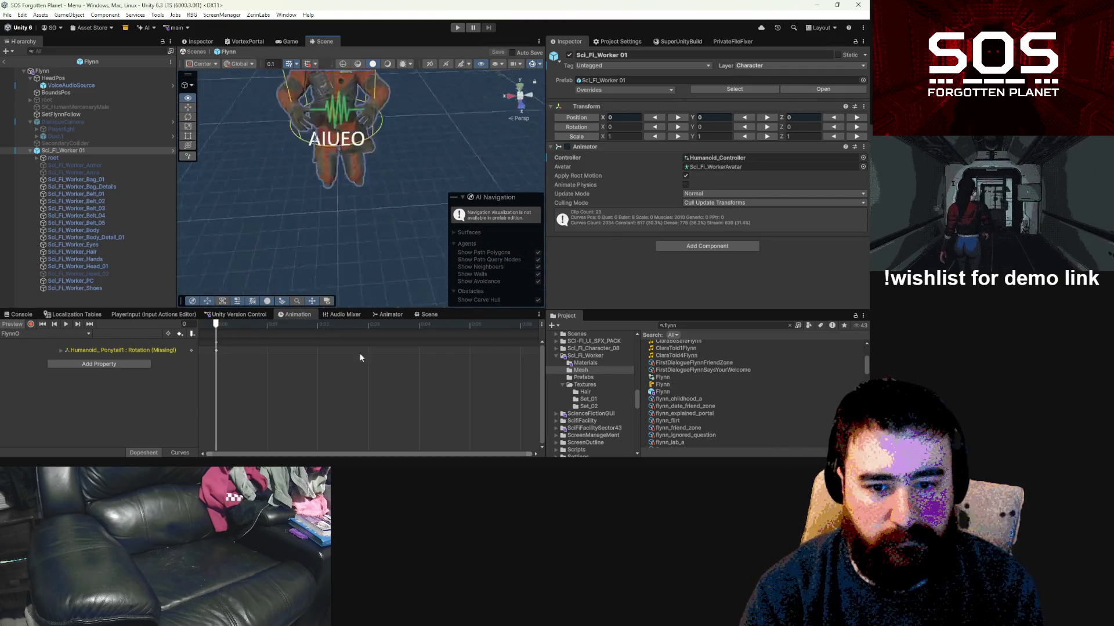
{"action": "key", "text": "f"}
{"action": "scroll", "coordinate": [364, 228], "scroll_direction": "up", "scroll_amount": 5}
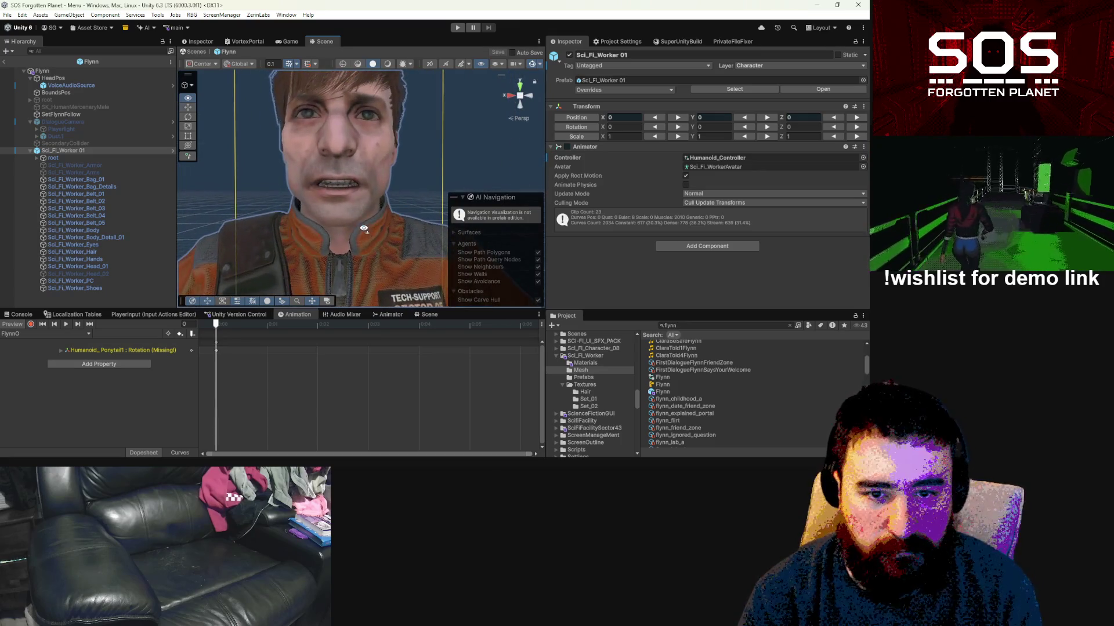
{"action": "left_click", "coordinate": [146, 362]}
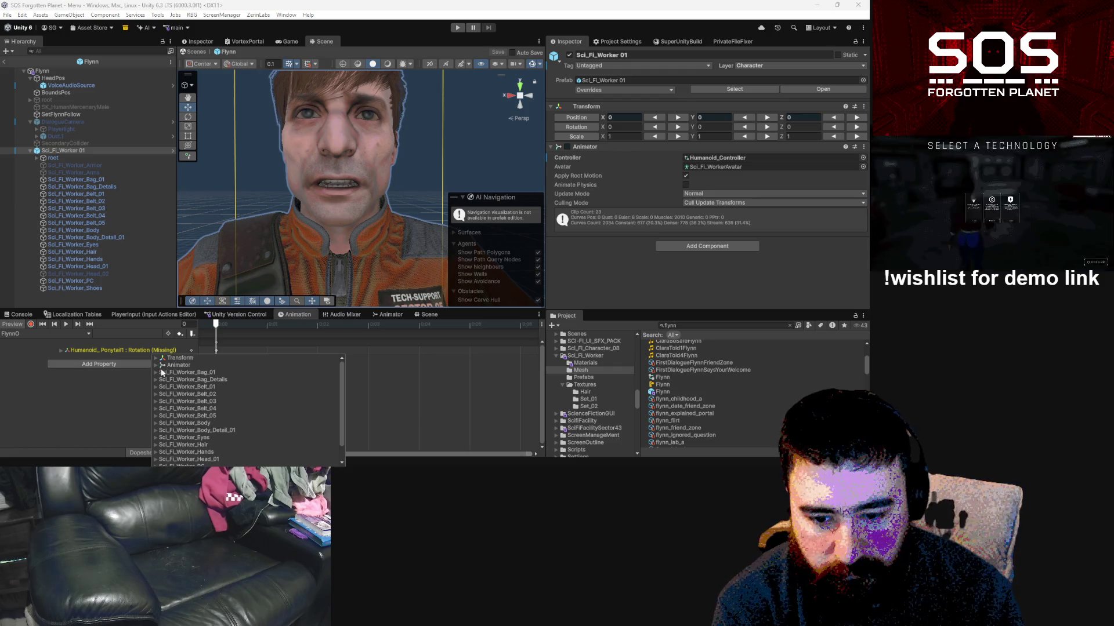
Step: Add Sci_Fi_Worker_Head_01's Close_Mouth blend shape from the Skinned Mesh Renderer as a clip track
{"action": "scroll", "coordinate": [169, 394], "scroll_direction": "down", "scroll_amount": 2}
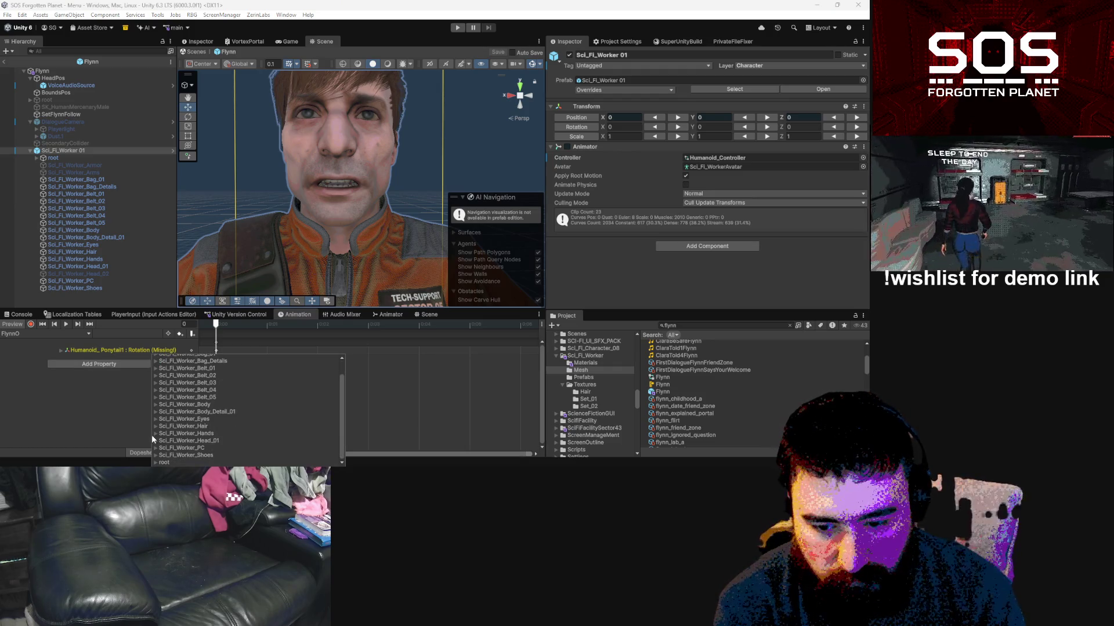
{"action": "left_click", "coordinate": [179, 441]}
{"action": "left_click", "coordinate": [182, 441]}
{"action": "scroll", "coordinate": [201, 435], "scroll_direction": "down", "scroll_amount": 5}
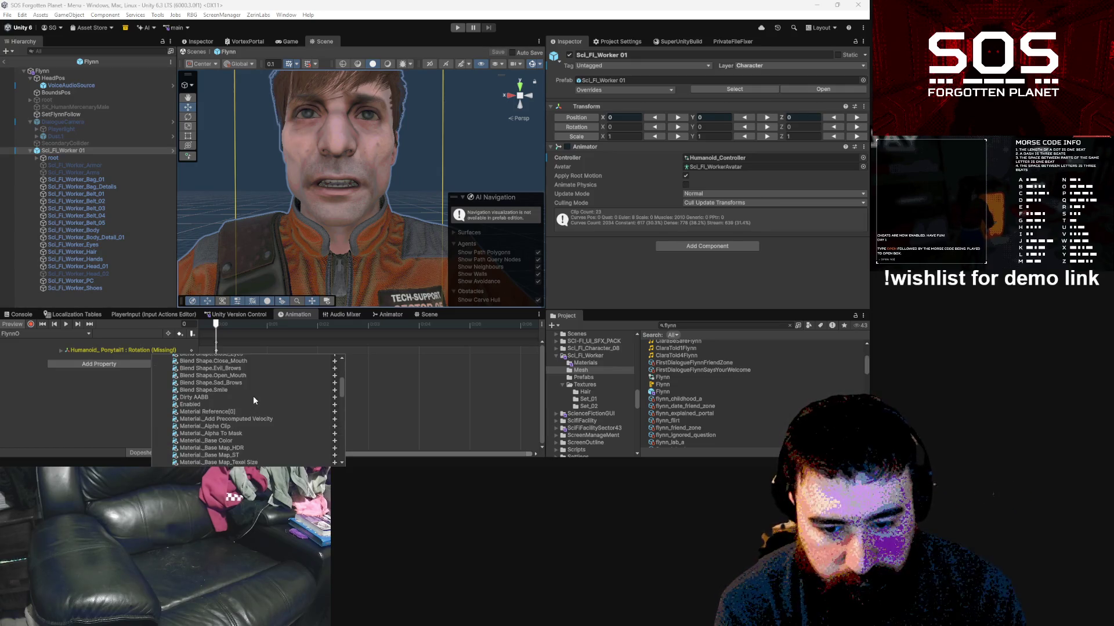
{"action": "scroll", "coordinate": [308, 427], "scroll_direction": "down", "scroll_amount": 5}
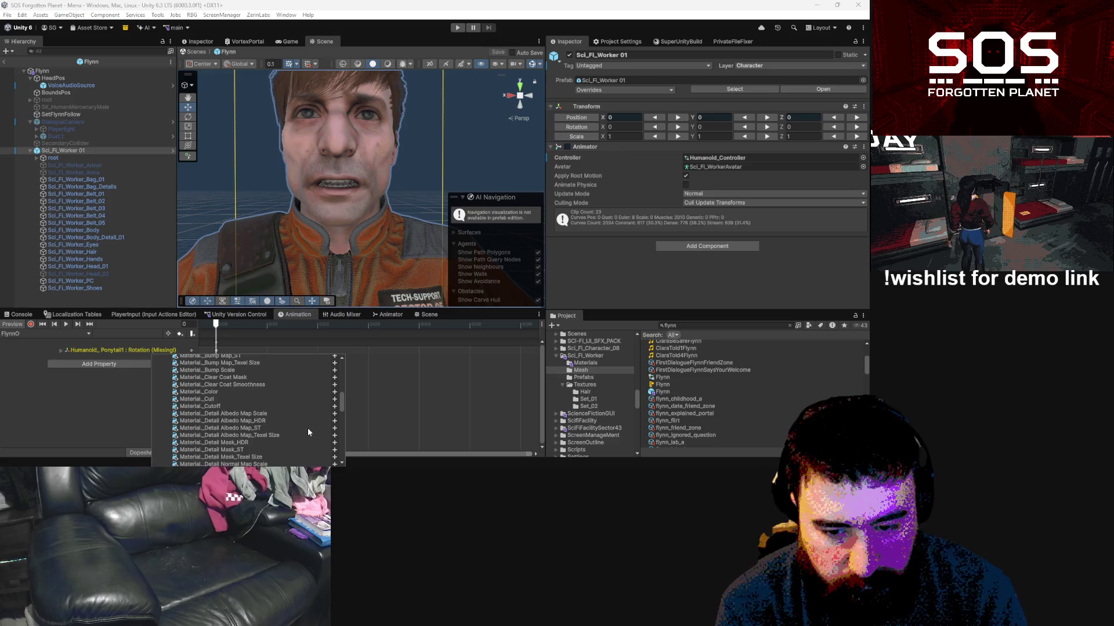
{"action": "scroll", "coordinate": [309, 425], "scroll_direction": "down", "scroll_amount": 3}
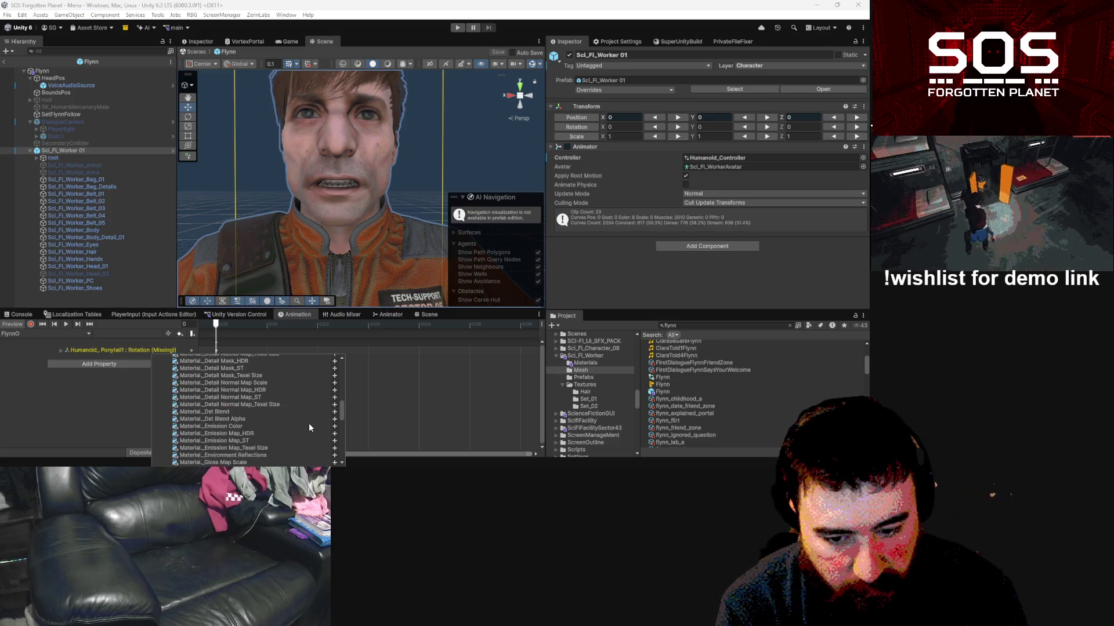
{"action": "scroll", "coordinate": [309, 423], "scroll_direction": "up", "scroll_amount": 10}
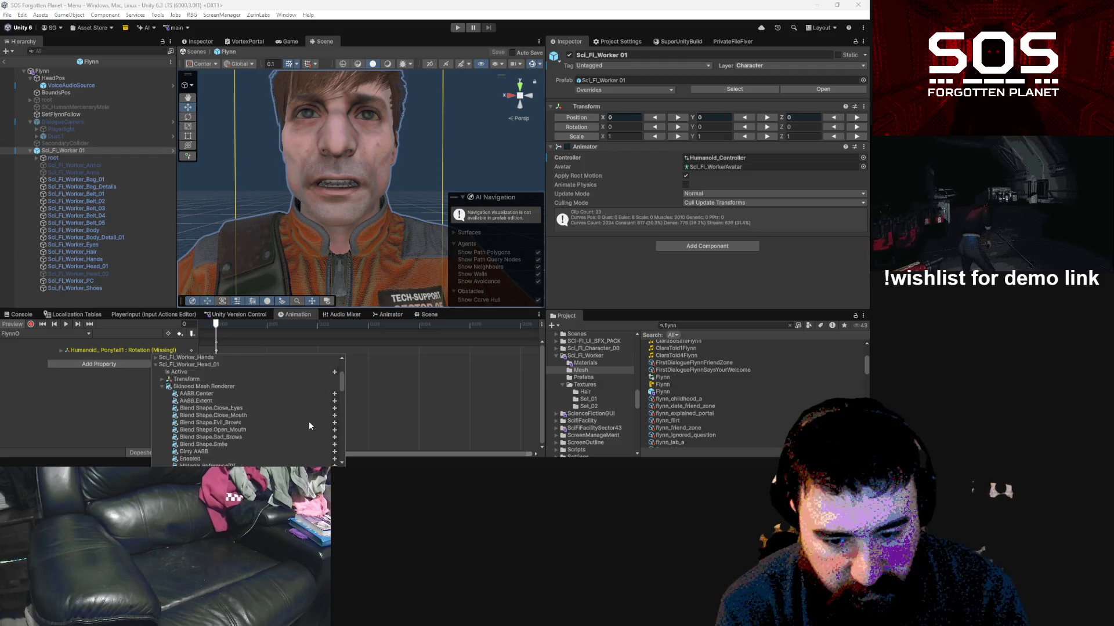
{"action": "scroll", "coordinate": [310, 417], "scroll_direction": "down", "scroll_amount": 1}
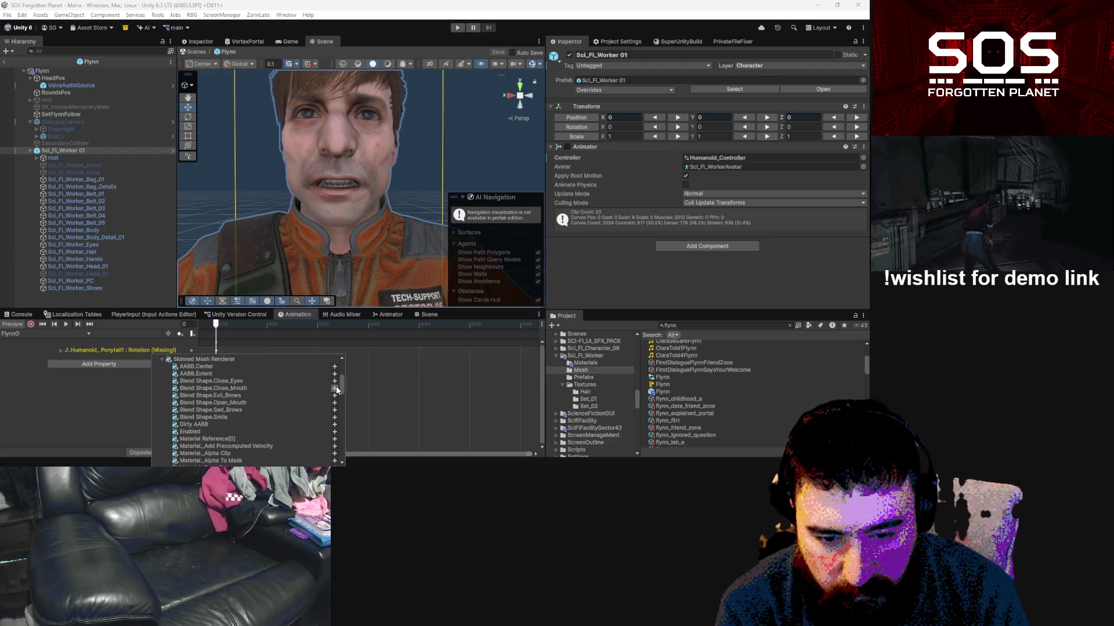
{"action": "left_click", "coordinate": [334, 386]}
Step: Add the head's Open_Mouth blend shape as another animated track
{"action": "left_click", "coordinate": [135, 371]}
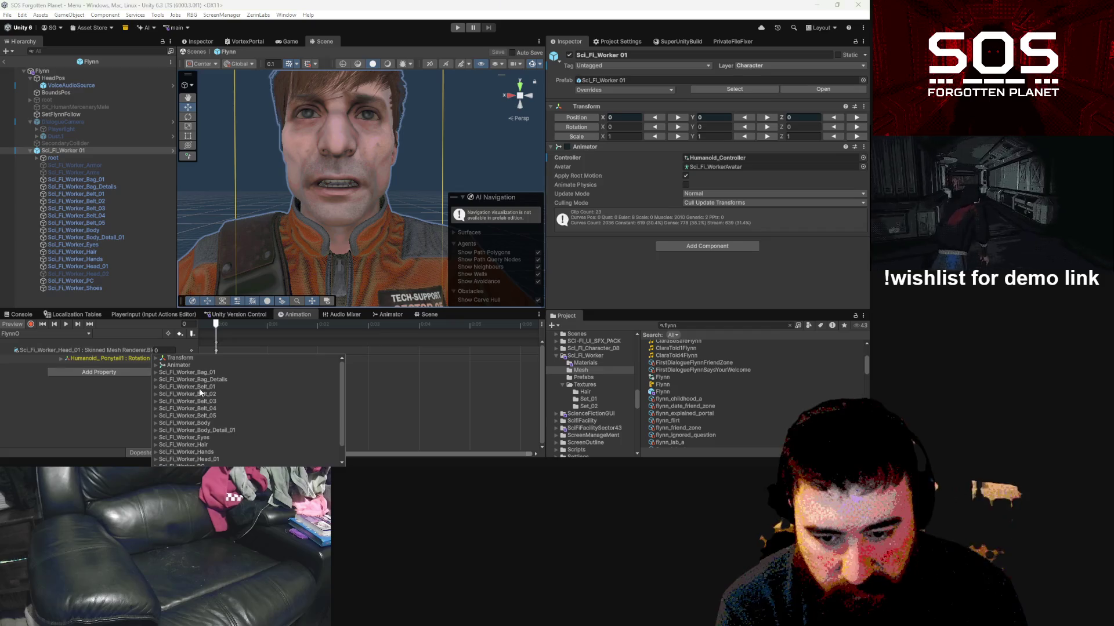
{"action": "scroll", "coordinate": [167, 442], "scroll_direction": "down", "scroll_amount": 1}
{"action": "left_click", "coordinate": [155, 440]}
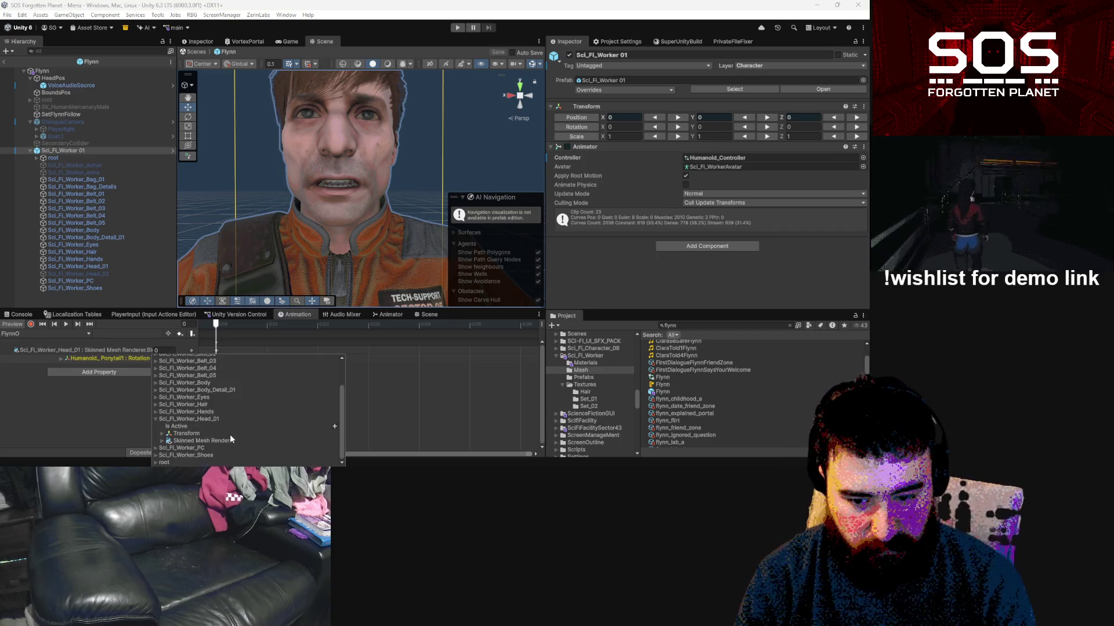
{"action": "left_click", "coordinate": [163, 440]}
{"action": "scroll", "coordinate": [242, 426], "scroll_direction": "down", "scroll_amount": 2}
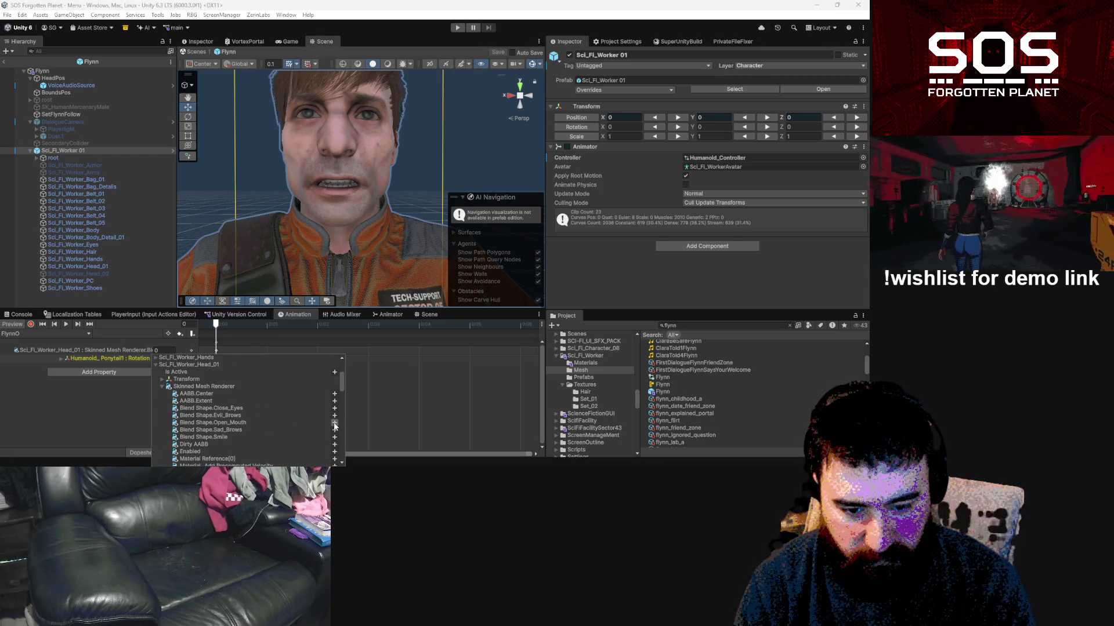
{"action": "left_click", "coordinate": [334, 425]}
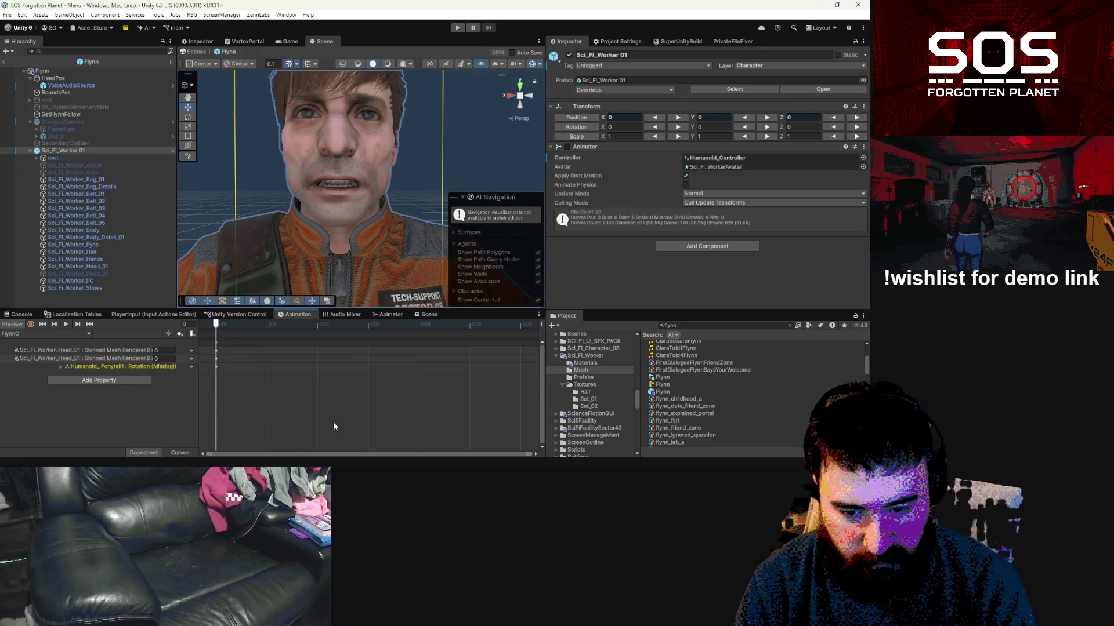
{"action": "left_click", "coordinate": [116, 378]}
Step: Add the head's Evil_Brows blend shape track to the clip
{"action": "scroll", "coordinate": [179, 423], "scroll_direction": "down", "scroll_amount": 1}
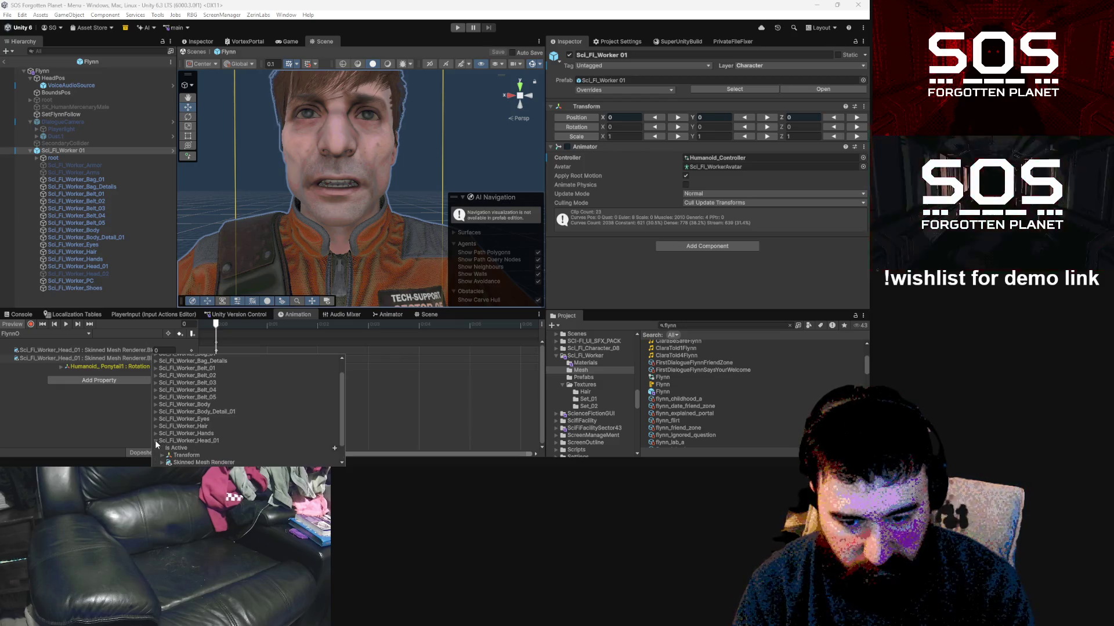
{"action": "left_click", "coordinate": [155, 441]}
{"action": "left_click", "coordinate": [163, 442]}
{"action": "scroll", "coordinate": [244, 429], "scroll_direction": "down", "scroll_amount": 3}
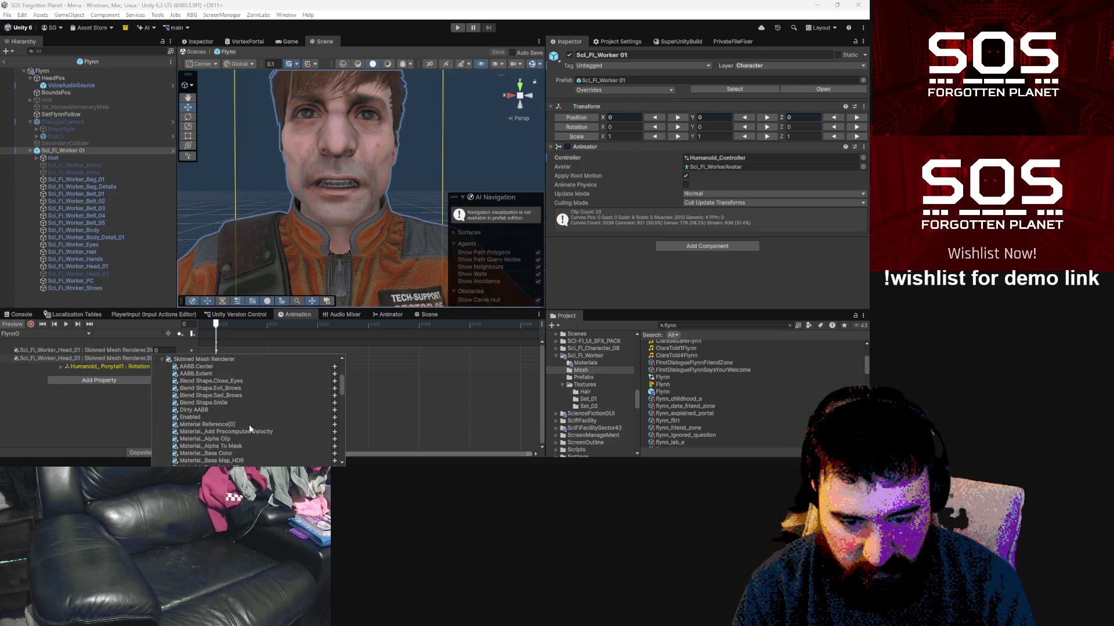
{"action": "left_click", "coordinate": [220, 403]}
{"action": "left_click", "coordinate": [229, 396], "text": "shift"}
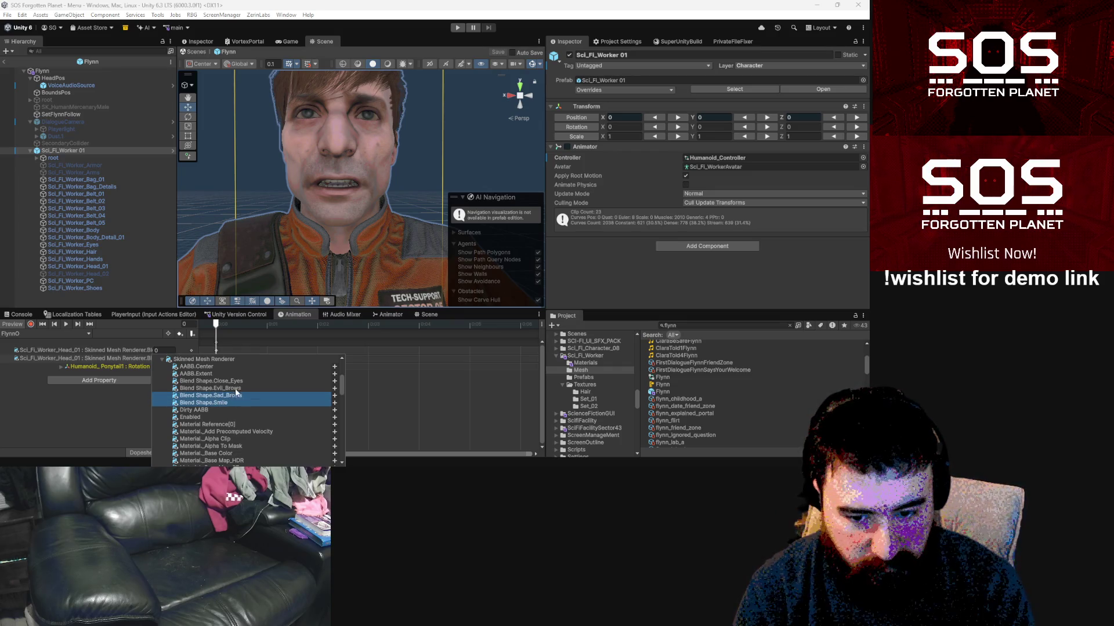
{"action": "left_click", "coordinate": [235, 389], "text": "shift"}
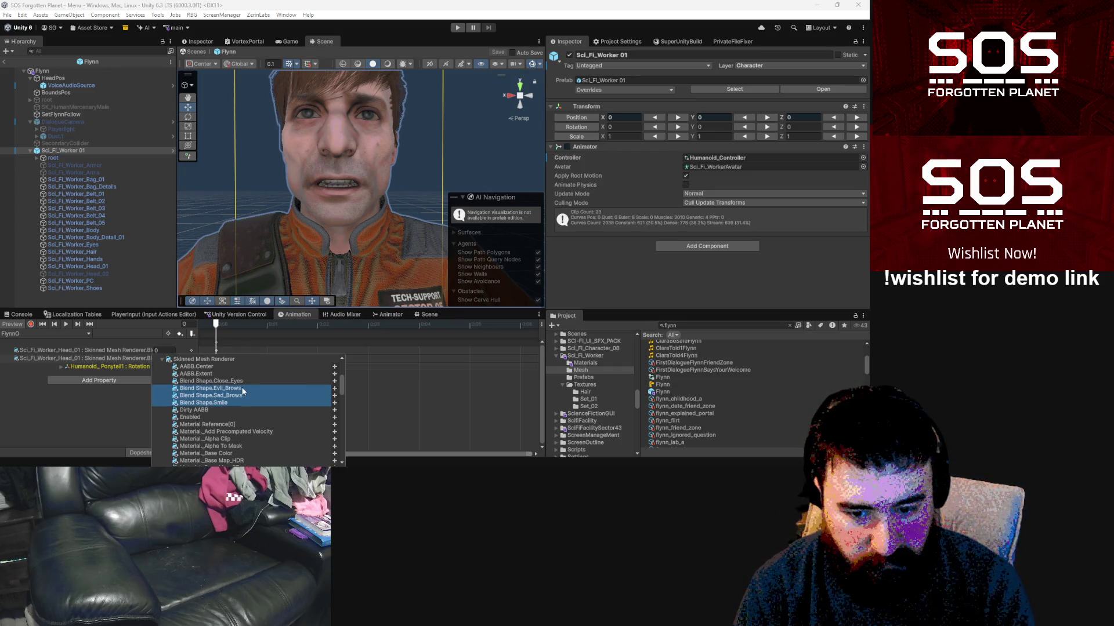
{"action": "left_click", "coordinate": [334, 388]}
Step: Add the head's Smile blend shape track to the clip
{"action": "left_click", "coordinate": [141, 389]}
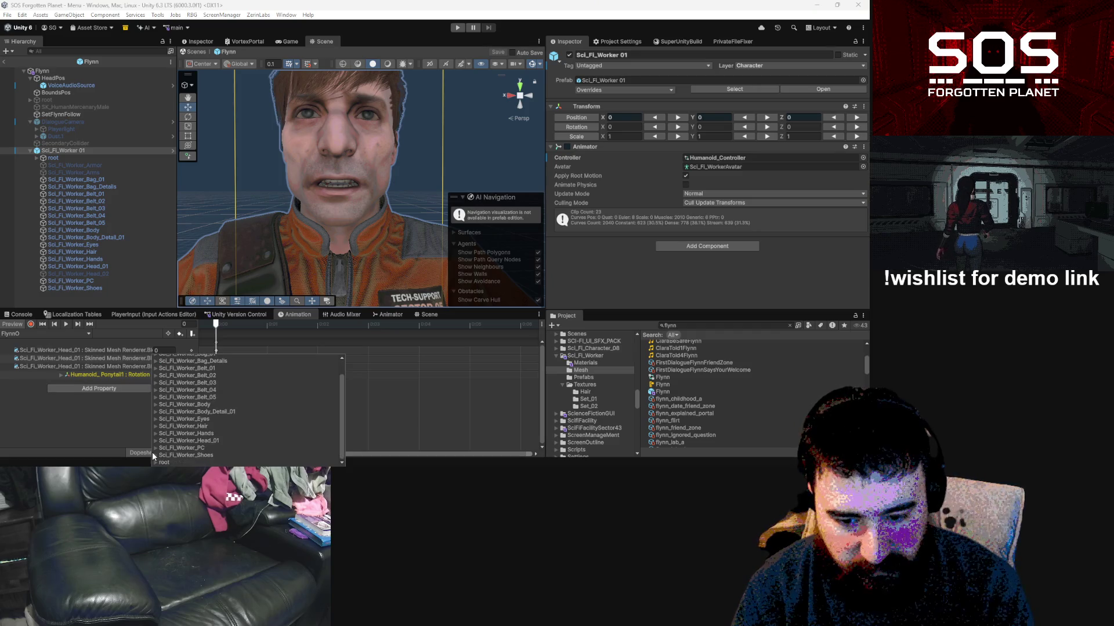
{"action": "left_click", "coordinate": [155, 440]}
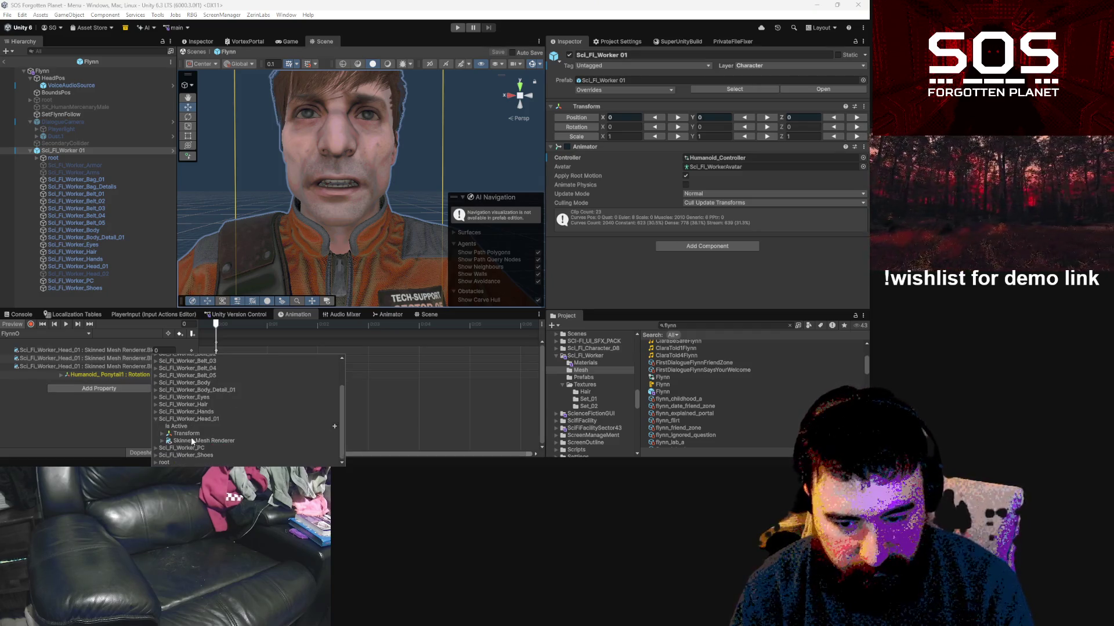
{"action": "left_click", "coordinate": [163, 441]}
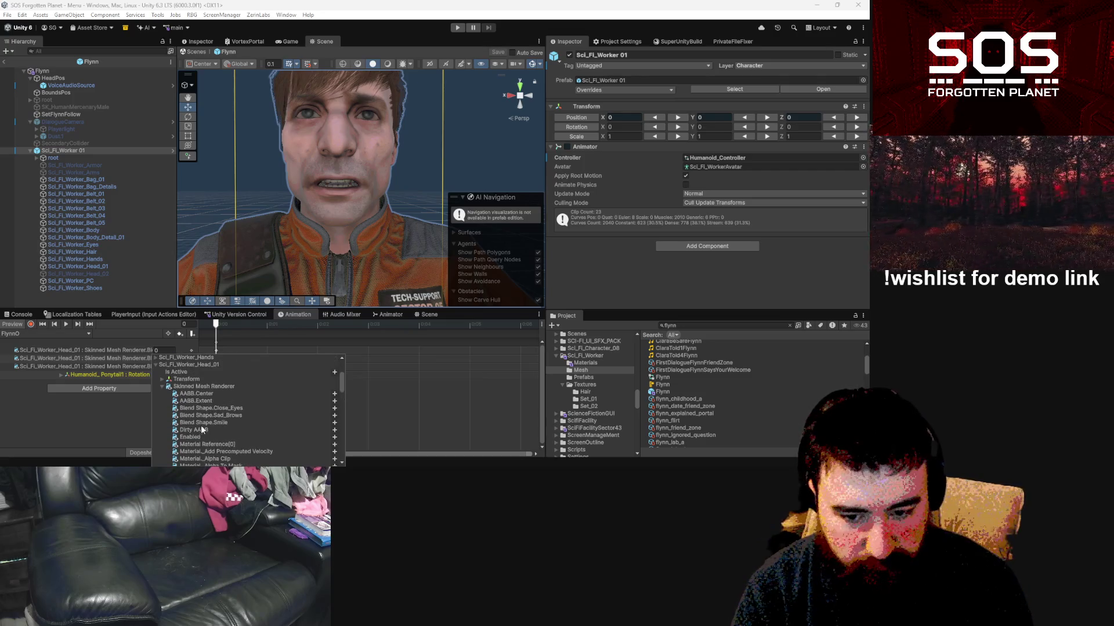
{"action": "left_click", "coordinate": [275, 422]}
{"action": "left_click", "coordinate": [334, 422]}
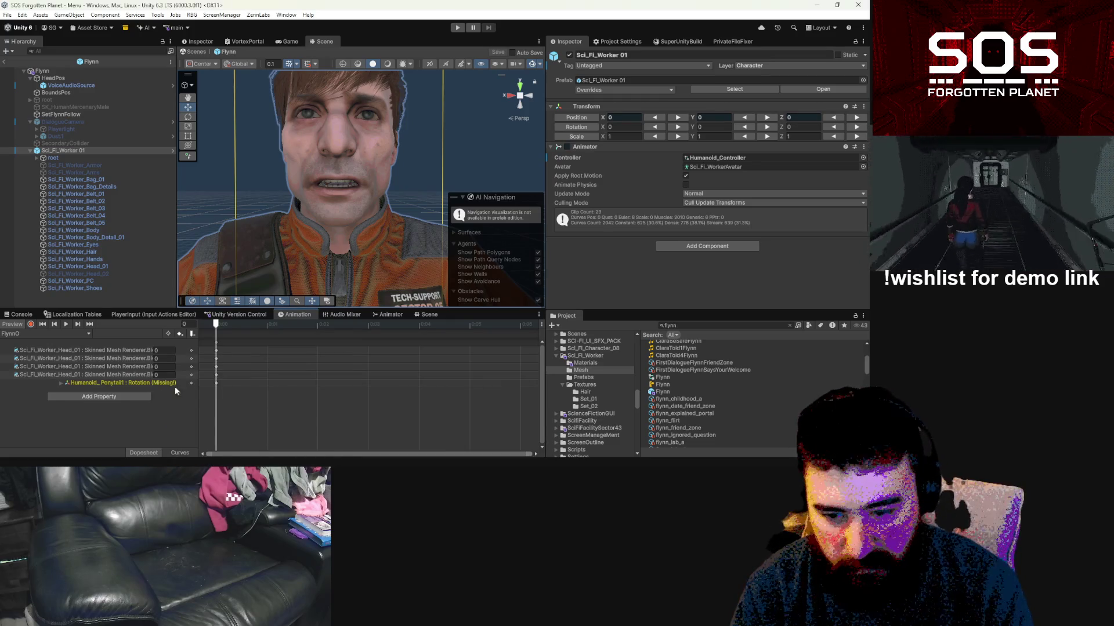
{"action": "left_click", "coordinate": [139, 367]}
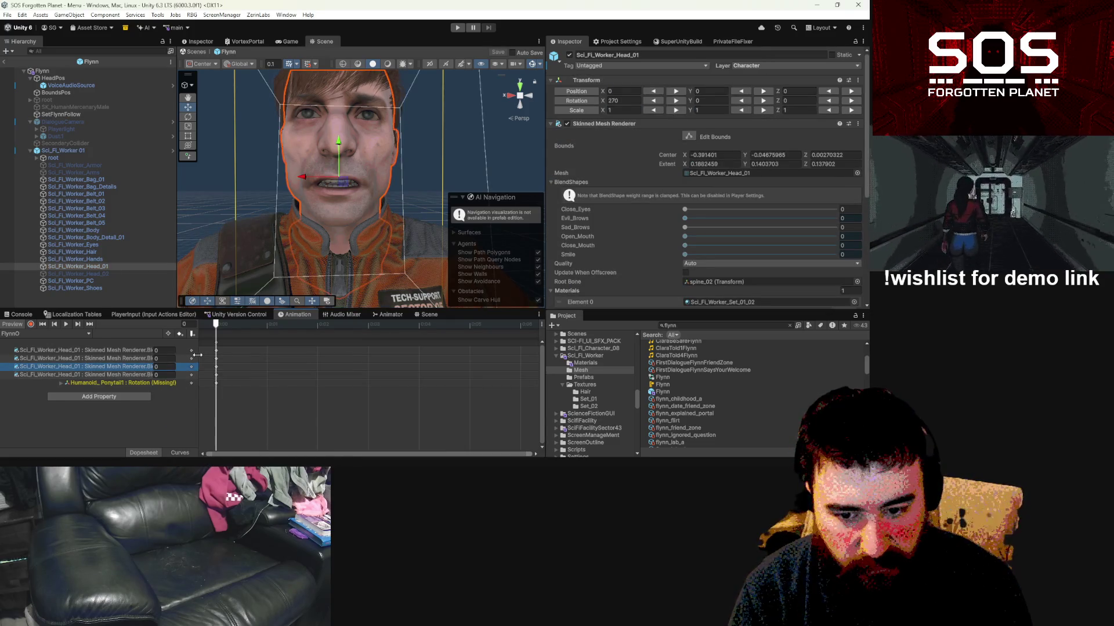
Step: Widen the property column and key Evil_Brows at 0.78
{"action": "left_click_drag", "start_coordinate": [199, 355], "coordinate": [285, 355]}
{"action": "left_click", "coordinate": [204, 358]}
{"action": "type", "text": "1.23"}
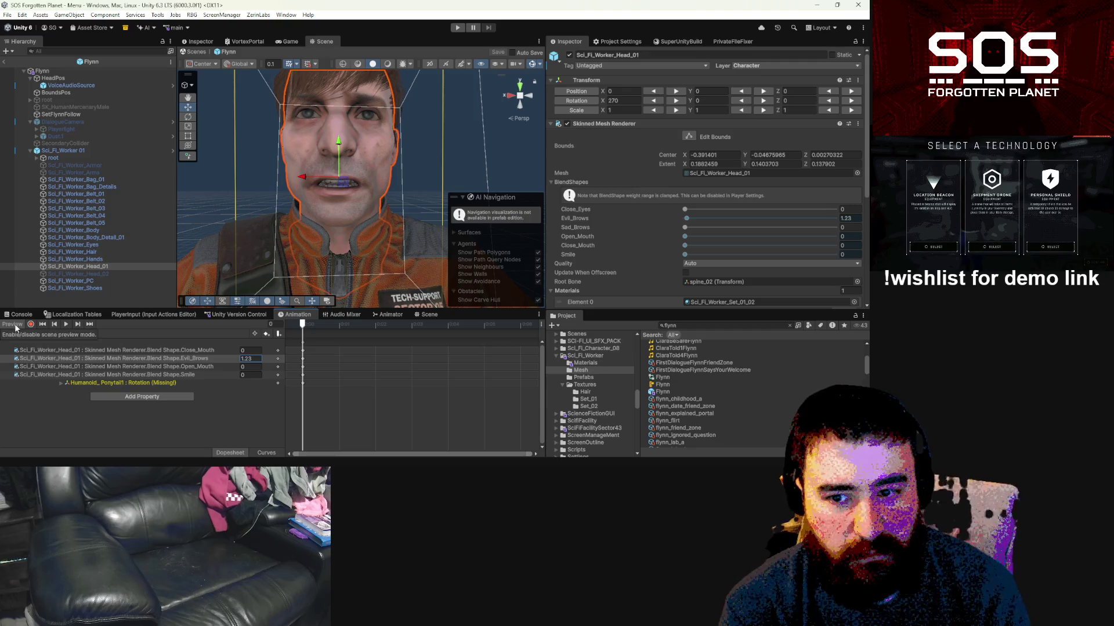
{"action": "left_click", "coordinate": [65, 151]}
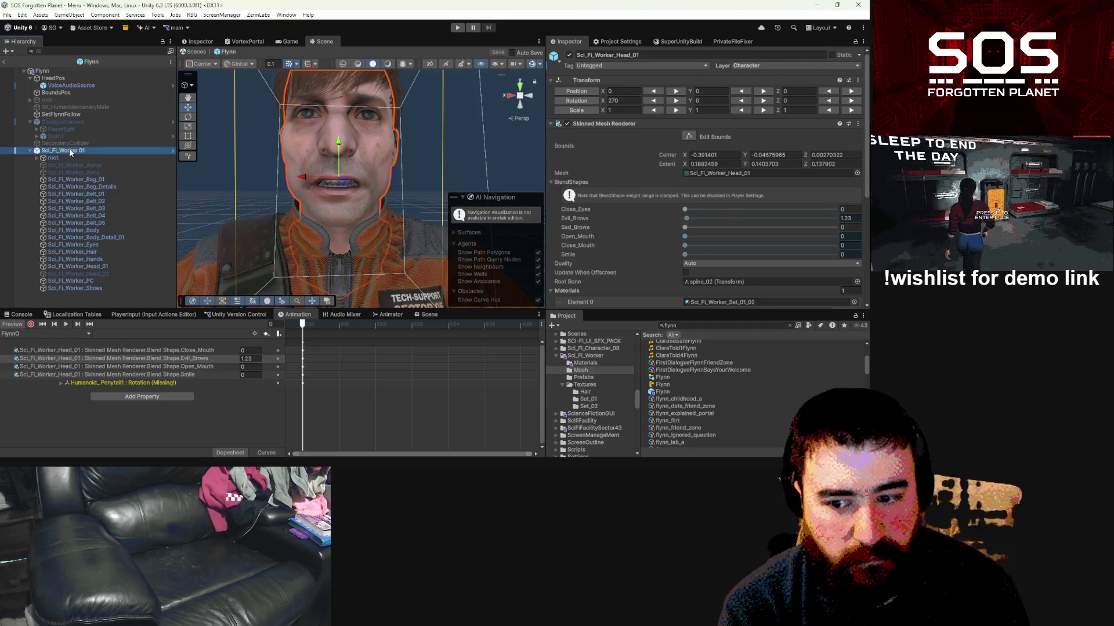
{"action": "left_click", "coordinate": [237, 358]}
{"action": "type", "text": "0.78"}
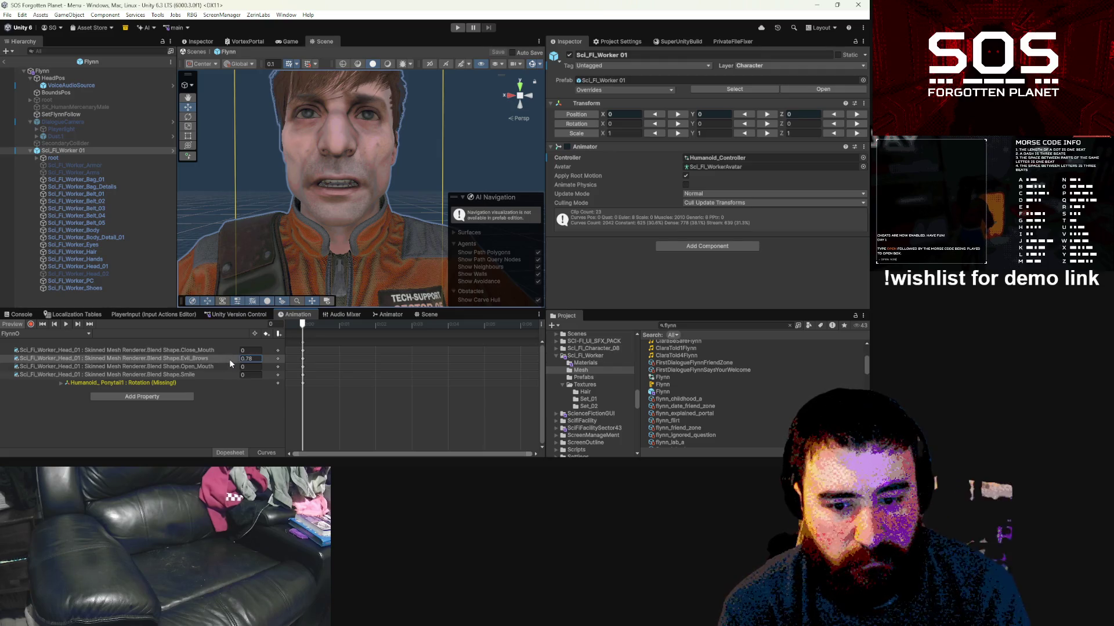
{"action": "left_click", "coordinate": [219, 366]}
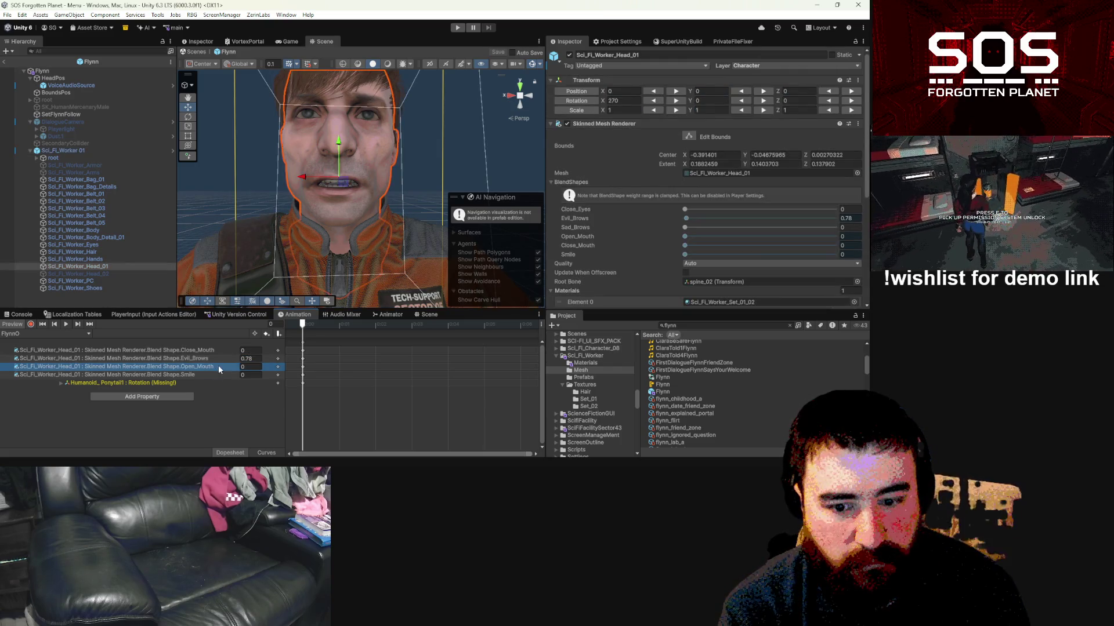
Step: Key Open_Mouth at 0.49, then drag Evil_Brows up to about 68.9
{"action": "left_click", "coordinate": [243, 367]}
{"action": "type", "text": "0.49"}
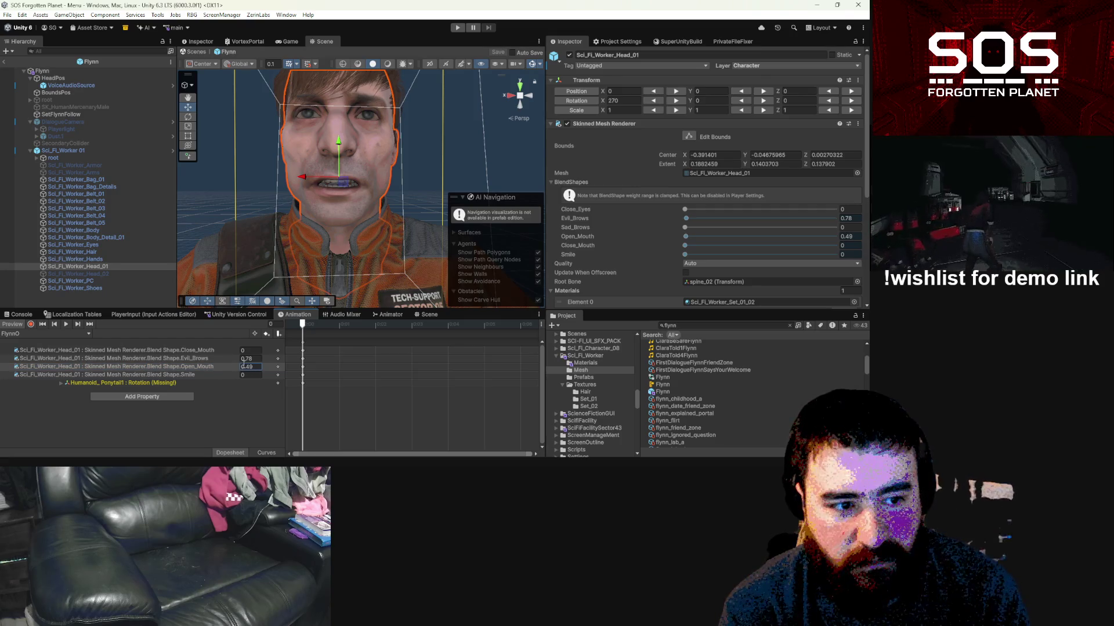
{"action": "left_click", "coordinate": [244, 366]}
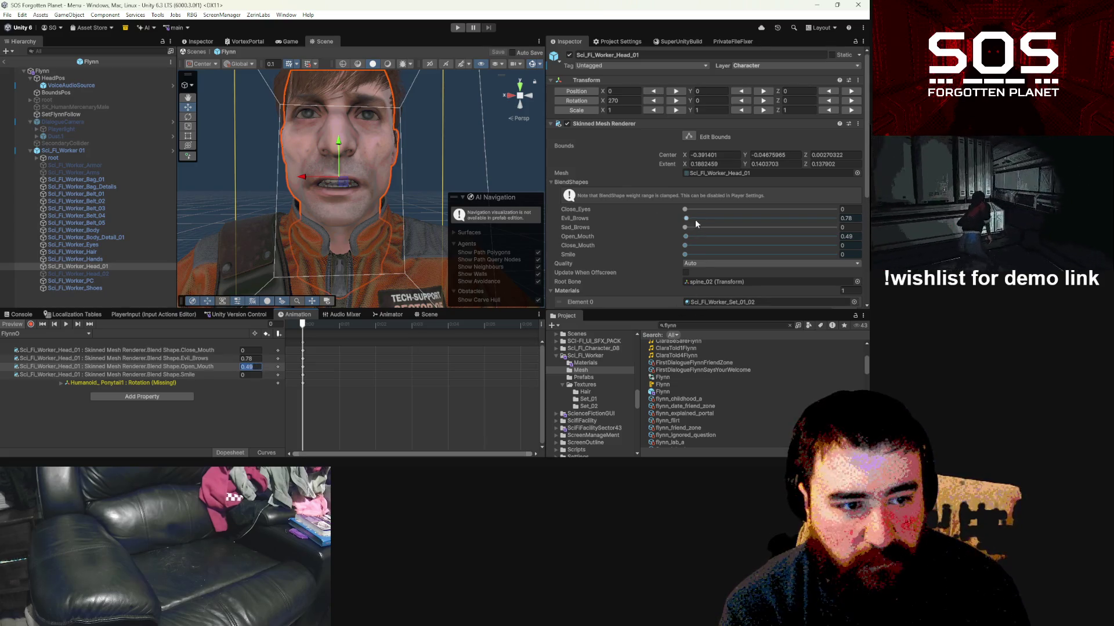
{"action": "mouse_move", "coordinate": [689, 217]}
{"action": "left_mouse_down"}
{"action": "mouse_move", "coordinate": [788, 217]}
{"action": "mouse_move", "coordinate": [772, 218]}
{"action": "left_mouse_up"}
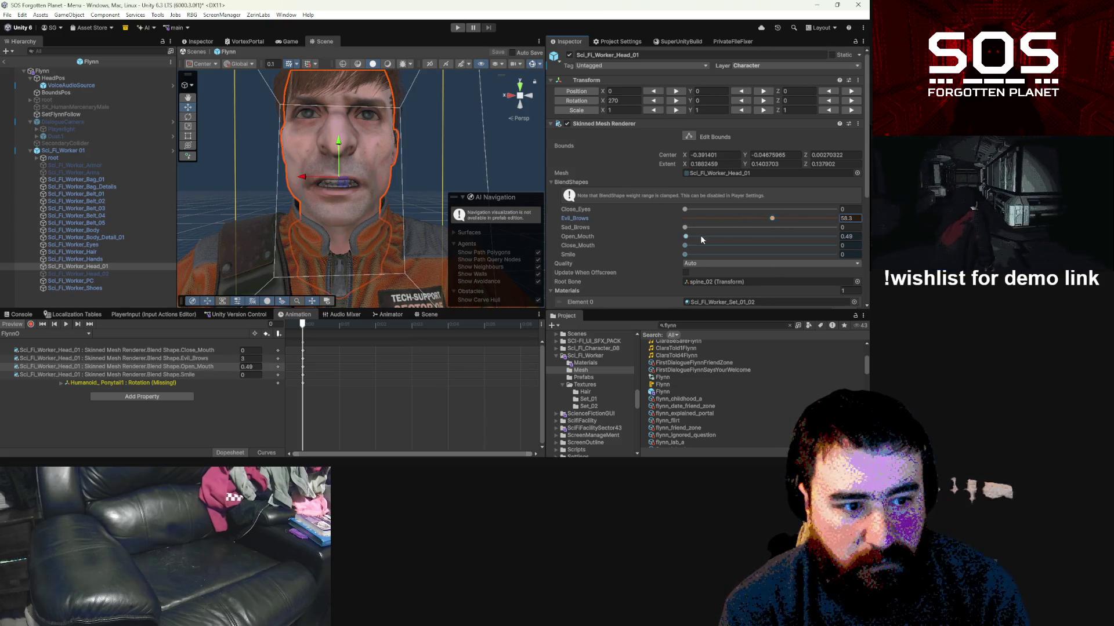
Step: Drag the head's sliders to key Close_Mouth 86.7, Open_Mouth 55.3, Evil_Brows 17.5 and Smile 0
{"action": "mouse_move", "coordinate": [686, 236]}
{"action": "left_mouse_down"}
{"action": "mouse_move", "coordinate": [819, 247]}
{"action": "mouse_move", "coordinate": [756, 245]}
{"action": "mouse_move", "coordinate": [725, 218]}
{"action": "mouse_move", "coordinate": [795, 221]}
{"action": "mouse_move", "coordinate": [722, 225]}
{"action": "left_mouse_up"}
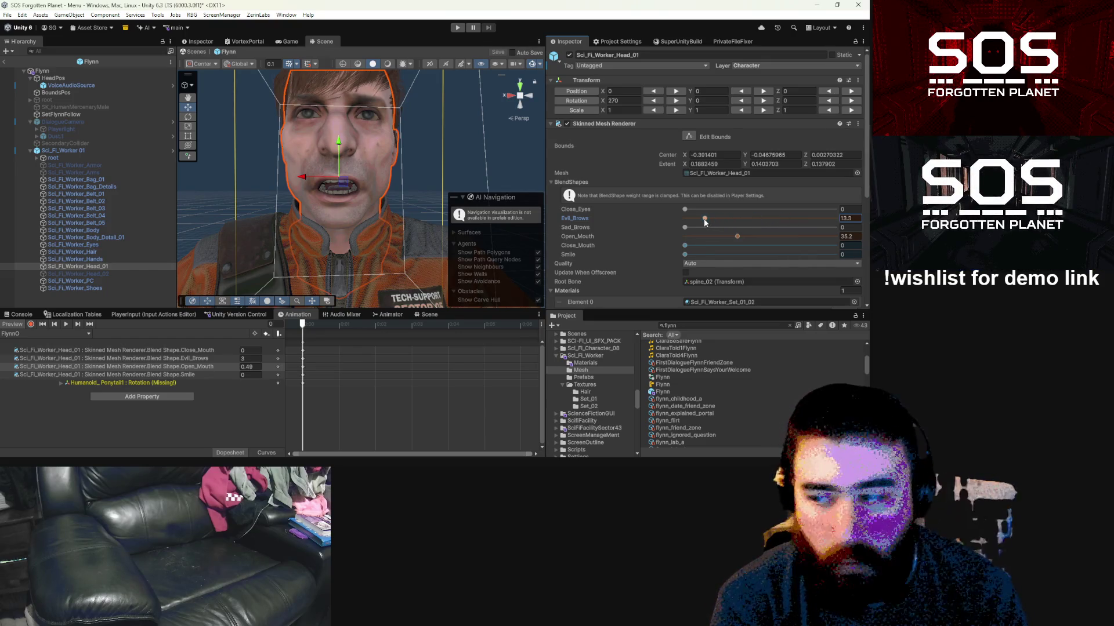
{"action": "left_click_drag", "start_coordinate": [705, 218], "coordinate": [704, 218]}
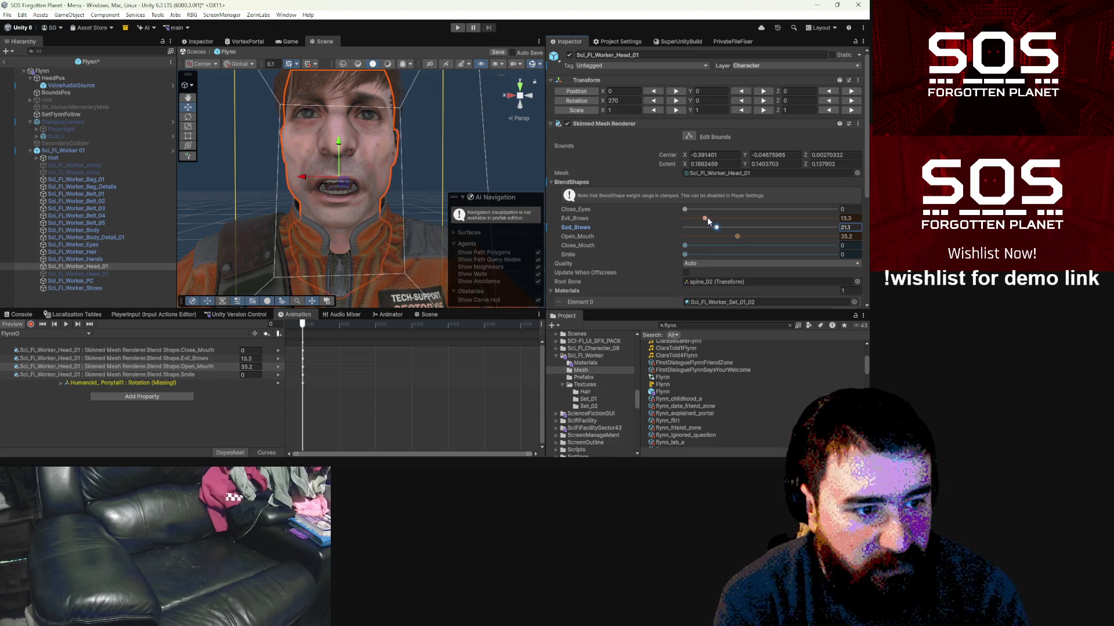
{"action": "mouse_move", "coordinate": [683, 218]}
{"action": "left_mouse_down"}
{"action": "mouse_move", "coordinate": [732, 221]}
{"action": "mouse_move", "coordinate": [711, 219]}
{"action": "left_mouse_up"}
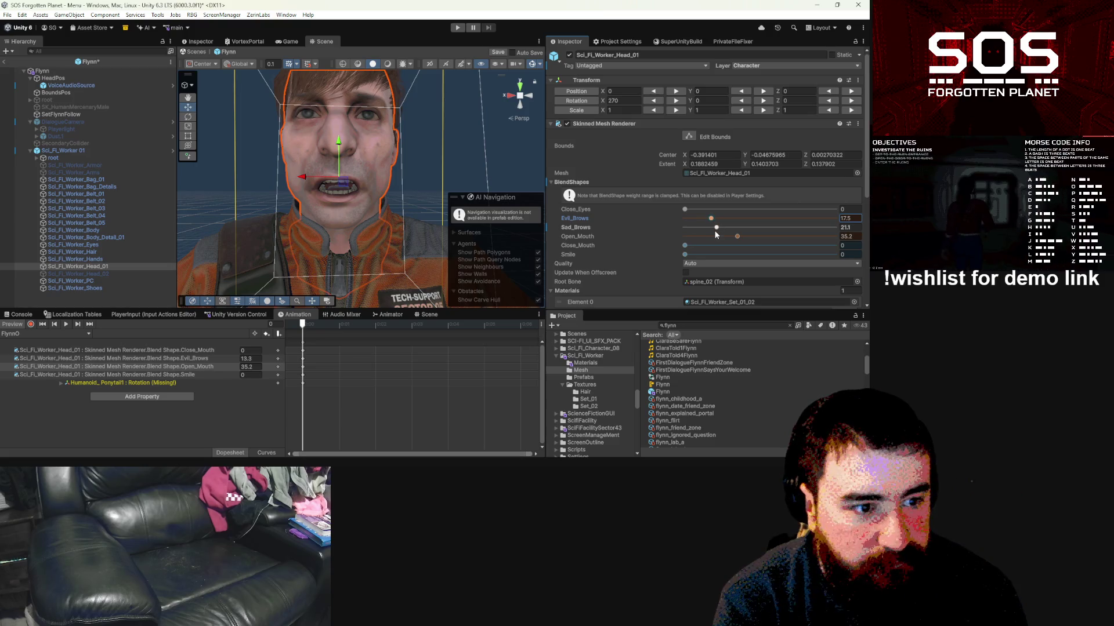
{"action": "left_click_drag", "start_coordinate": [737, 236], "coordinate": [770, 236]}
{"action": "left_click_drag", "start_coordinate": [684, 246], "coordinate": [835, 246]}
{"action": "mouse_move", "coordinate": [689, 254]}
{"action": "left_mouse_down"}
{"action": "mouse_move", "coordinate": [838, 256]}
{"action": "mouse_move", "coordinate": [687, 263]}
{"action": "left_mouse_up"}
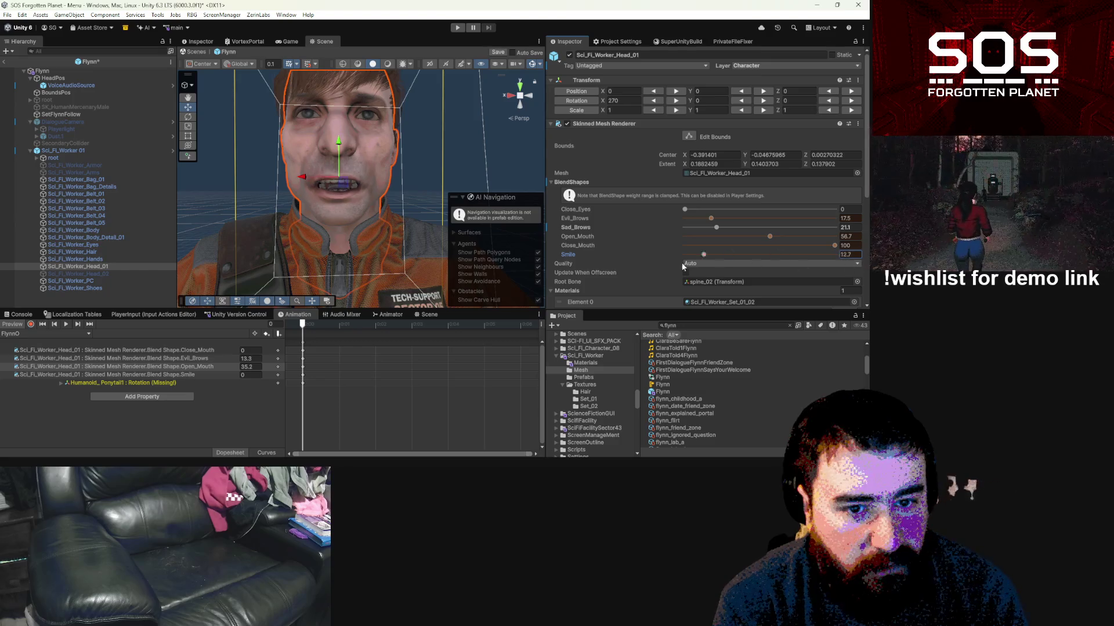
{"action": "mouse_move", "coordinate": [834, 246]}
{"action": "left_mouse_down"}
{"action": "mouse_move", "coordinate": [754, 249]}
{"action": "mouse_move", "coordinate": [811, 254]}
{"action": "mouse_move", "coordinate": [743, 238]}
{"action": "mouse_move", "coordinate": [767, 238]}
{"action": "left_mouse_up"}
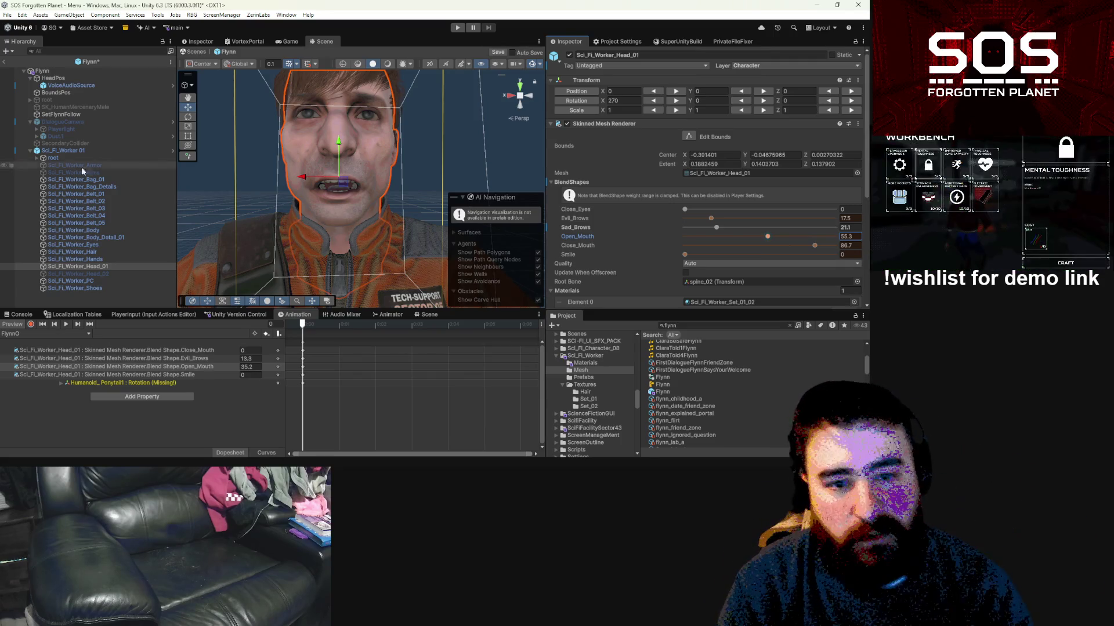
{"action": "left_click", "coordinate": [118, 352]}
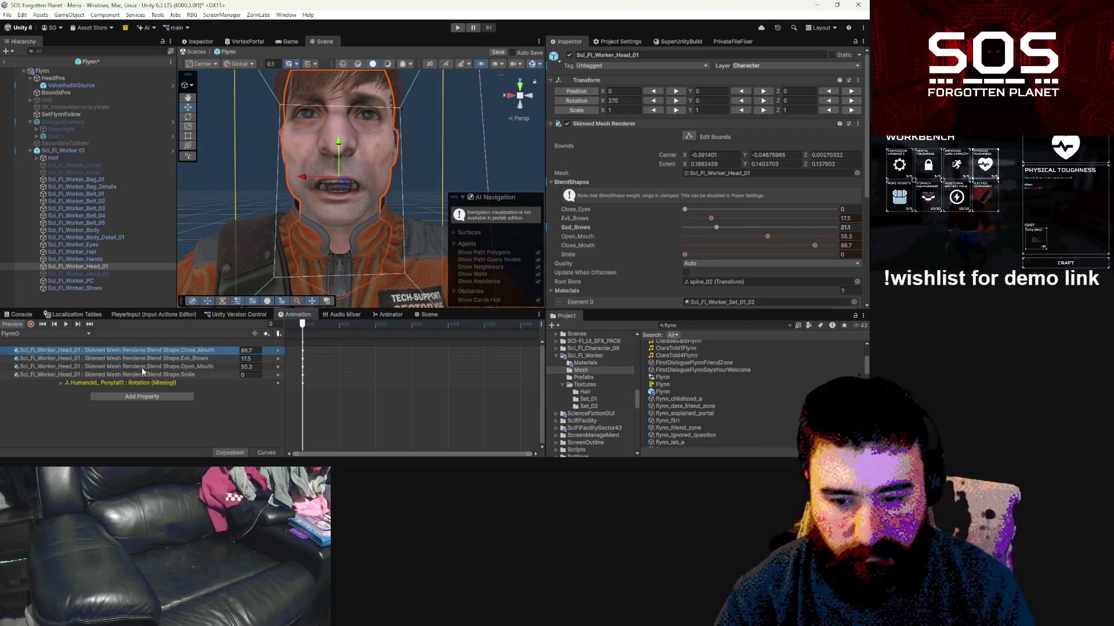
Step: Switch the Animation window to the FlynnS clip
{"action": "left_click", "coordinate": [52, 334]}
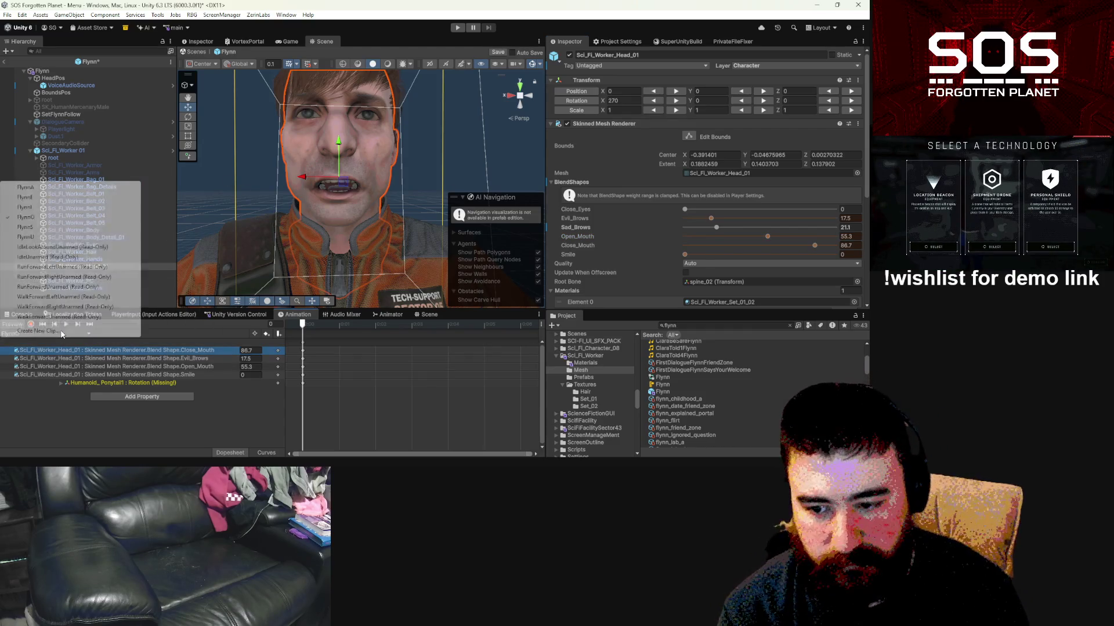
{"action": "left_click", "coordinate": [36, 228]}
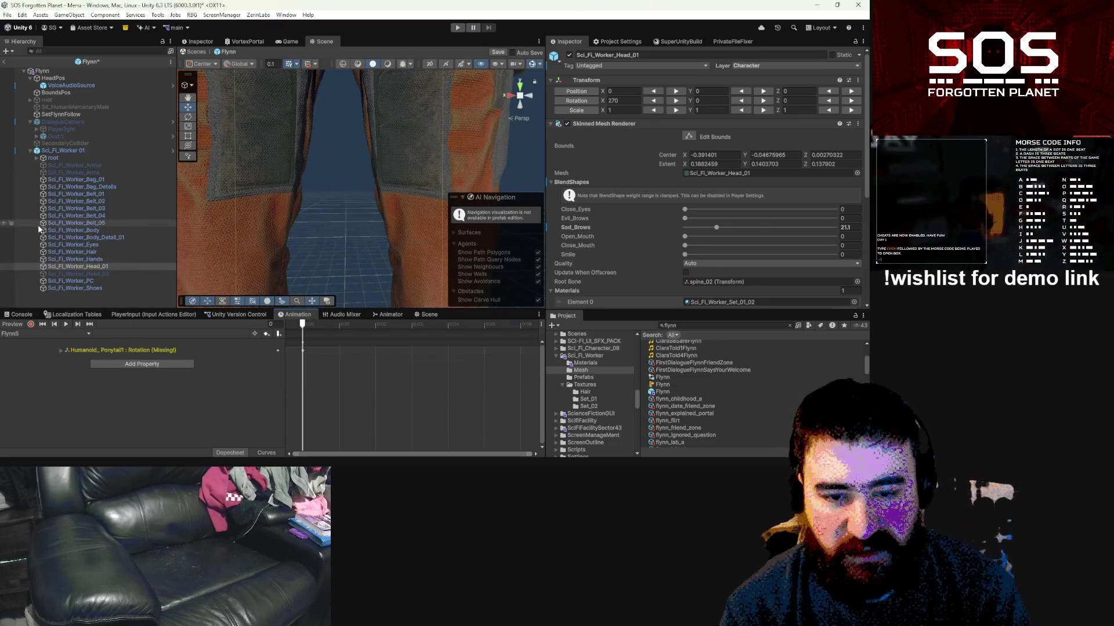
{"action": "scroll", "coordinate": [364, 179], "scroll_direction": "down", "scroll_amount": 5}
{"action": "scroll", "coordinate": [364, 176], "scroll_direction": "down", "scroll_amount": 5}
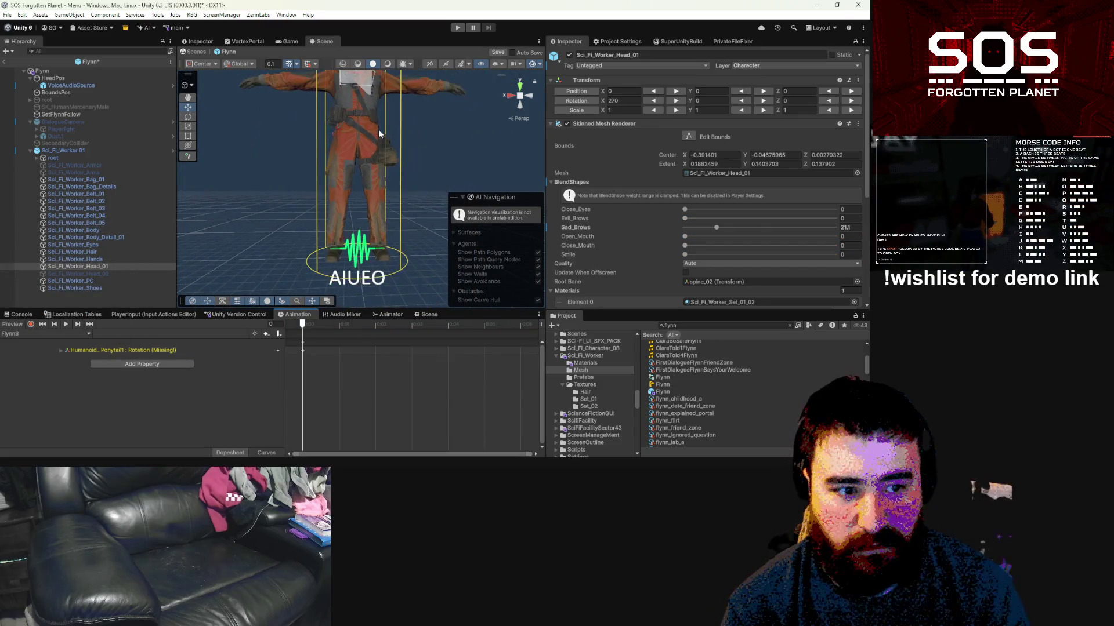
Step: Frame the head, then drag Close_Mouth to about 85.2 and raise Evil_Brows for the S shape
{"action": "key", "text": "f"}
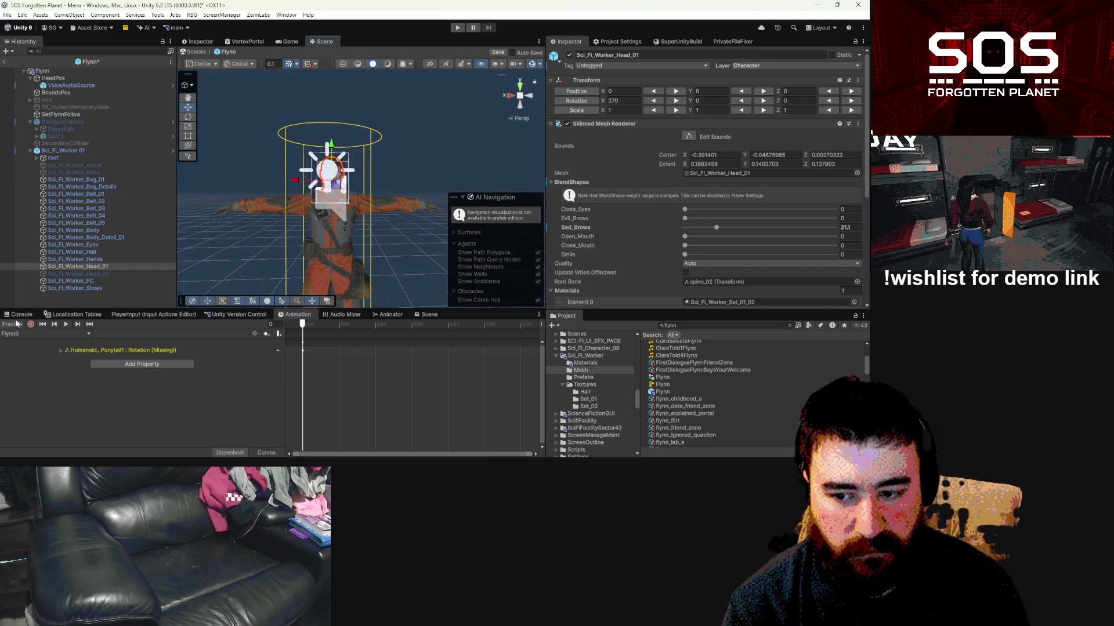
{"action": "scroll", "coordinate": [346, 186], "scroll_direction": "up", "scroll_amount": 8}
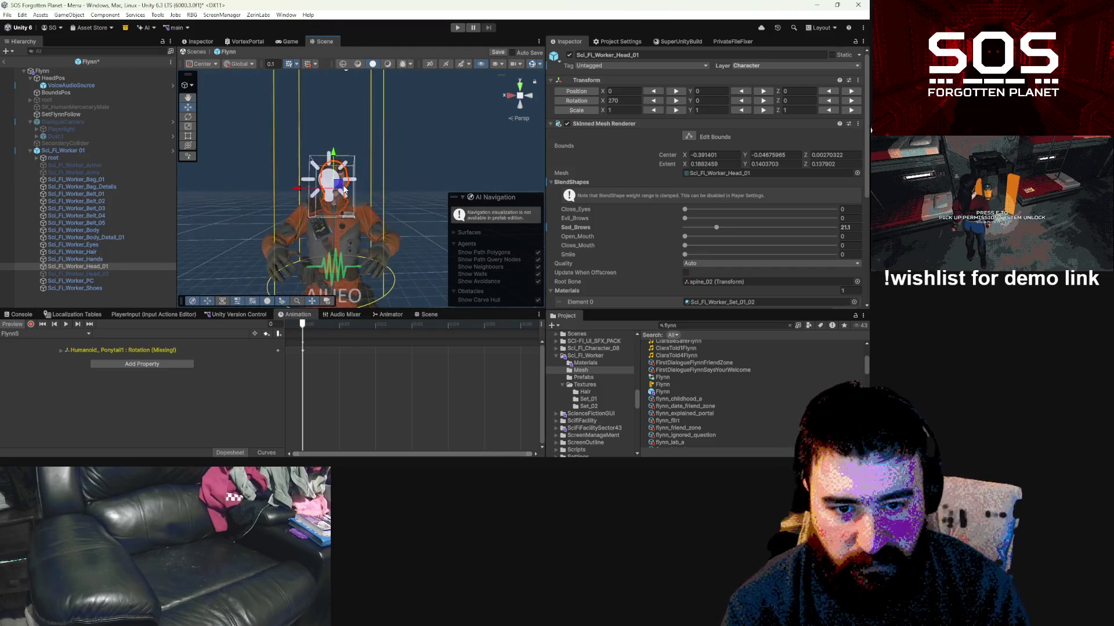
{"action": "mouse_move", "coordinate": [346, 191]}
{"action": "left_mouse_down"}
{"action": "mouse_move", "coordinate": [380, 188]}
{"action": "mouse_move", "coordinate": [369, 211]}
{"action": "left_mouse_up"}
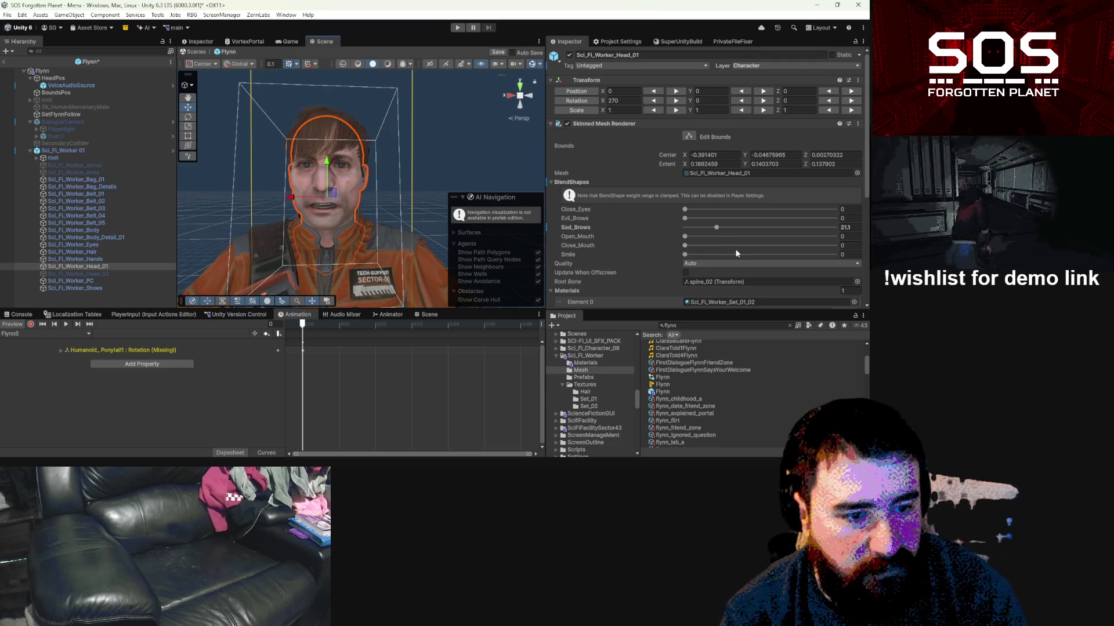
{"action": "mouse_move", "coordinate": [685, 246]}
{"action": "left_mouse_down"}
{"action": "mouse_move", "coordinate": [830, 249]}
{"action": "mouse_move", "coordinate": [815, 248]}
{"action": "left_mouse_up"}
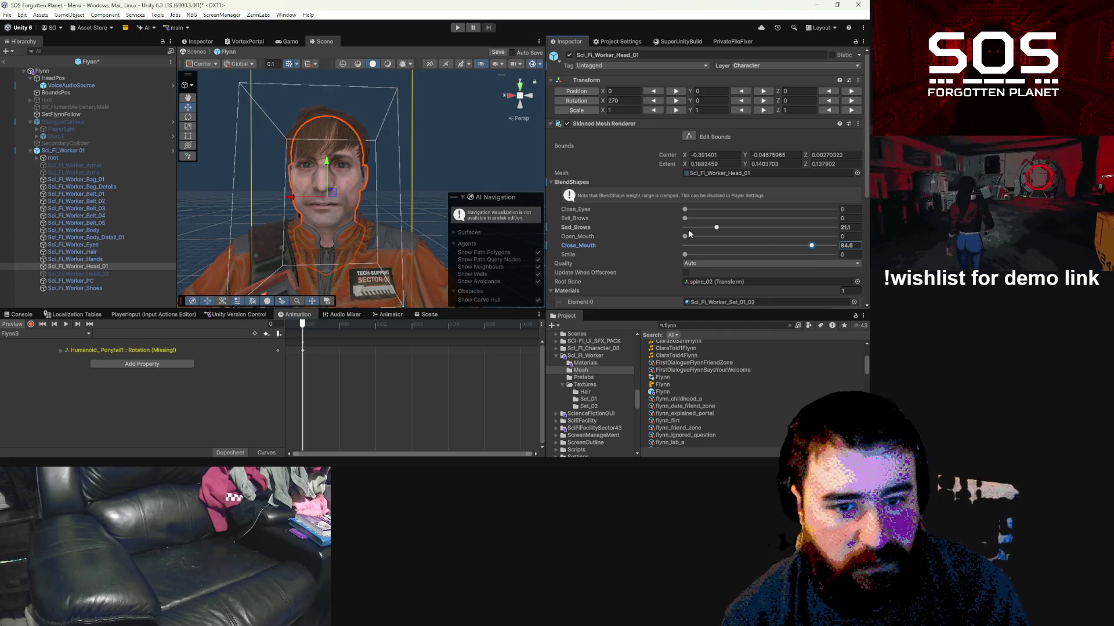
{"action": "left_click_drag", "start_coordinate": [684, 218], "coordinate": [715, 221]}
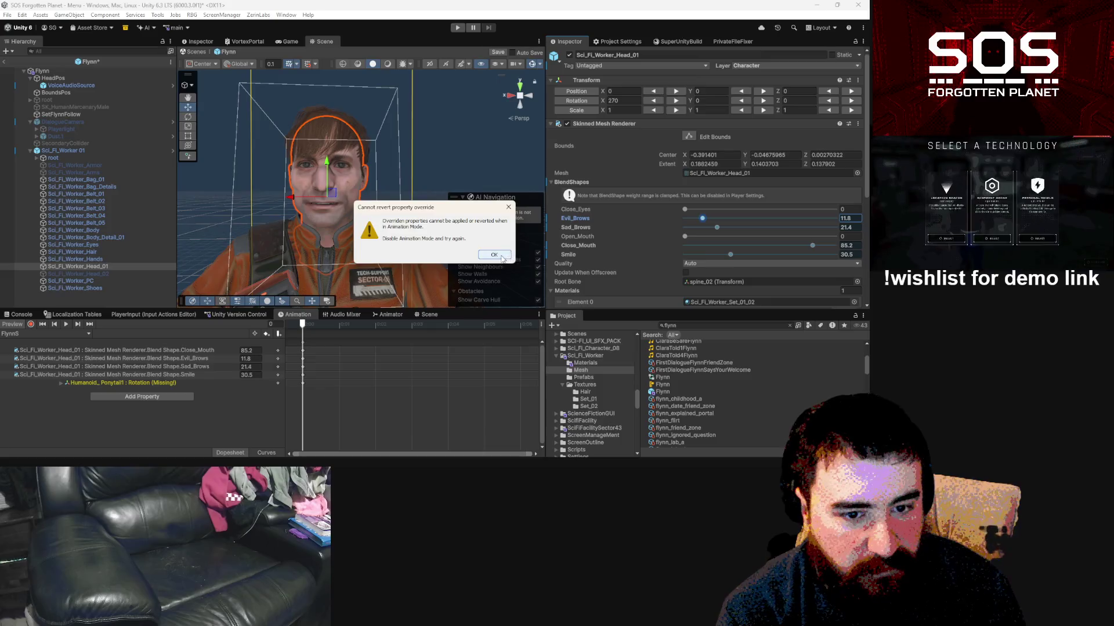
Step: Dismiss the revert warning and turn off the clip preview to reach the base values
{"action": "left_click", "coordinate": [508, 209]}
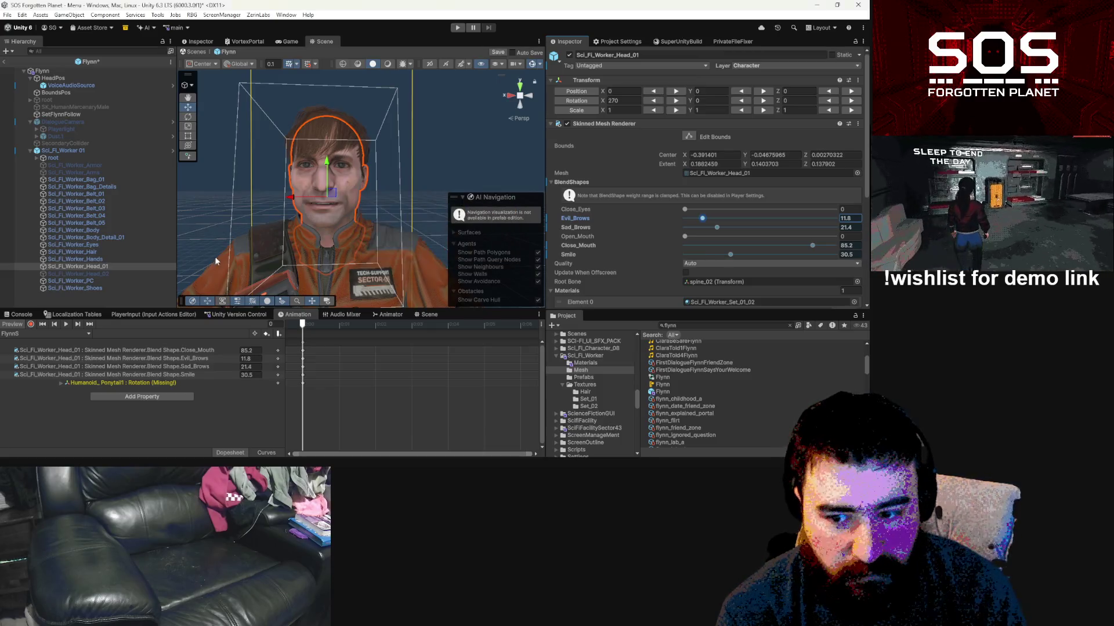
{"action": "left_click", "coordinate": [20, 314]}
{"action": "right_click", "coordinate": [576, 218]}
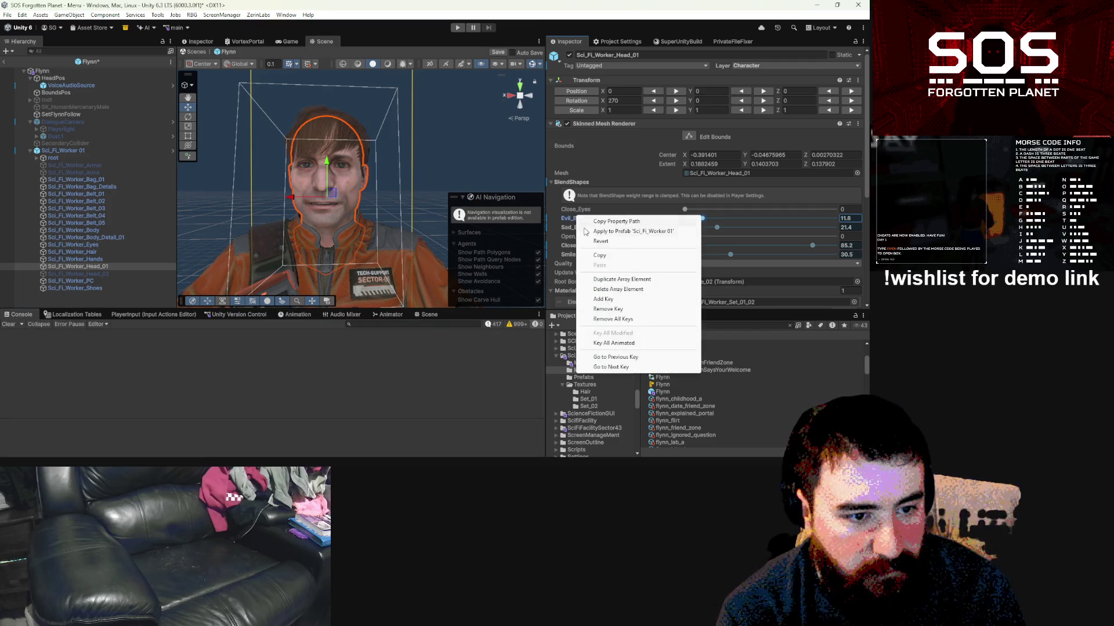
{"action": "left_click", "coordinate": [601, 241]}
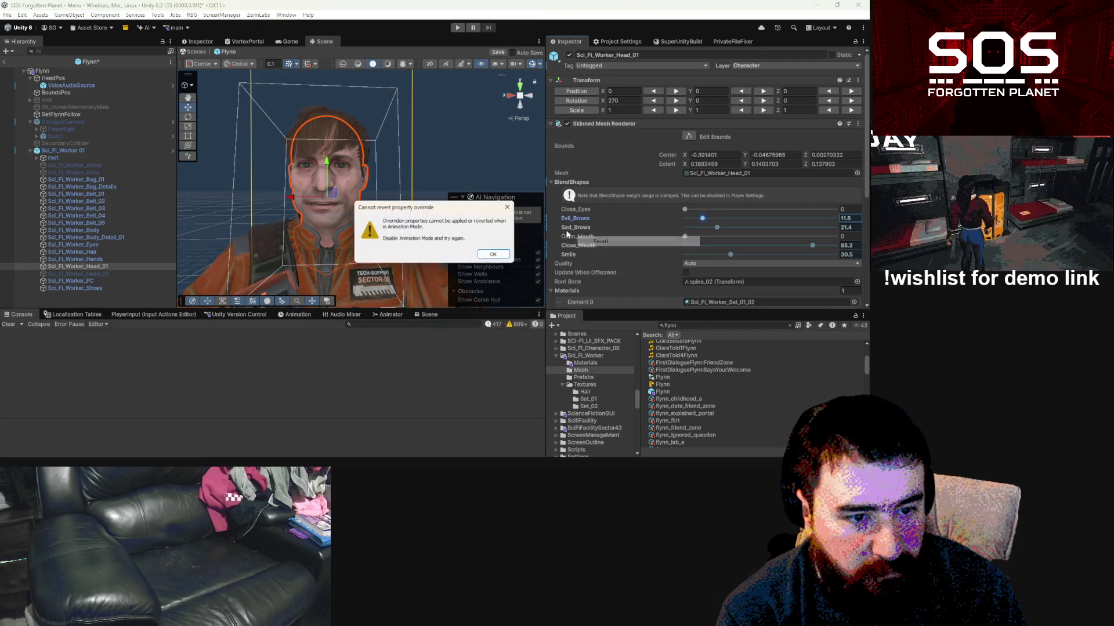
{"action": "left_click", "coordinate": [494, 255]}
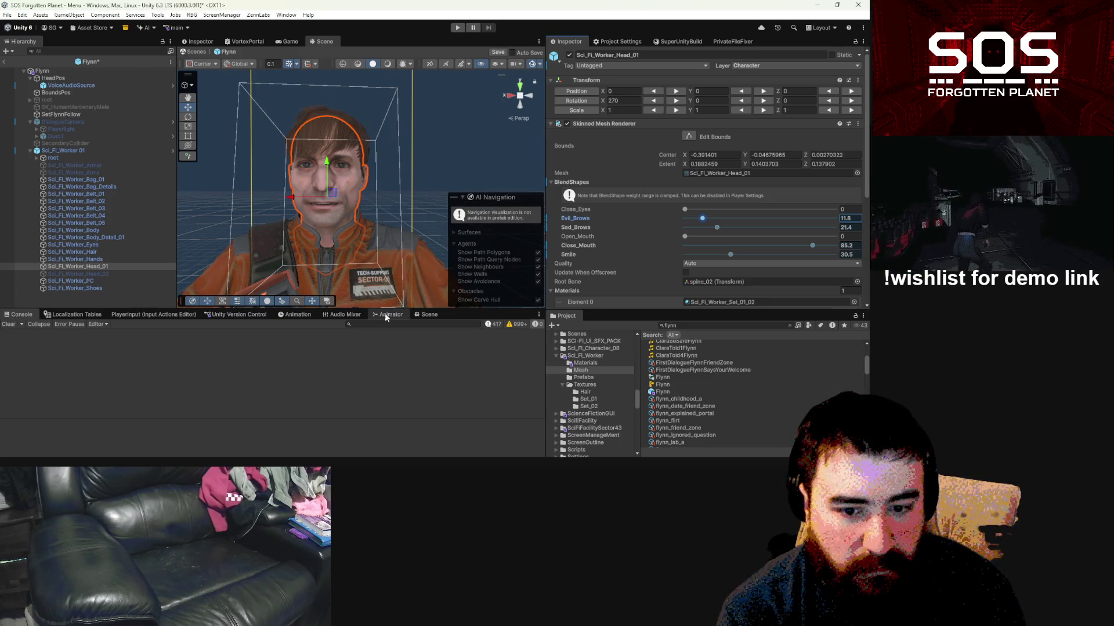
{"action": "left_click", "coordinate": [294, 315]}
{"action": "left_click", "coordinate": [14, 326]}
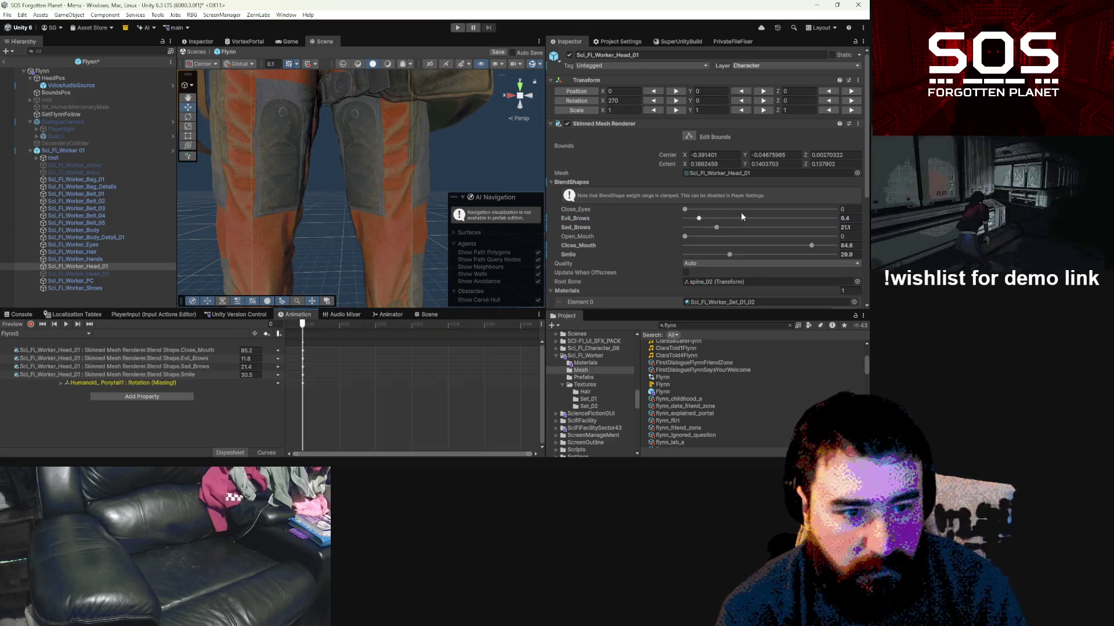
Step: Revert Evil_Brows, Smile and the other two head blend shapes to their defaults
{"action": "right_click", "coordinate": [574, 218]}
{"action": "left_click", "coordinate": [593, 251]}
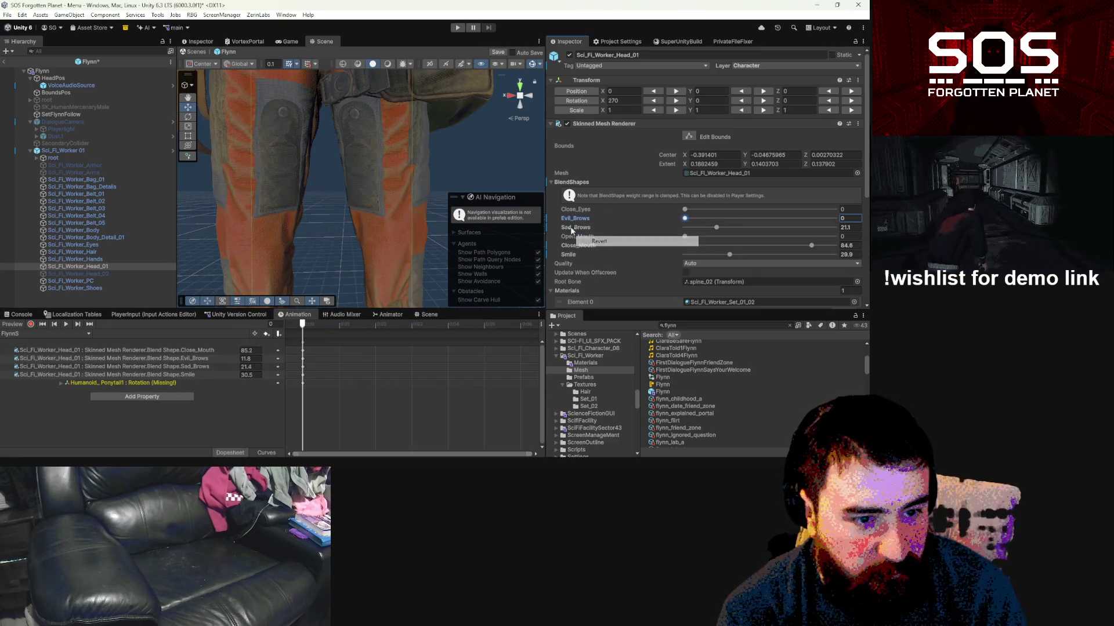
{"action": "right_click", "coordinate": [569, 226]}
{"action": "left_click", "coordinate": [596, 253]}
{"action": "right_click", "coordinate": [576, 241]}
{"action": "left_click", "coordinate": [591, 269]}
{"action": "right_click", "coordinate": [568, 254]}
{"action": "left_click", "coordinate": [609, 285]}
Step: Turn the FlynnS preview back on so its keyed values show again
{"action": "left_click", "coordinate": [102, 340]}
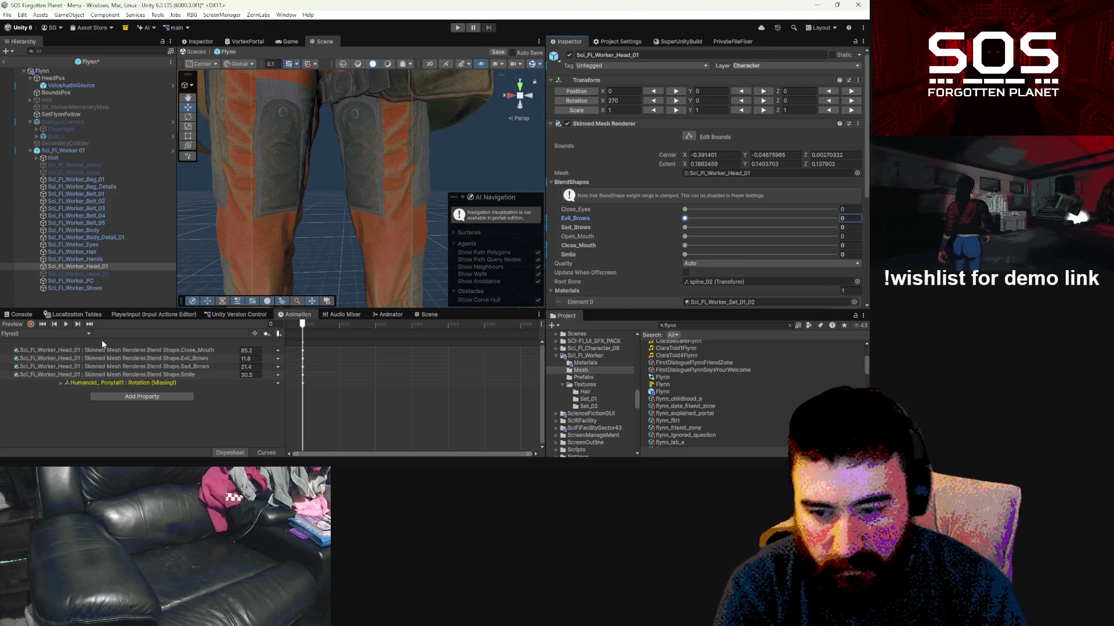
{"action": "left_click", "coordinate": [13, 324]}
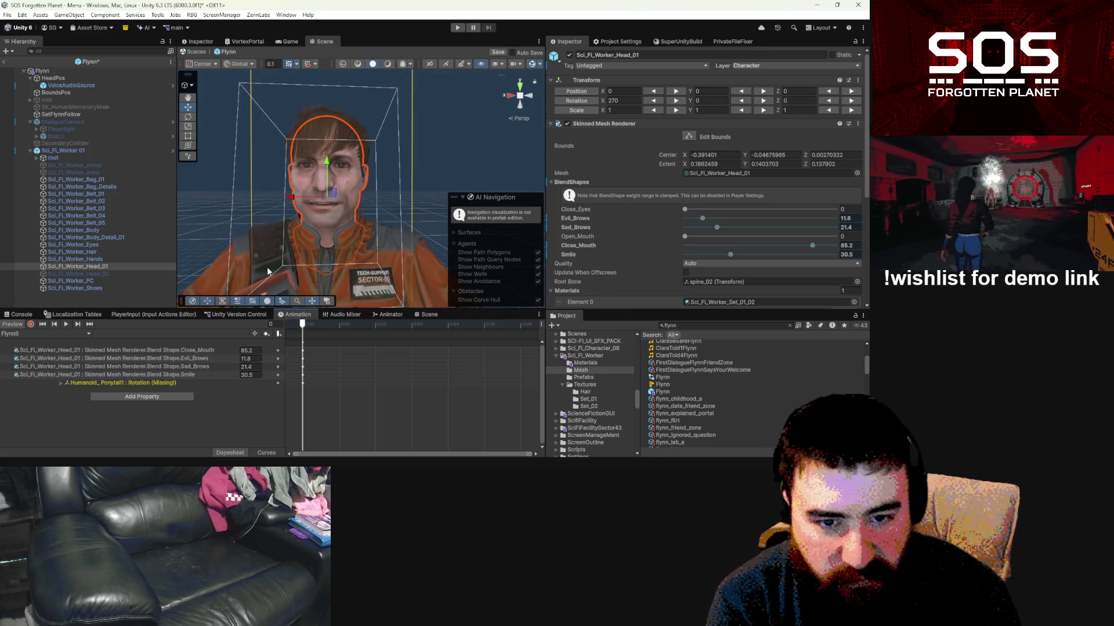
{"action": "left_click", "coordinate": [77, 333]}
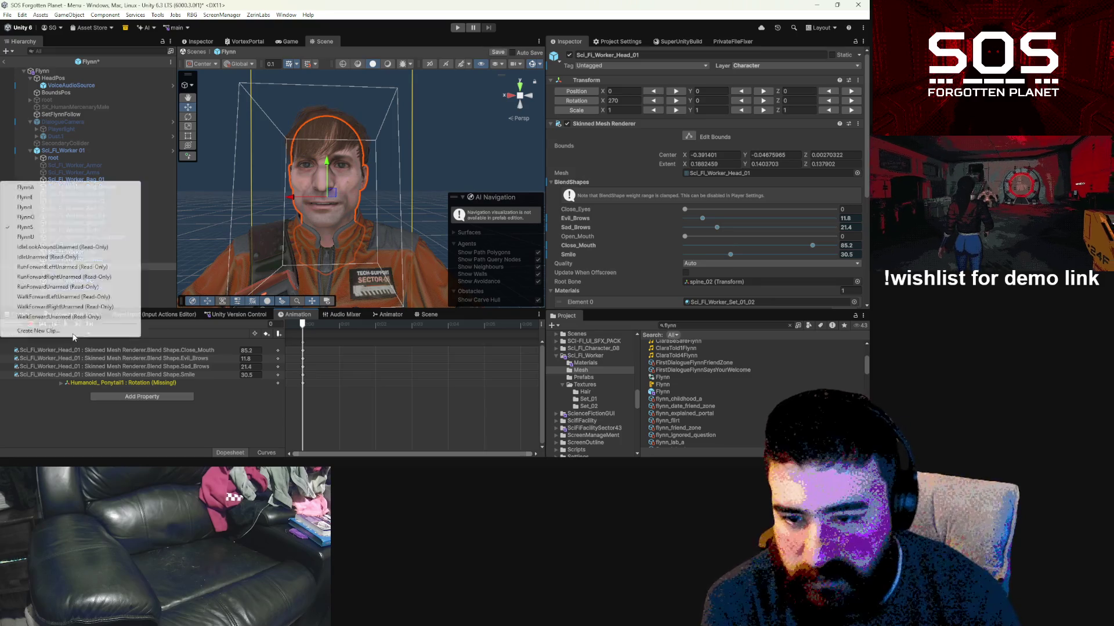
Step: In FlynnU, frame the head, then set Smile to 24.2 and Open_Mouth to 29.3
{"action": "left_click", "coordinate": [78, 236]}
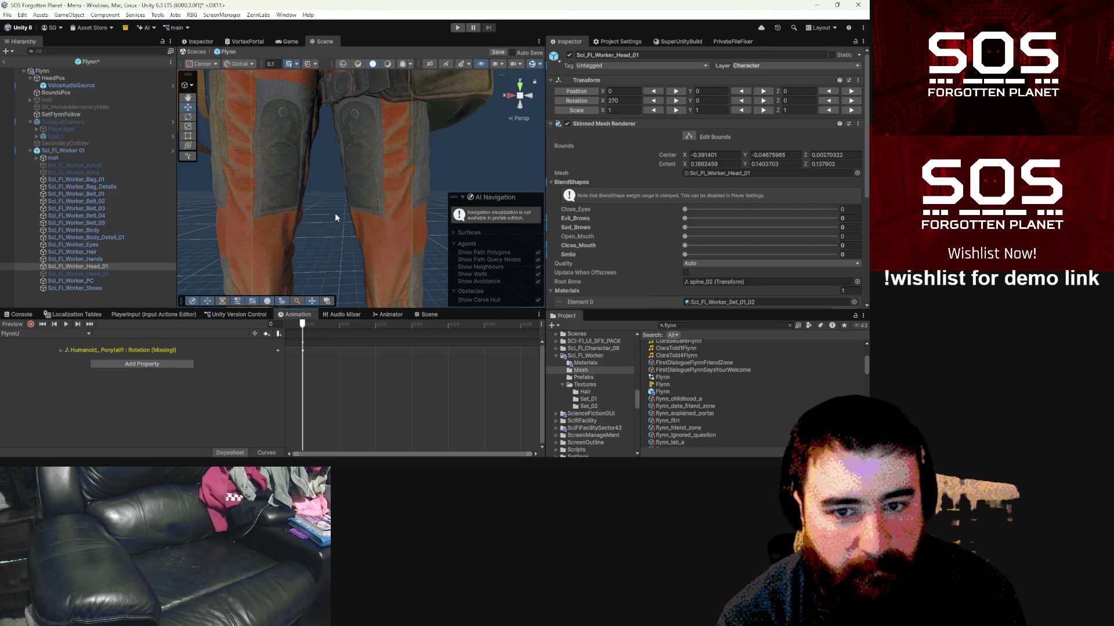
{"action": "mouse_move", "coordinate": [341, 130]}
{"action": "left_mouse_down"}
{"action": "mouse_move", "coordinate": [344, 293]}
{"action": "mouse_move", "coordinate": [342, 145]}
{"action": "left_mouse_up"}
{"action": "key", "text": "f"}
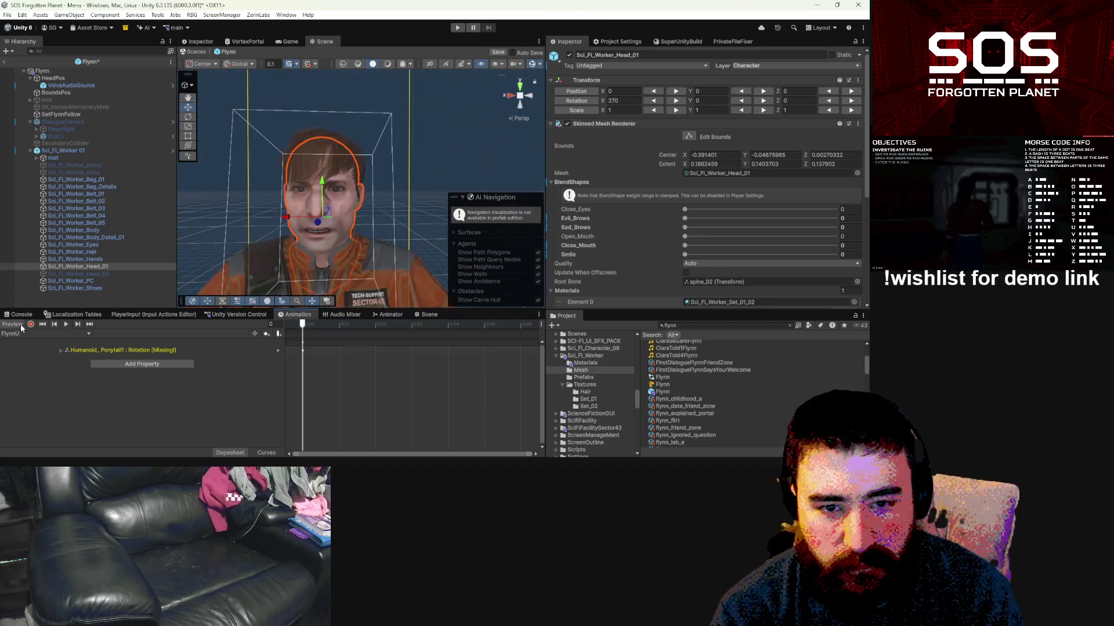
{"action": "left_click_drag", "start_coordinate": [347, 242], "coordinate": [382, 220]}
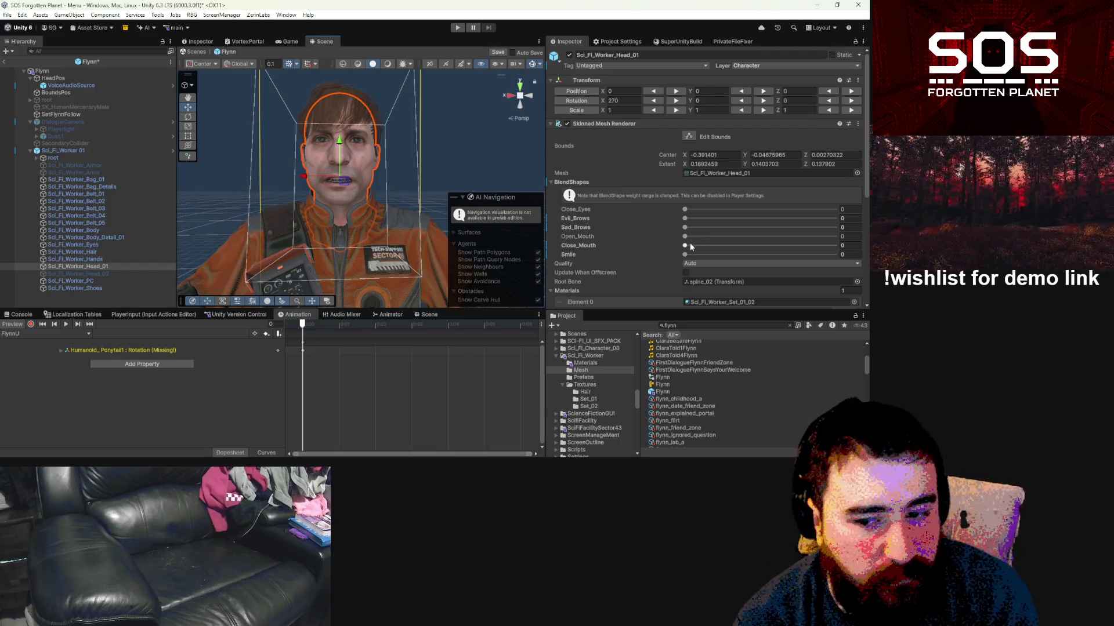
{"action": "mouse_move", "coordinate": [685, 254]}
{"action": "left_mouse_down"}
{"action": "mouse_move", "coordinate": [853, 255]}
{"action": "mouse_move", "coordinate": [816, 249]}
{"action": "left_mouse_up"}
{"action": "left_click_drag", "start_coordinate": [688, 236], "coordinate": [729, 236]}
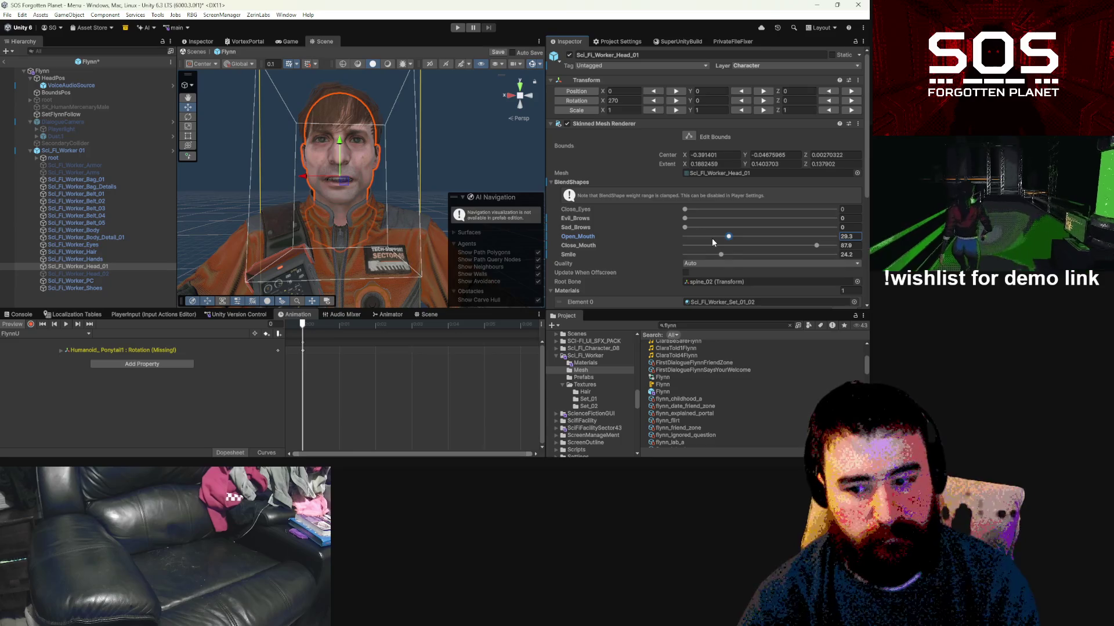
{"action": "left_click", "coordinate": [61, 333]}
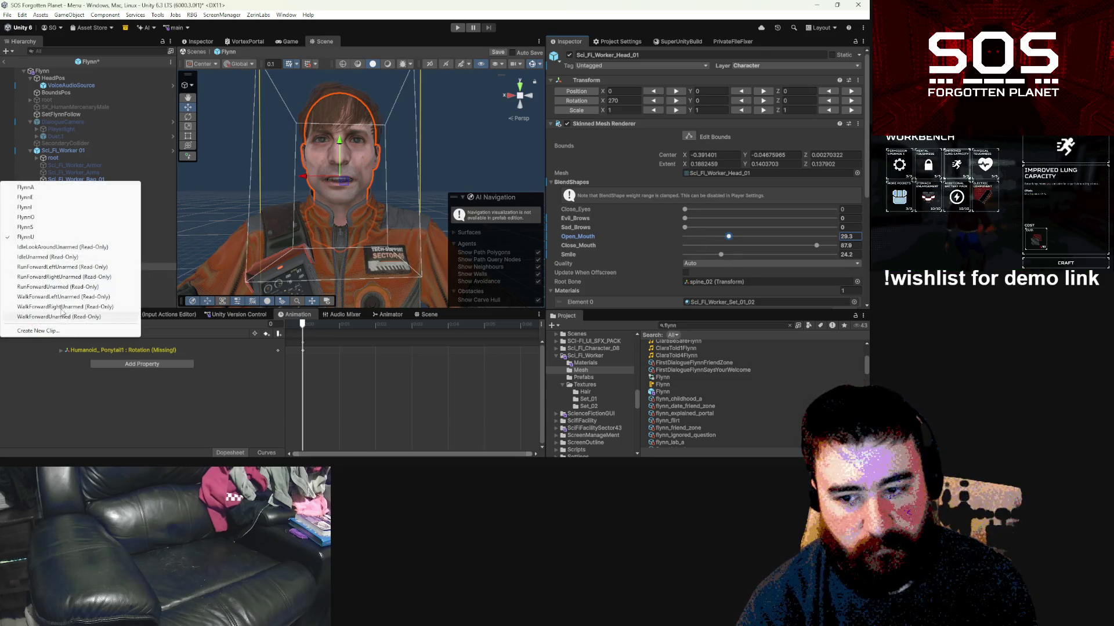
Step: Preview FlynnS and set Close_Mouth to 100 with Open_Mouth lowered to 8.2
{"action": "left_click", "coordinate": [87, 227]}
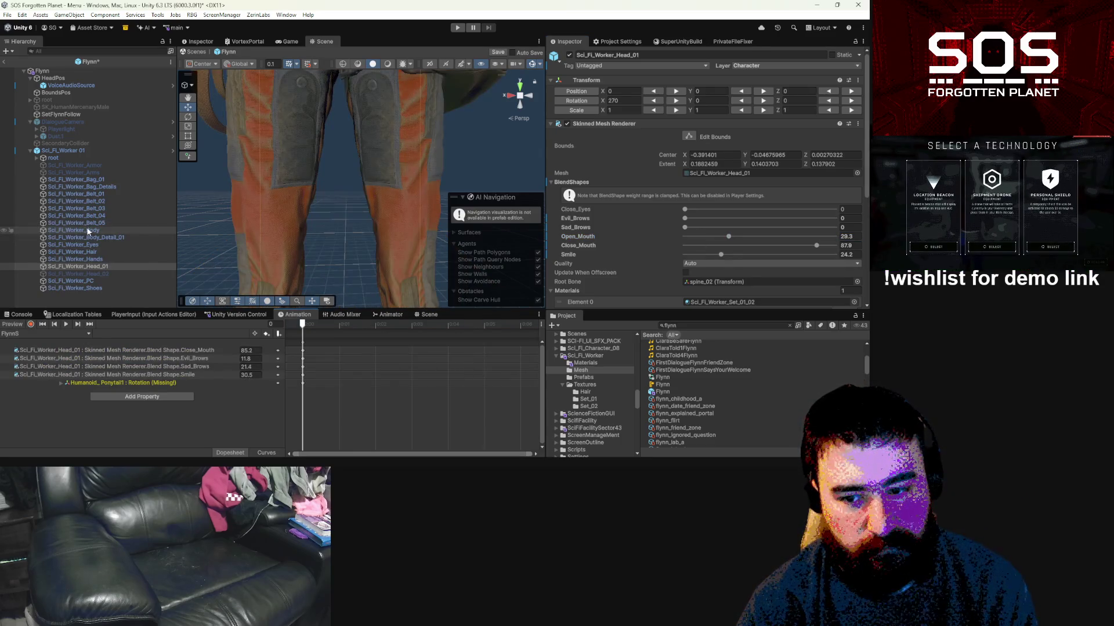
{"action": "left_click", "coordinate": [11, 324]}
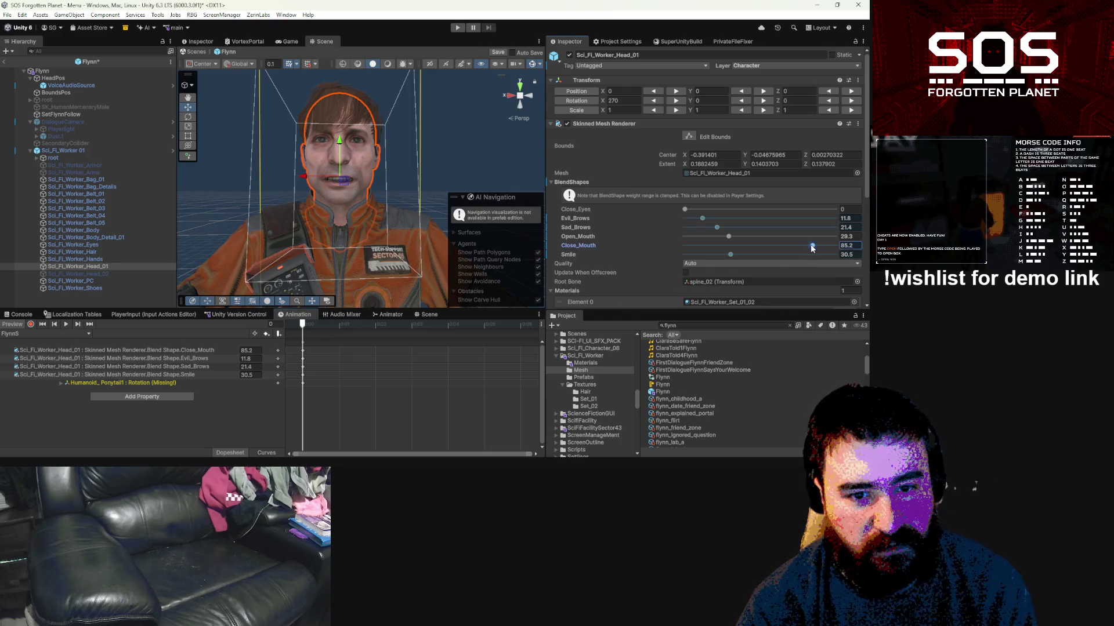
{"action": "left_click_drag", "start_coordinate": [812, 248], "coordinate": [835, 246]}
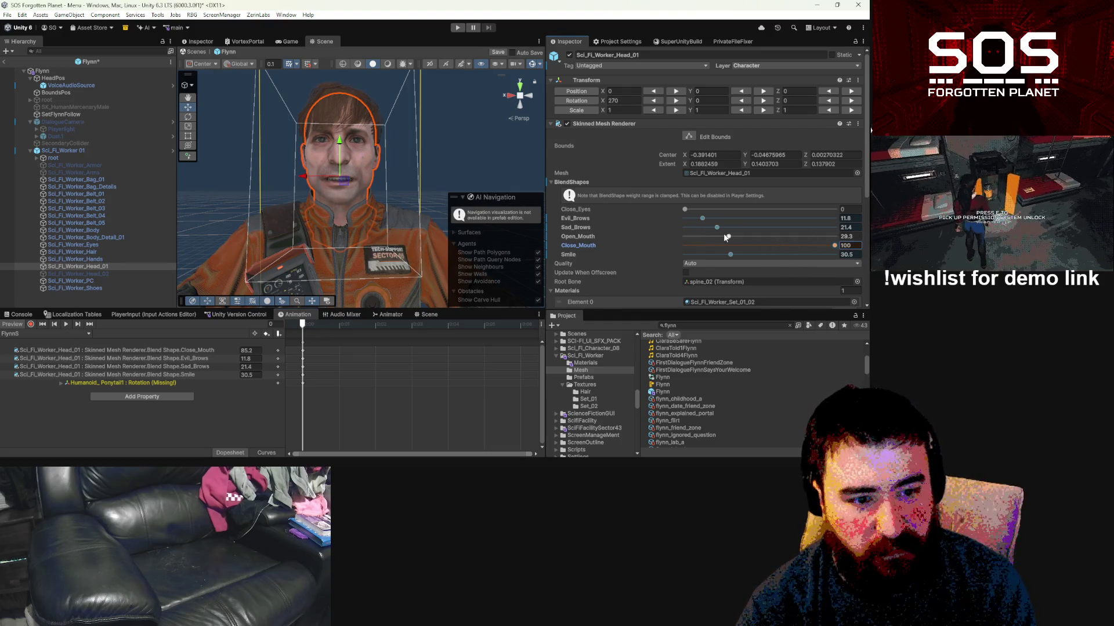
{"action": "left_click_drag", "start_coordinate": [729, 239], "coordinate": [702, 240]}
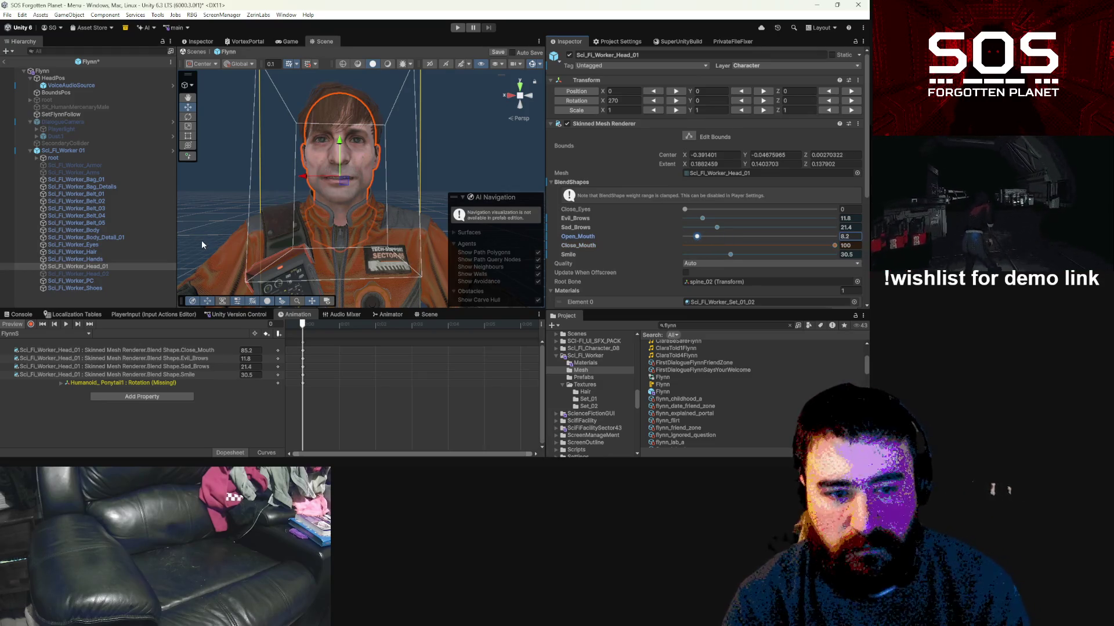
{"action": "left_click", "coordinate": [40, 335]}
{"action": "left_click", "coordinate": [47, 219]}
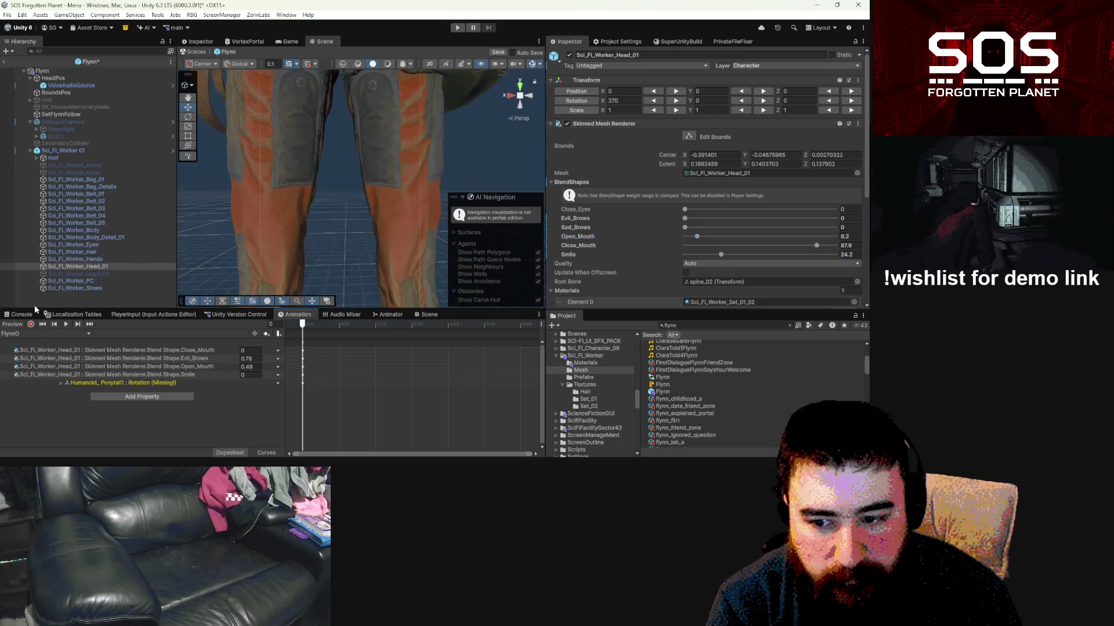
Step: Record FlynnO keys: Open_Mouth 55.6, Close_Mouth 66.8, Sad_Brows 42.3, Evil_Brows and Smile 0
{"action": "left_click", "coordinate": [19, 325]}
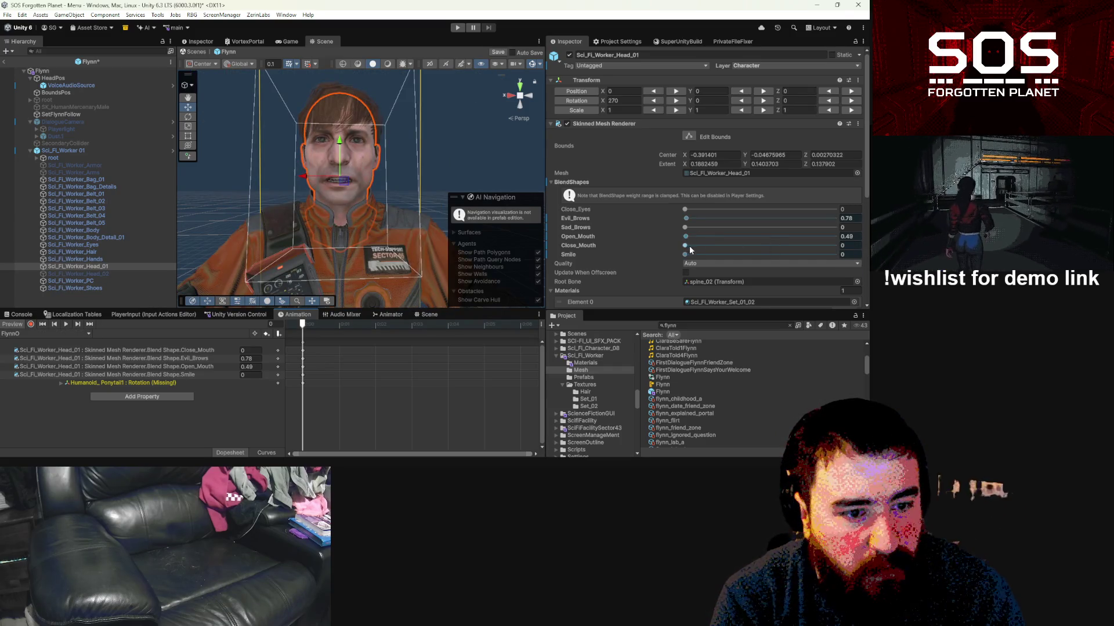
{"action": "left_click", "coordinate": [19, 326]}
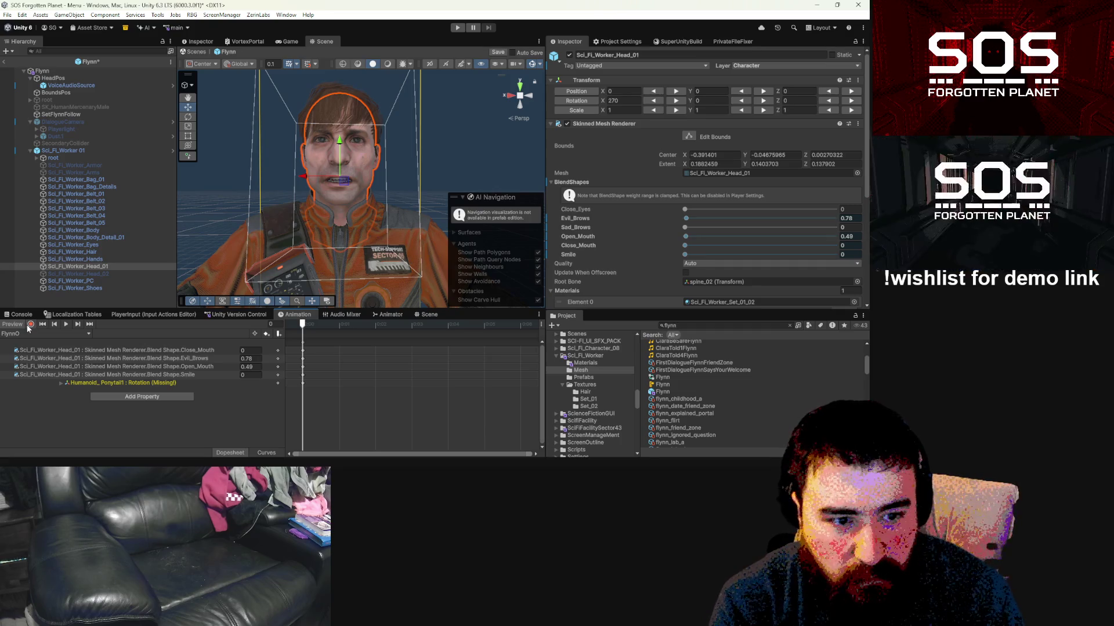
{"action": "left_click", "coordinate": [28, 327]}
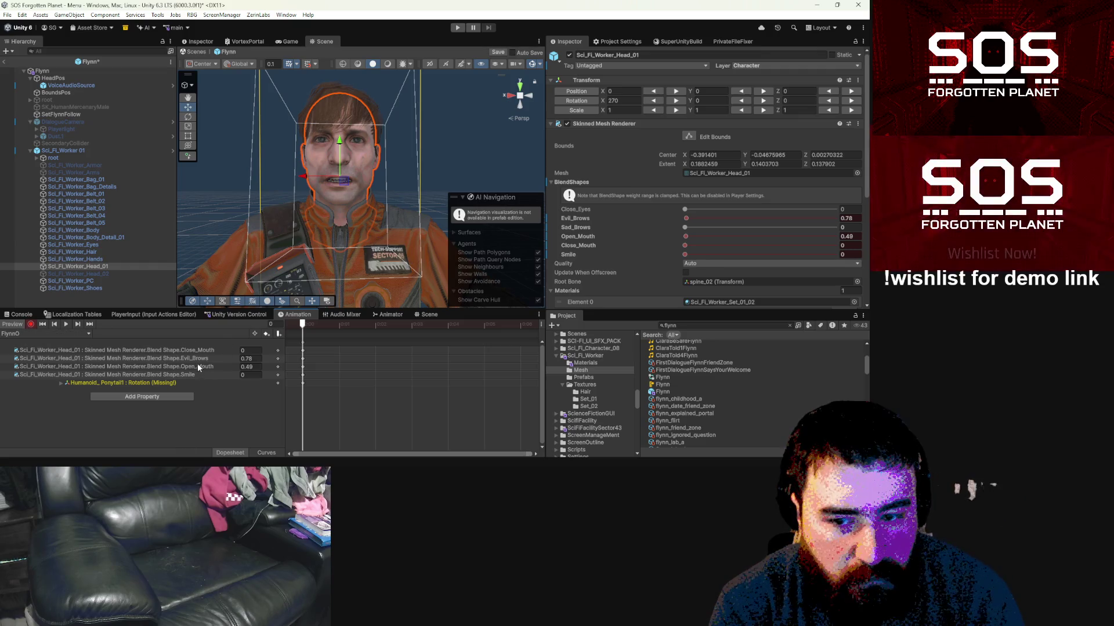
{"action": "mouse_move", "coordinate": [692, 236]}
{"action": "left_mouse_down"}
{"action": "mouse_move", "coordinate": [785, 248]}
{"action": "mouse_move", "coordinate": [788, 237]}
{"action": "mouse_move", "coordinate": [768, 236]}
{"action": "left_mouse_up"}
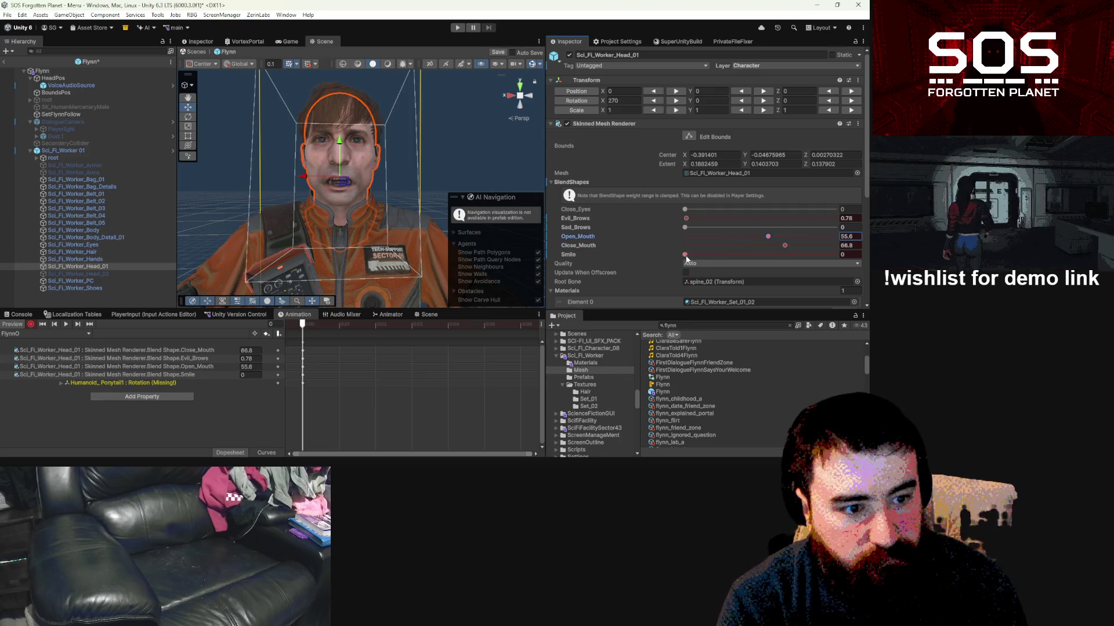
{"action": "mouse_move", "coordinate": [685, 255]}
{"action": "left_mouse_down"}
{"action": "mouse_move", "coordinate": [741, 255]}
{"action": "mouse_move", "coordinate": [669, 244]}
{"action": "left_mouse_up"}
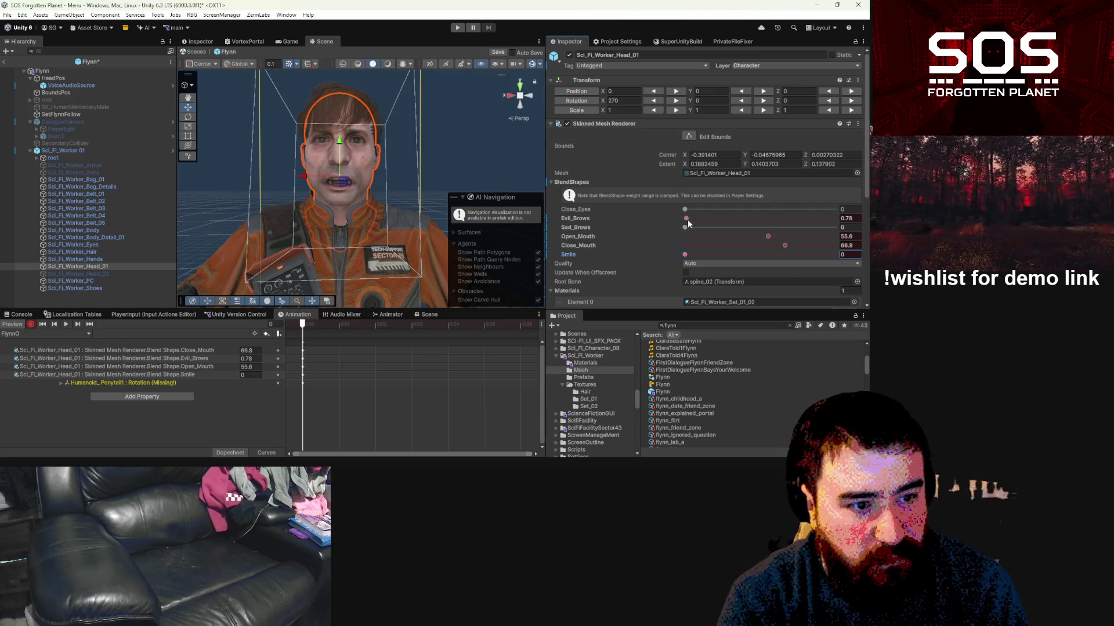
{"action": "mouse_move", "coordinate": [687, 219]}
{"action": "left_mouse_down"}
{"action": "mouse_move", "coordinate": [748, 230]}
{"action": "mouse_move", "coordinate": [724, 228]}
{"action": "left_mouse_up"}
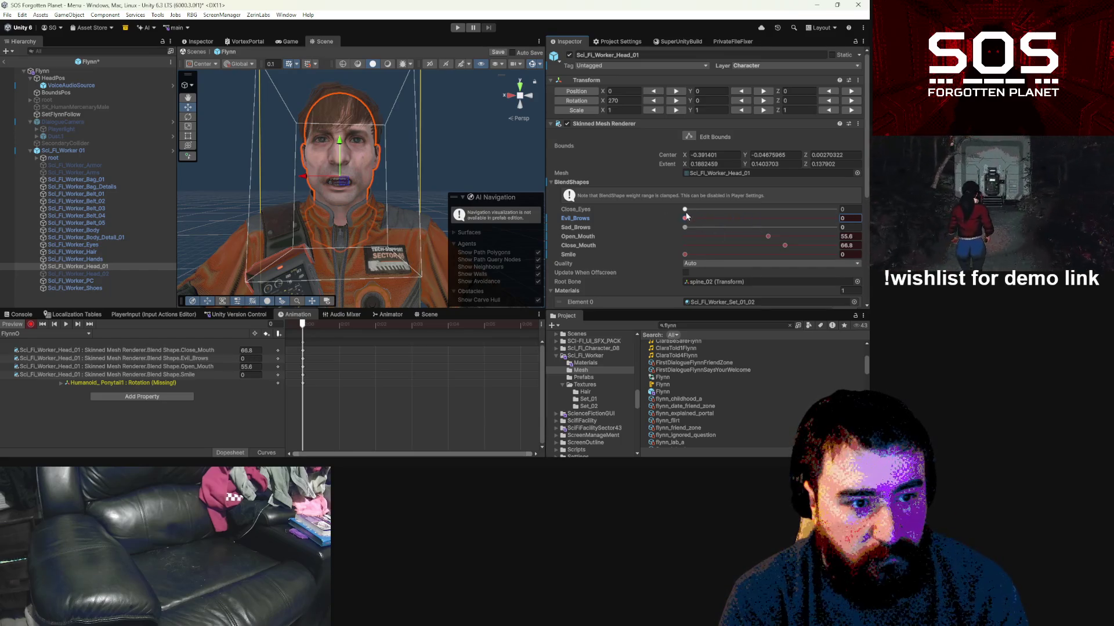
{"action": "left_click_drag", "start_coordinate": [685, 227], "coordinate": [758, 228]}
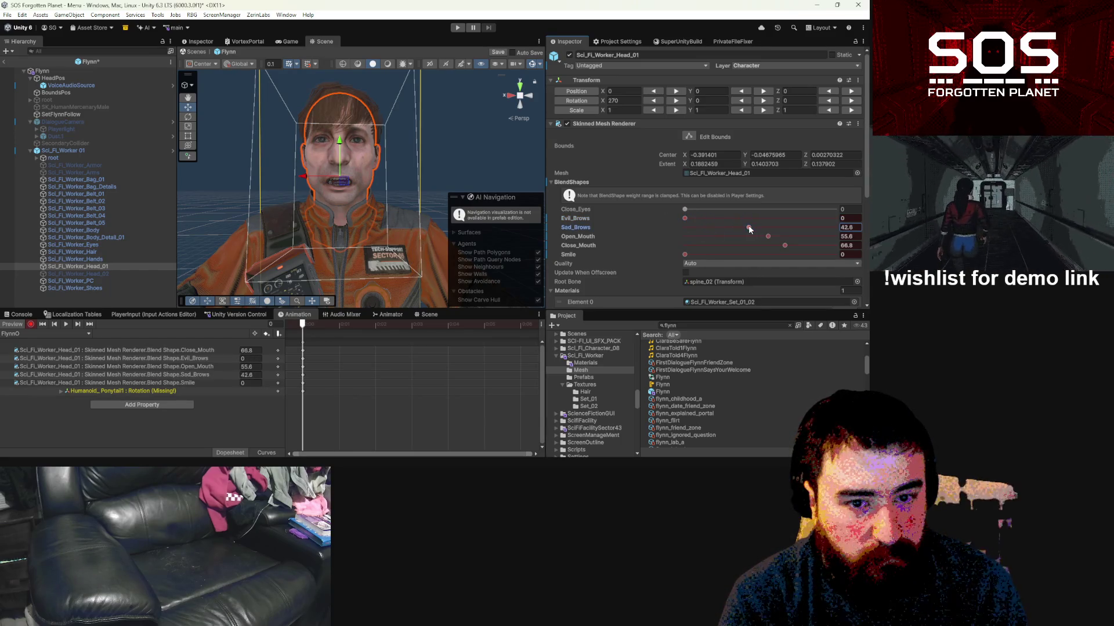
{"action": "left_click", "coordinate": [31, 325]}
Step: Preview the FlynnS and FlynnU clips on the head, staying on FlynnU
{"action": "left_click", "coordinate": [23, 333]}
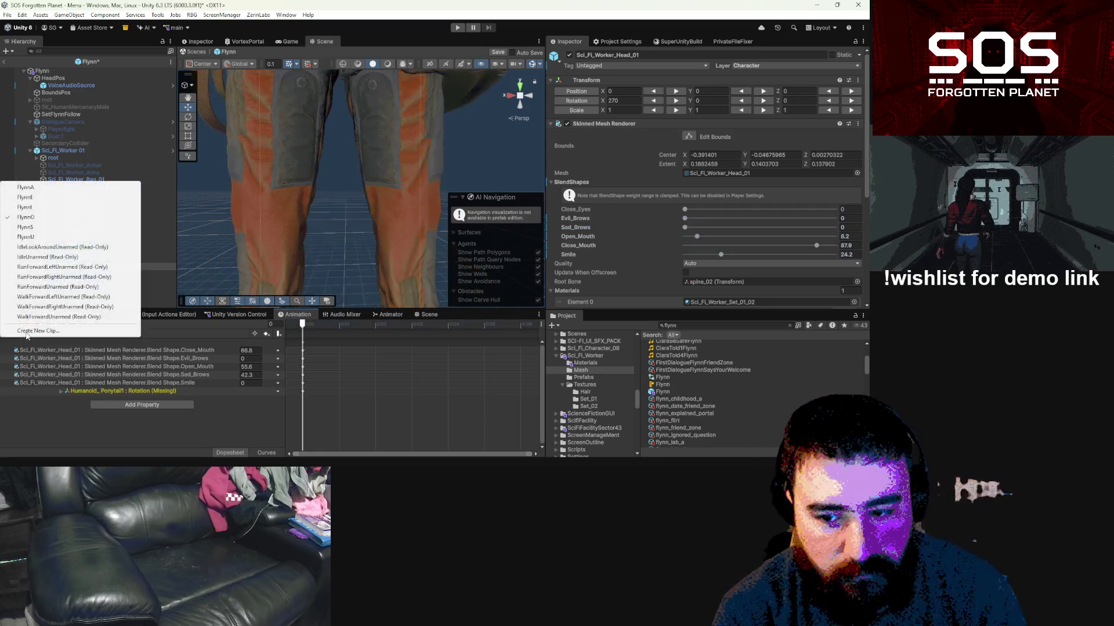
{"action": "left_click", "coordinate": [45, 229]}
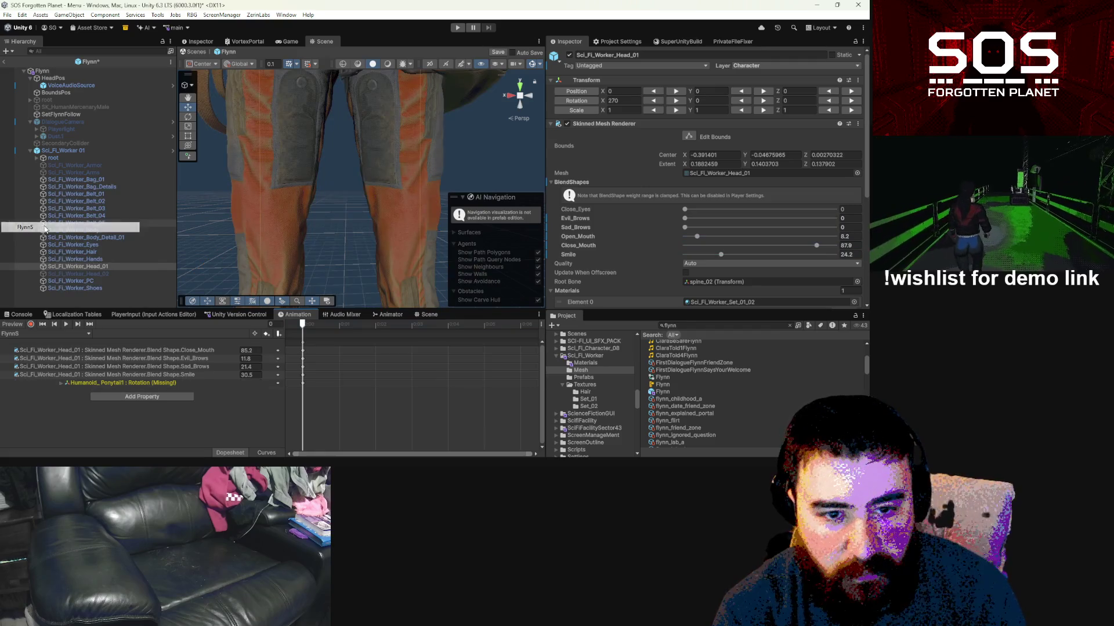
{"action": "left_click", "coordinate": [14, 326]}
{"action": "left_click", "coordinate": [14, 325]}
{"action": "left_click", "coordinate": [27, 334]}
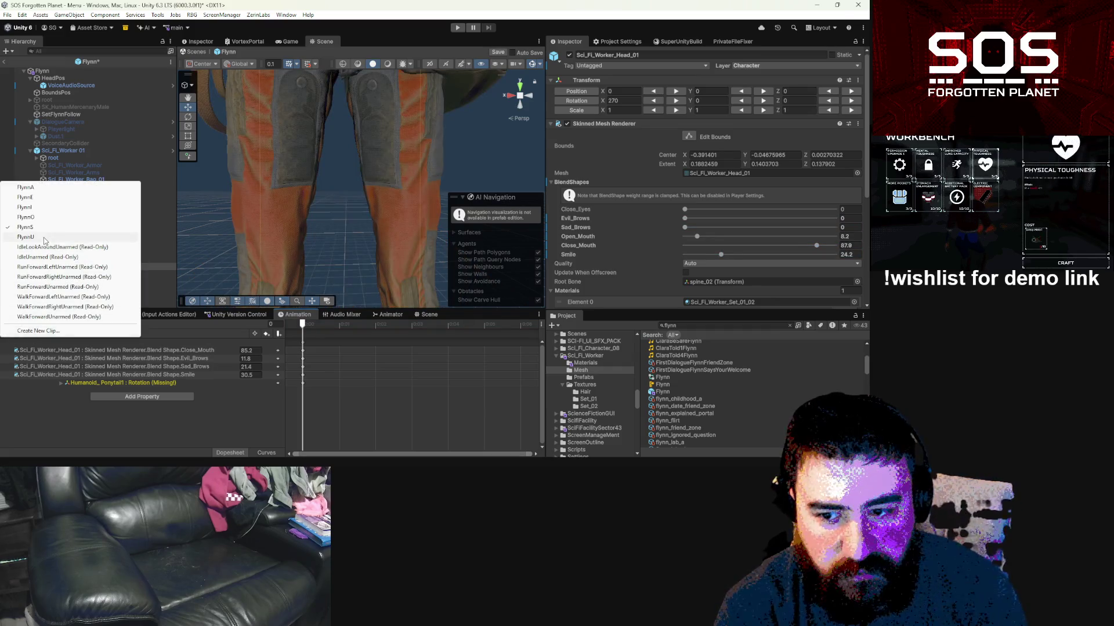
{"action": "left_click", "coordinate": [25, 237]}
{"action": "left_click", "coordinate": [17, 325]}
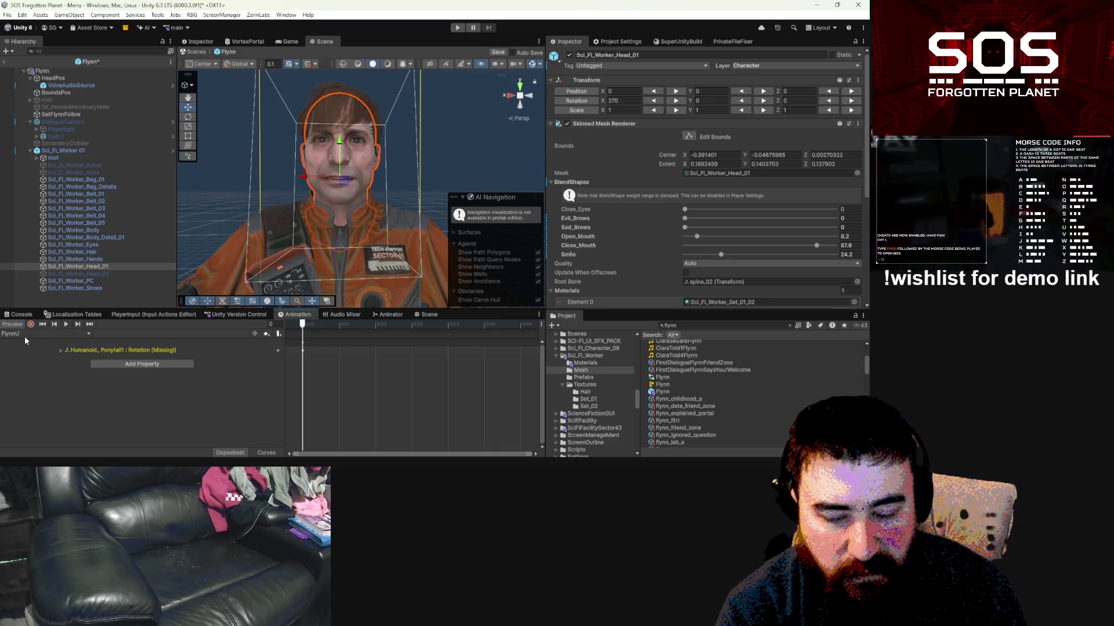
{"action": "left_click", "coordinate": [27, 333]}
{"action": "left_click", "coordinate": [19, 360]}
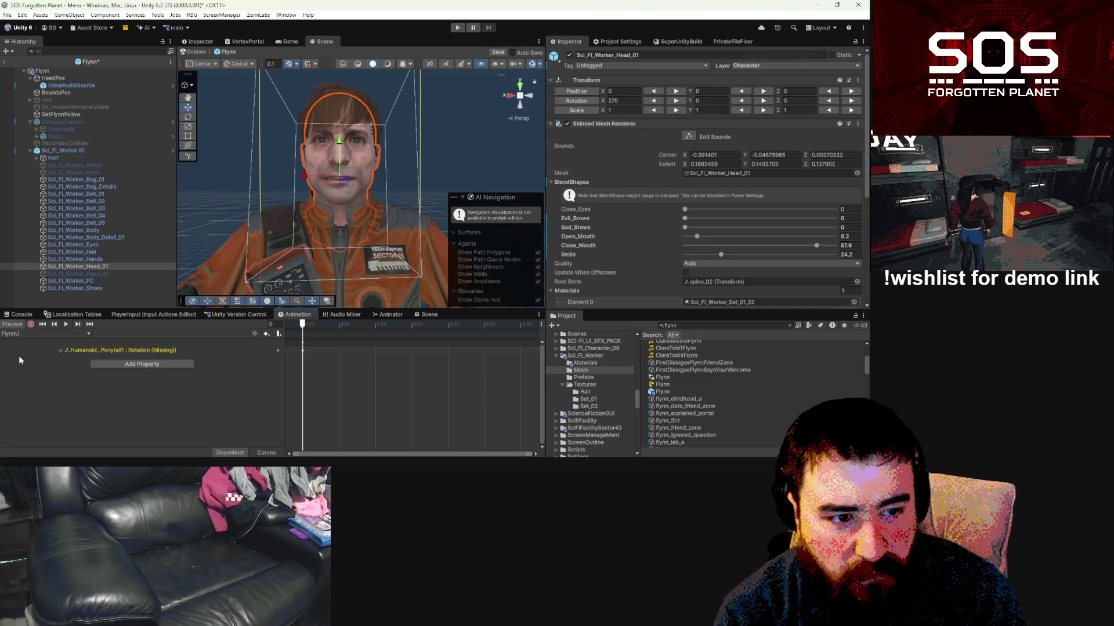
Step: Inspect FlynnS's Close_Mouth keyframe row, then switch to the FlynnO clip
{"action": "left_click", "coordinate": [17, 332]}
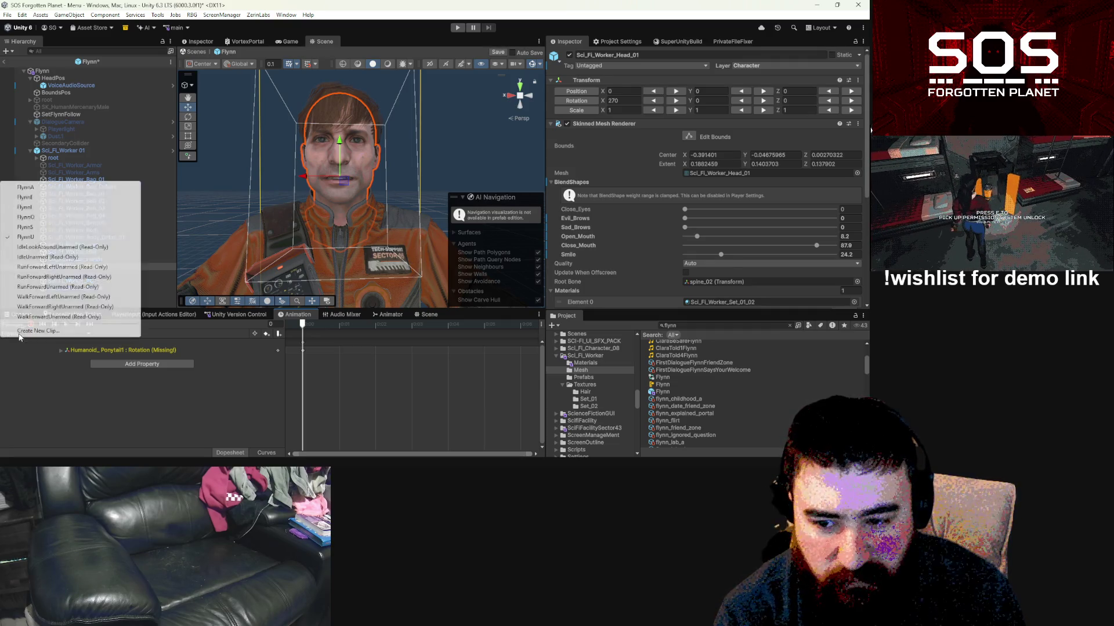
{"action": "left_click", "coordinate": [56, 302]}
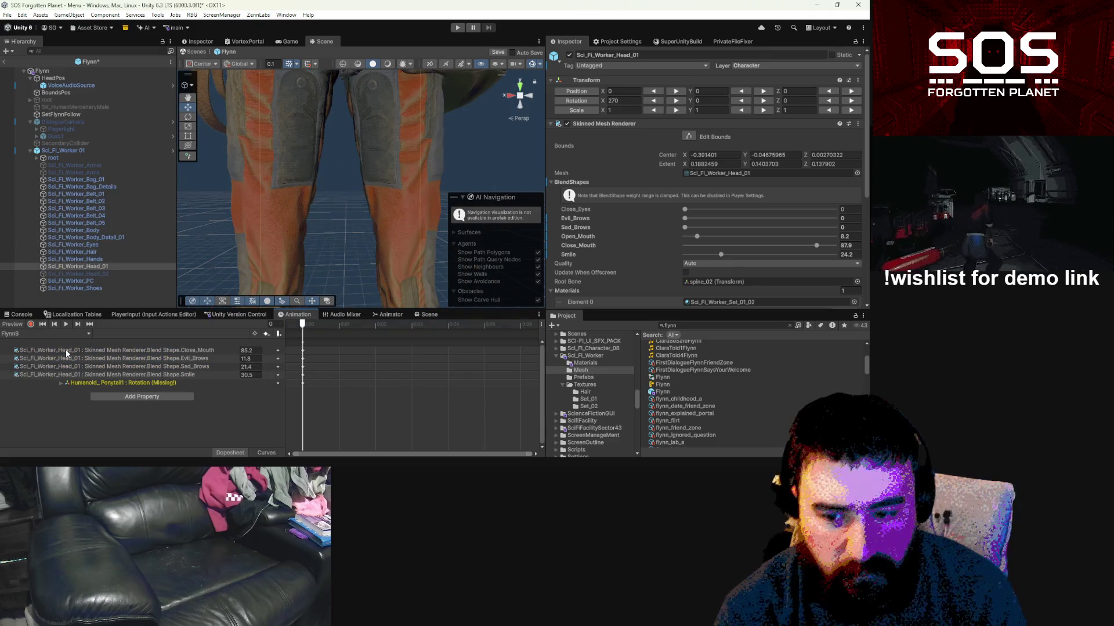
{"action": "left_click", "coordinate": [66, 350]}
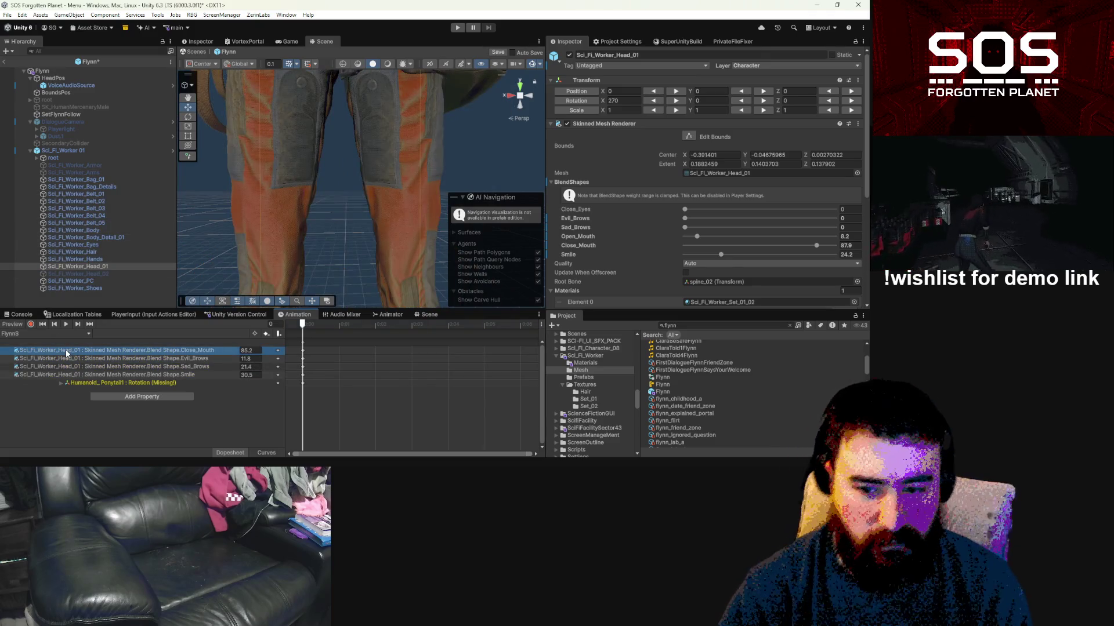
{"action": "left_click", "coordinate": [26, 332]}
{"action": "left_click", "coordinate": [25, 217]}
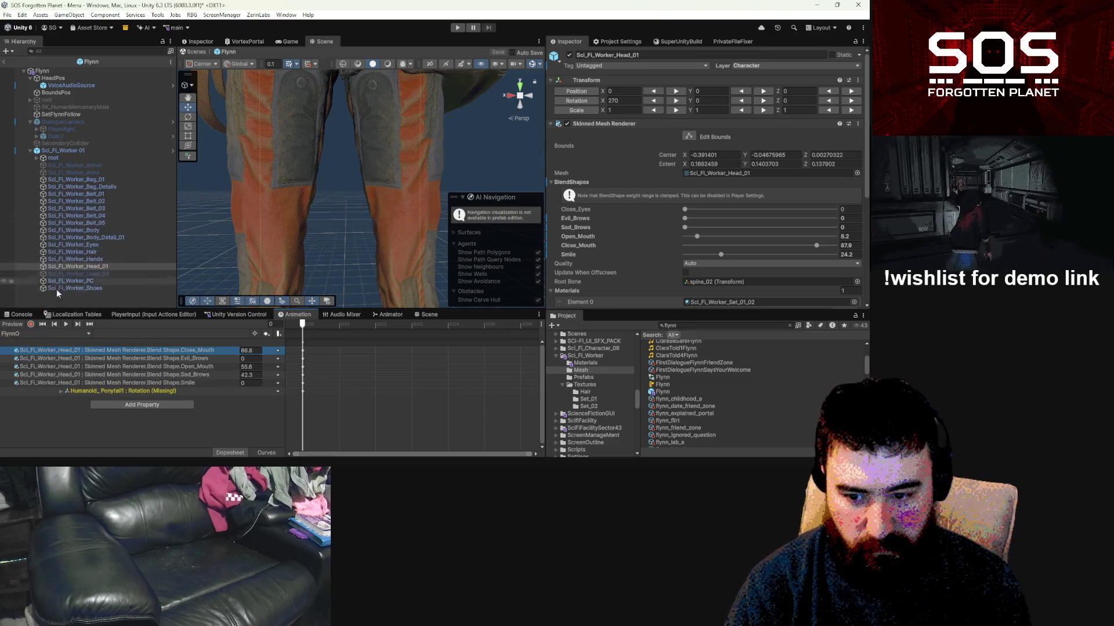
Step: Open the empty FlynnU clip, frame the head and key Close_Mouth at 88.5
{"action": "left_click", "coordinate": [47, 333]}
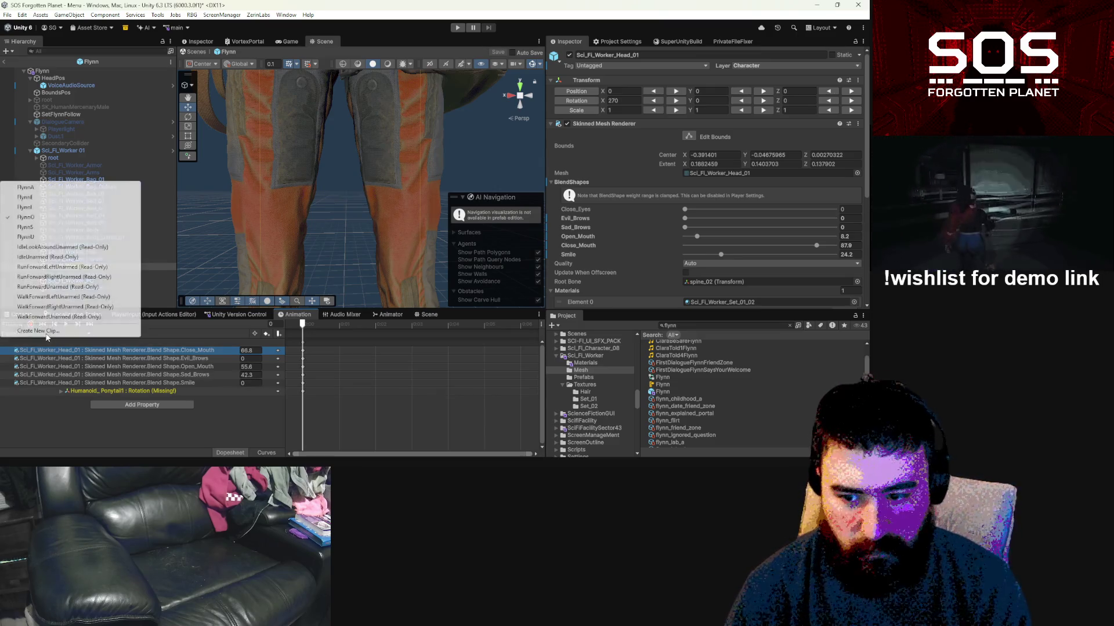
{"action": "left_click", "coordinate": [33, 238]}
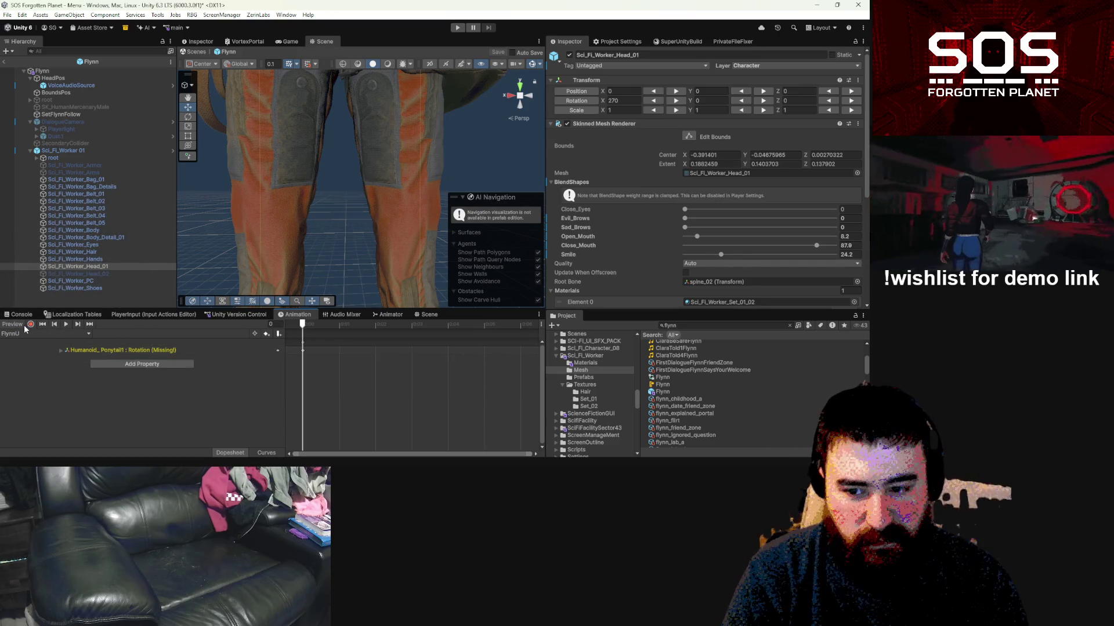
{"action": "key", "text": "f"}
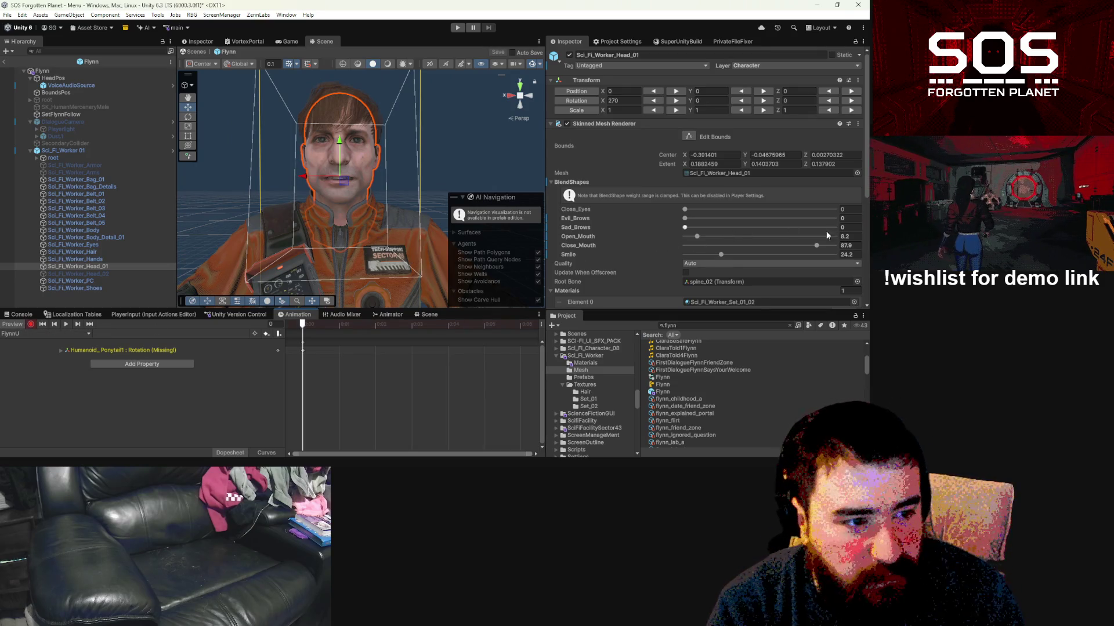
{"action": "left_click_drag", "start_coordinate": [817, 245], "coordinate": [819, 246]}
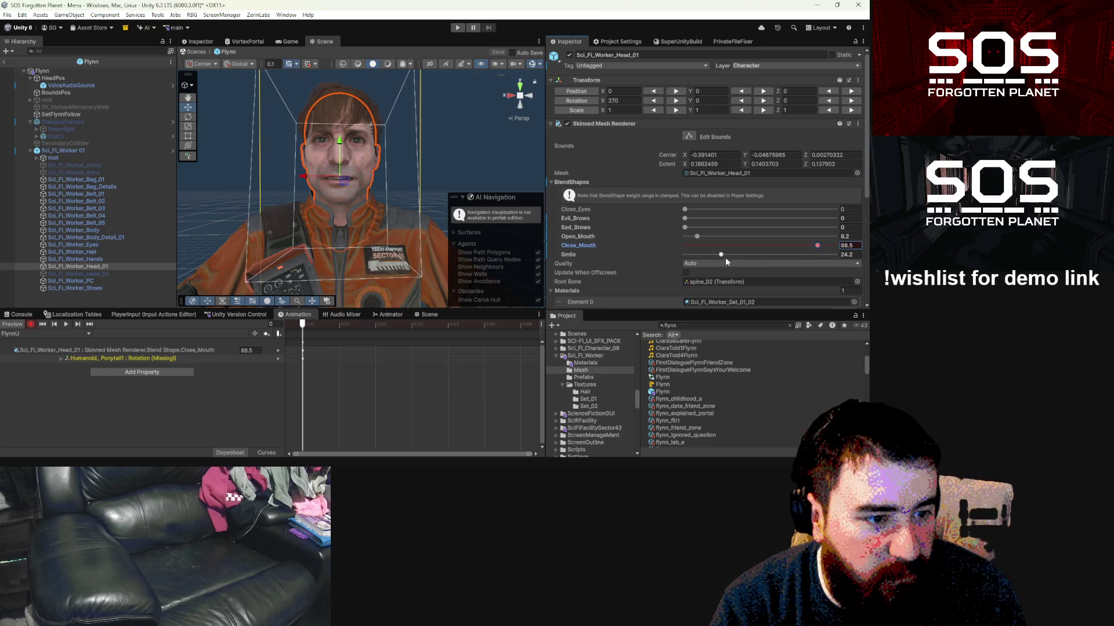
Step: Key FlynnU with Open_Mouth 41.4, Close_Mouth 70.7, Smile 0 and Evil_Brows about 11.8
{"action": "left_click_drag", "start_coordinate": [721, 255], "coordinate": [723, 255]}
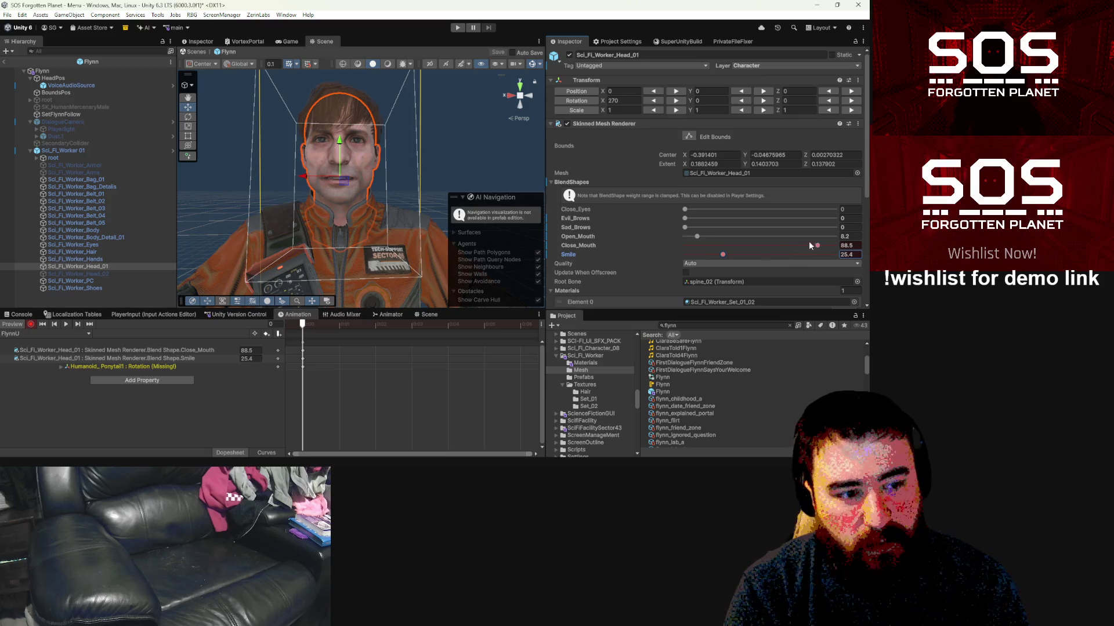
{"action": "left_click_drag", "start_coordinate": [699, 239], "coordinate": [747, 237]}
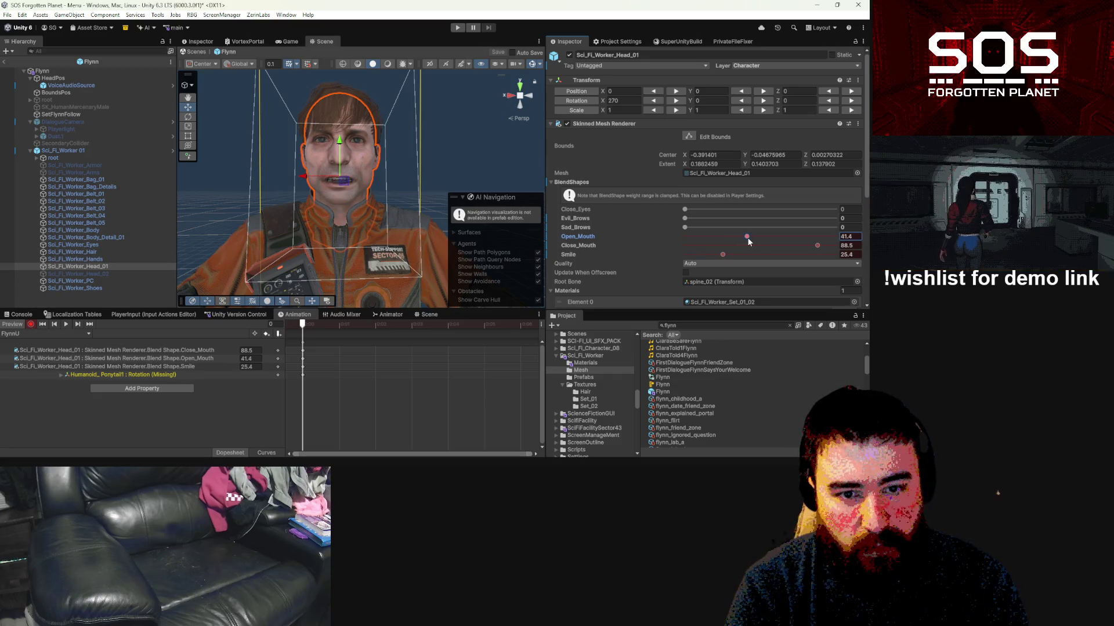
{"action": "mouse_move", "coordinate": [819, 246]}
{"action": "left_mouse_down"}
{"action": "mouse_move", "coordinate": [760, 246]}
{"action": "mouse_move", "coordinate": [791, 245]}
{"action": "left_mouse_up"}
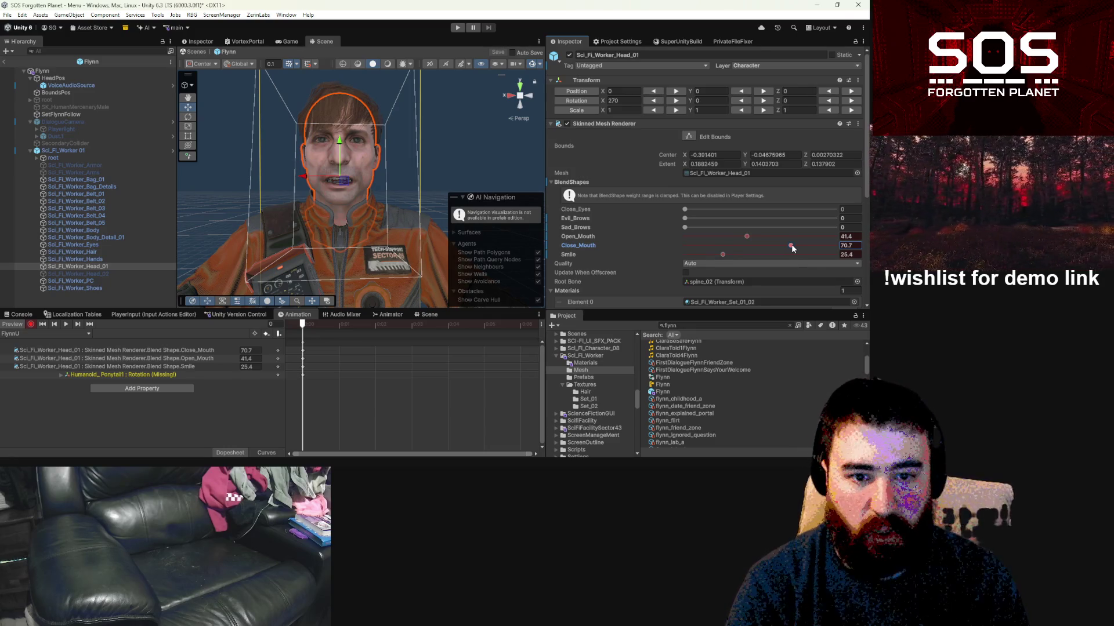
{"action": "left_click_drag", "start_coordinate": [722, 254], "coordinate": [671, 256]}
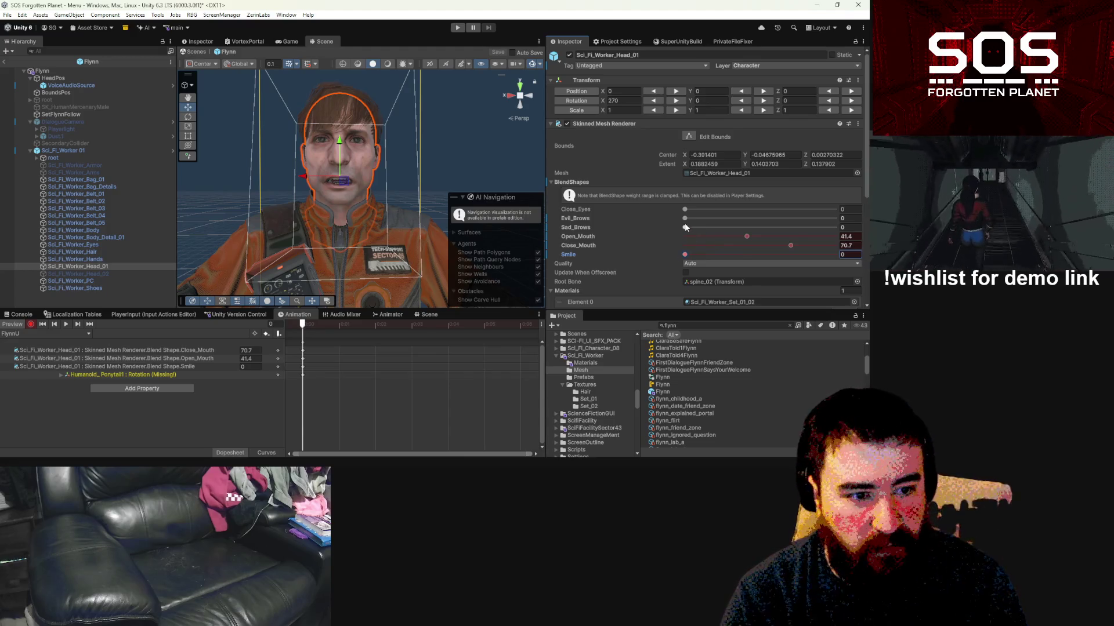
{"action": "left_click_drag", "start_coordinate": [687, 218], "coordinate": [723, 218]}
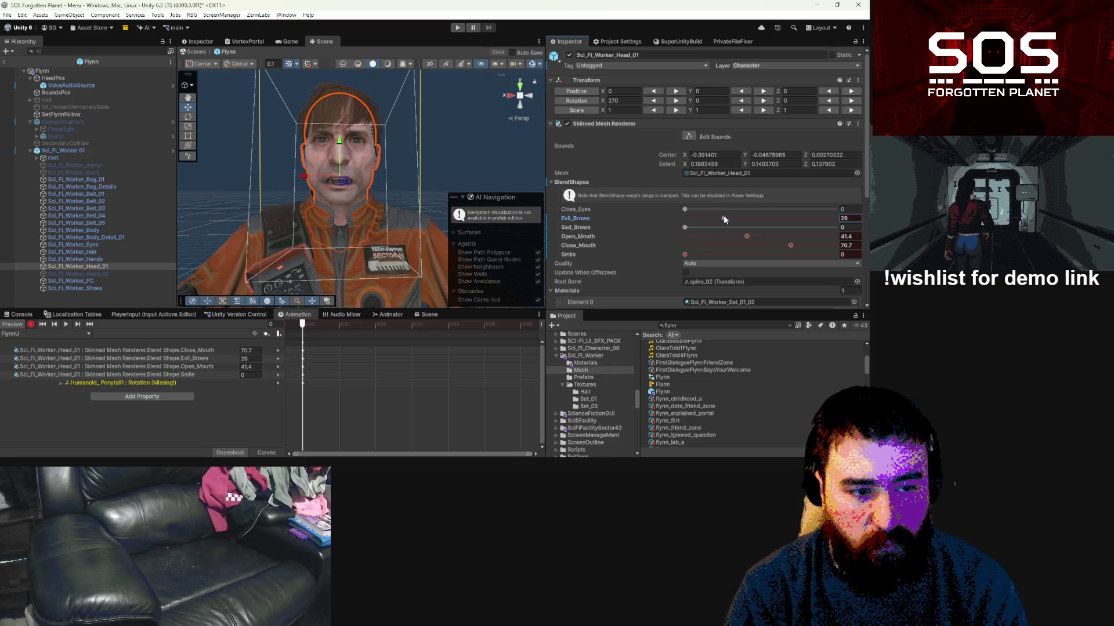
{"action": "left_click_drag", "start_coordinate": [726, 224], "coordinate": [712, 220]}
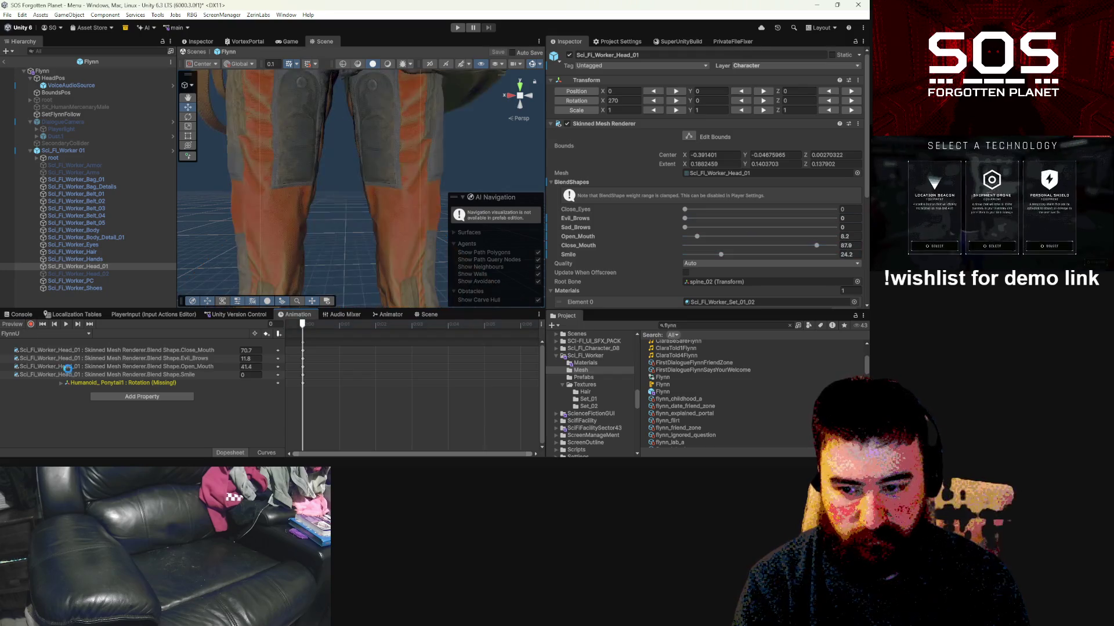
{"action": "left_click", "coordinate": [44, 334]}
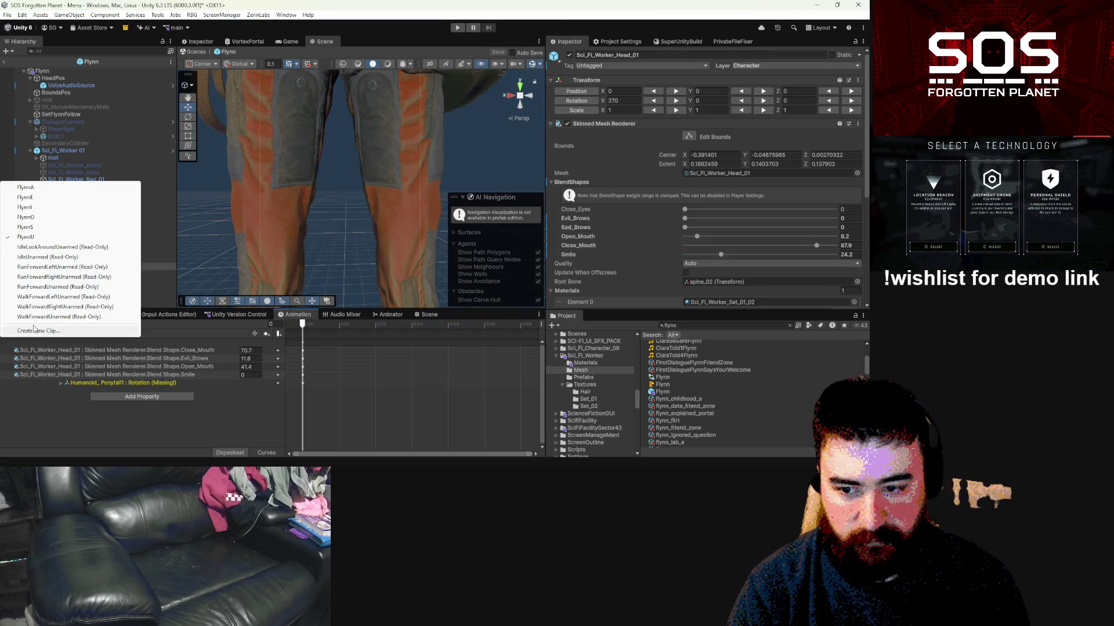
Step: On the FlynnI clip, key Close_Mouth, Open_Mouth and Smile, plus Sad_Brows at 13.3
{"action": "left_click", "coordinate": [39, 210]}
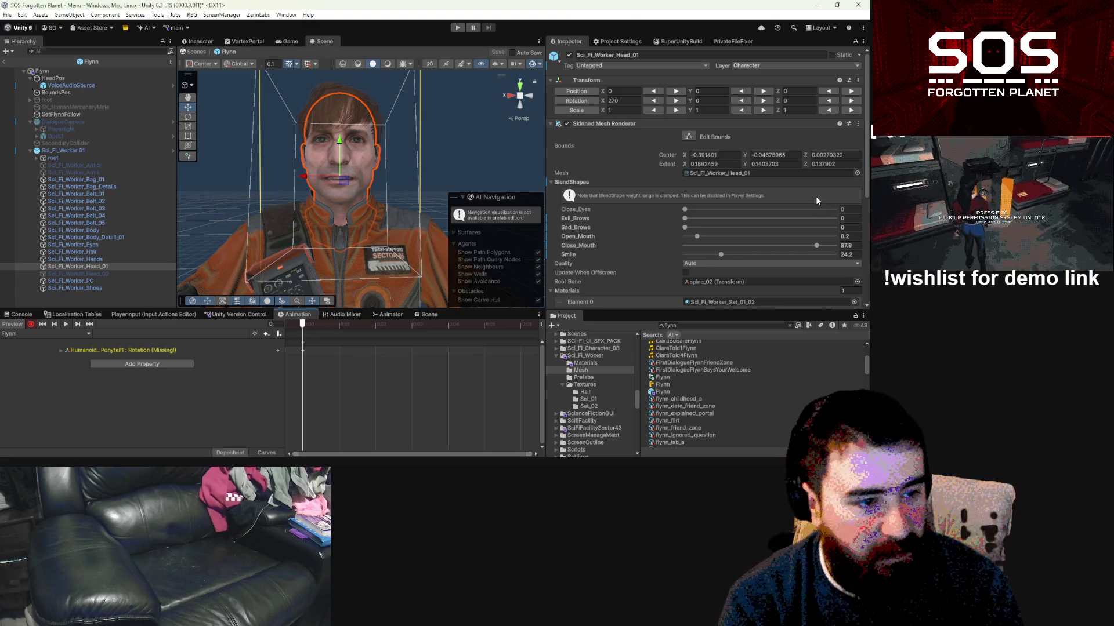
{"action": "mouse_move", "coordinate": [814, 246]}
{"action": "left_mouse_down"}
{"action": "mouse_move", "coordinate": [694, 246]}
{"action": "mouse_move", "coordinate": [771, 256]}
{"action": "left_mouse_up"}
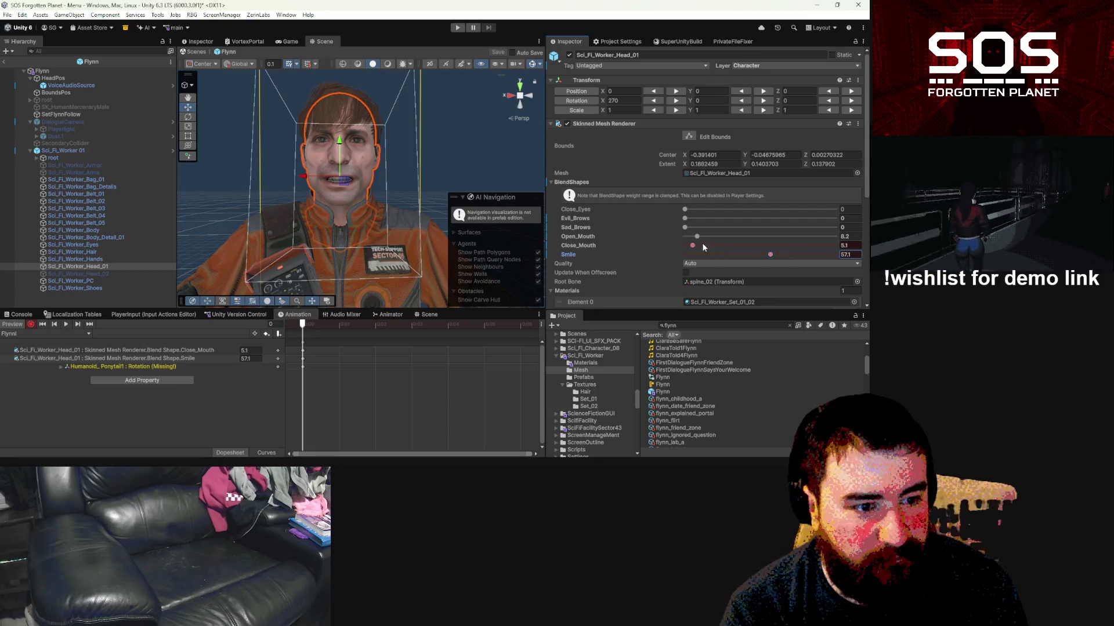
{"action": "mouse_move", "coordinate": [697, 237]}
{"action": "left_mouse_down"}
{"action": "mouse_move", "coordinate": [771, 237]}
{"action": "mouse_move", "coordinate": [741, 242]}
{"action": "left_mouse_up"}
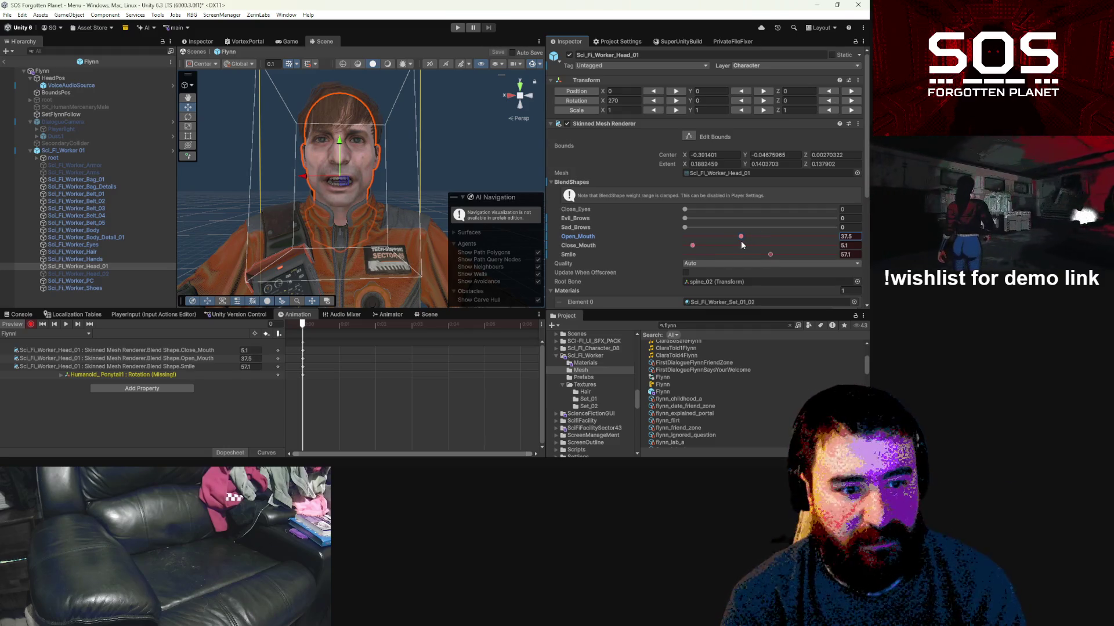
{"action": "left_click", "coordinate": [770, 254]}
{"action": "mouse_move", "coordinate": [771, 254]}
{"action": "left_mouse_down"}
{"action": "mouse_move", "coordinate": [791, 254]}
{"action": "mouse_move", "coordinate": [777, 252]}
{"action": "left_mouse_up"}
{"action": "left_click_drag", "start_coordinate": [699, 245], "coordinate": [788, 246]}
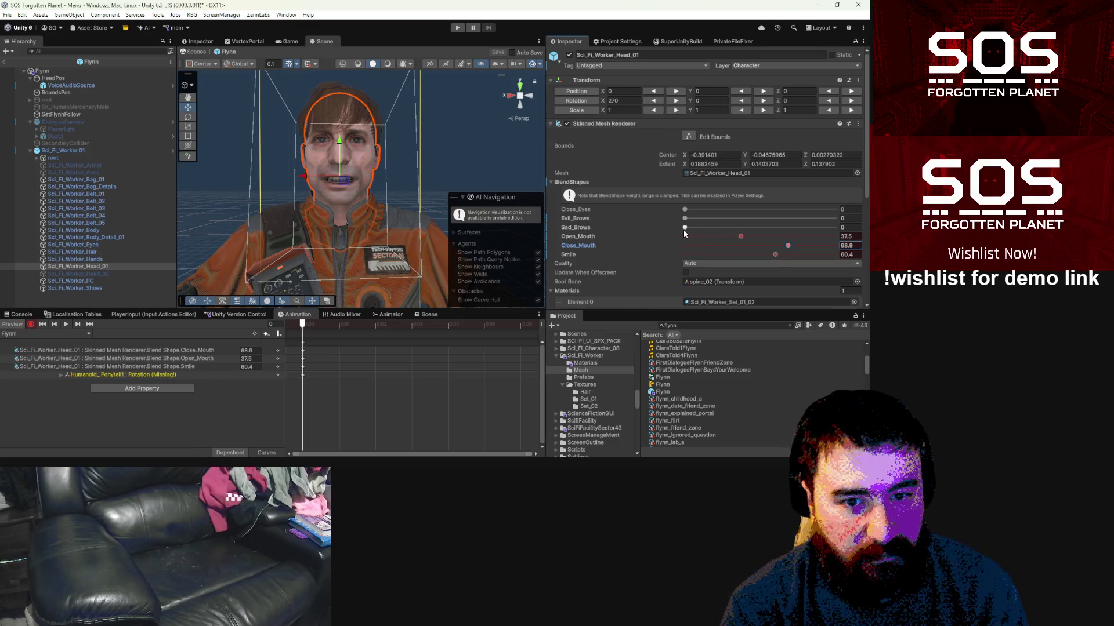
{"action": "left_click_drag", "start_coordinate": [685, 228], "coordinate": [704, 227]}
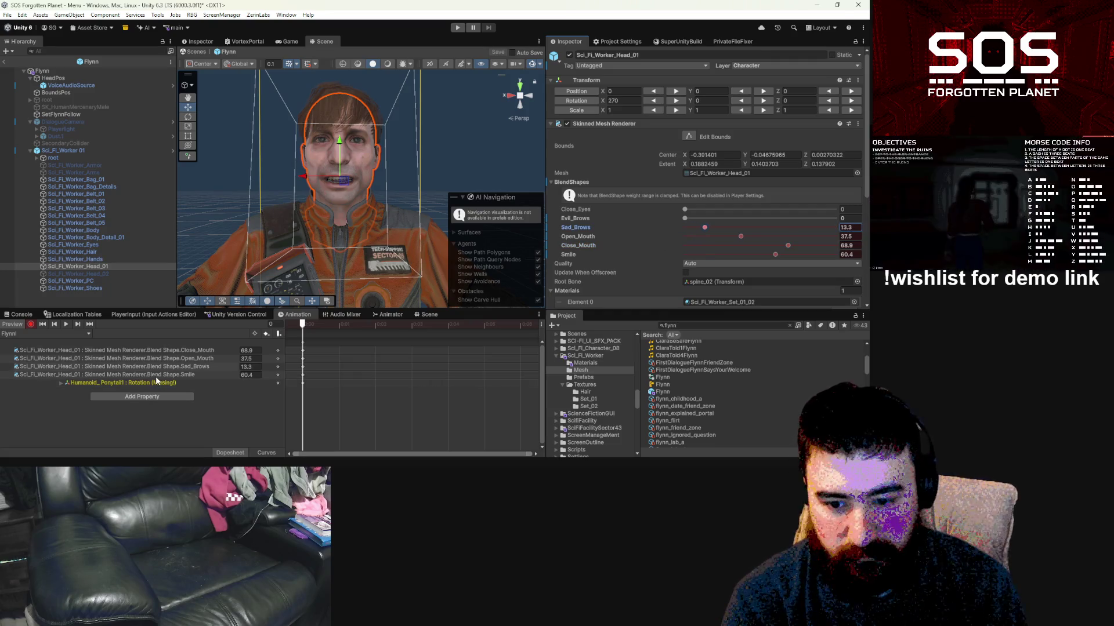
Step: Stop recording and switch the Animation window to the FlynnE clip
{"action": "left_click", "coordinate": [31, 324]}
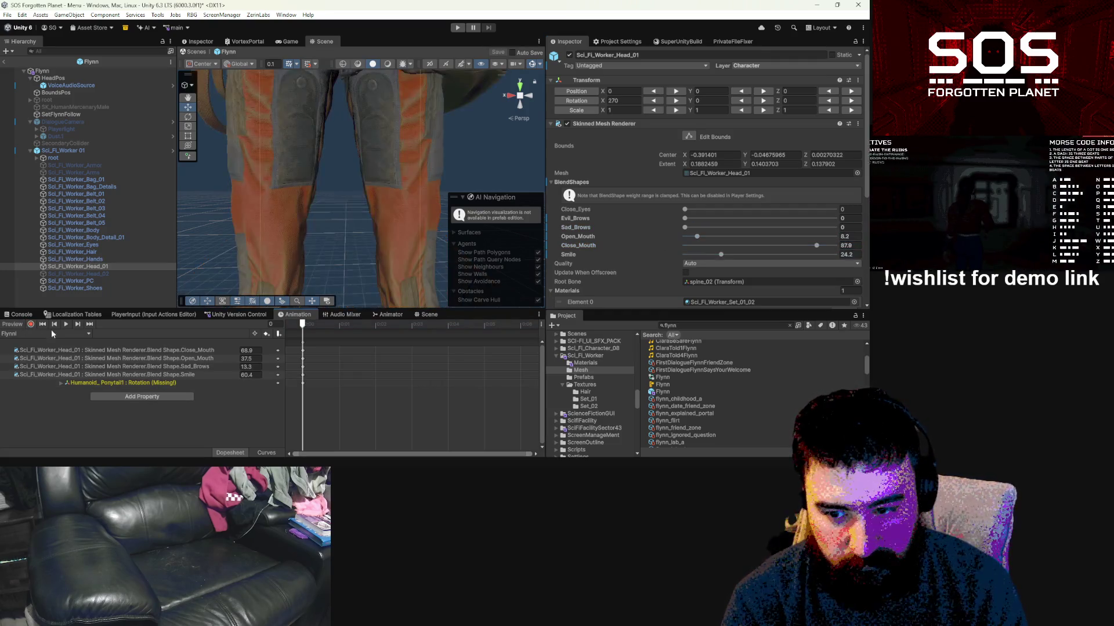
{"action": "left_click", "coordinate": [35, 333]}
{"action": "left_click", "coordinate": [36, 198]}
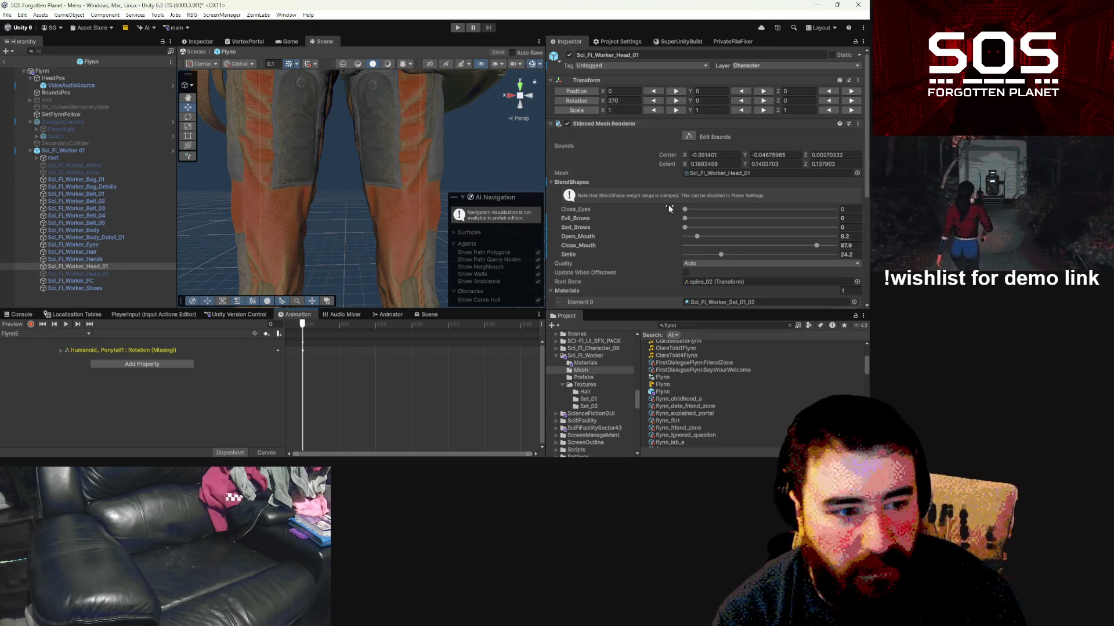
Step: Turn on preview and record mode for the FlynnE clip
{"action": "left_click", "coordinate": [21, 325]}
{"action": "left_click", "coordinate": [21, 328]}
{"action": "left_click", "coordinate": [12, 328]}
{"action": "left_click", "coordinate": [13, 328]}
{"action": "left_click", "coordinate": [14, 327]}
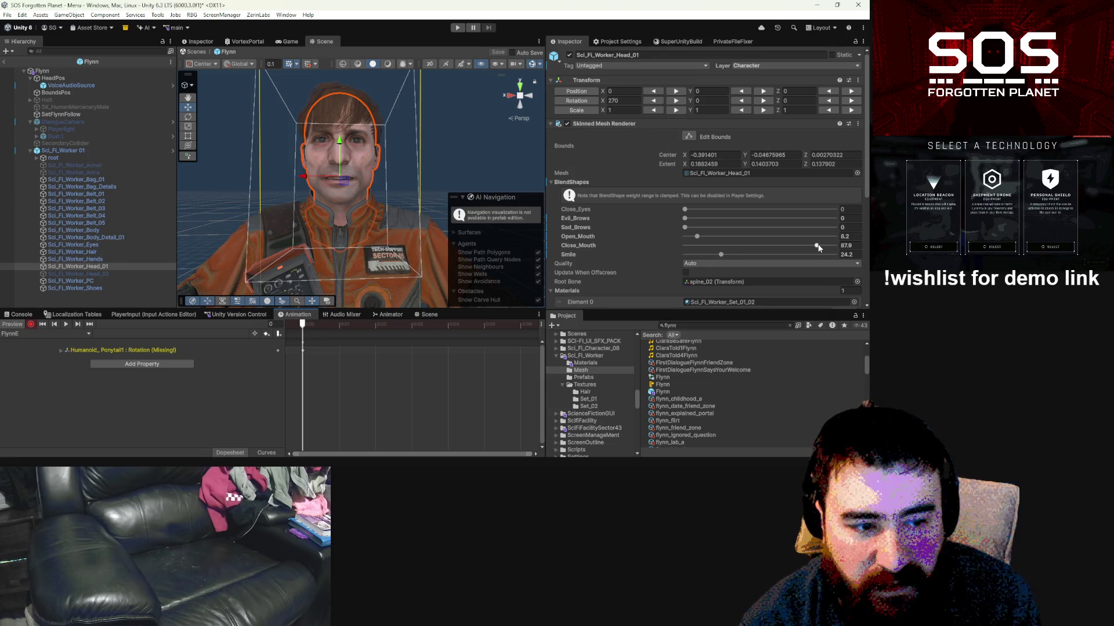
Step: Key FlynnE with Smile 0, Evil_Brows 3.6, Open_Mouth 22.4, Close_Mouth 89.4 and Sad_Brows 0
{"action": "left_click_drag", "start_coordinate": [720, 254], "coordinate": [627, 253]}
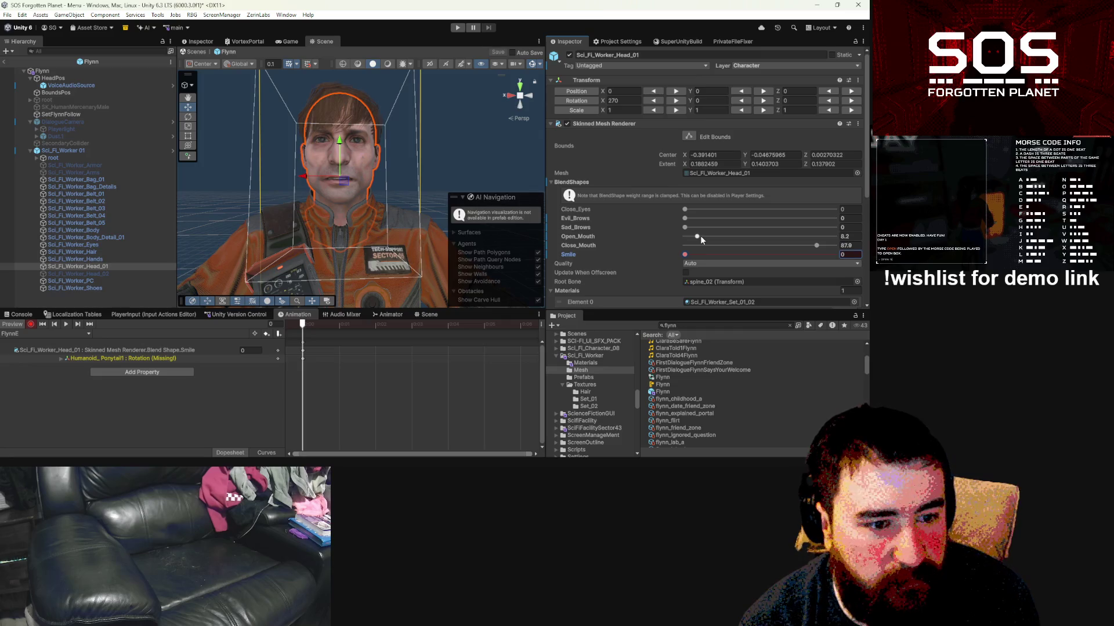
{"action": "left_click_drag", "start_coordinate": [685, 219], "coordinate": [690, 218]}
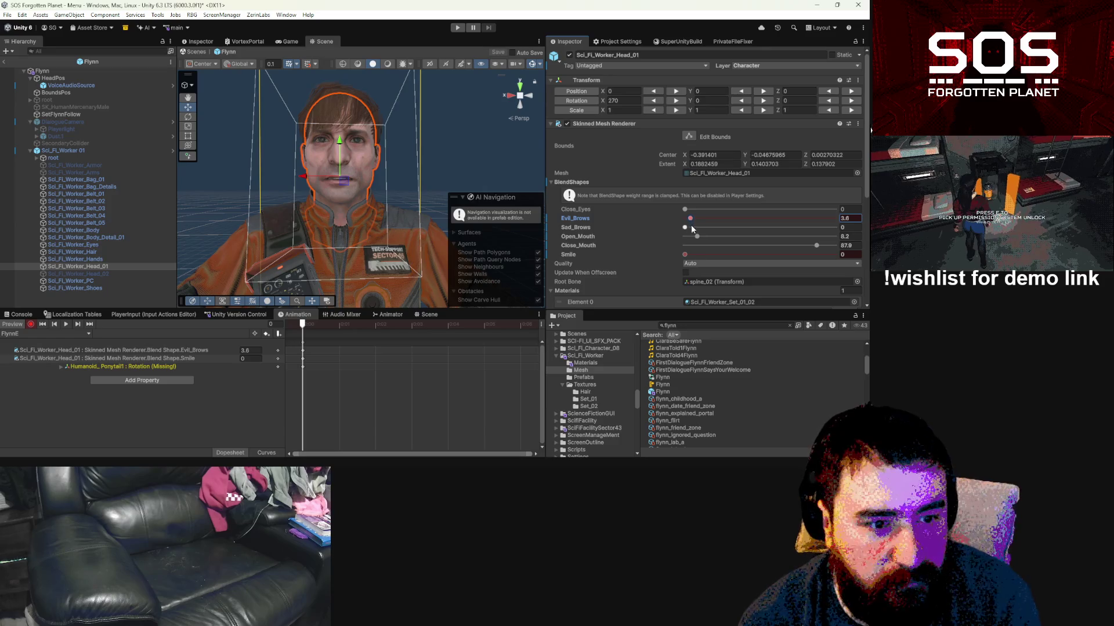
{"action": "left_click_drag", "start_coordinate": [696, 238], "coordinate": [701, 237]}
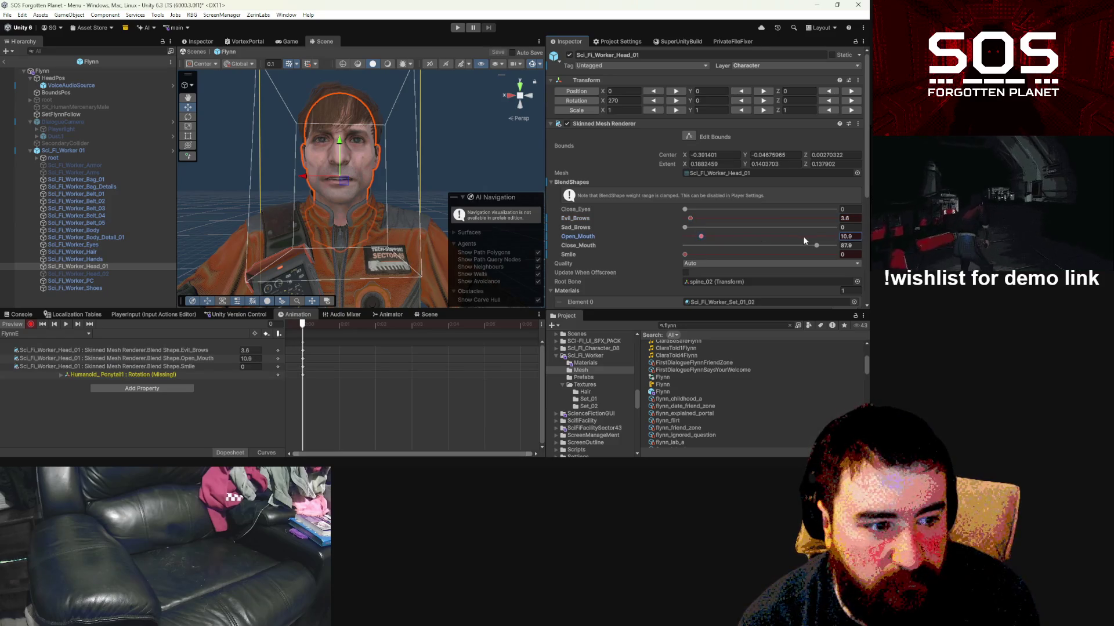
{"action": "left_click_drag", "start_coordinate": [816, 245], "coordinate": [819, 245]}
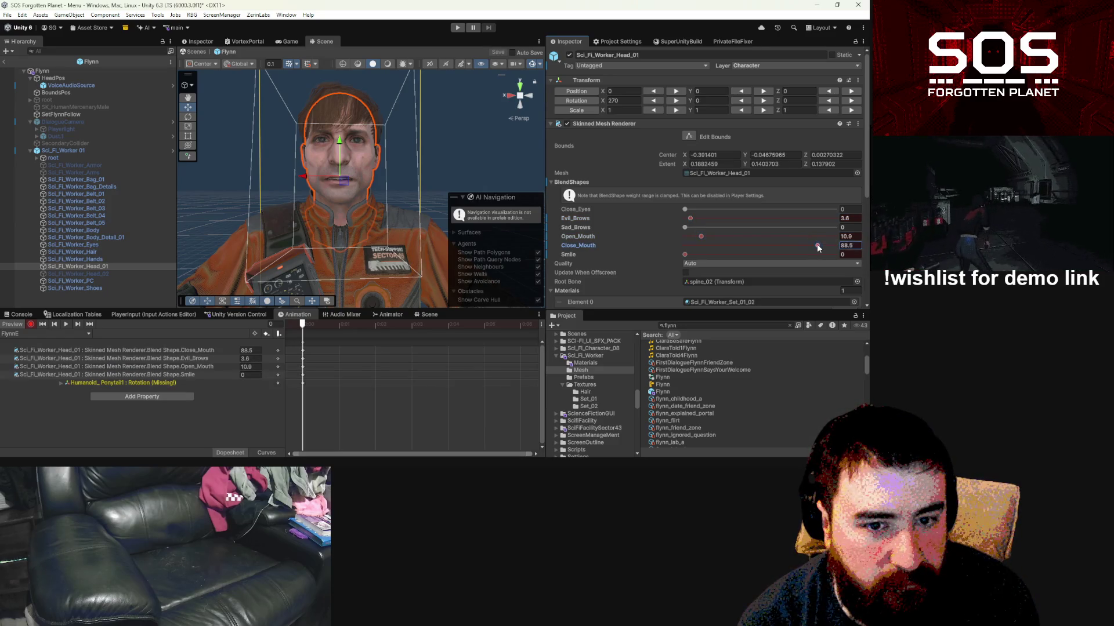
{"action": "left_click", "coordinate": [685, 227]}
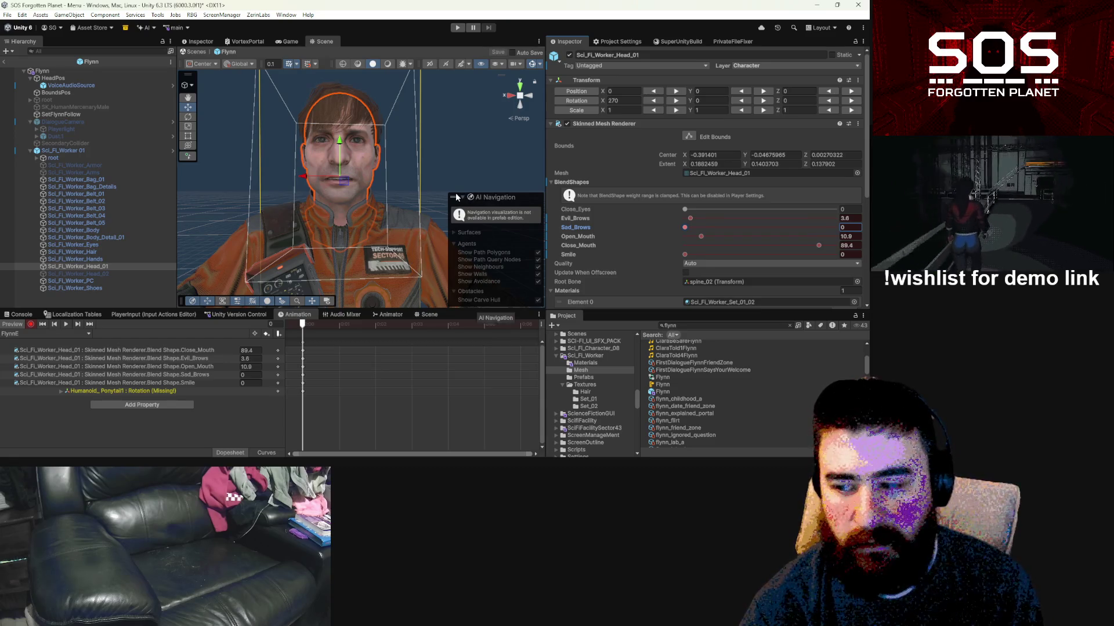
{"action": "left_click_drag", "start_coordinate": [700, 234], "coordinate": [717, 235]}
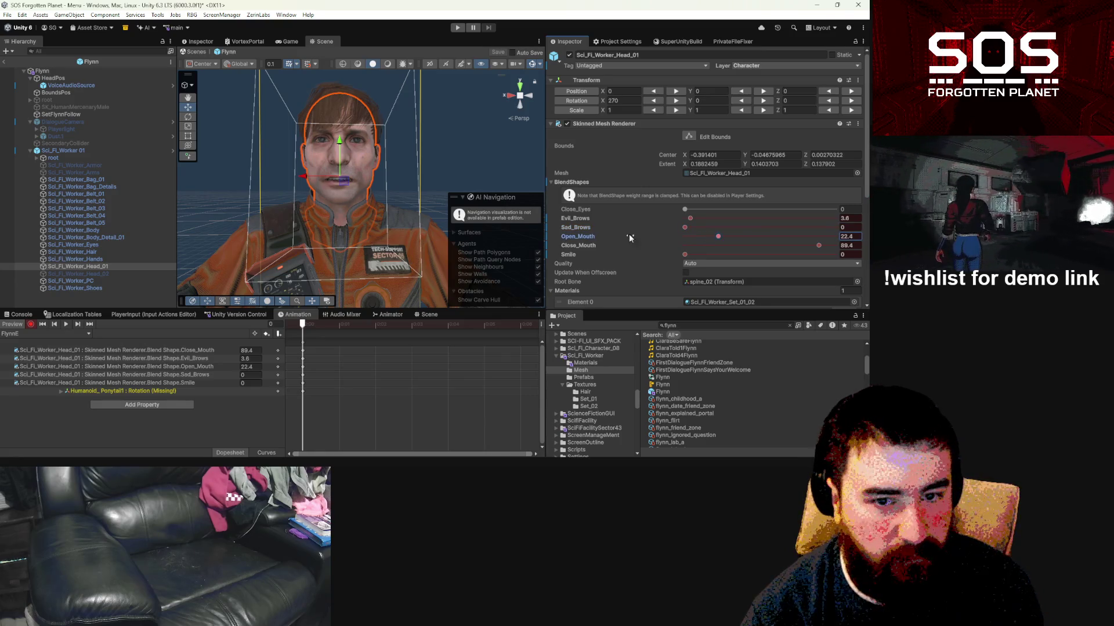
{"action": "left_click", "coordinate": [47, 333]}
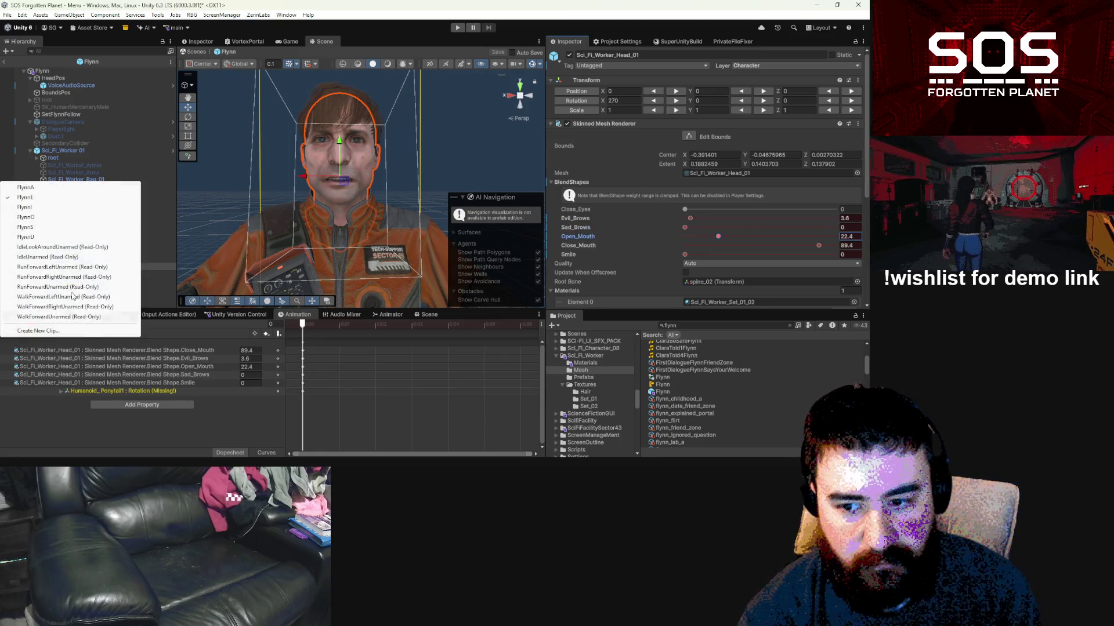
Step: Switch to the FlynnA clip and resume recording keys
{"action": "left_click", "coordinate": [54, 187]}
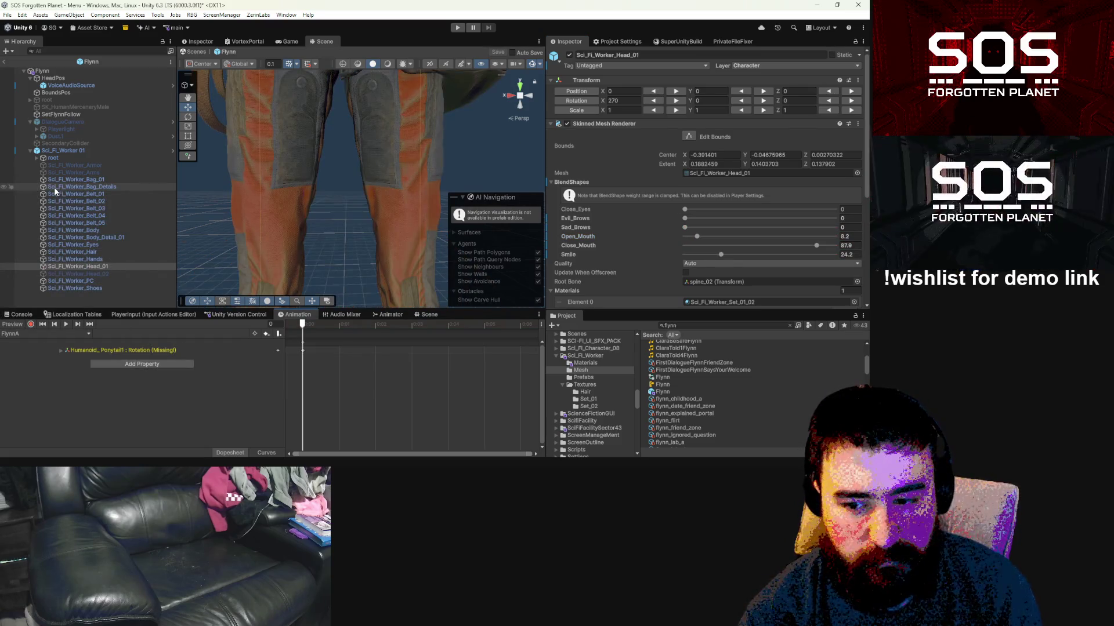
{"action": "left_click", "coordinate": [23, 333]}
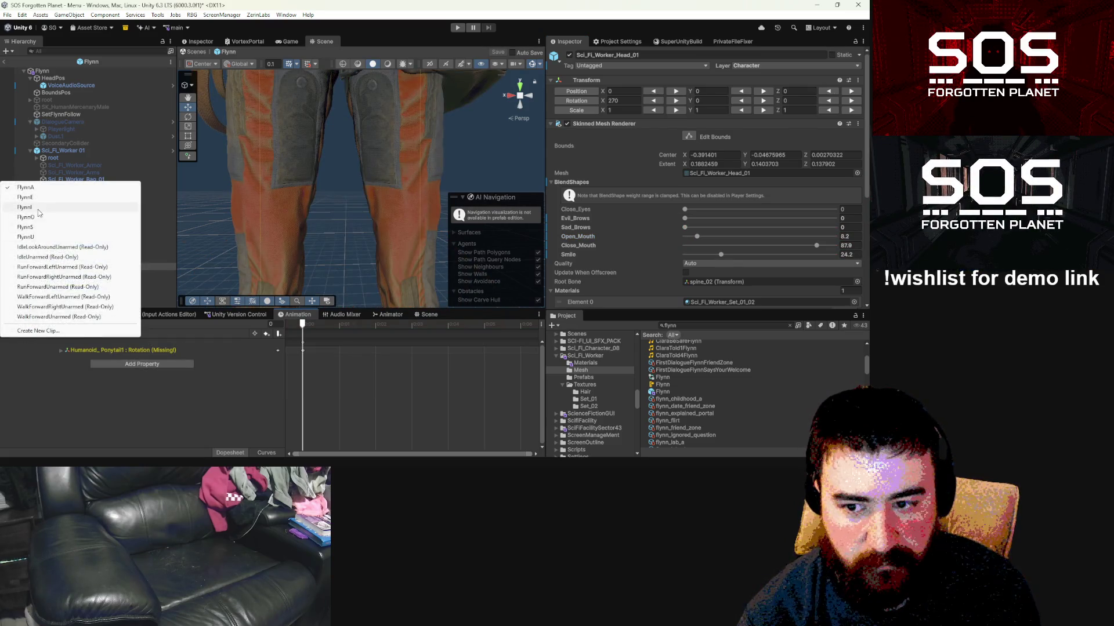
{"action": "left_click", "coordinate": [26, 197]}
{"action": "left_click", "coordinate": [35, 333]}
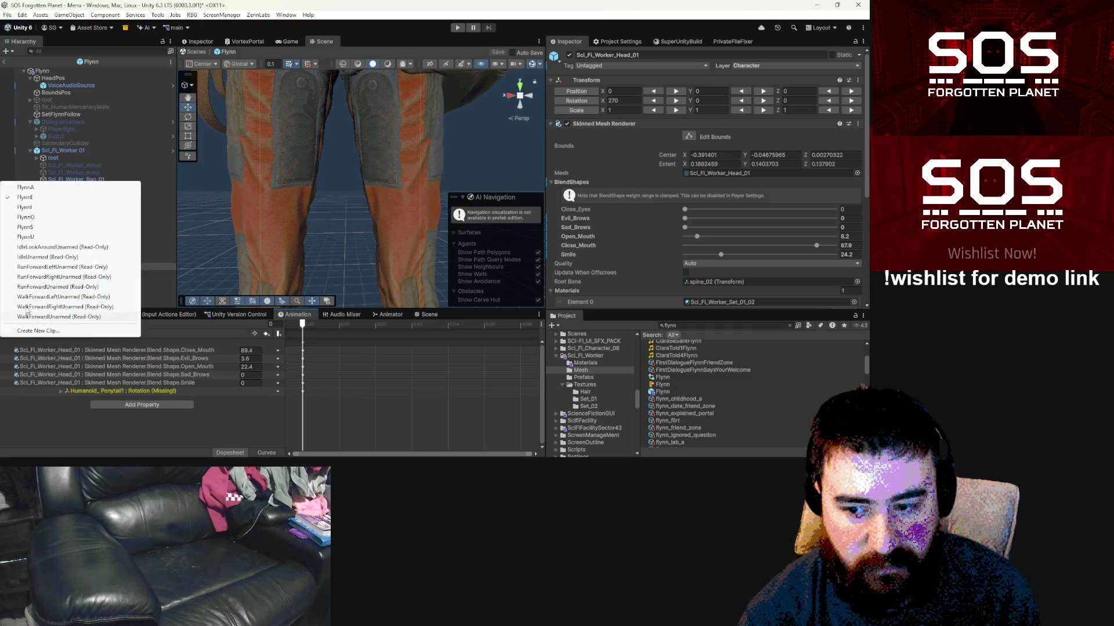
{"action": "left_click", "coordinate": [26, 187]}
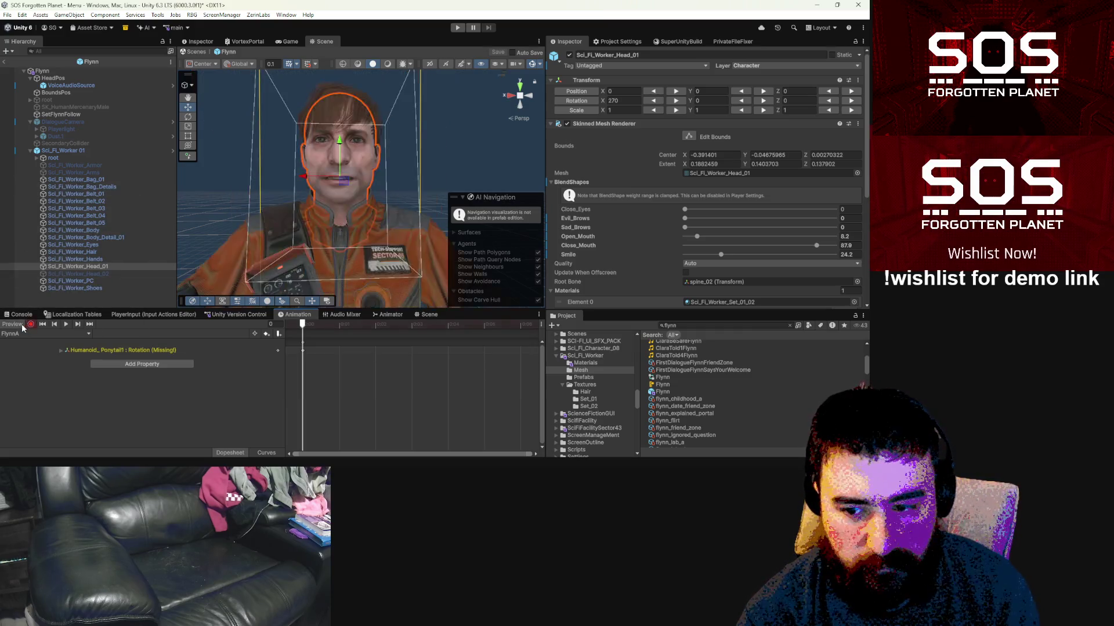
{"action": "left_click", "coordinate": [22, 327]}
{"action": "left_click", "coordinate": [31, 326]}
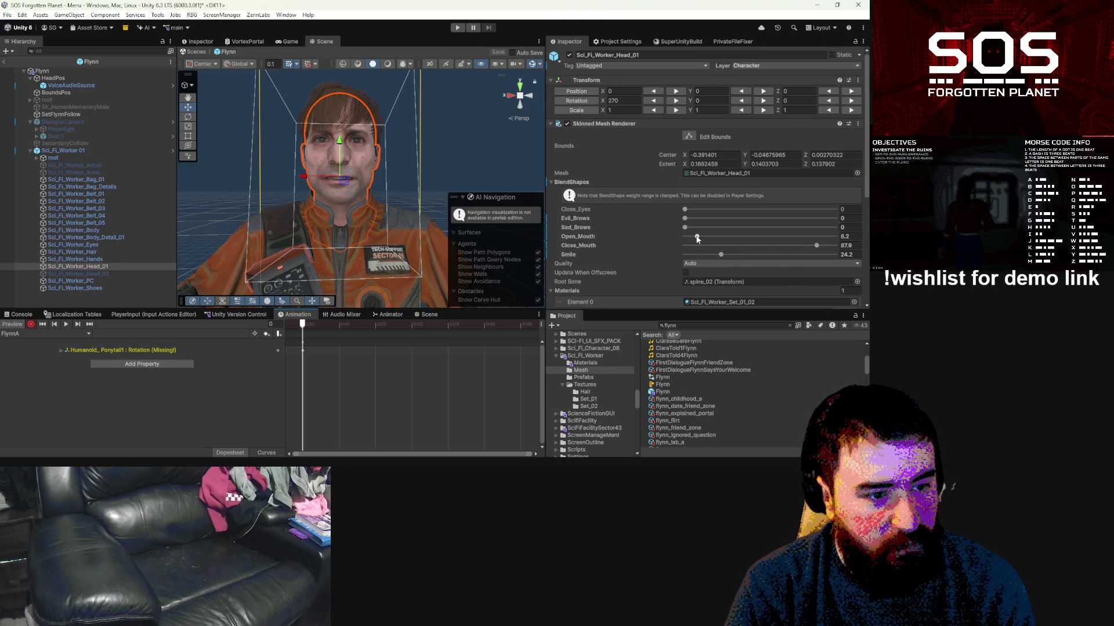
Step: Key FlynnA with Open_Mouth 54.4, Close_Mouth 100 and Sad_Brows 11.2, then exit the Flynn prefab
{"action": "mouse_move", "coordinate": [697, 238]}
{"action": "left_mouse_down"}
{"action": "mouse_move", "coordinate": [771, 238]}
{"action": "mouse_move", "coordinate": [649, 252]}
{"action": "left_mouse_up"}
{"action": "mouse_move", "coordinate": [820, 246]}
{"action": "left_mouse_down"}
{"action": "mouse_move", "coordinate": [788, 246]}
{"action": "mouse_move", "coordinate": [864, 244]}
{"action": "left_mouse_up"}
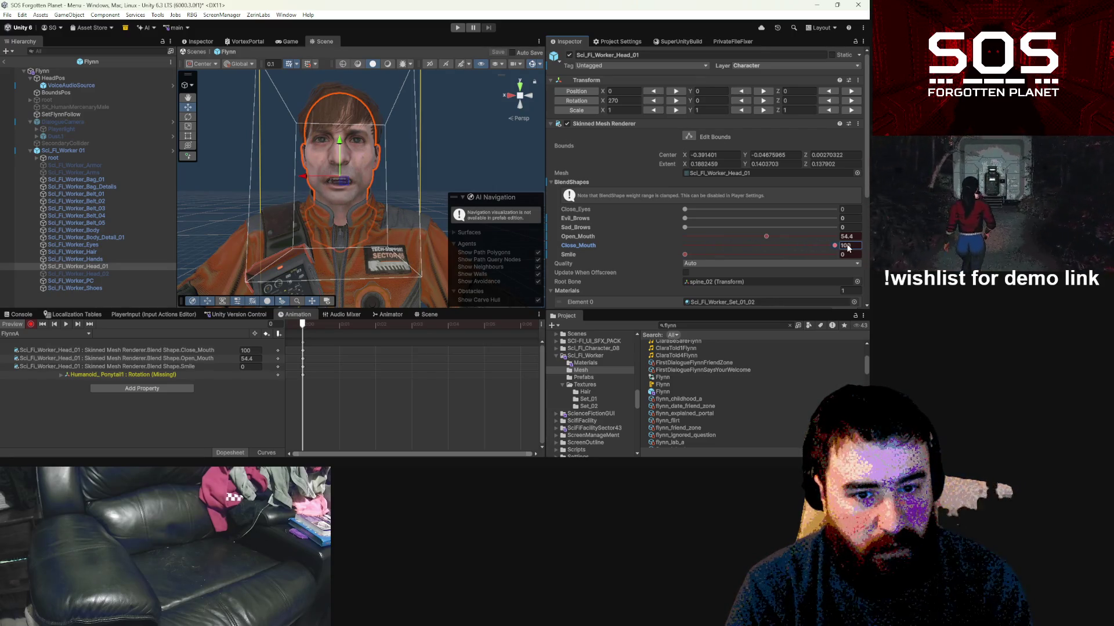
{"action": "mouse_move", "coordinate": [686, 227]}
{"action": "left_mouse_down"}
{"action": "mouse_move", "coordinate": [717, 227]}
{"action": "mouse_move", "coordinate": [702, 228]}
{"action": "left_mouse_up"}
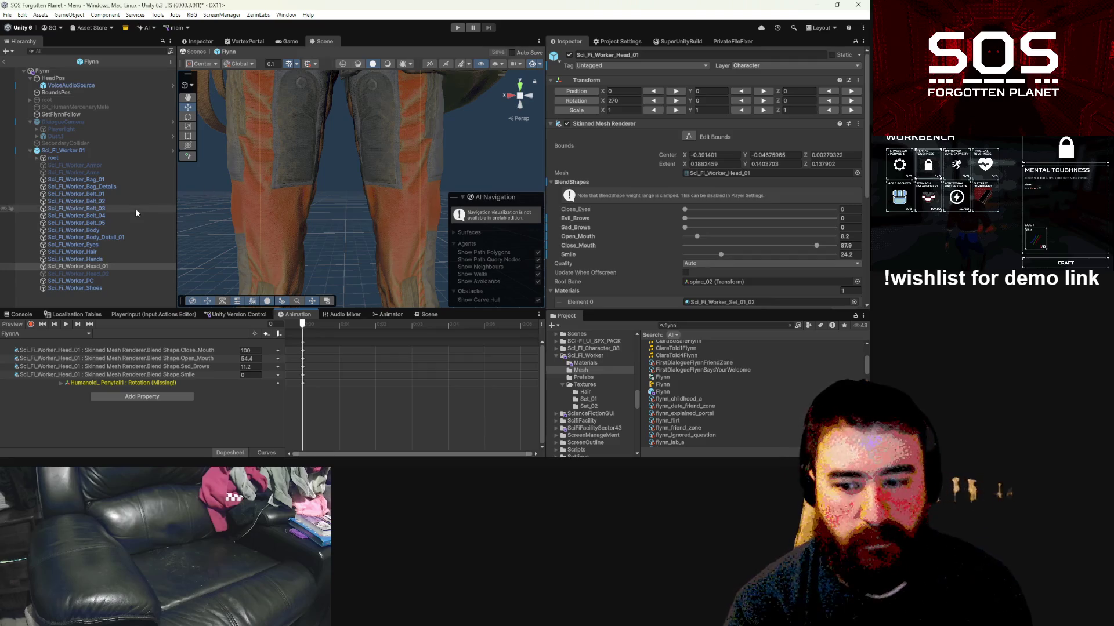
{"action": "left_click", "coordinate": [4, 62]}
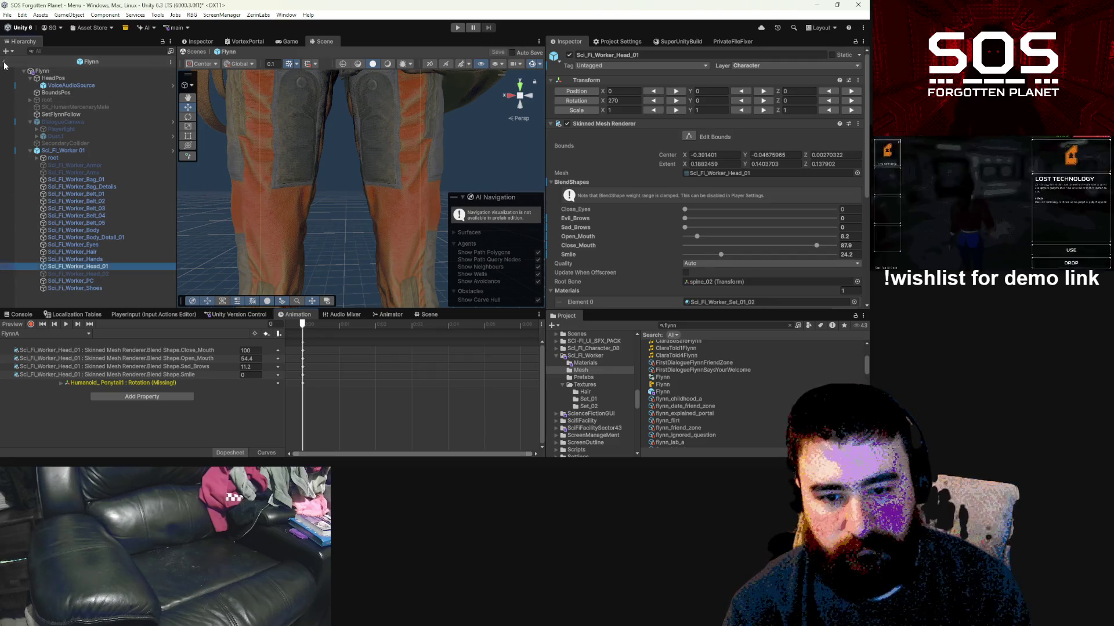
{"action": "left_click", "coordinate": [458, 28]}
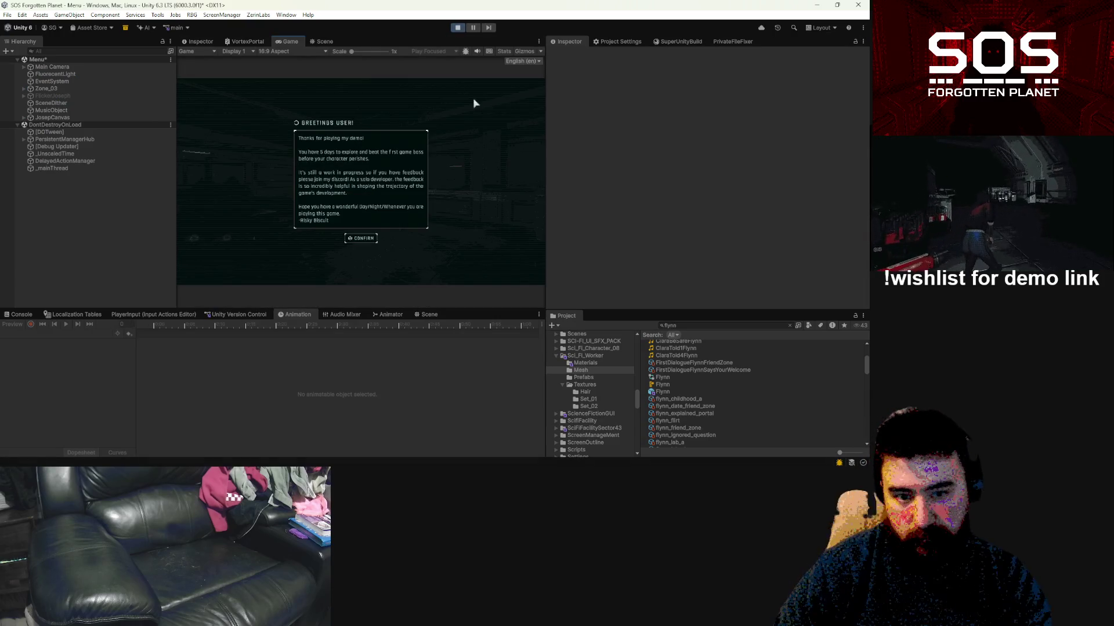
Step: Dismiss the greeting, back out of Load Game, and start a New Game past difficulty select
{"action": "left_click", "coordinate": [360, 239]}
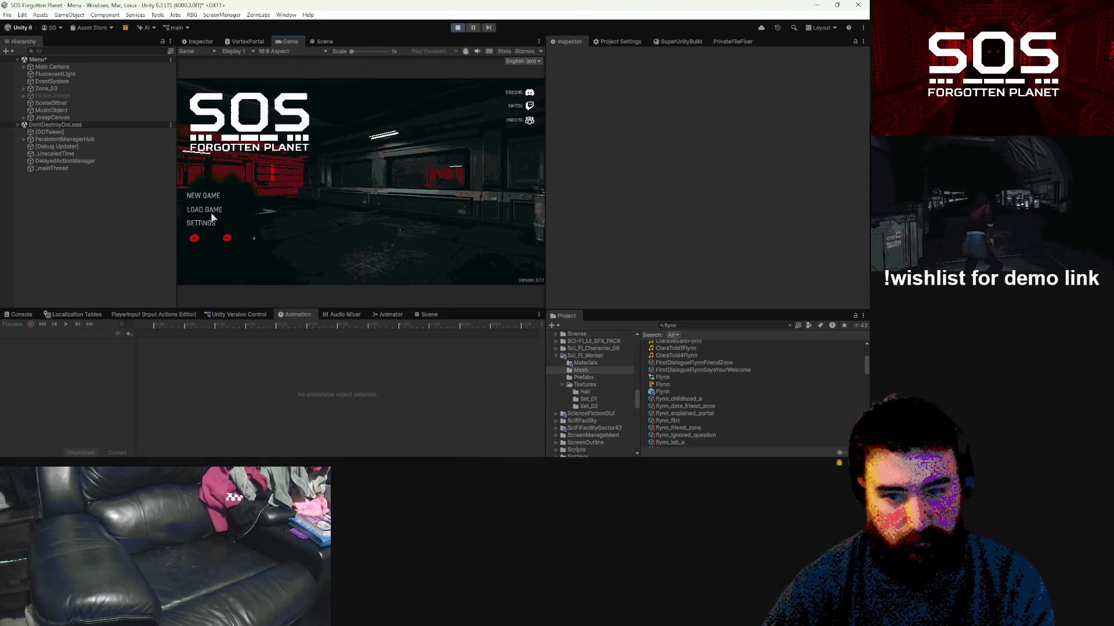
{"action": "left_click", "coordinate": [213, 211]}
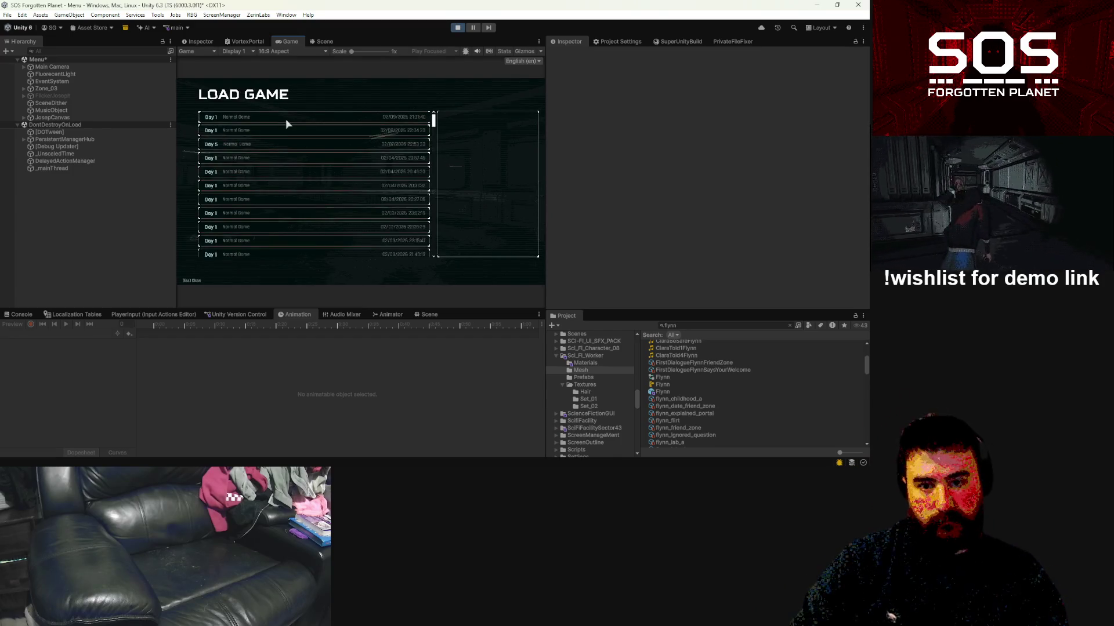
{"action": "key", "text": "Escape"}
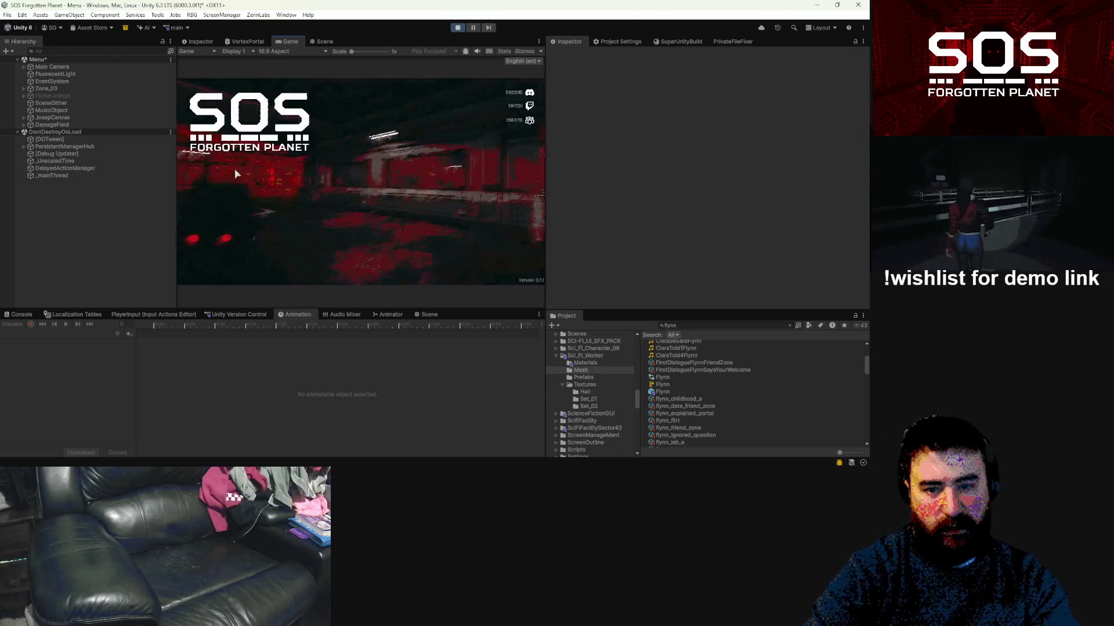
{"action": "left_click", "coordinate": [206, 195]}
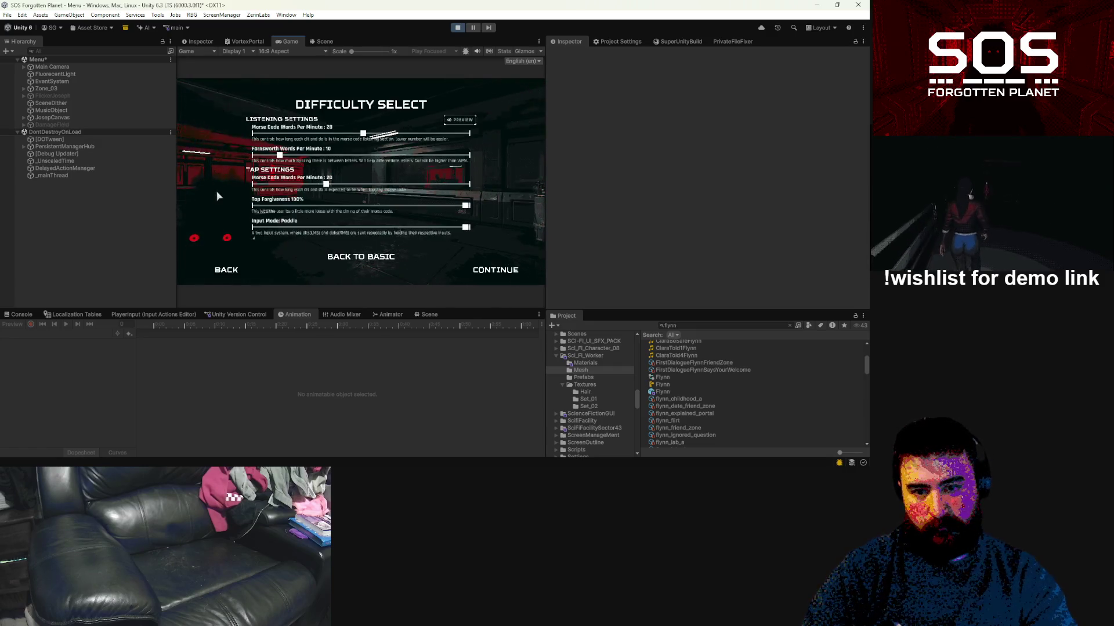
{"action": "left_click", "coordinate": [481, 271]}
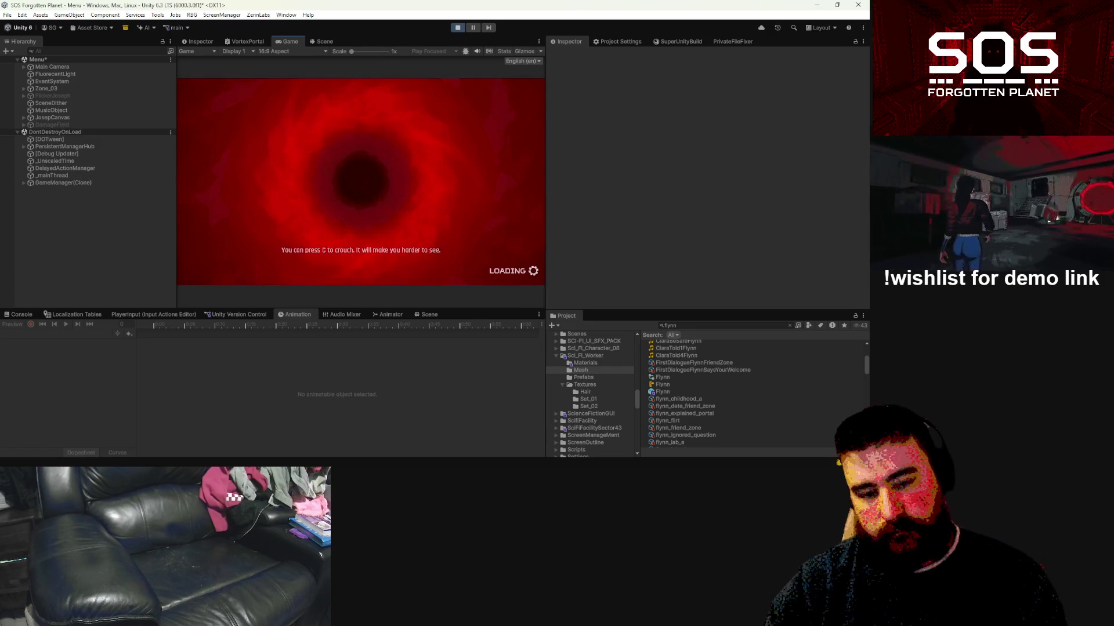
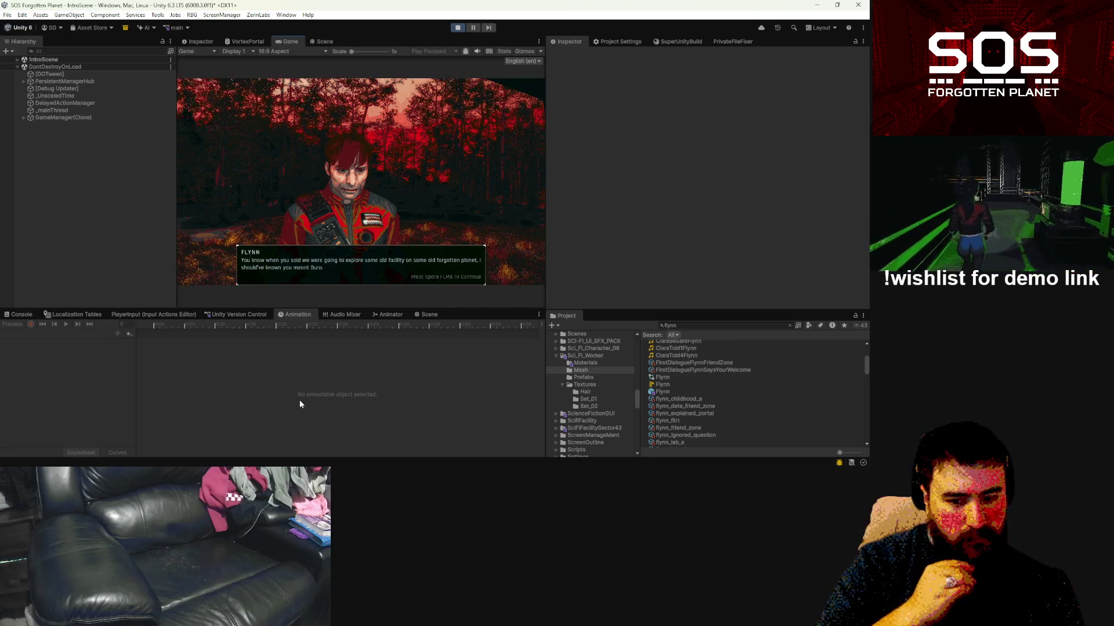
Step: Switch from the Unity Editor to Visual Studio Code showing PrecisionFabricatorRoom.cs
{"action": "key", "text": "alt+Tab"}
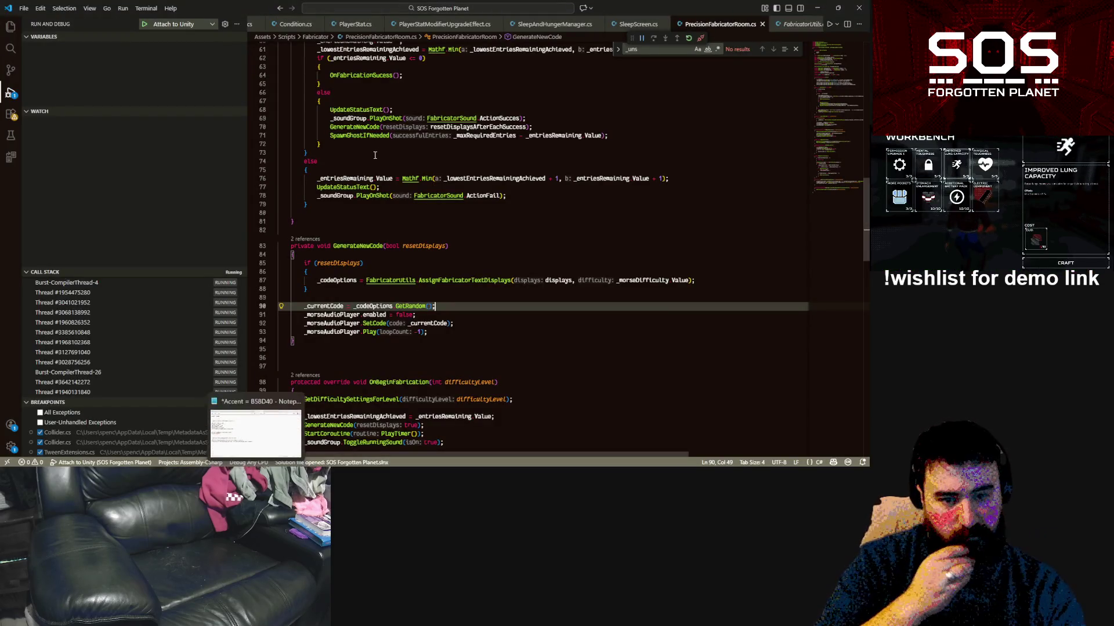
Step: Open MoveableNPC.cs through the quick file search using 'moveable'
{"action": "scroll", "coordinate": [433, 162], "scroll_direction": "up", "scroll_amount": 4}
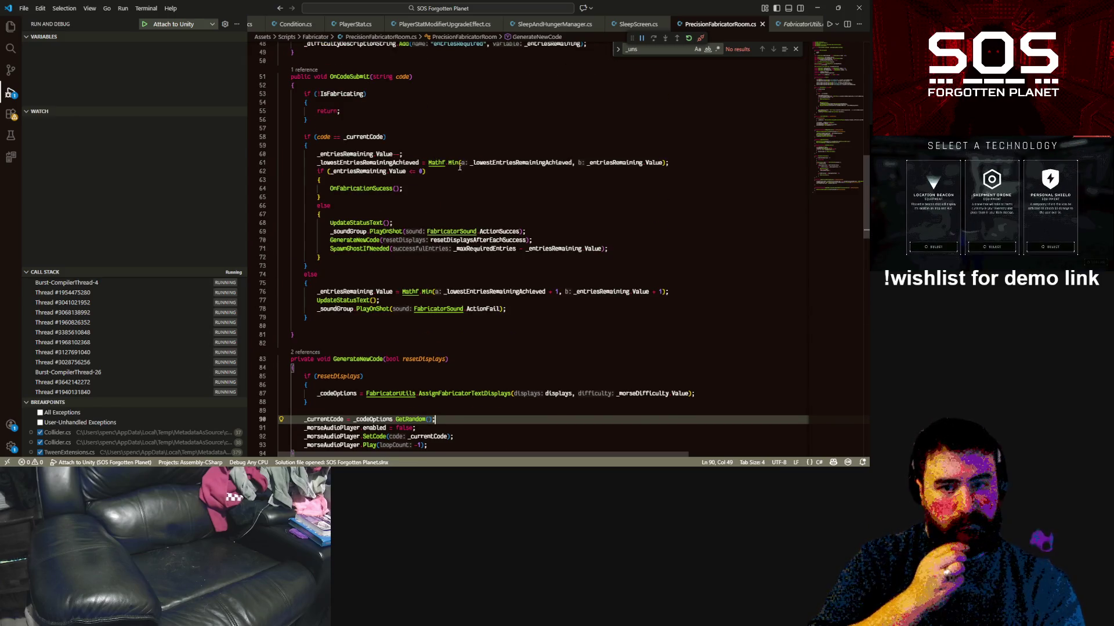
{"action": "left_click", "coordinate": [466, 152]}
{"action": "key", "text": "ctrl+p"}
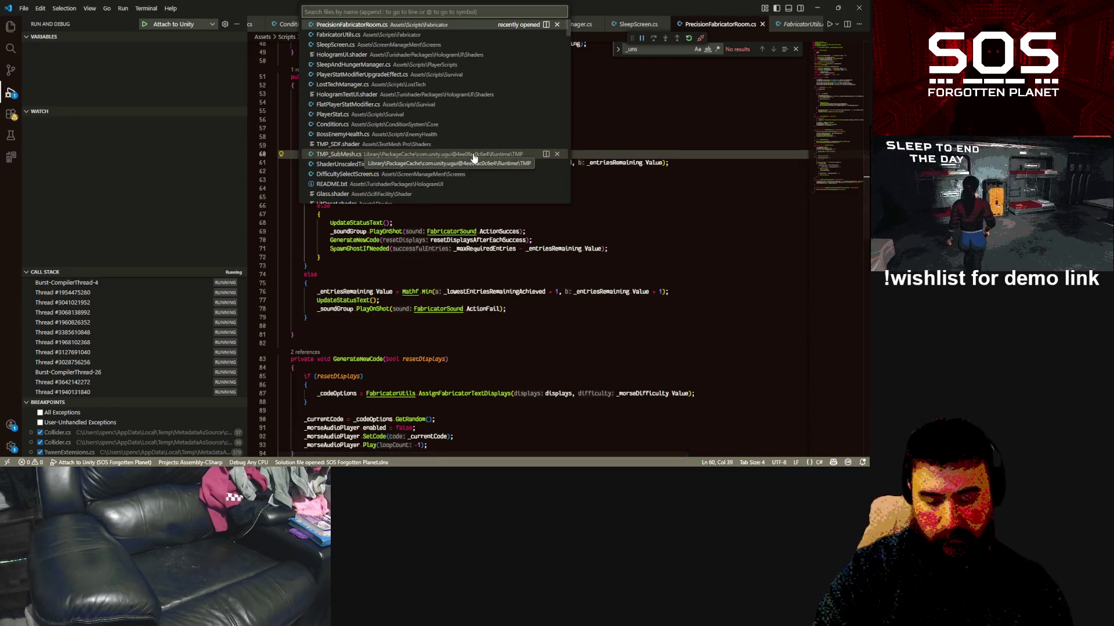
{"action": "type", "text": "moveable"}
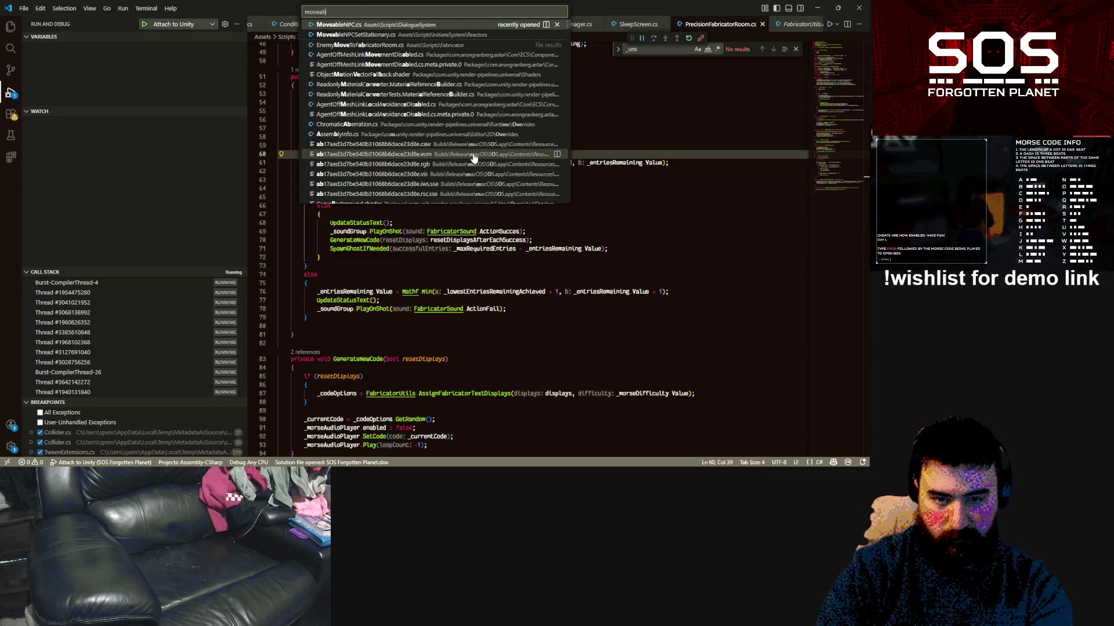
{"action": "key", "text": "Return"}
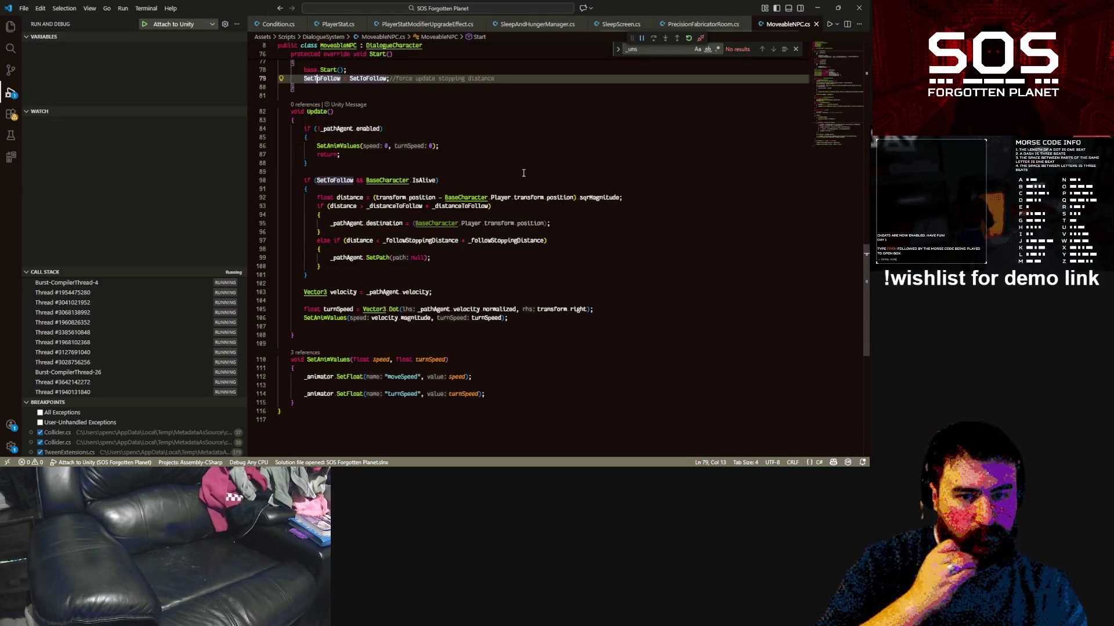
Step: Scroll up to OnJoinConversation and put the caret at the end of line 47
{"action": "scroll", "coordinate": [522, 203], "scroll_direction": "up", "scroll_amount": 10}
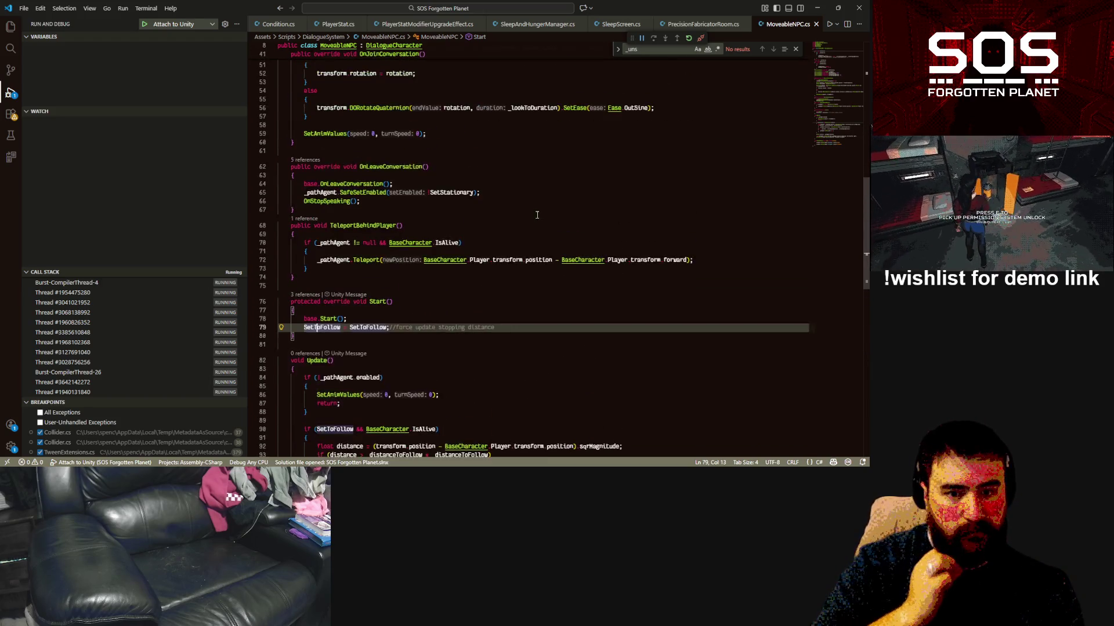
{"action": "scroll", "coordinate": [538, 215], "scroll_direction": "up", "scroll_amount": 5}
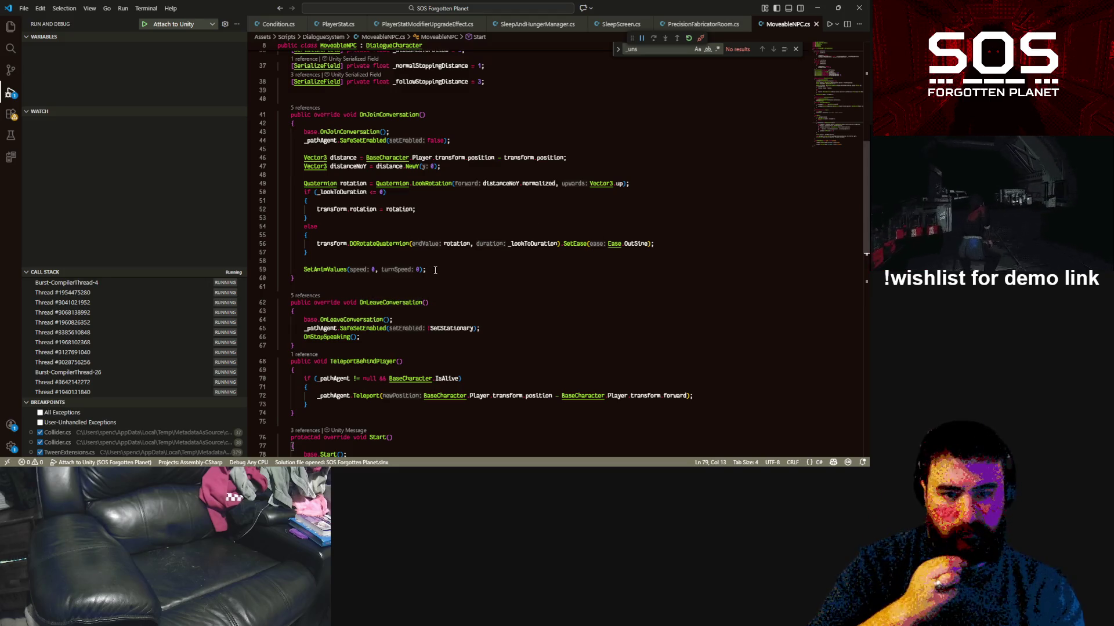
{"action": "double_click", "coordinate": [392, 246]}
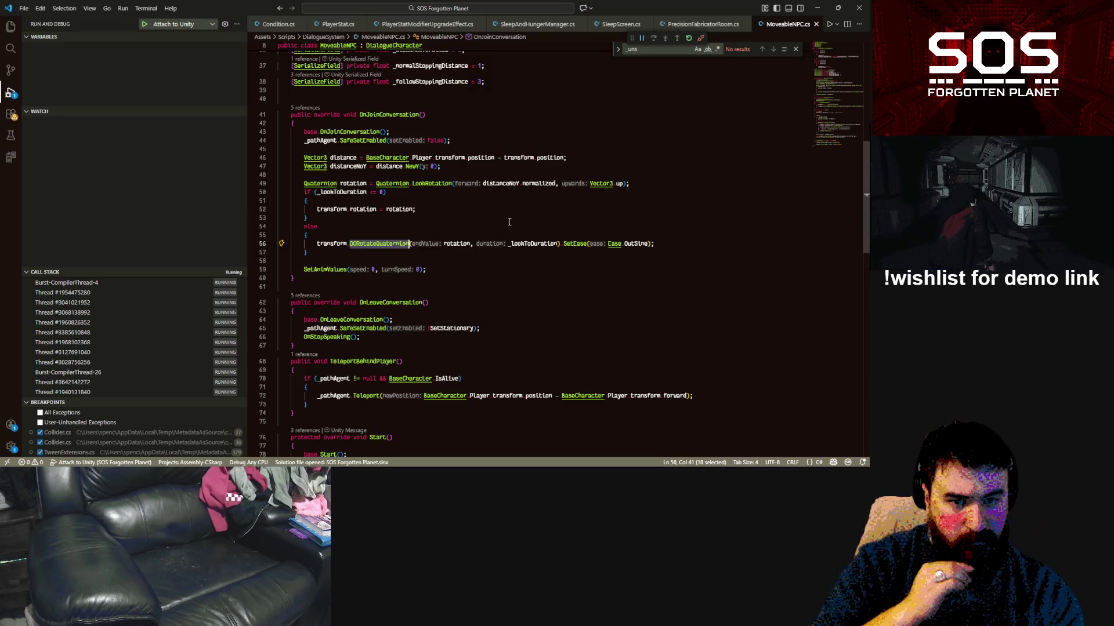
{"action": "left_click", "coordinate": [427, 159]}
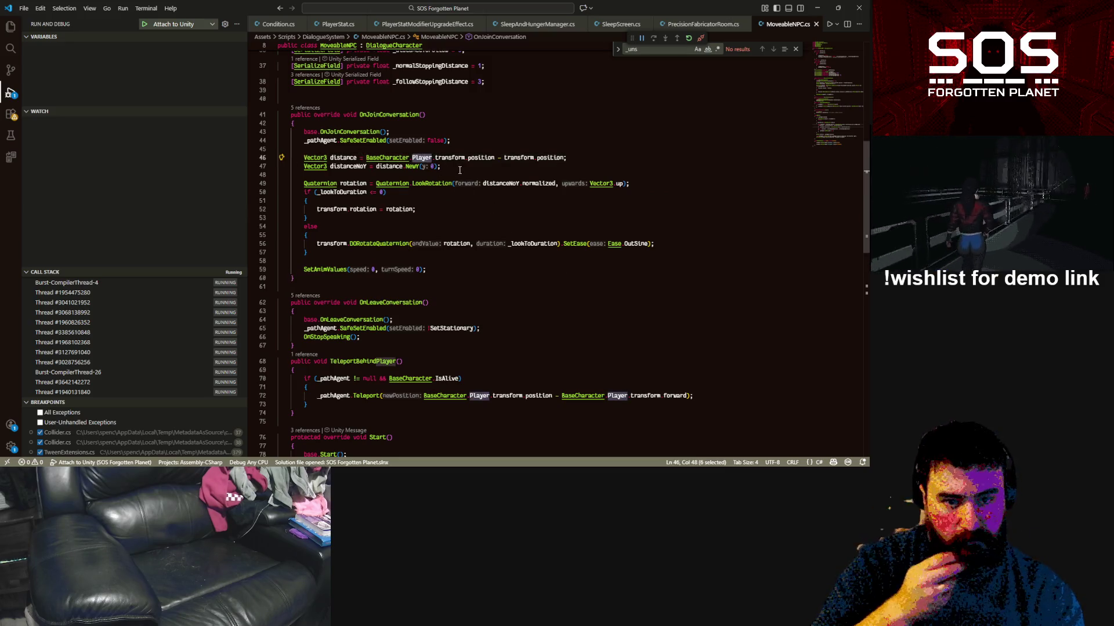
{"action": "left_click", "coordinate": [460, 168]}
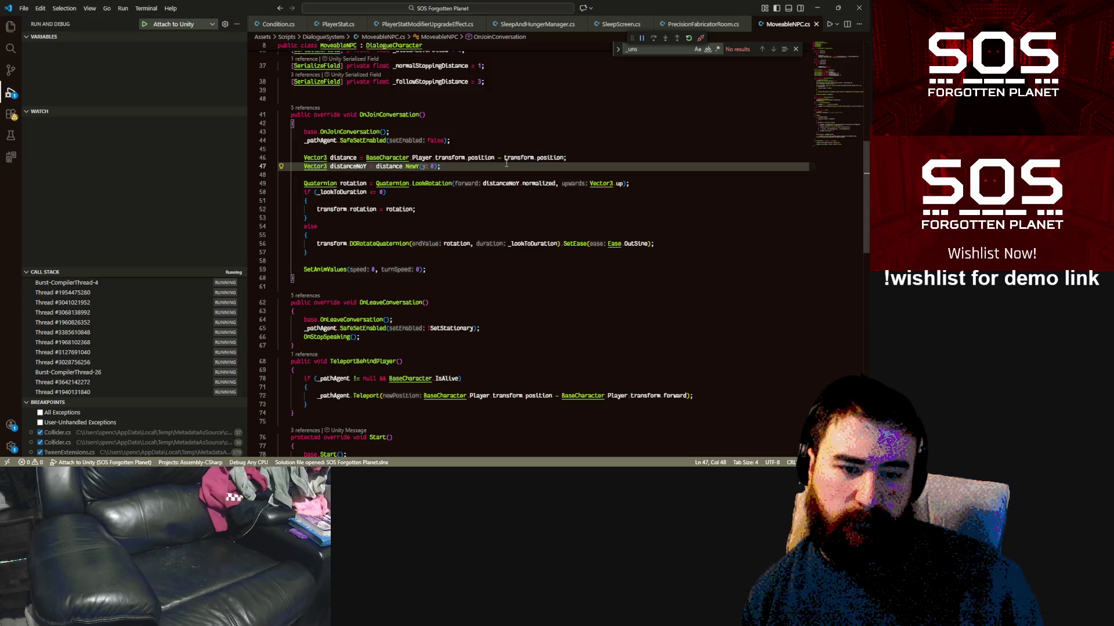
Step: Add a _animator.SetLookAtPosition call on new line 48 and view its Animator definition with F12
{"action": "key", "text": "Return"}
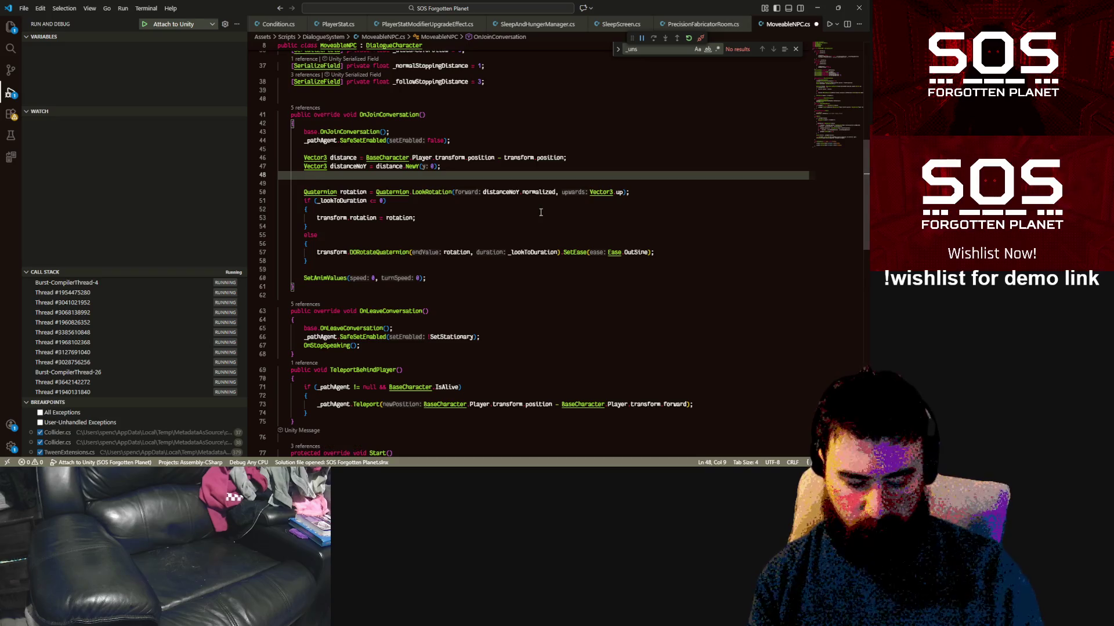
{"action": "type", "text": "A"}
{"action": "key", "text": "BackSpace"}
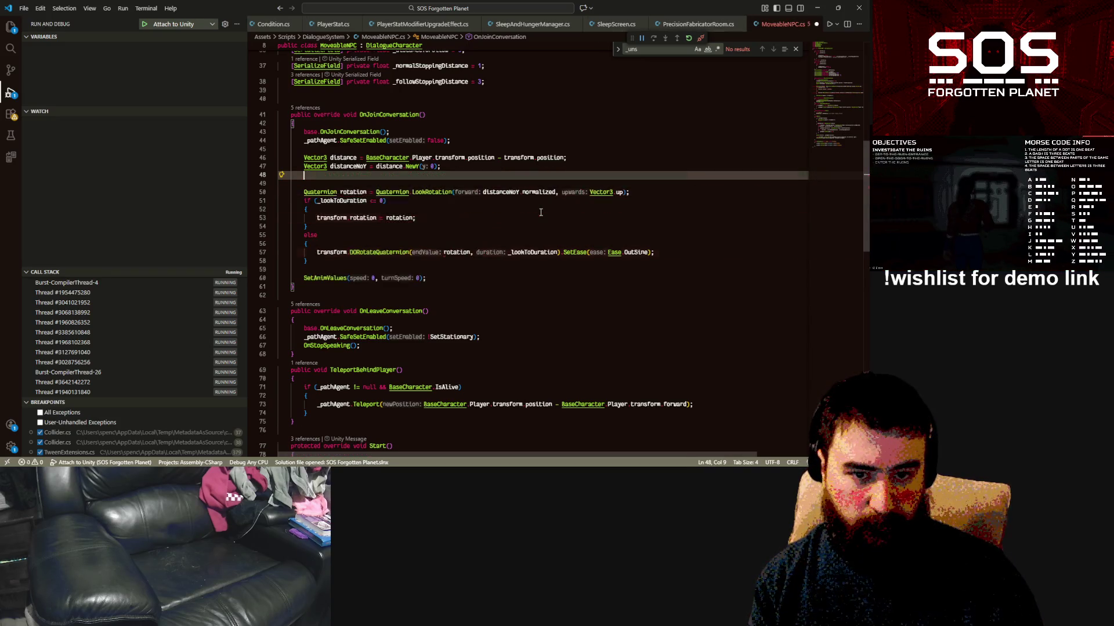
{"action": "scroll", "coordinate": [412, 137], "scroll_direction": "up", "scroll_amount": 6}
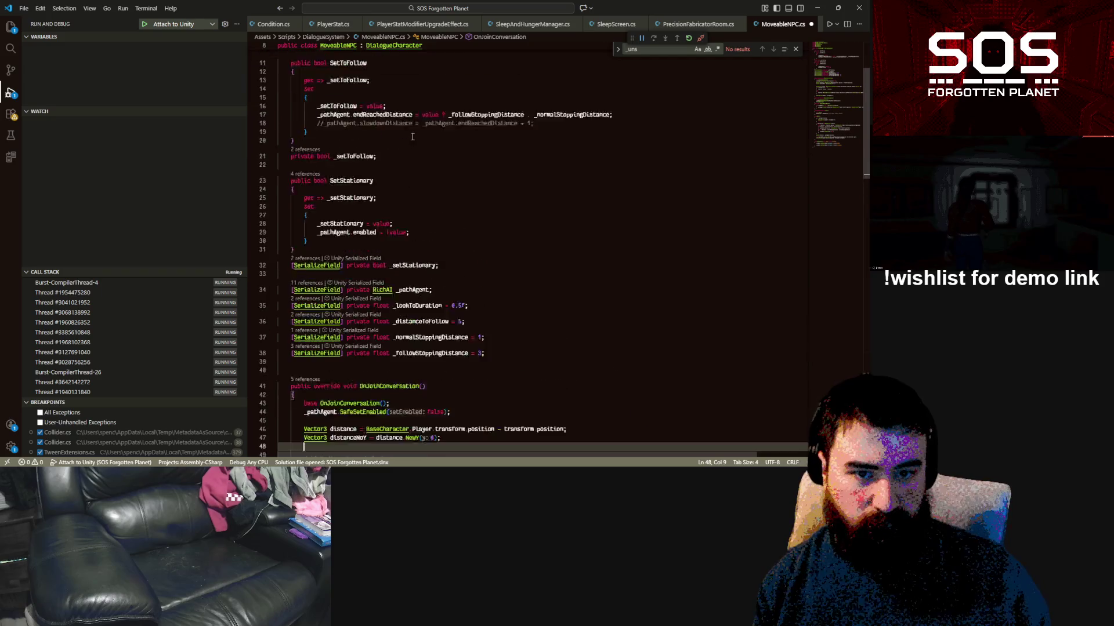
{"action": "scroll", "coordinate": [413, 137], "scroll_direction": "up", "scroll_amount": 3}
{"action": "scroll", "coordinate": [427, 138], "scroll_direction": "down", "scroll_amount": 5}
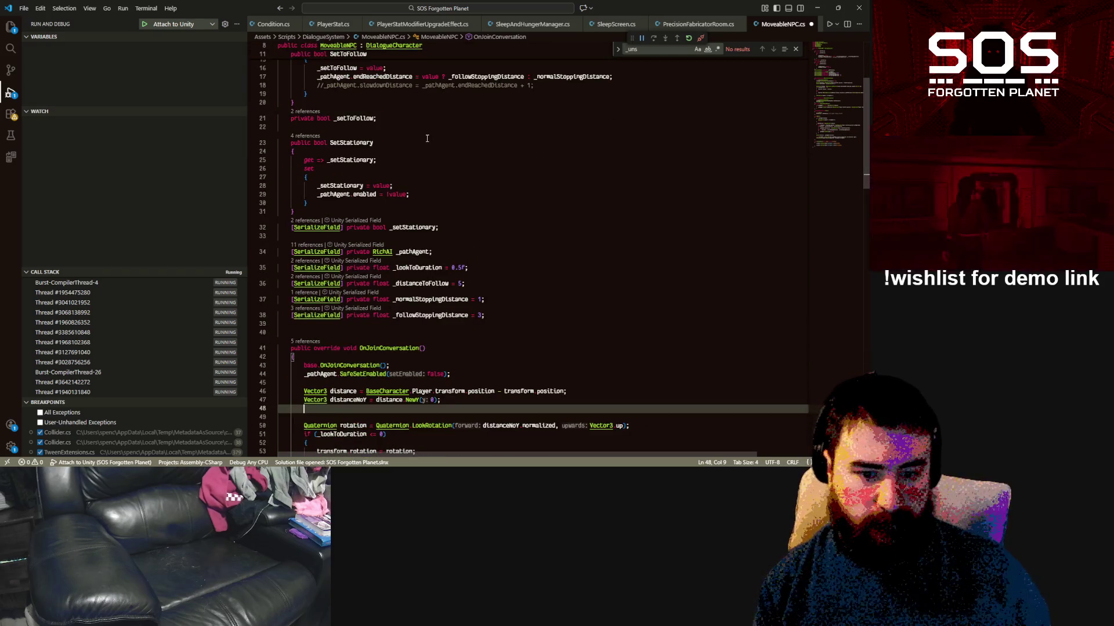
{"action": "type", "text": "_ani"}
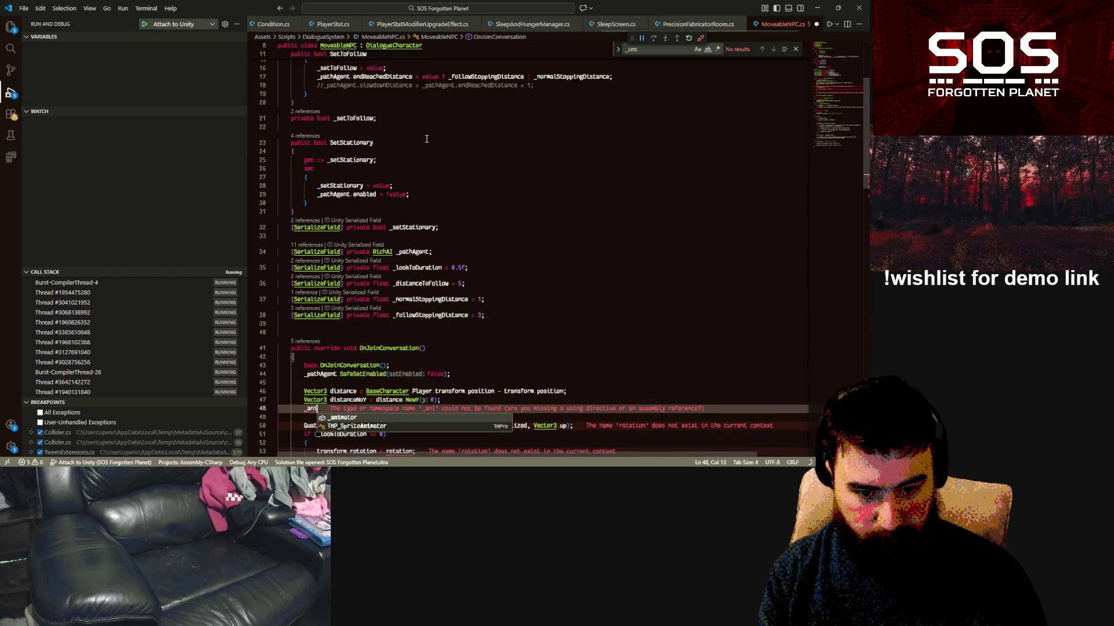
{"action": "type", "text": "mator lo"}
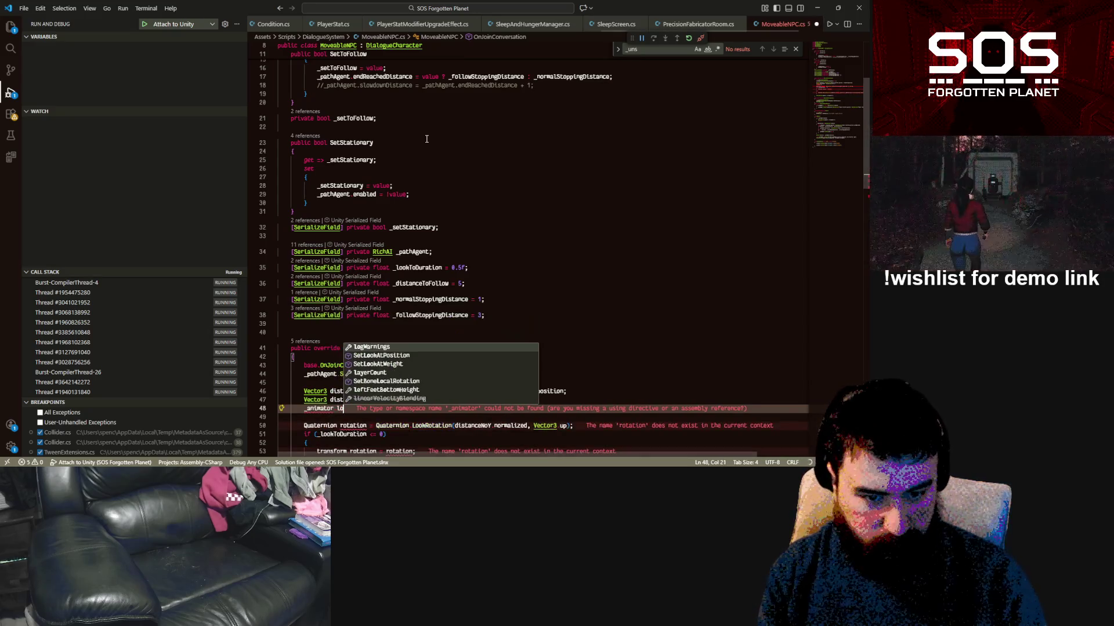
{"action": "key", "text": "Down"}
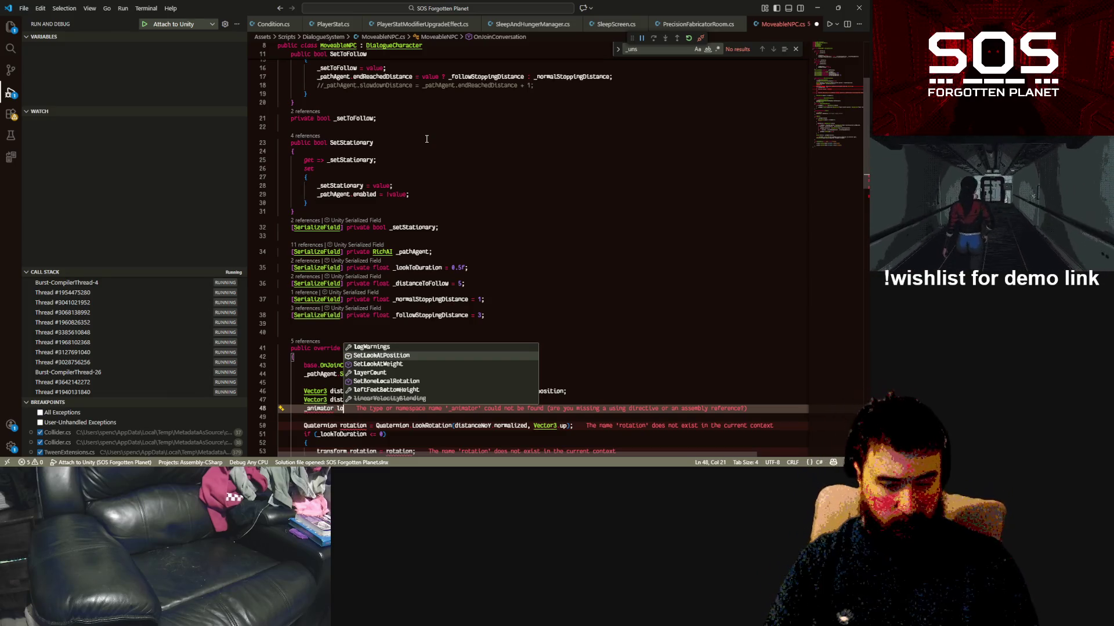
{"action": "key", "text": "Tab"}
{"action": "key", "text": "F12"}
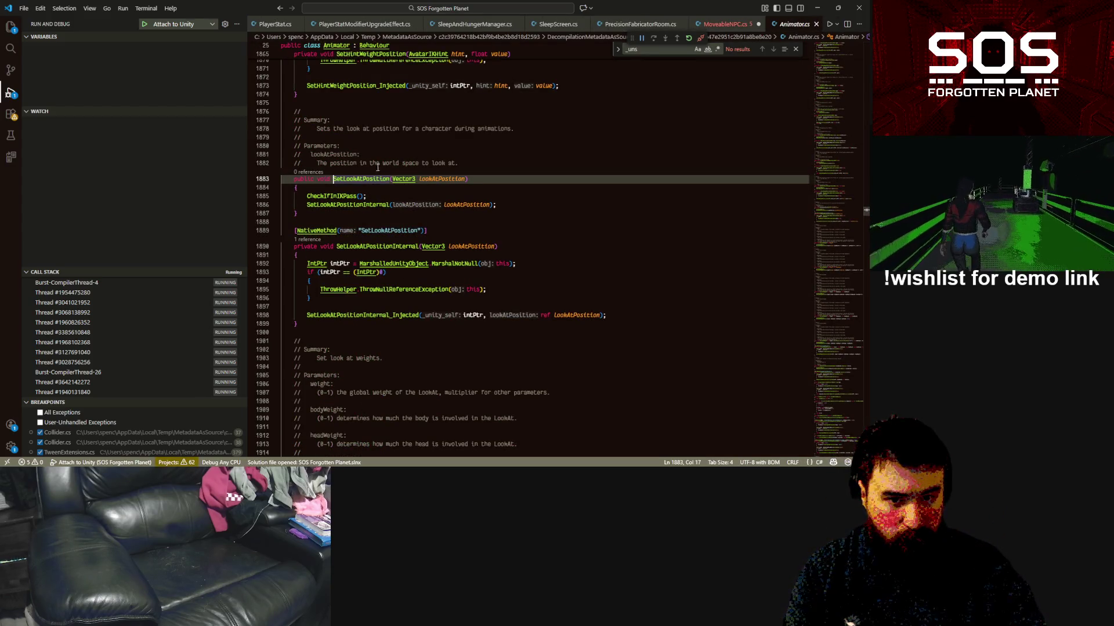
Step: Read the decompiled Animator's SetLookAtPosition and SetLookAtPositionInternal code, then go back to MoveableNPC.cs
{"action": "scroll", "coordinate": [376, 167], "scroll_direction": "up", "scroll_amount": 3}
{"action": "scroll", "coordinate": [424, 210], "scroll_direction": "up", "scroll_amount": 3}
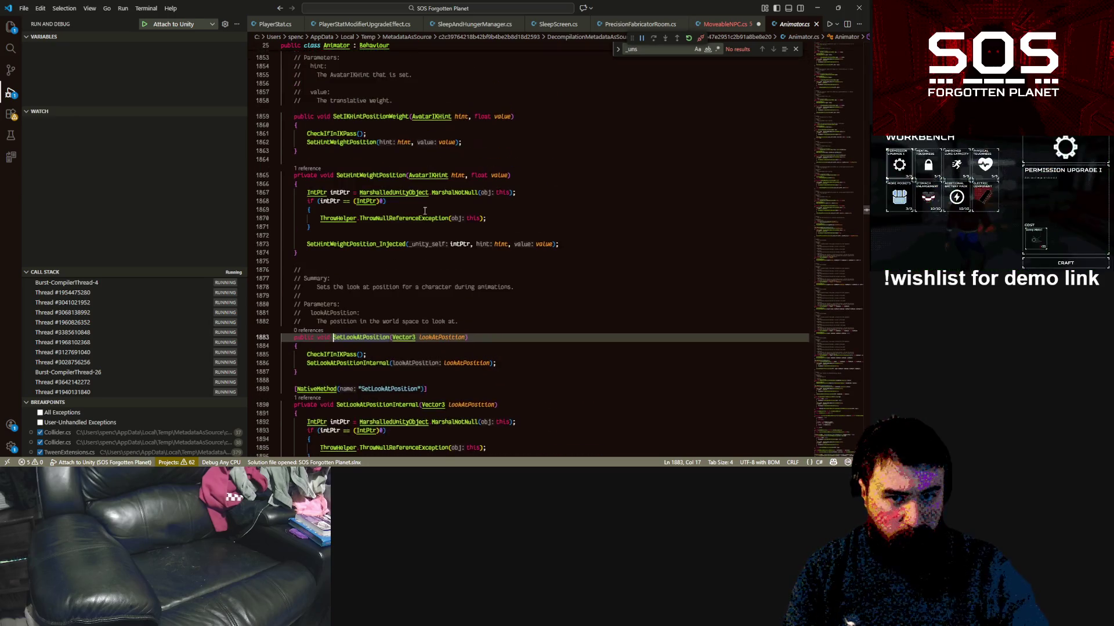
{"action": "scroll", "coordinate": [424, 211], "scroll_direction": "down", "scroll_amount": 5}
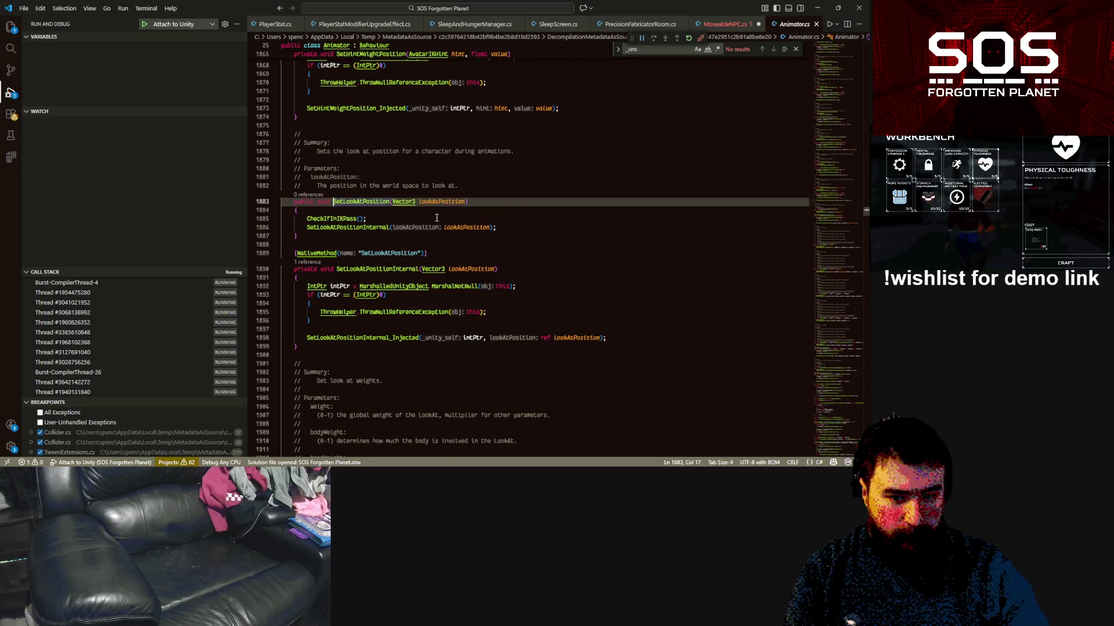
{"action": "double_click", "coordinate": [376, 227]}
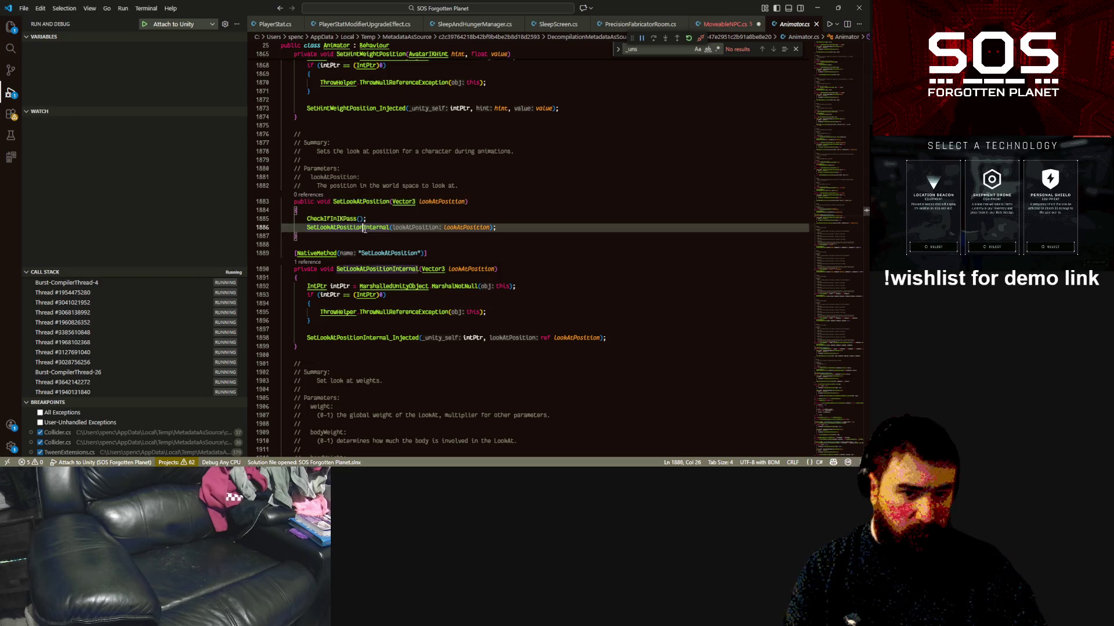
{"action": "mouse_move", "coordinate": [382, 223]}
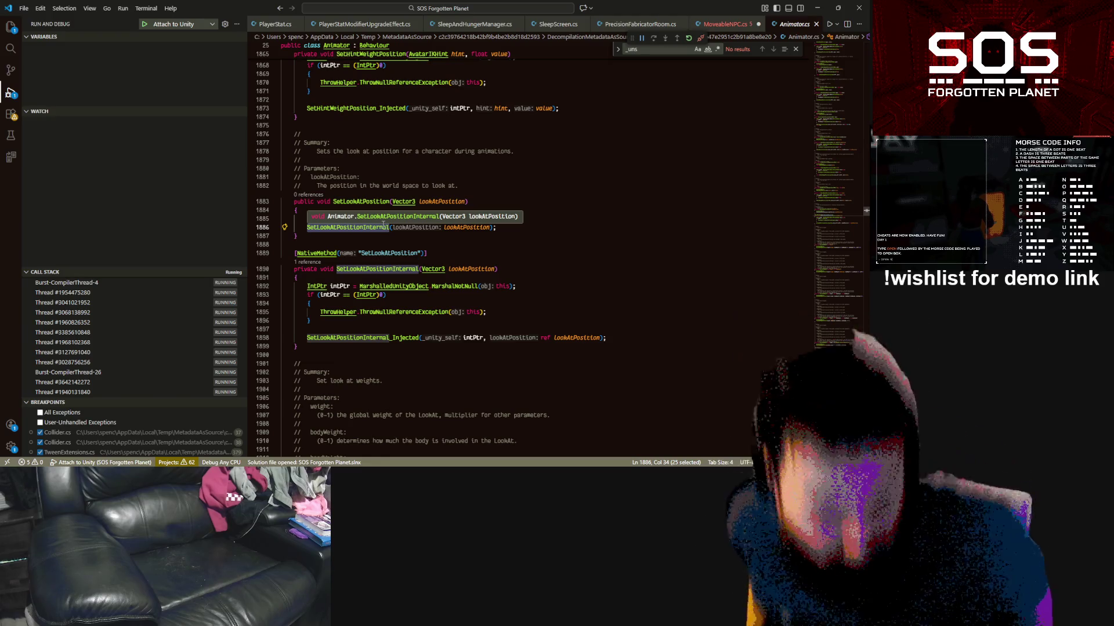
{"action": "scroll", "coordinate": [435, 191], "scroll_direction": "down", "scroll_amount": 5}
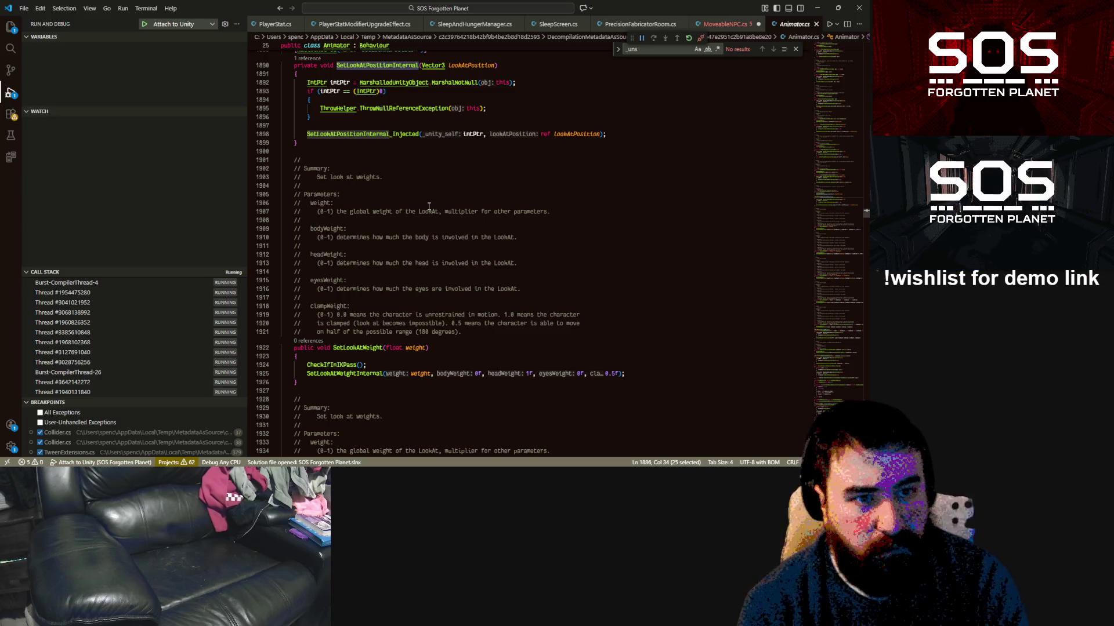
{"action": "left_click", "coordinate": [718, 25]}
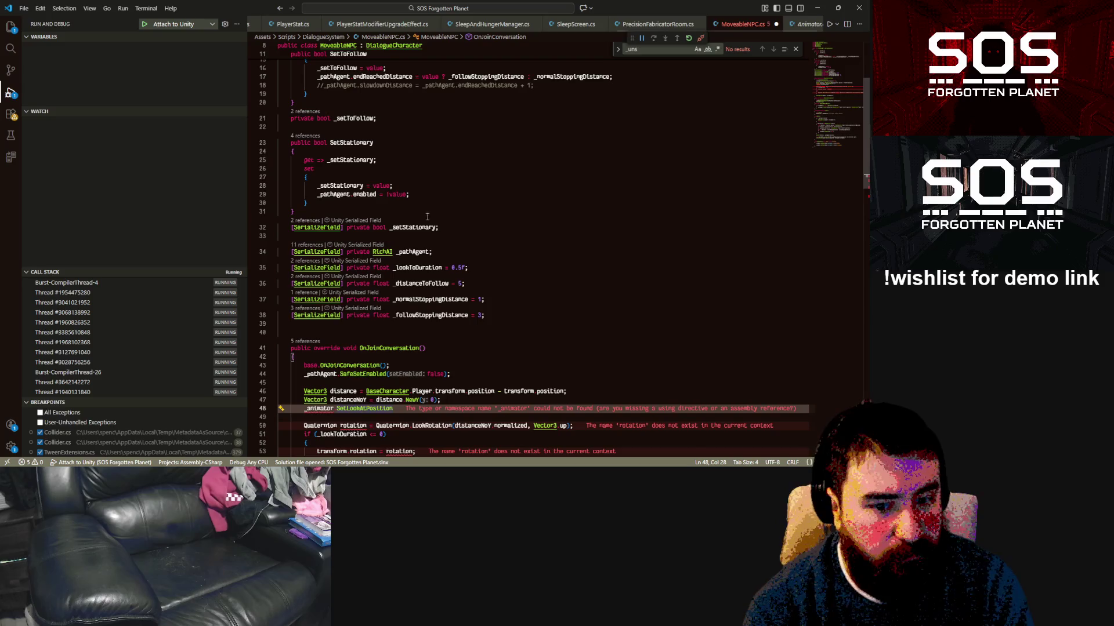
Step: Begin the SetLookAtPosition argument with BaseCharacter.Player.Position
{"action": "type", "text": "();"}
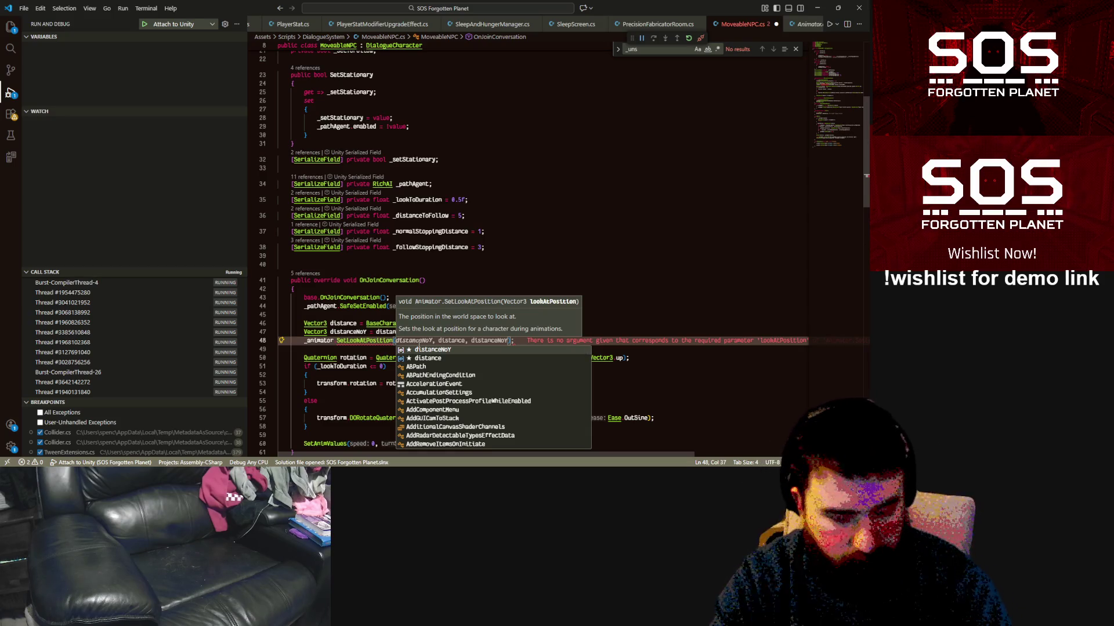
{"action": "left_click", "coordinate": [522, 231]}
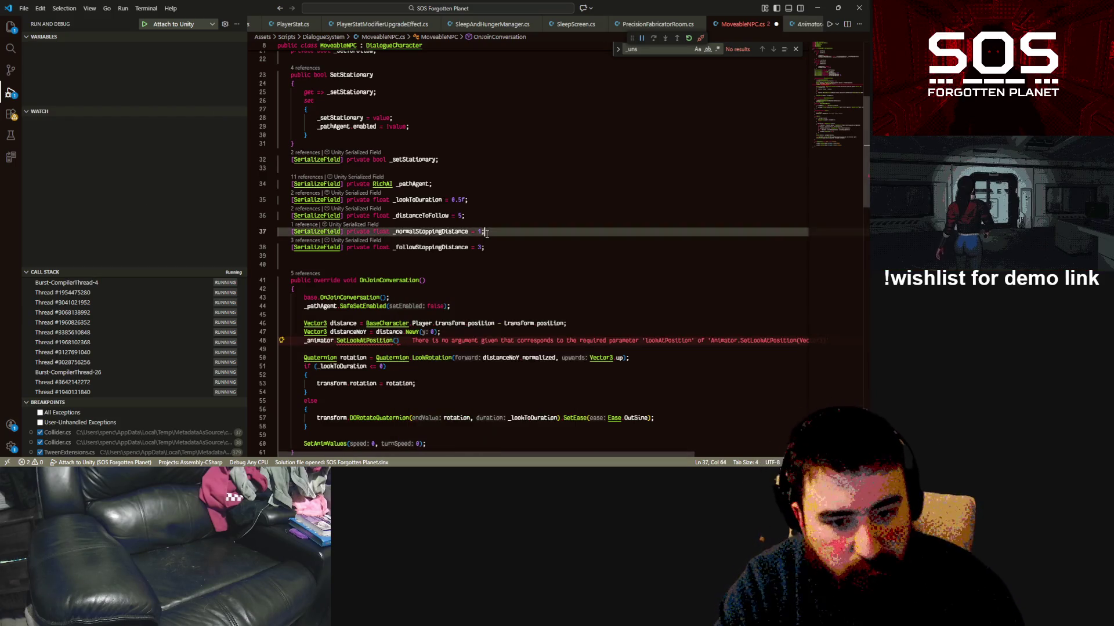
{"action": "left_click", "coordinate": [386, 323]}
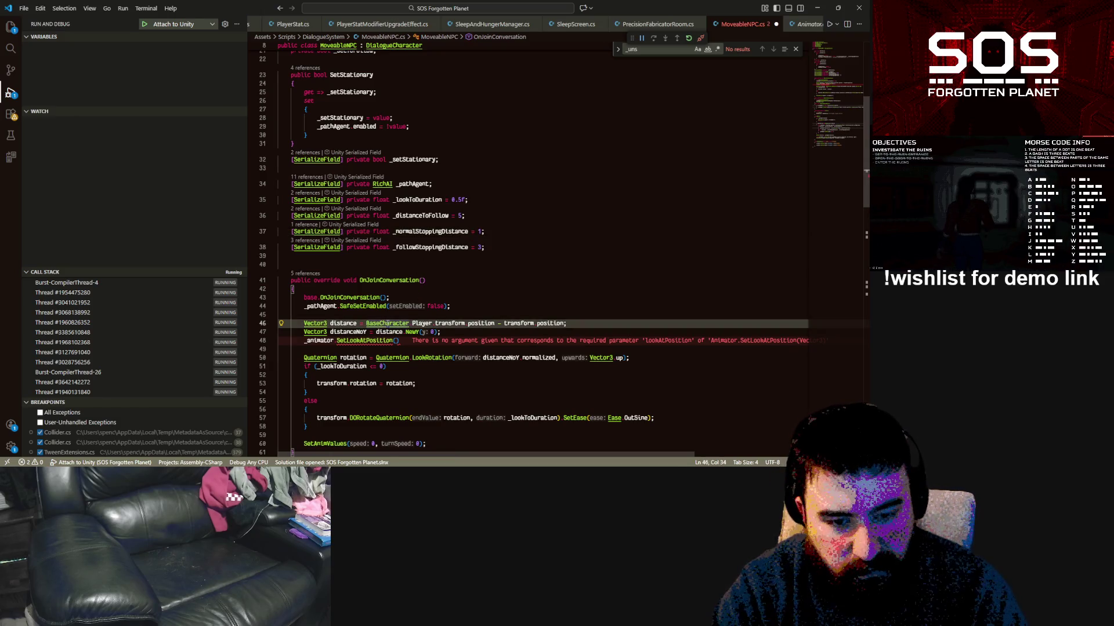
{"action": "left_click", "coordinate": [397, 341]}
{"action": "key", "text": "ctrl+Right"}
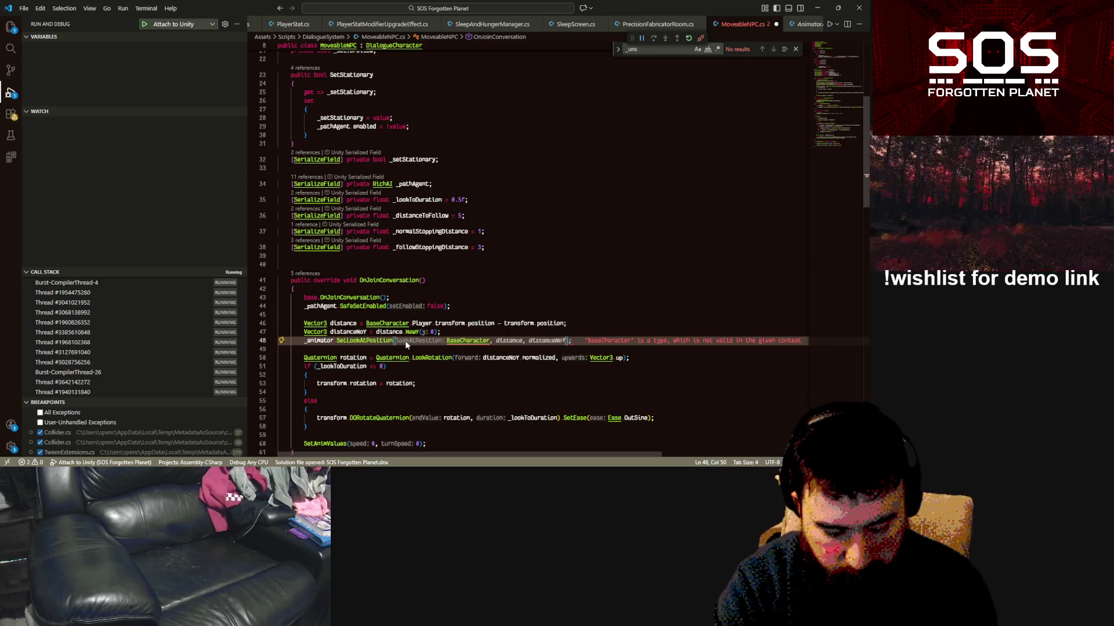
{"action": "type", "text": ".Player."}
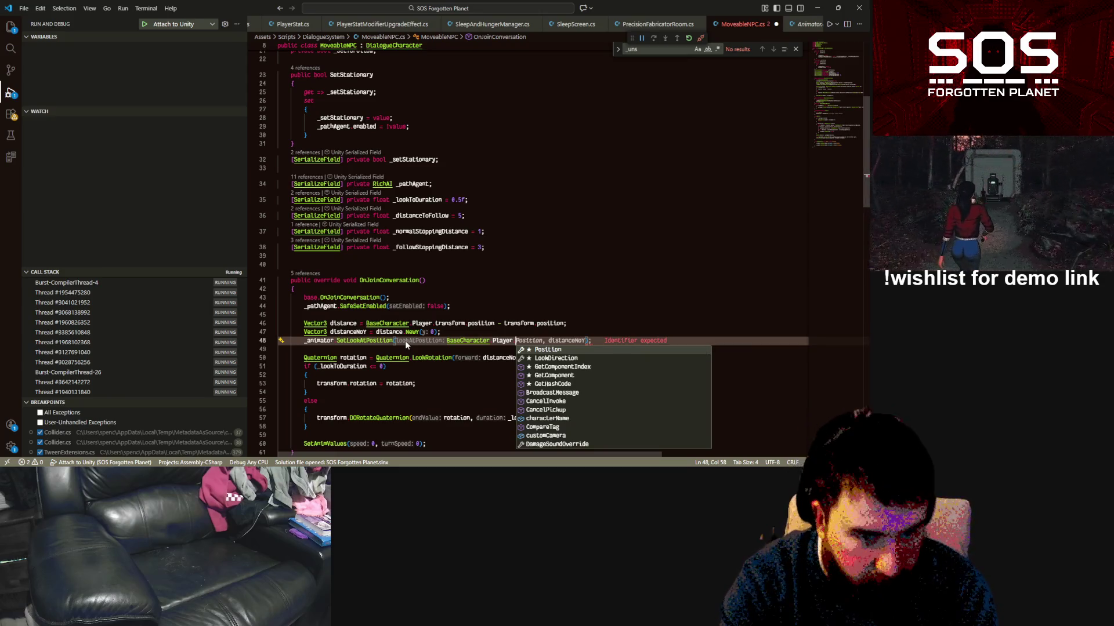
{"action": "key", "text": "Tab"}
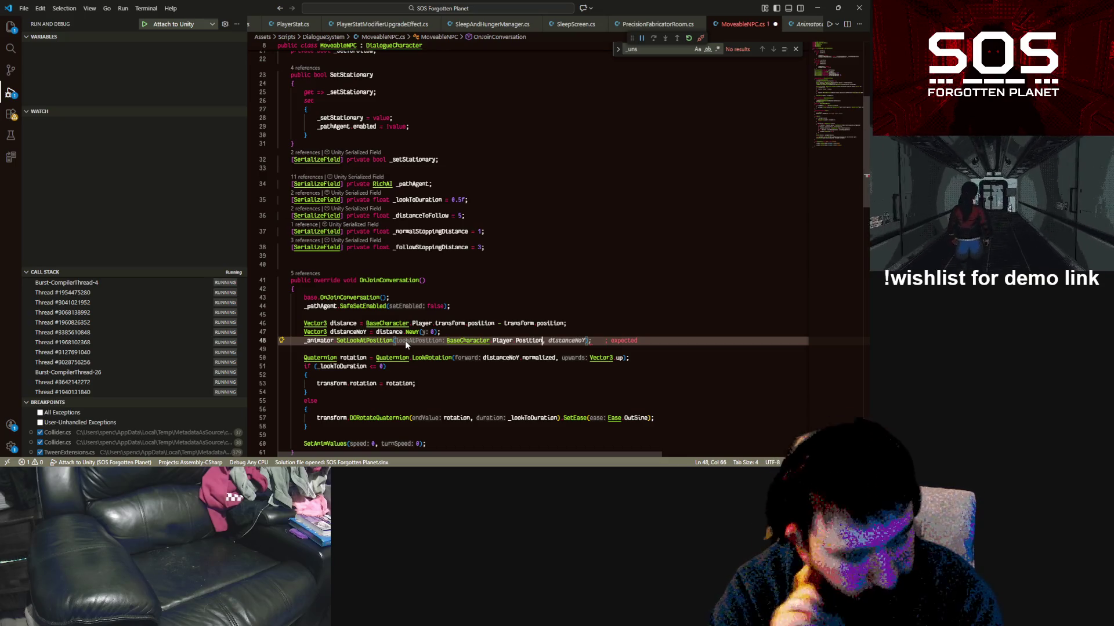
Step: Offset the look-at point by Vector3.up * 1.7f and close the statement
{"action": "type", "text": "- vec"}
{"action": "key", "text": "Down"}
{"action": "key", "text": "Down"}
{"action": "key", "text": "Down"}
{"action": "key", "text": "Down"}
{"action": "key", "text": "Down"}
{"action": "key", "text": "Down"}
{"action": "key", "text": "Up"}
{"action": "key", "text": "Up"}
{"action": "key", "text": "Down"}
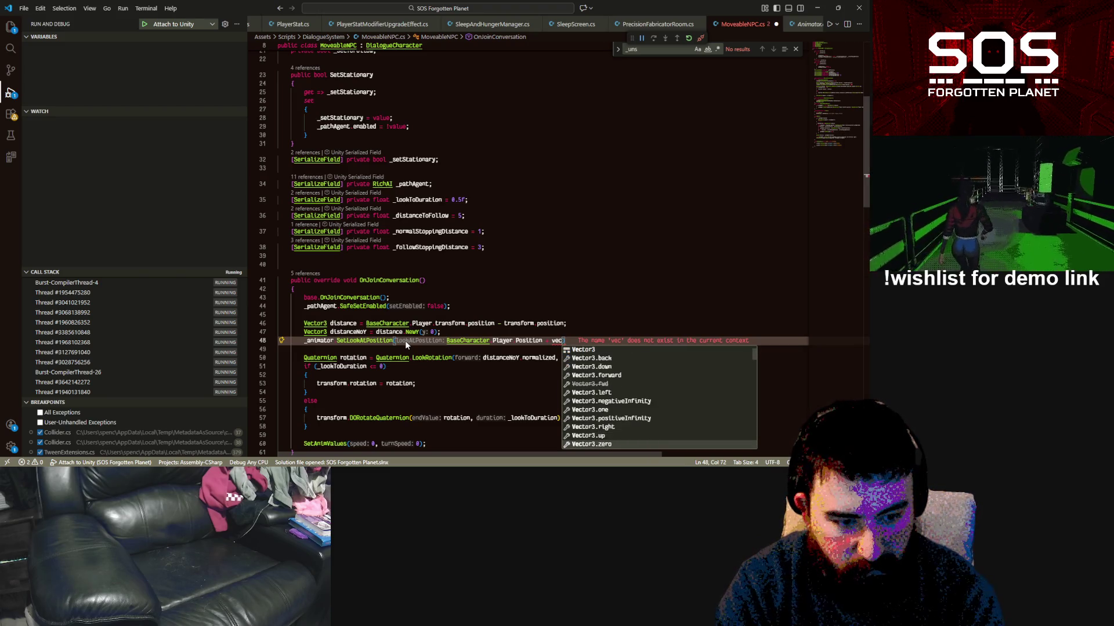
{"action": "key", "text": "Up"}
{"action": "key", "text": "Tab"}
{"action": "type", "text": "+ "}
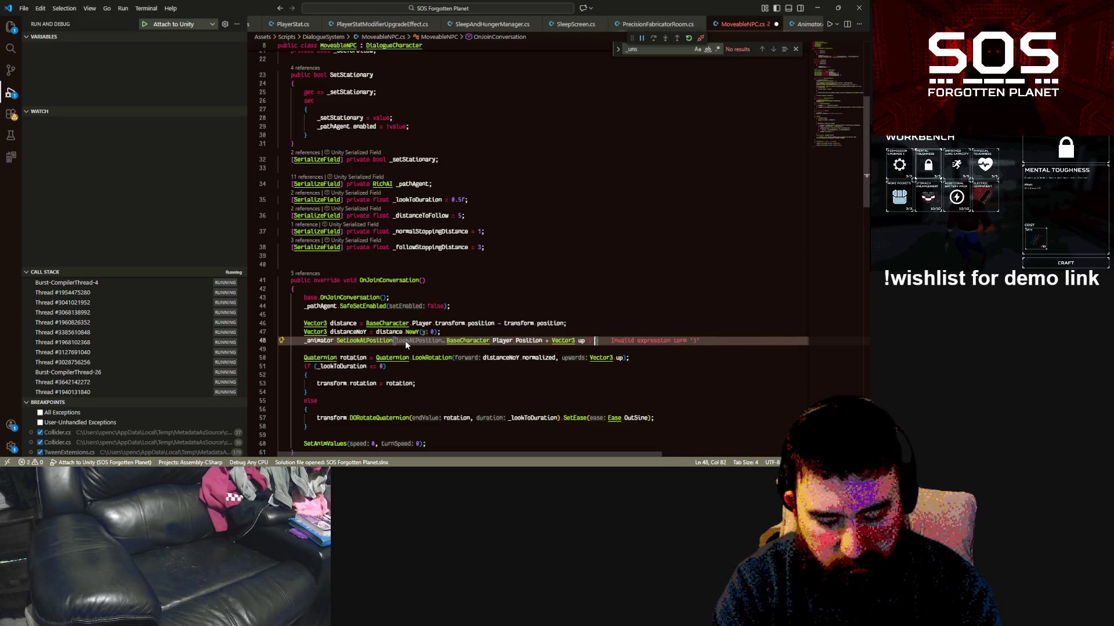
{"action": "type", "text": "2"}
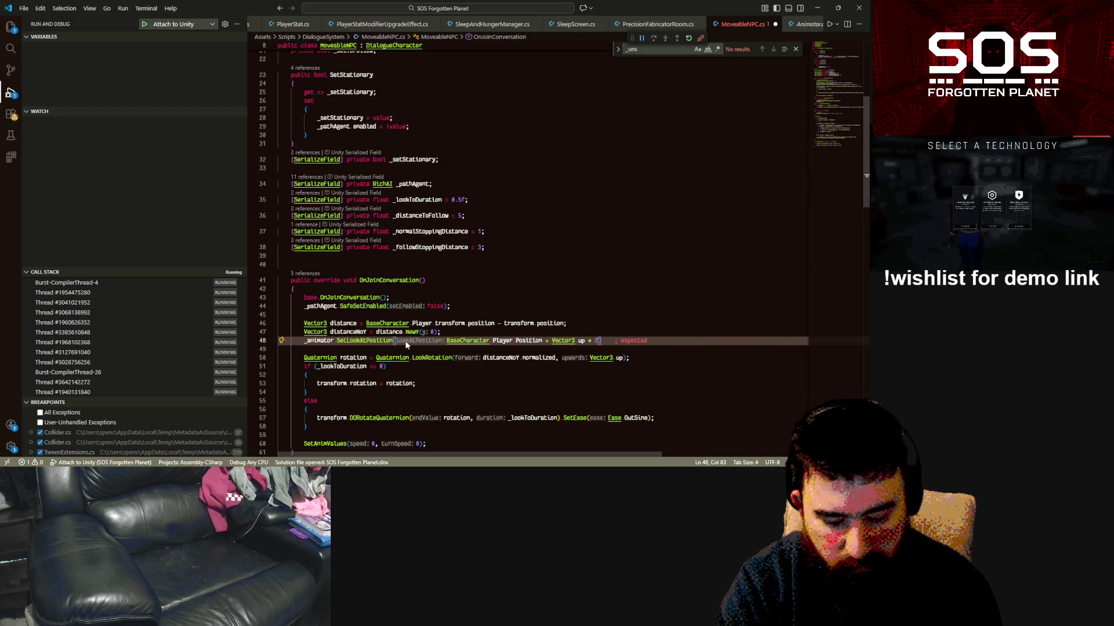
{"action": "key", "text": "BackSpace"}
{"action": "type", "text": "1.7f"}
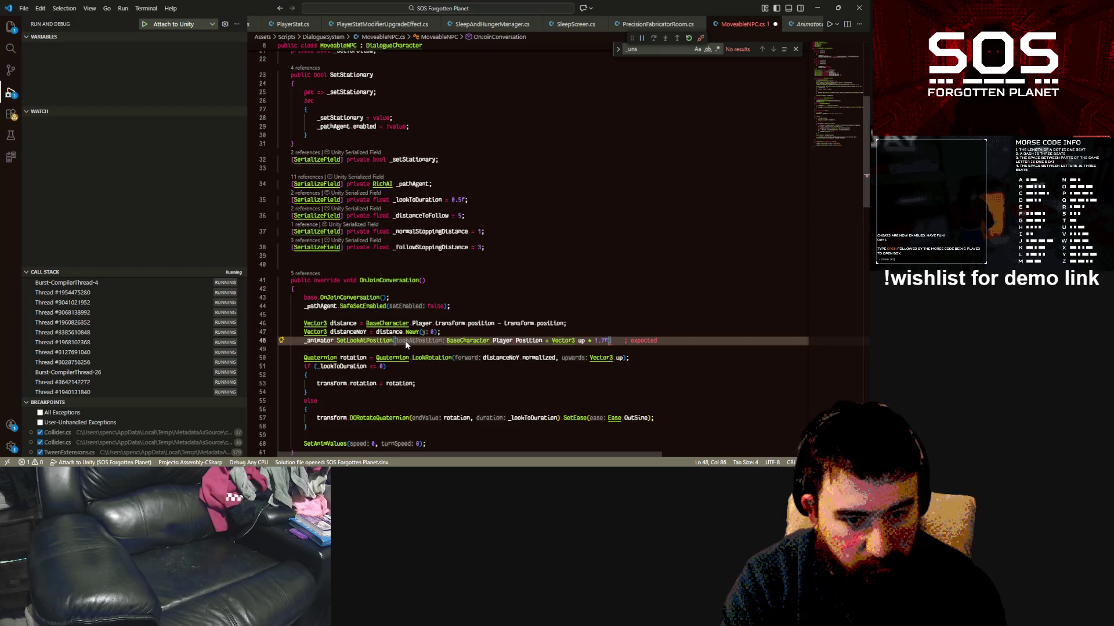
{"action": "type", "text": ");"}
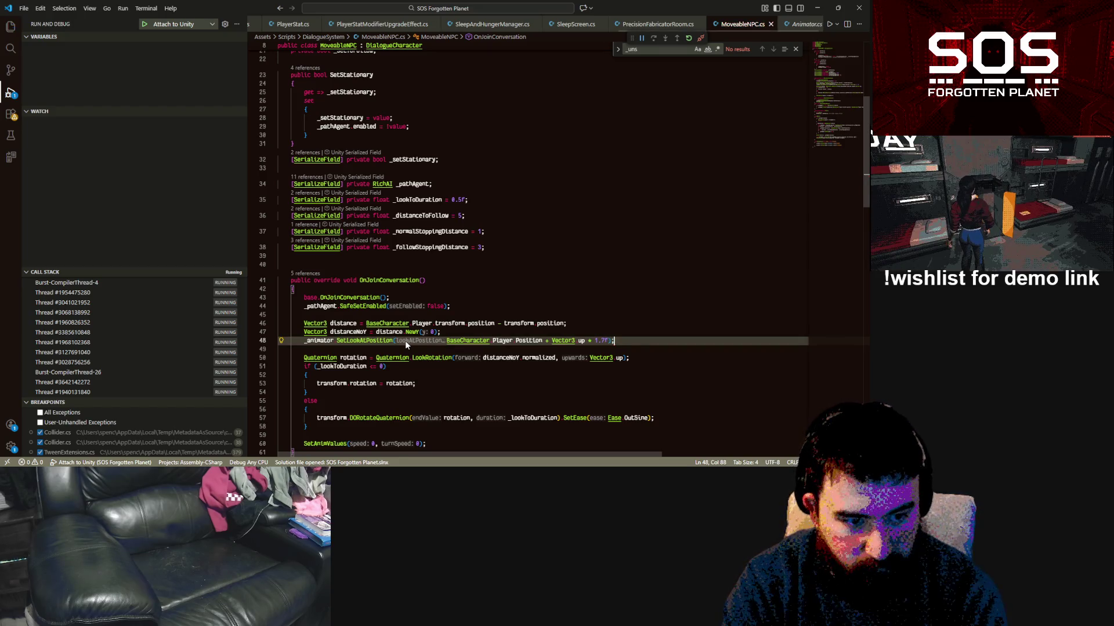
{"action": "key", "text": "Return"}
Step: Add _animator.SetLookAtWeight(1); below the look-at call in OnJoinConversation
{"action": "type", "text": "_ani"}
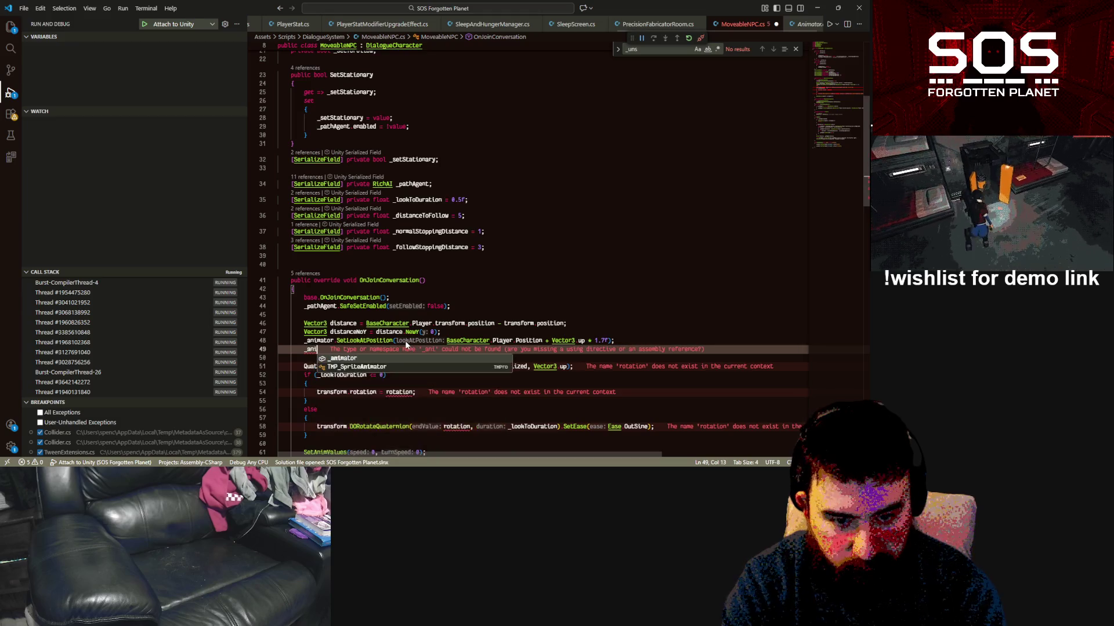
{"action": "type", "text": "mator.setlo"}
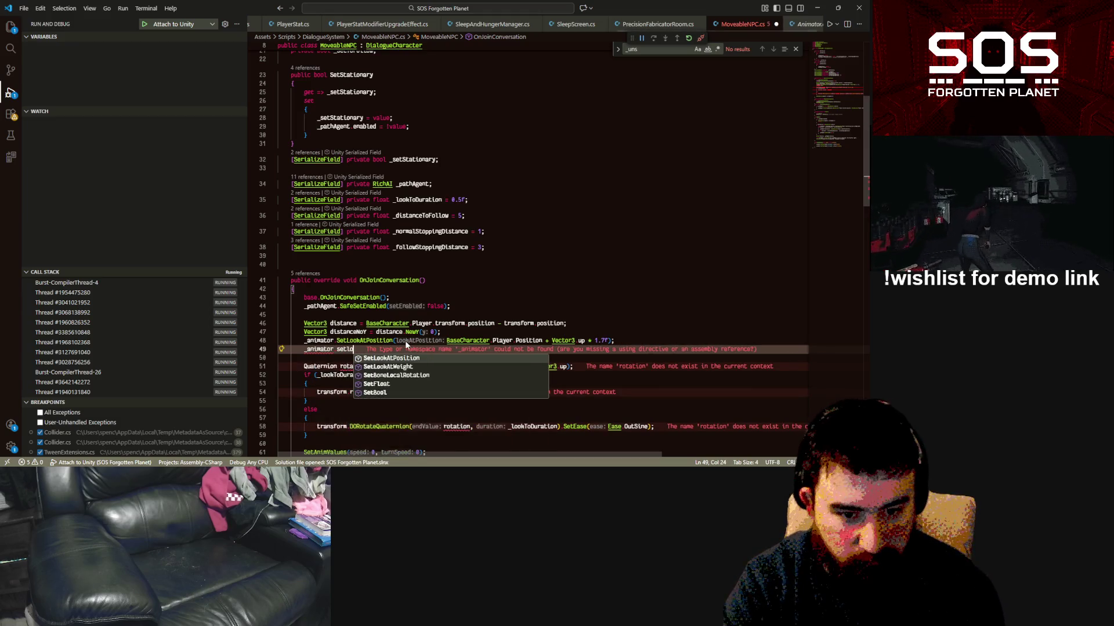
{"action": "key", "text": "Tab"}
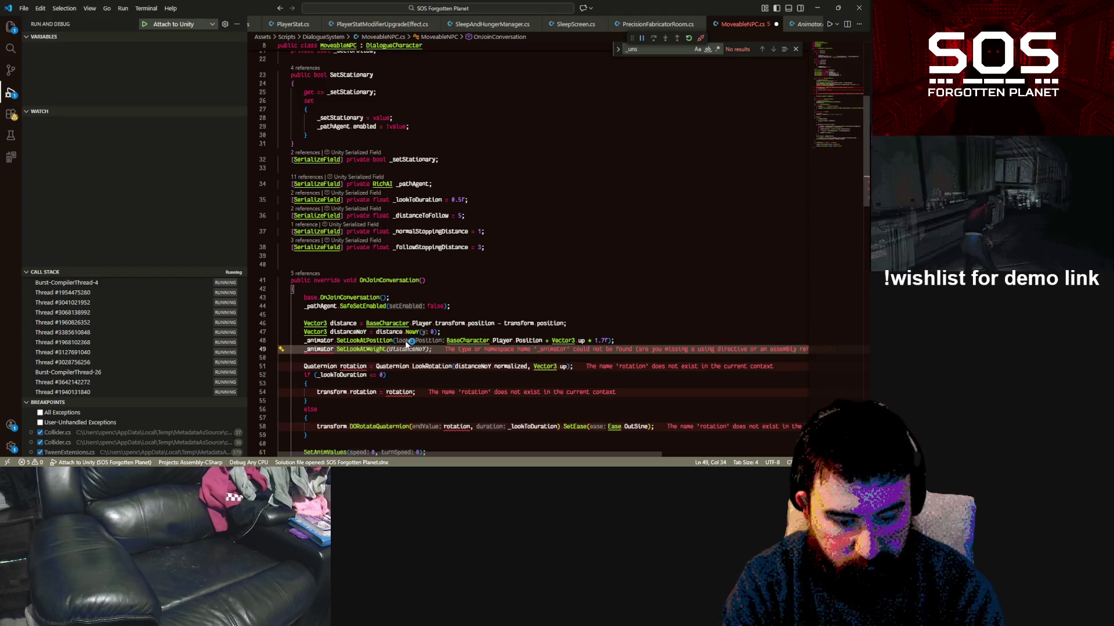
{"action": "type", "text": "(1)"}
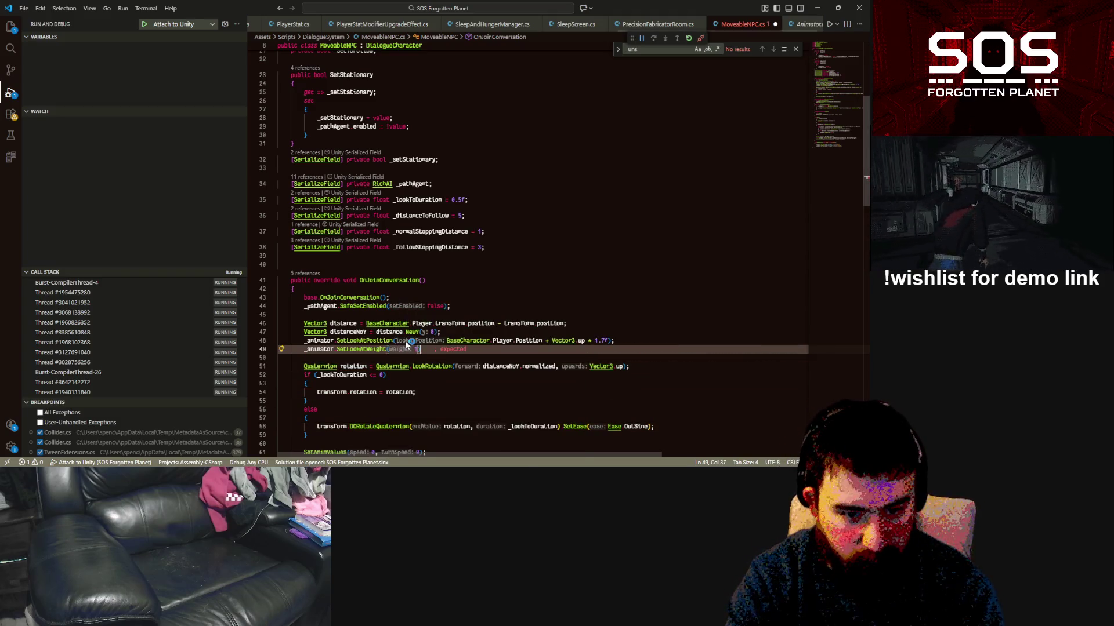
{"action": "type", "text": ";"}
{"action": "key", "text": "ctrl+s"}
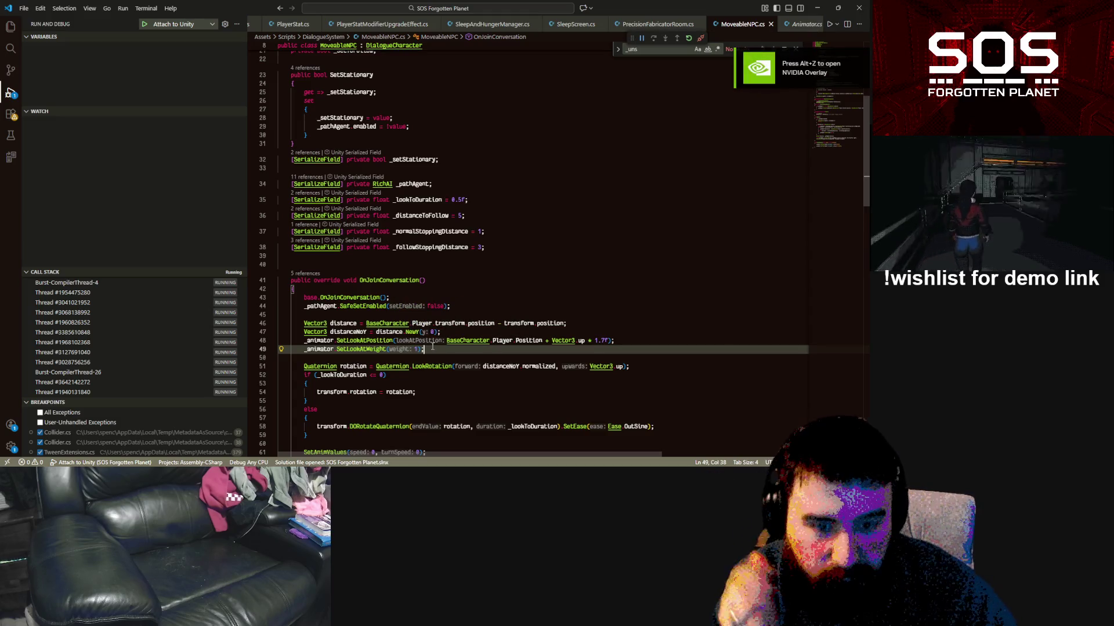
Step: Copy the SetLookAtWeight line below OnStopSpeaking() in OnLeaveConversation and save MoveableNPC.cs
{"action": "scroll", "coordinate": [430, 346], "scroll_direction": "down", "scroll_amount": 1}
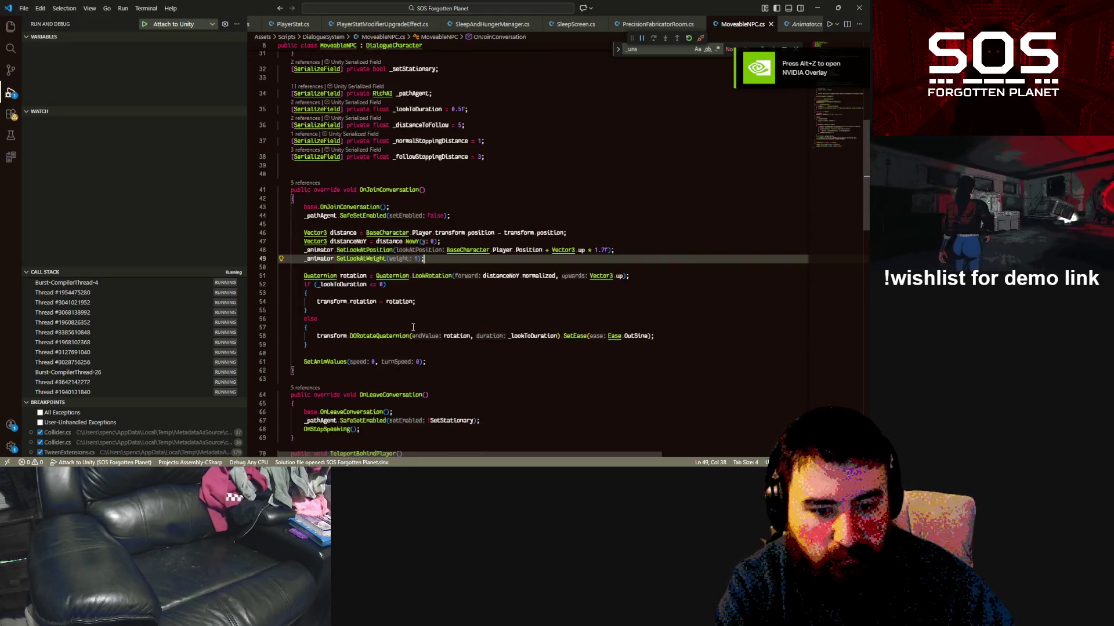
{"action": "scroll", "coordinate": [419, 274], "scroll_direction": "down", "scroll_amount": 1}
{"action": "left_click_drag", "start_coordinate": [425, 259], "coordinate": [304, 263]}
{"action": "key", "text": "ctrl+c"}
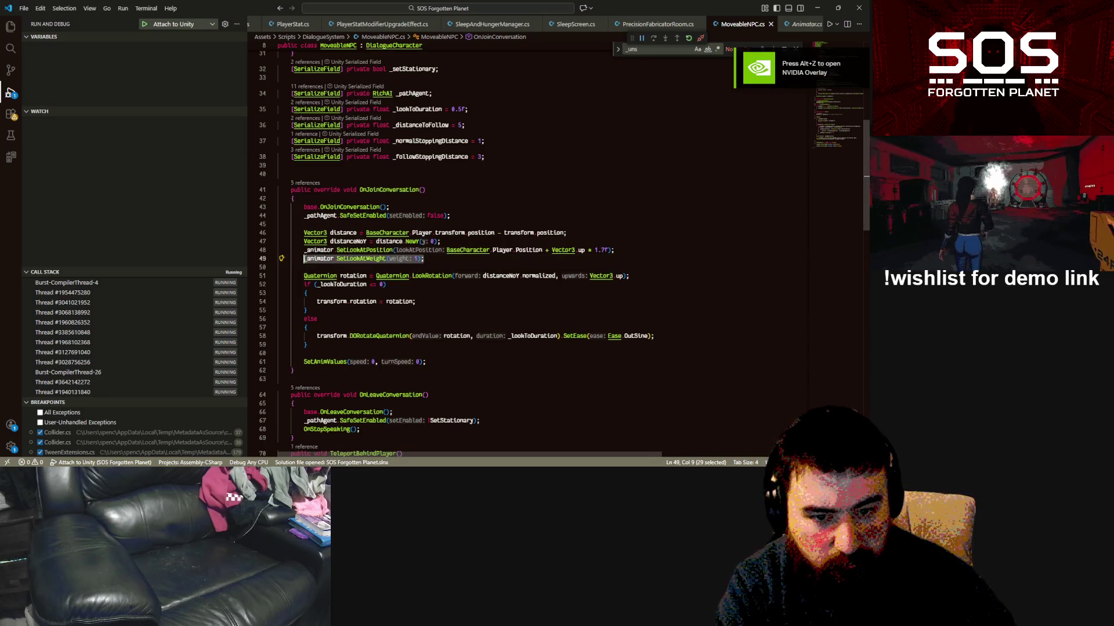
{"action": "scroll", "coordinate": [382, 365], "scroll_direction": "down", "scroll_amount": 1}
{"action": "left_click", "coordinate": [400, 361]}
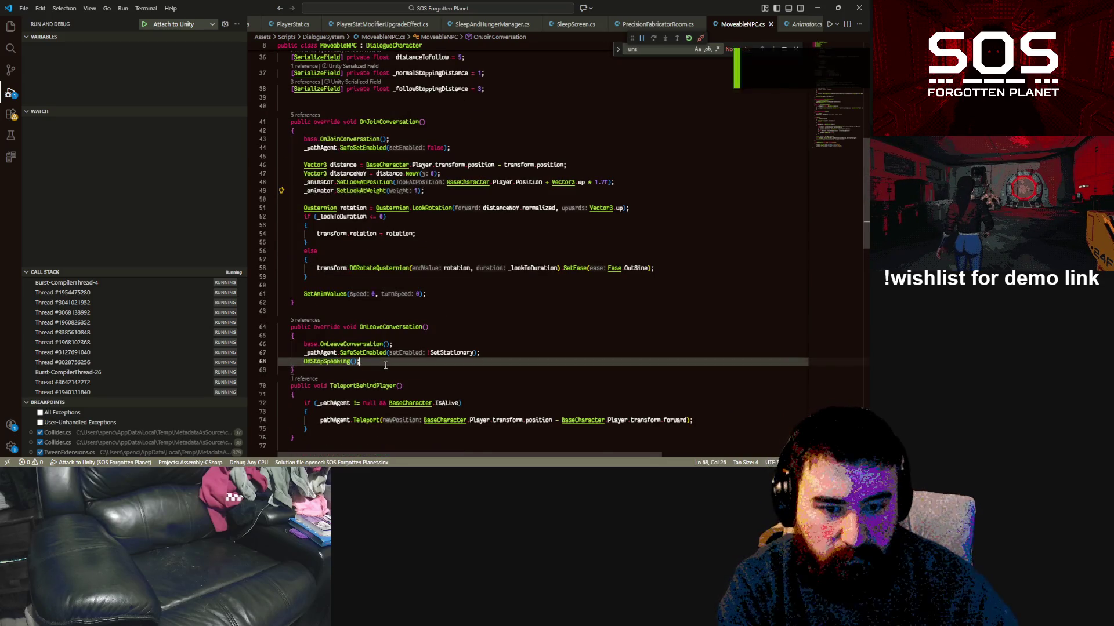
{"action": "key", "text": "Return"}
{"action": "key", "text": "ctrl+v"}
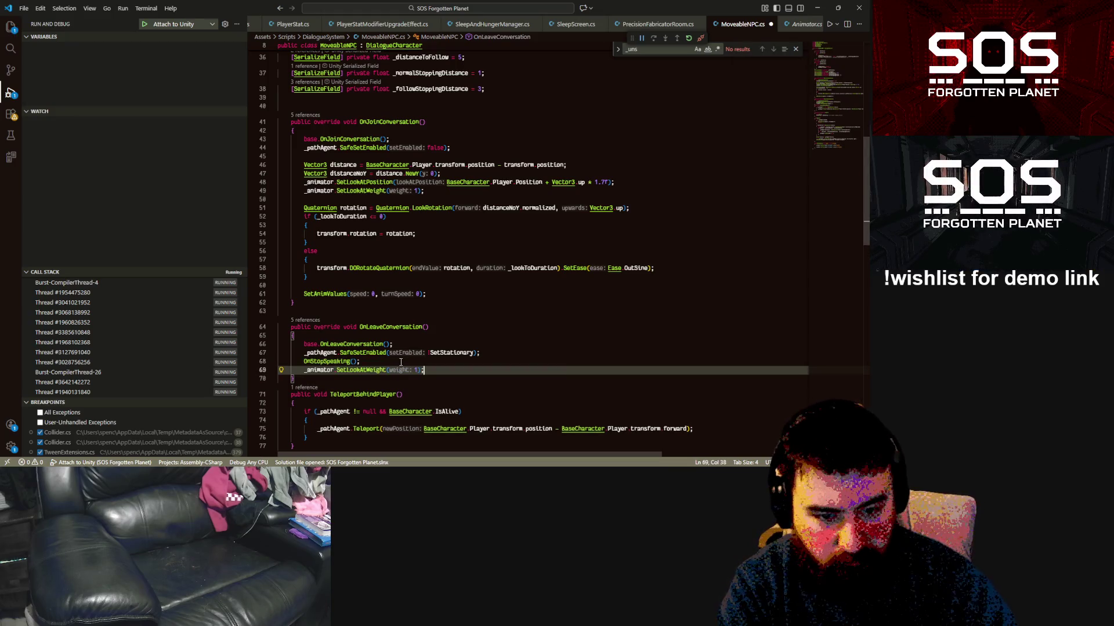
{"action": "key", "text": "ctrl+s"}
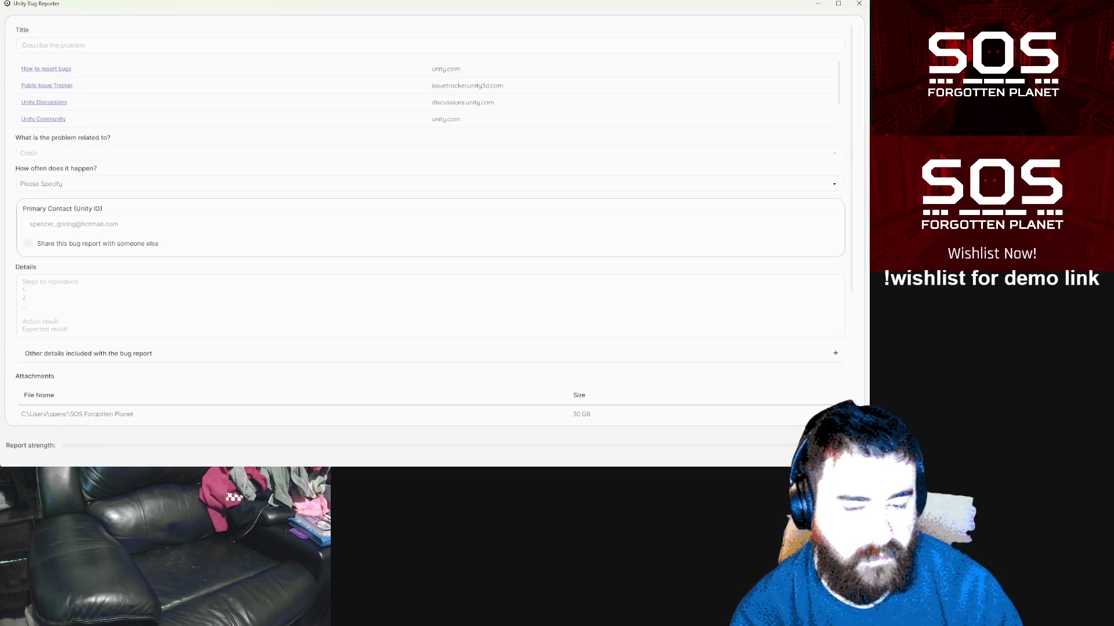
Step: Dismiss the bug report and reopen SOS Forgotten Planet, keeping the recovered scene backups
{"action": "left_click", "coordinate": [859, 5]}
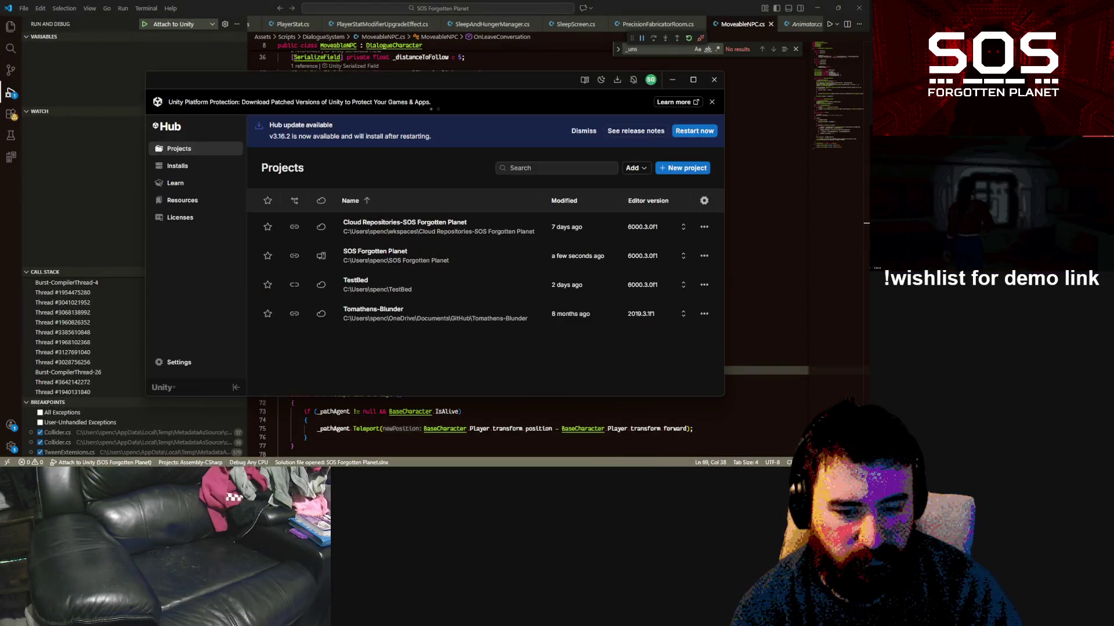
{"action": "left_click", "coordinate": [356, 251]}
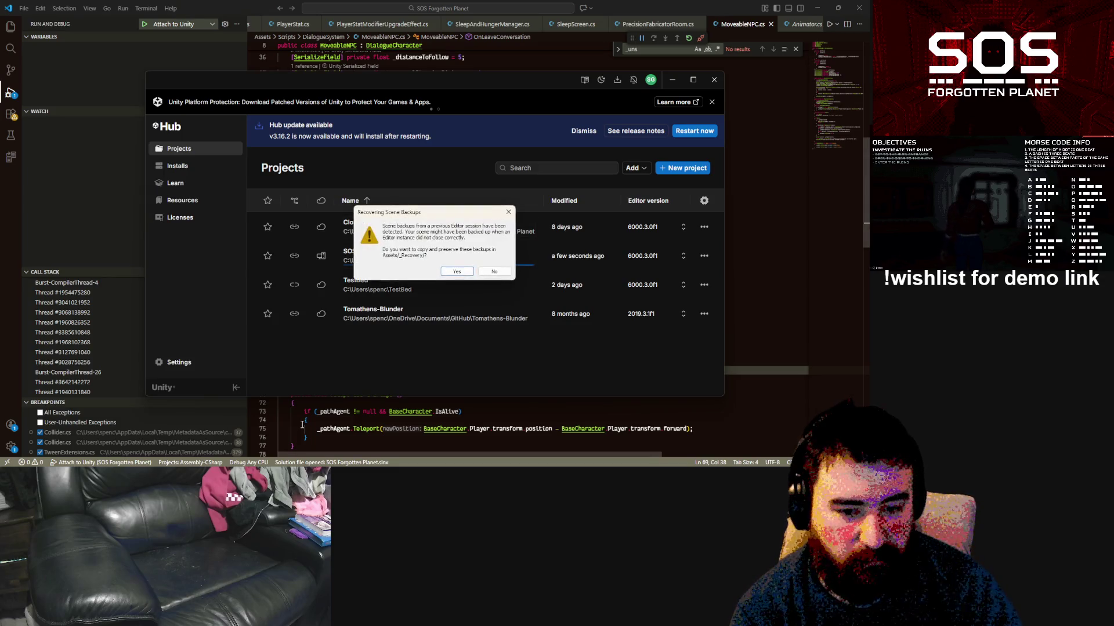
{"action": "left_click", "coordinate": [456, 272]}
Step: Check the running Unity processes in Task Manager and close the Paint sketch without saving
{"action": "key", "text": "ctrl+shift+Escape"}
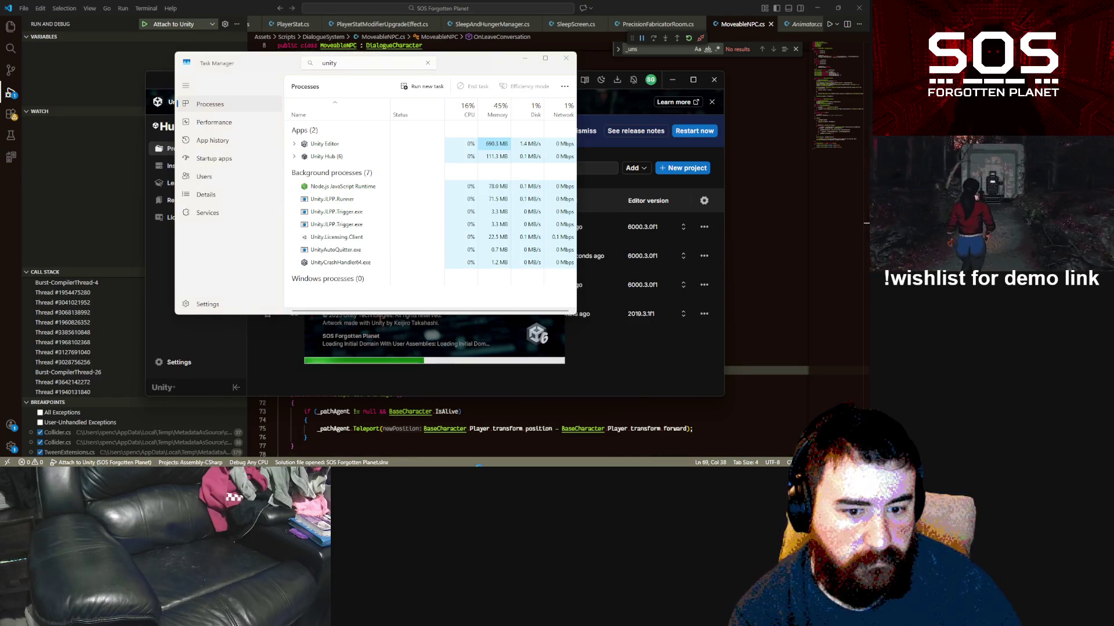
{"action": "key", "text": "alt+Tab"}
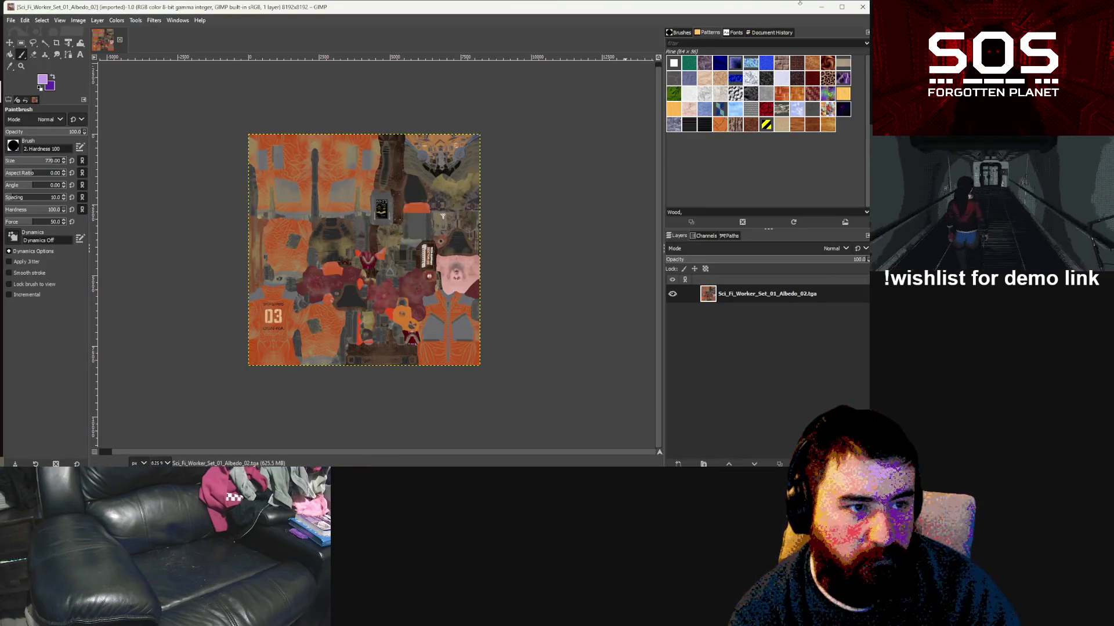
{"action": "key", "text": "alt+Tab"}
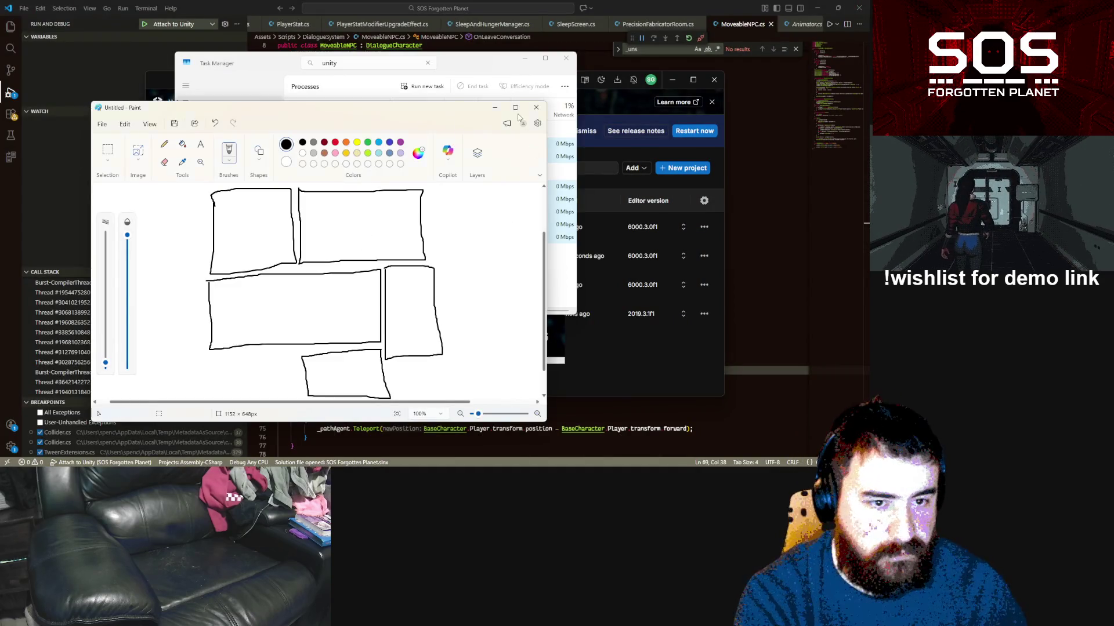
{"action": "left_click", "coordinate": [536, 107]}
{"action": "left_click", "coordinate": [319, 286]}
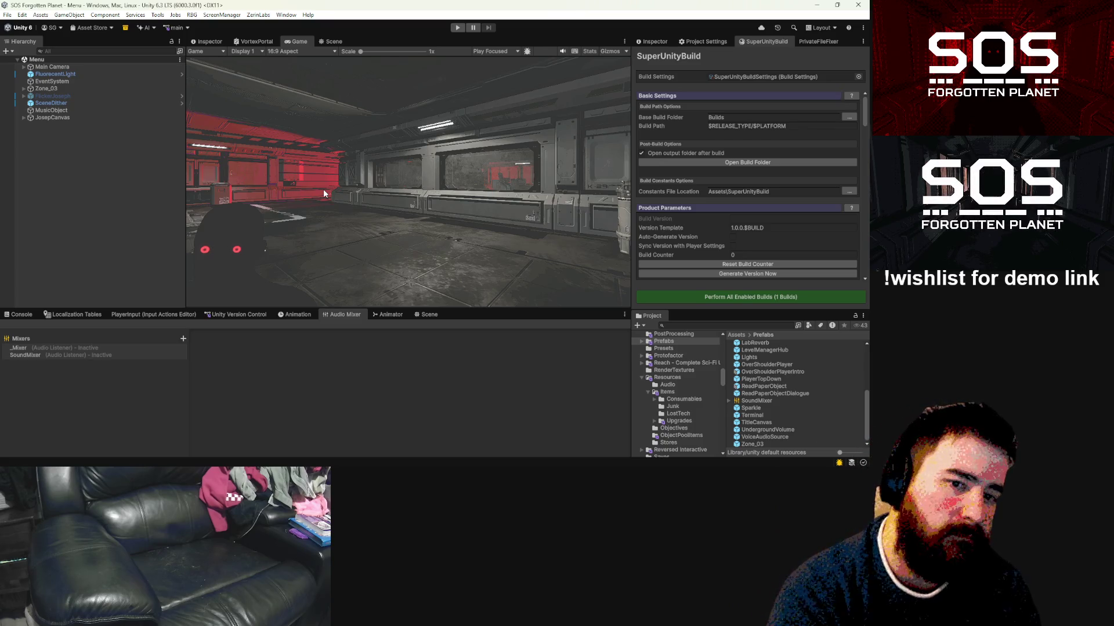
Step: Start play mode in Unity, then switch to MoveableNPC.cs in Visual Studio Code
{"action": "left_click", "coordinate": [452, 27]}
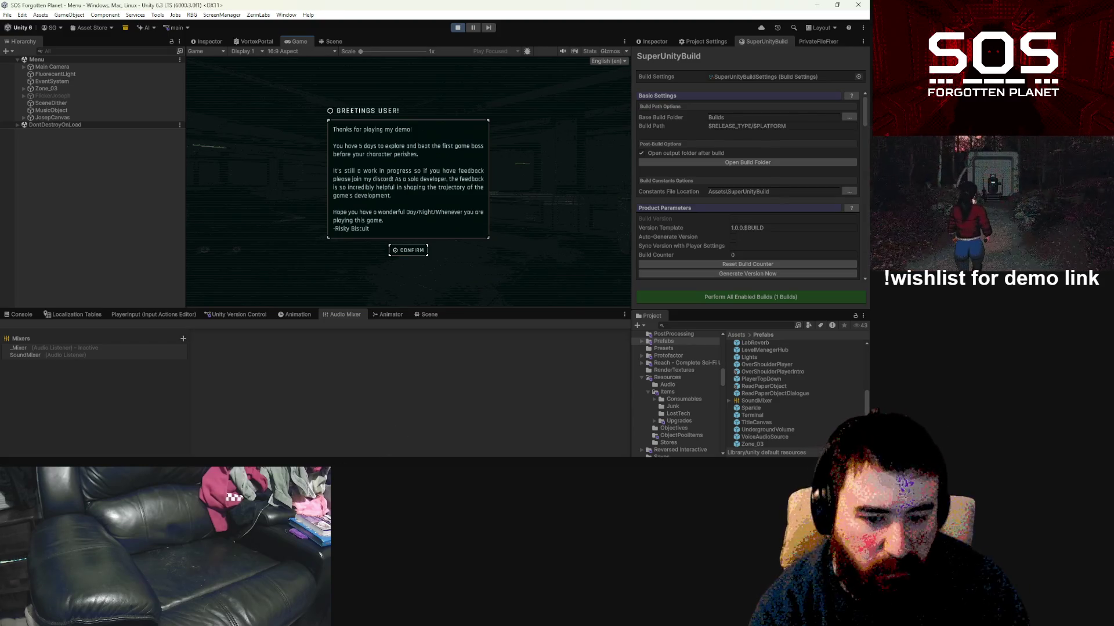
{"action": "key", "text": "alt+Tab"}
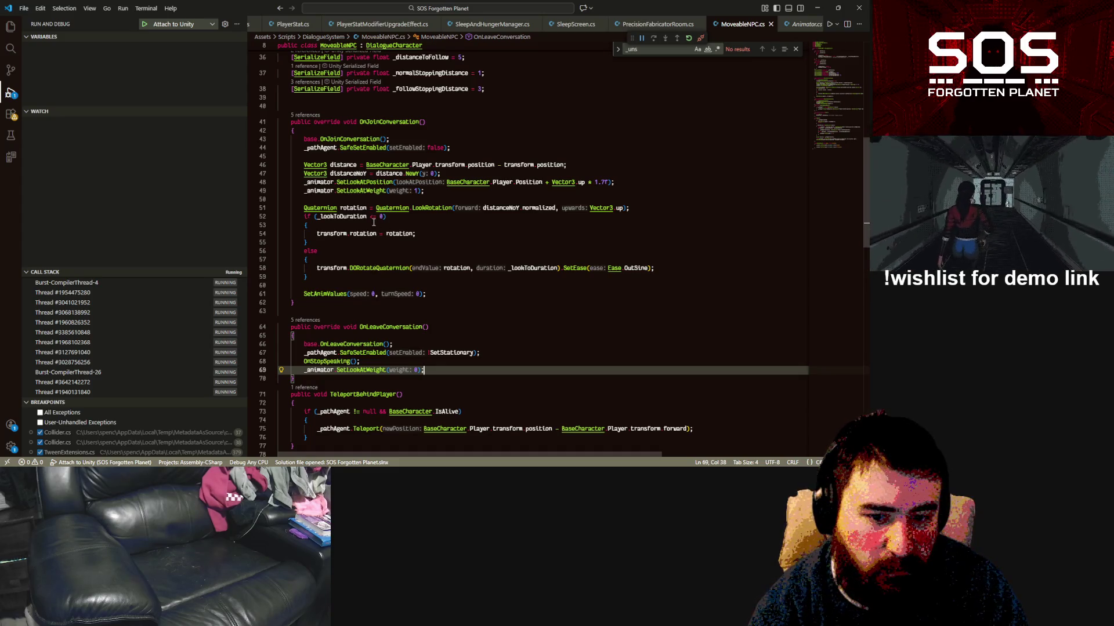
Step: Scroll up to MoveableNPC.cs's field declarations, then return to Unity and dismiss the Greetings User dialog
{"action": "scroll", "coordinate": [373, 222], "scroll_direction": "up", "scroll_amount": 5}
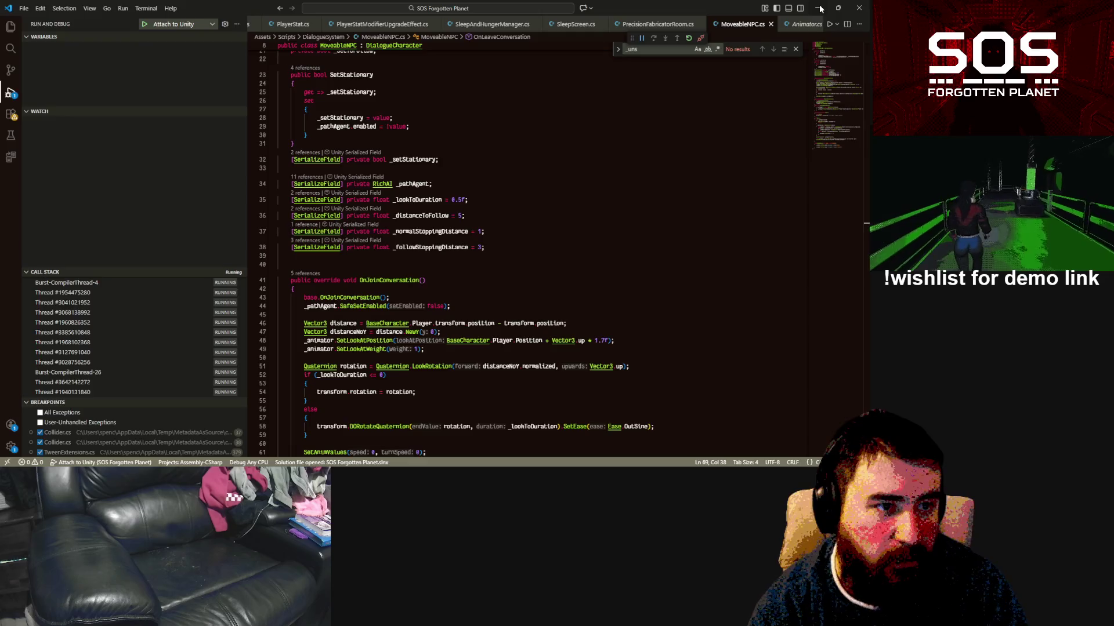
{"action": "key", "text": "alt+Tab"}
{"action": "left_click", "coordinate": [417, 253]}
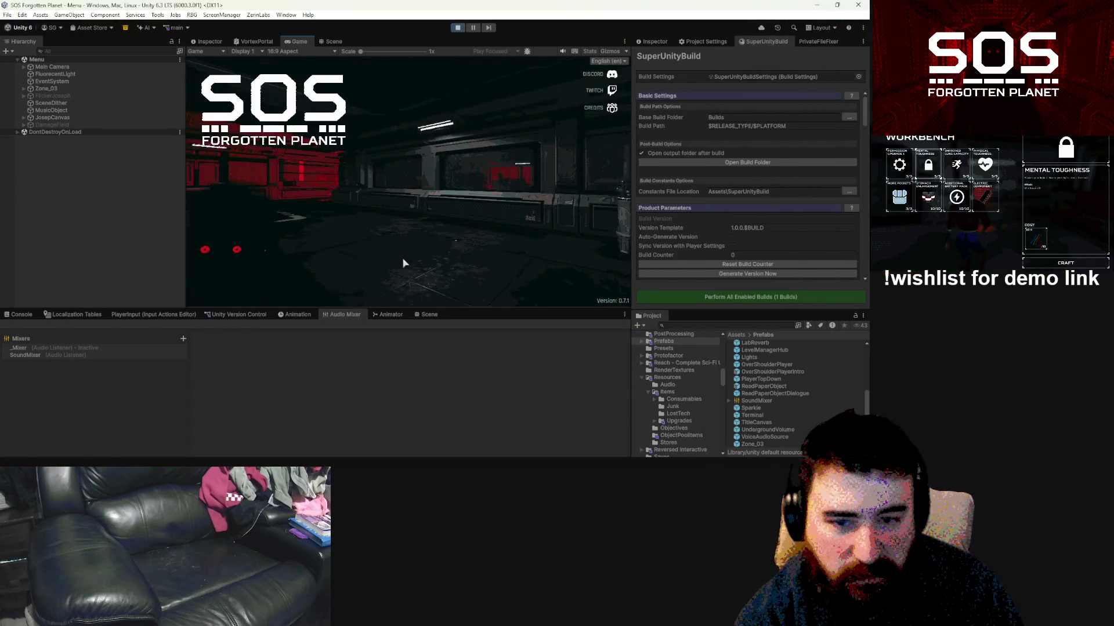
Step: Start a New Game via Continue and Start Game, then return to MoveableNPC.cs once the intro dialogue plays
{"action": "left_click", "coordinate": [207, 216]}
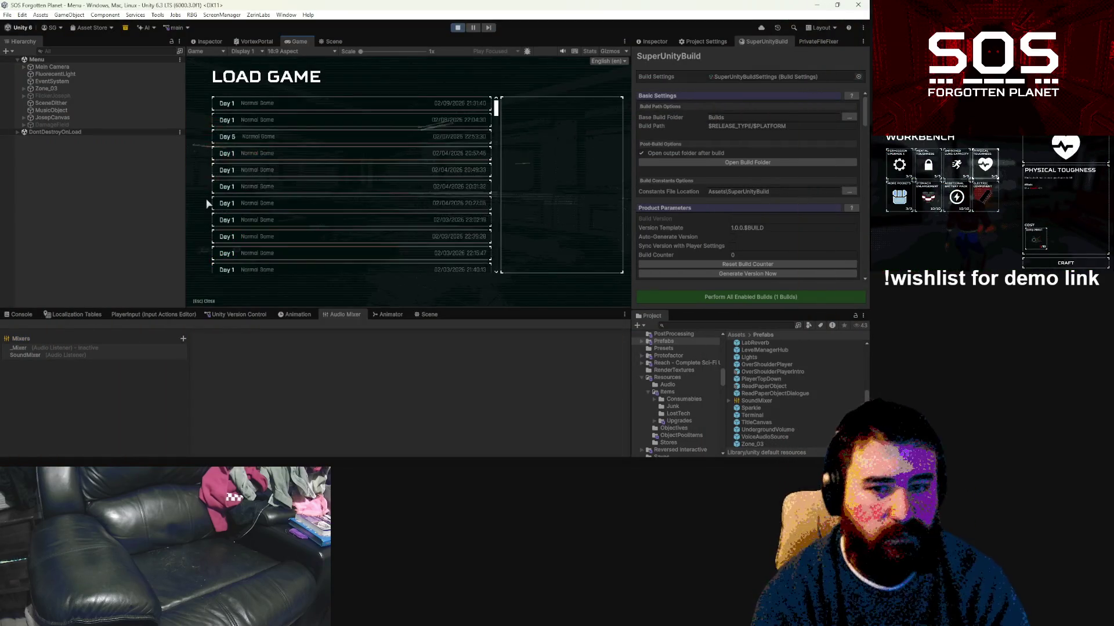
{"action": "key", "text": "Escape"}
{"action": "left_click", "coordinate": [209, 201]}
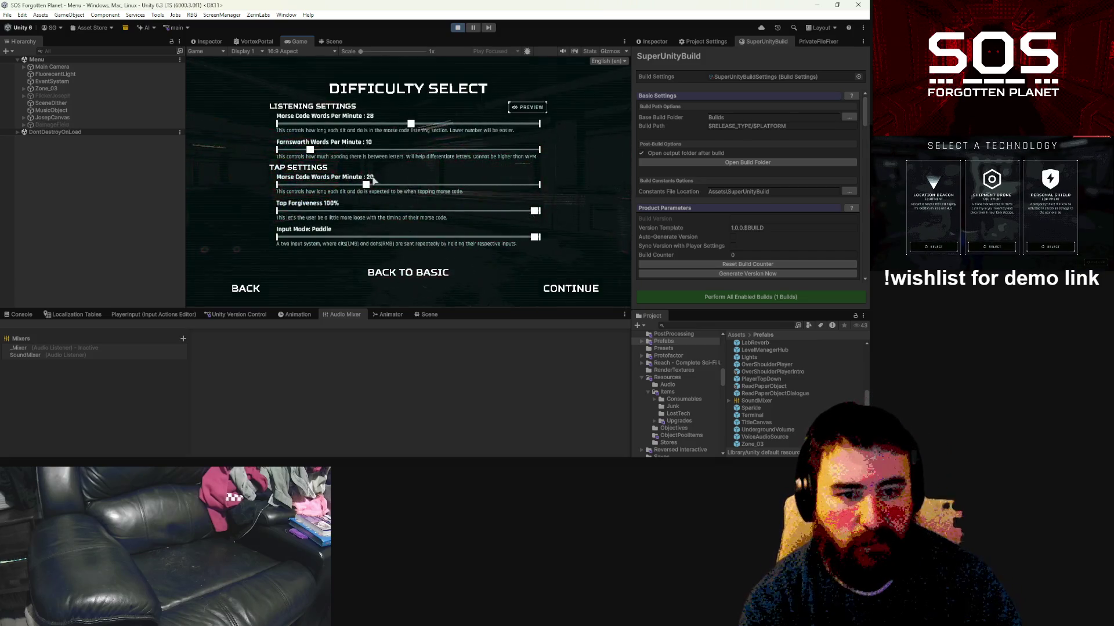
{"action": "left_click", "coordinate": [573, 288]}
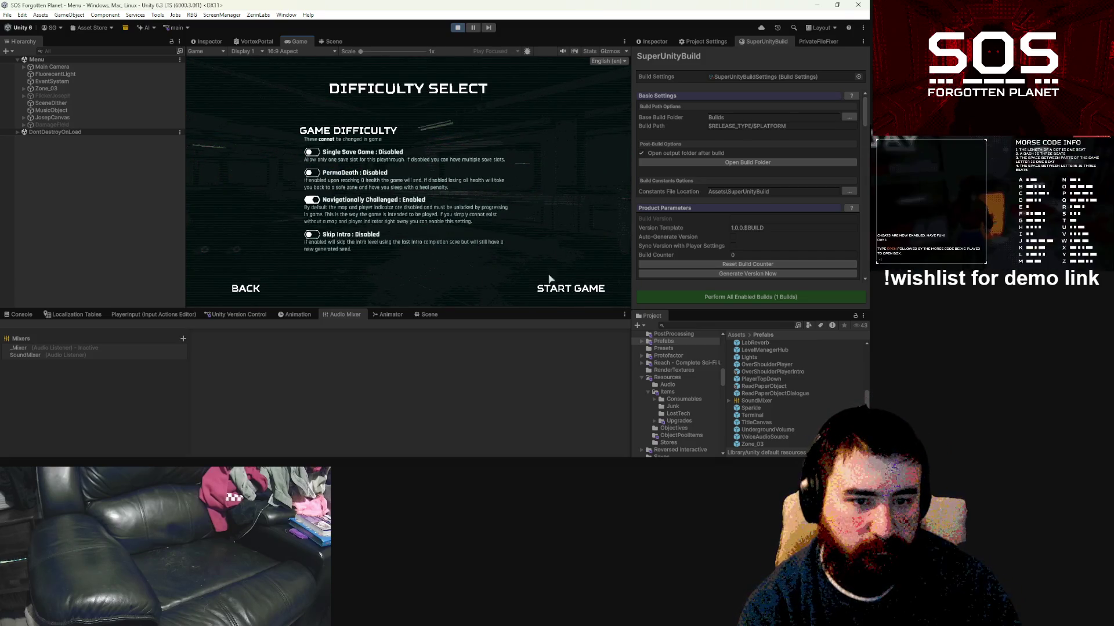
{"action": "left_click", "coordinate": [587, 292]}
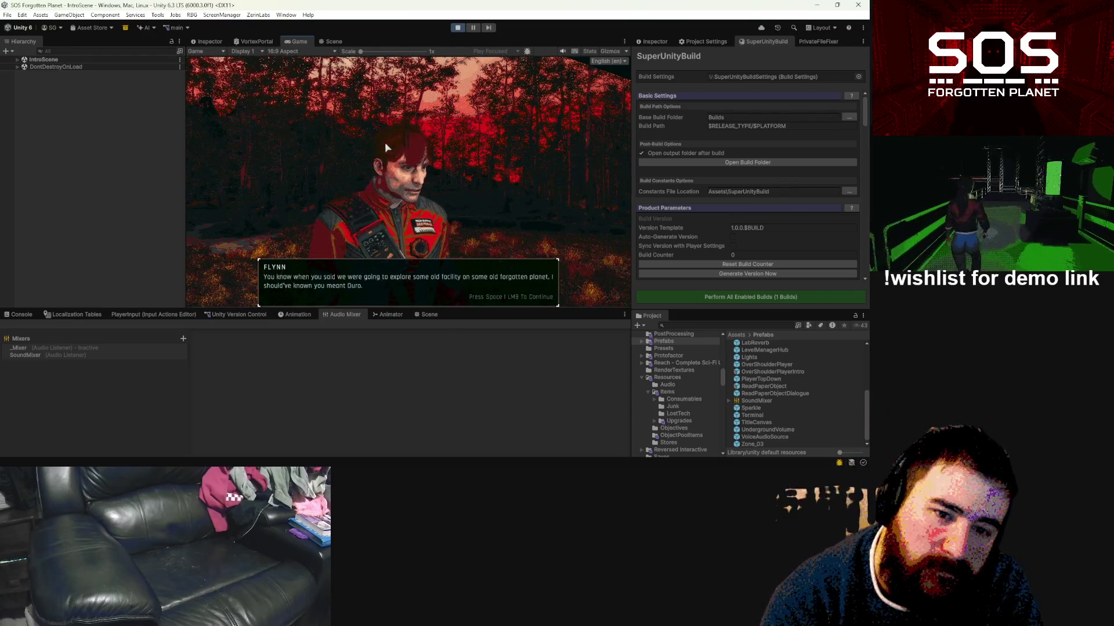
{"action": "key", "text": "alt+Tab"}
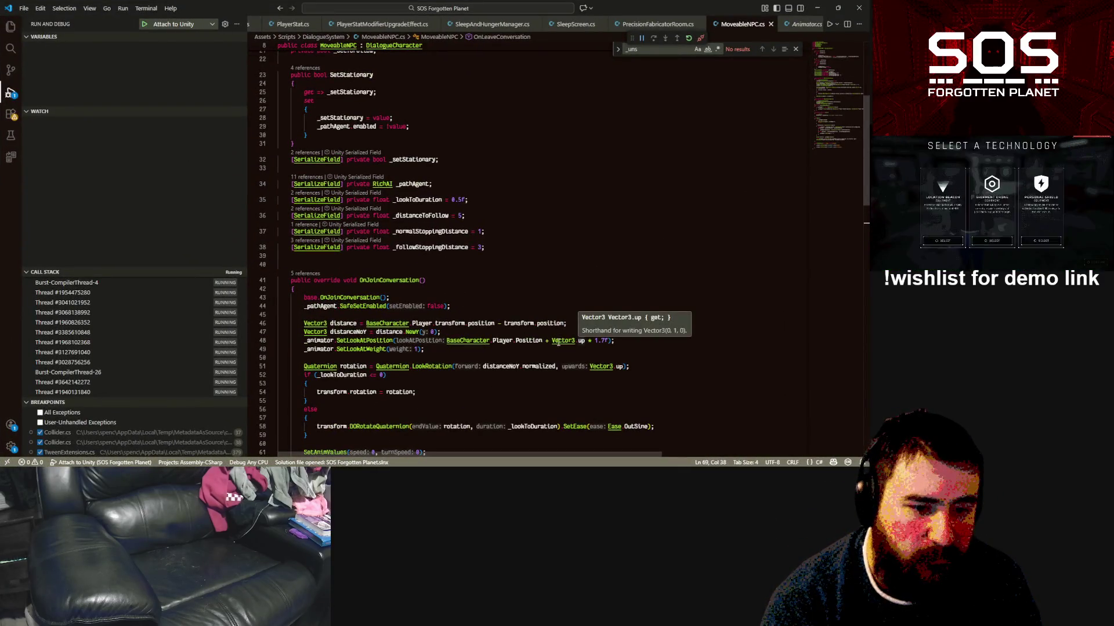
Step: Jump from the Player reference on line 48 to its definition in BaseCharacter.cs
{"action": "left_click", "coordinate": [502, 340]}
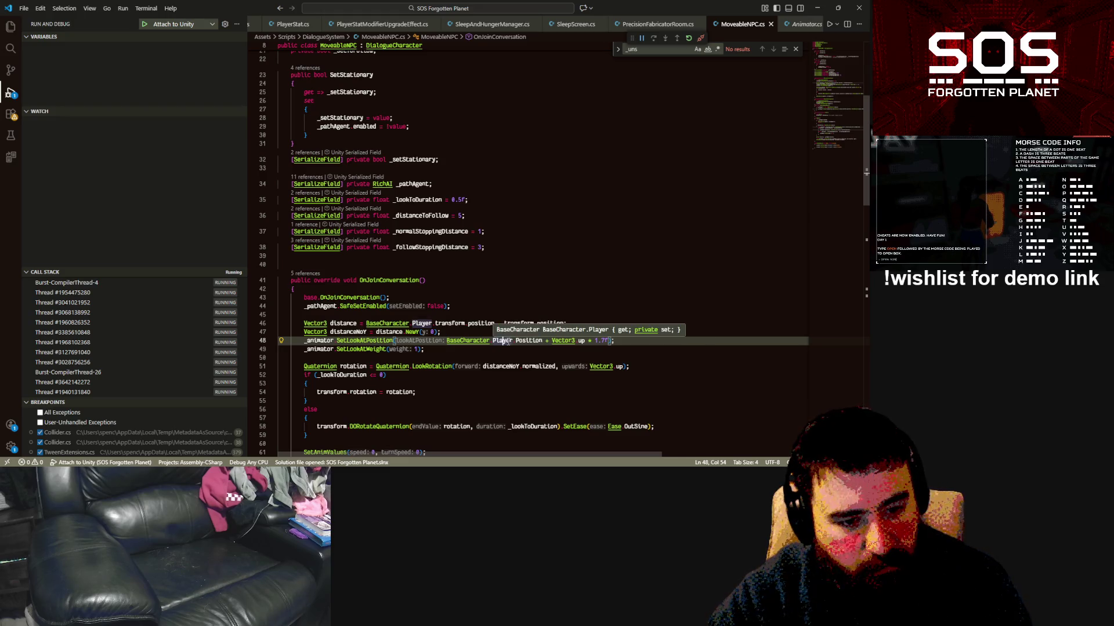
{"action": "left_click", "coordinate": [468, 341], "text": "ctrl"}
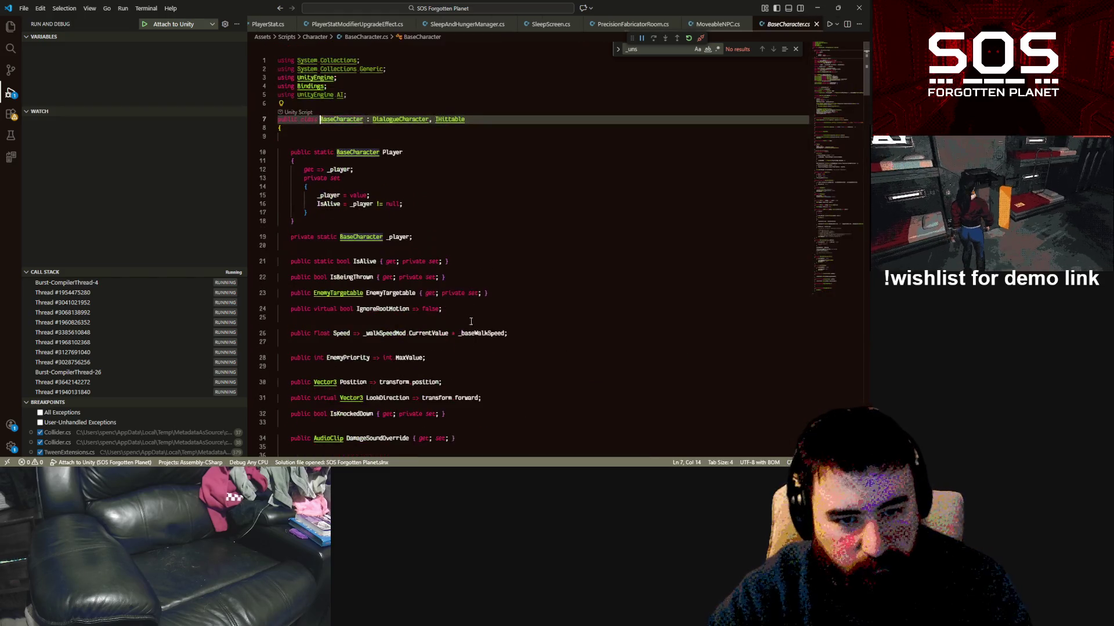
{"action": "scroll", "coordinate": [490, 268], "scroll_direction": "down", "scroll_amount": 2}
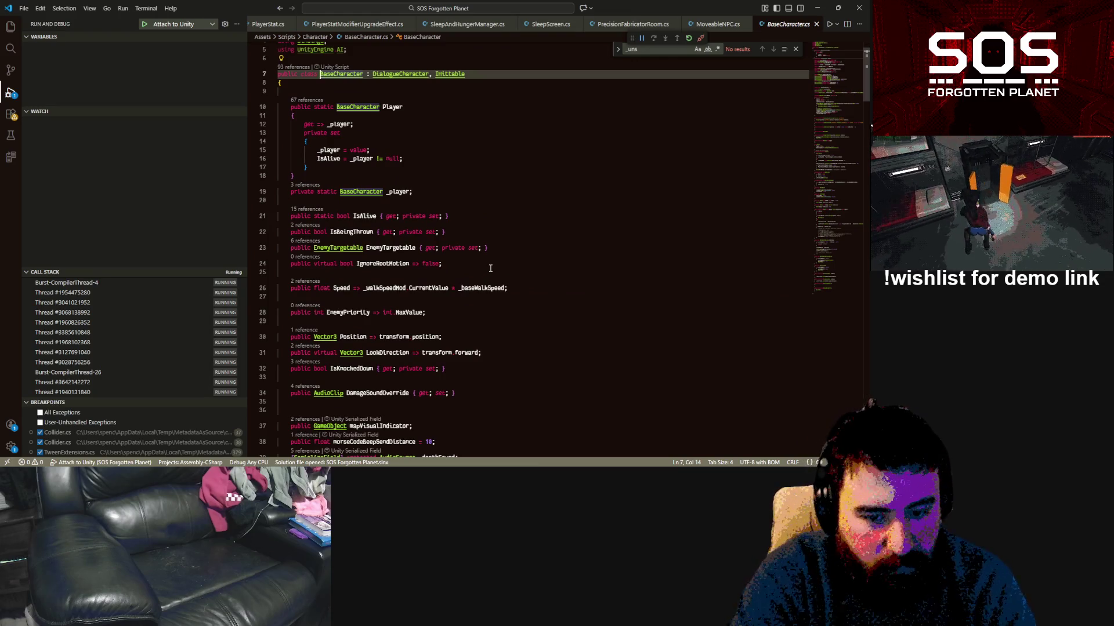
{"action": "scroll", "coordinate": [490, 268], "scroll_direction": "down", "scroll_amount": 7}
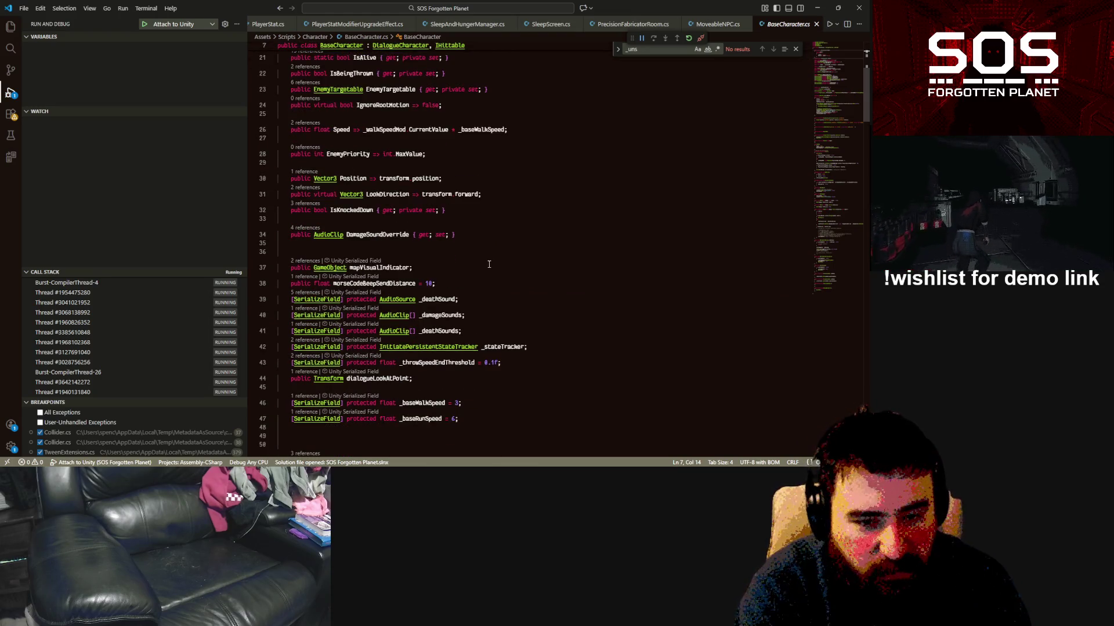
{"action": "scroll", "coordinate": [488, 264], "scroll_direction": "up", "scroll_amount": 2}
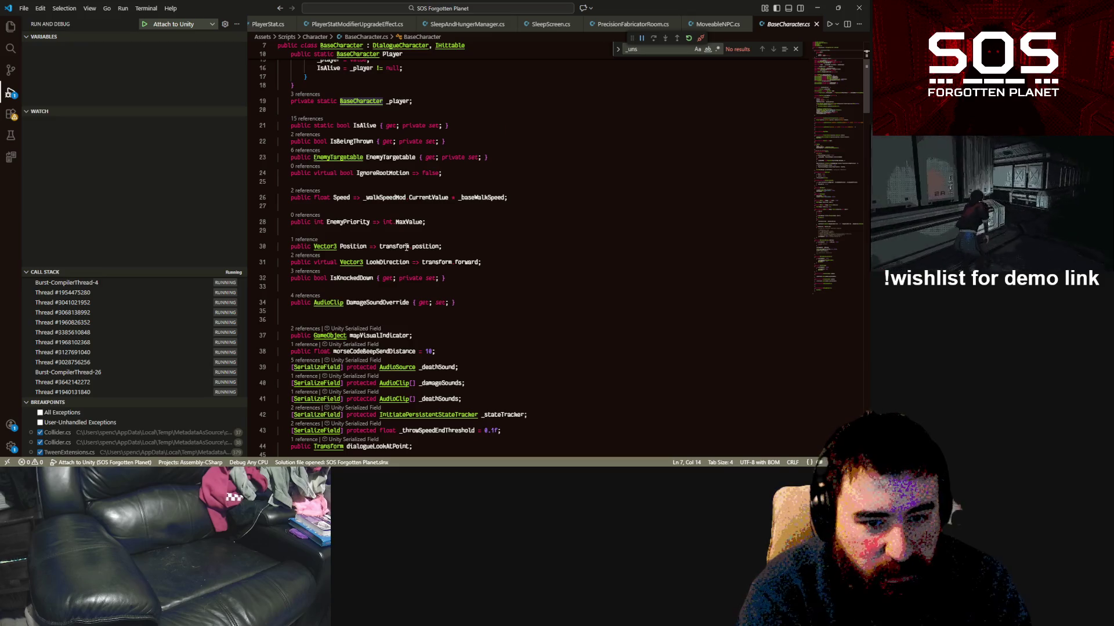
Step: Select the Position property on line 30 and review the rest of BaseCharacter.cs
{"action": "left_click", "coordinate": [386, 262]}
{"action": "double_click", "coordinate": [354, 246]}
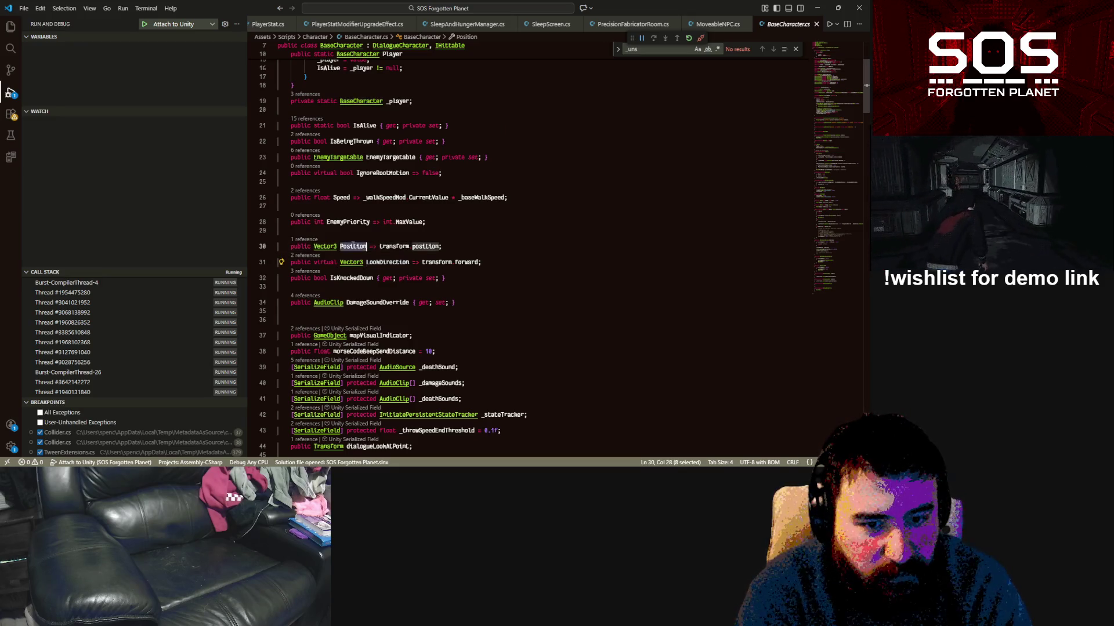
{"action": "scroll", "coordinate": [453, 255], "scroll_direction": "up", "scroll_amount": 2}
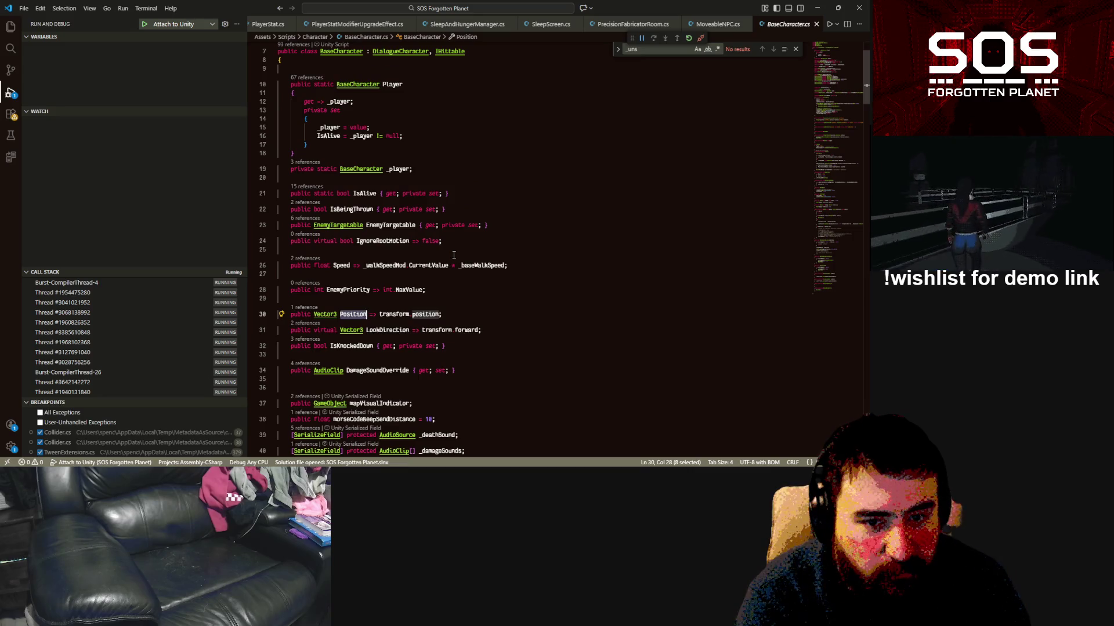
{"action": "scroll", "coordinate": [454, 256], "scroll_direction": "down", "scroll_amount": 5}
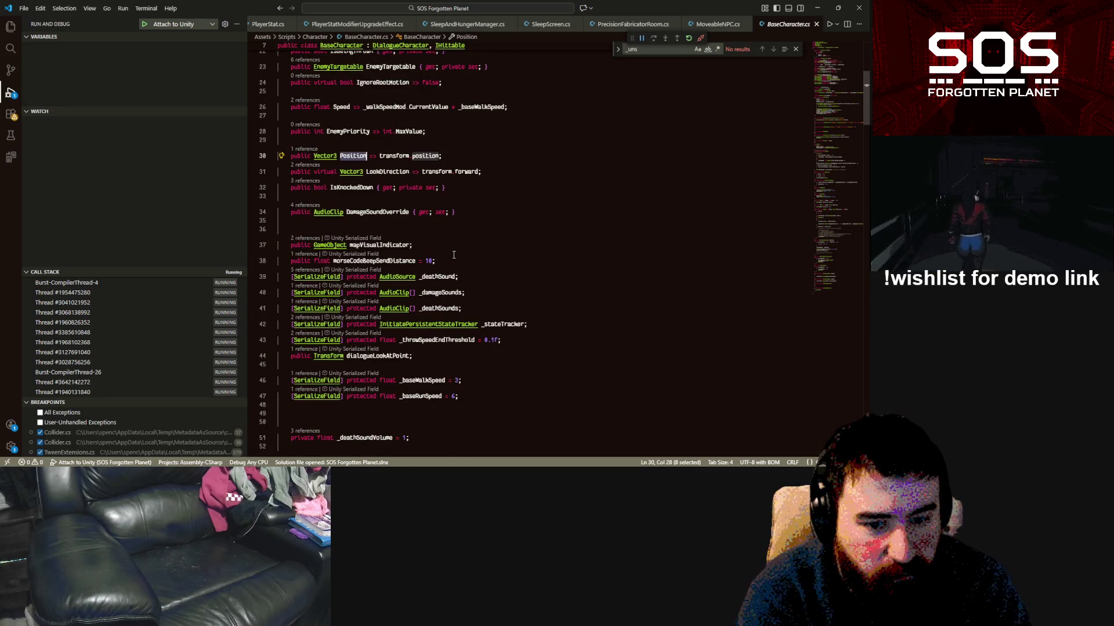
{"action": "scroll", "coordinate": [453, 255], "scroll_direction": "down", "scroll_amount": 2}
{"action": "scroll", "coordinate": [453, 255], "scroll_direction": "down", "scroll_amount": 2}
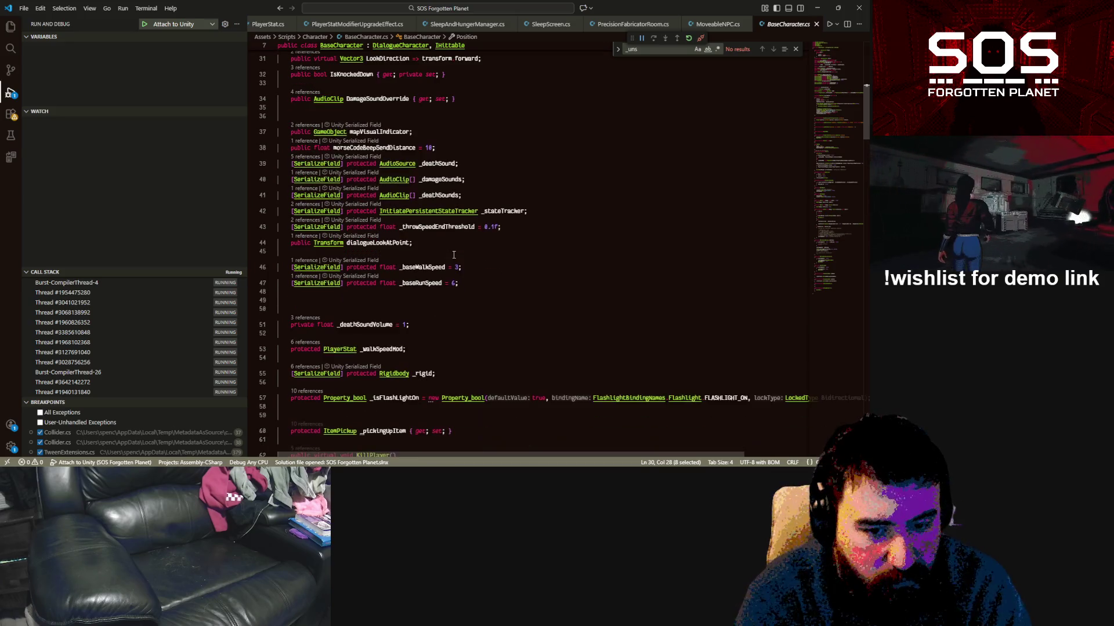
{"action": "scroll", "coordinate": [454, 255], "scroll_direction": "down", "scroll_amount": 2}
{"action": "scroll", "coordinate": [453, 255], "scroll_direction": "down", "scroll_amount": 2}
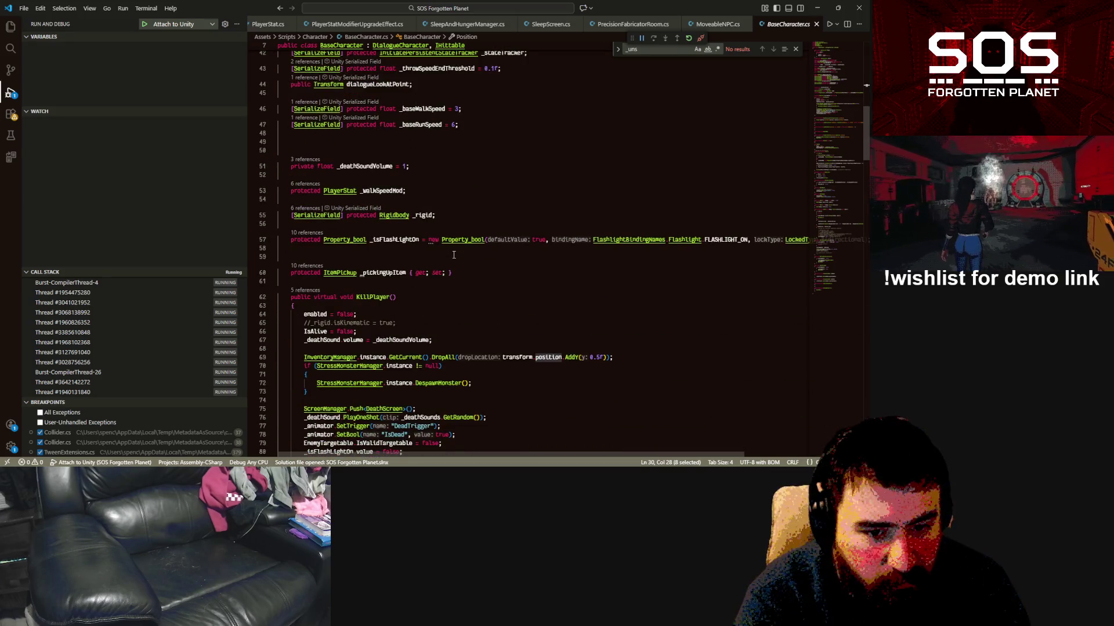
{"action": "scroll", "coordinate": [453, 255], "scroll_direction": "up", "scroll_amount": 6}
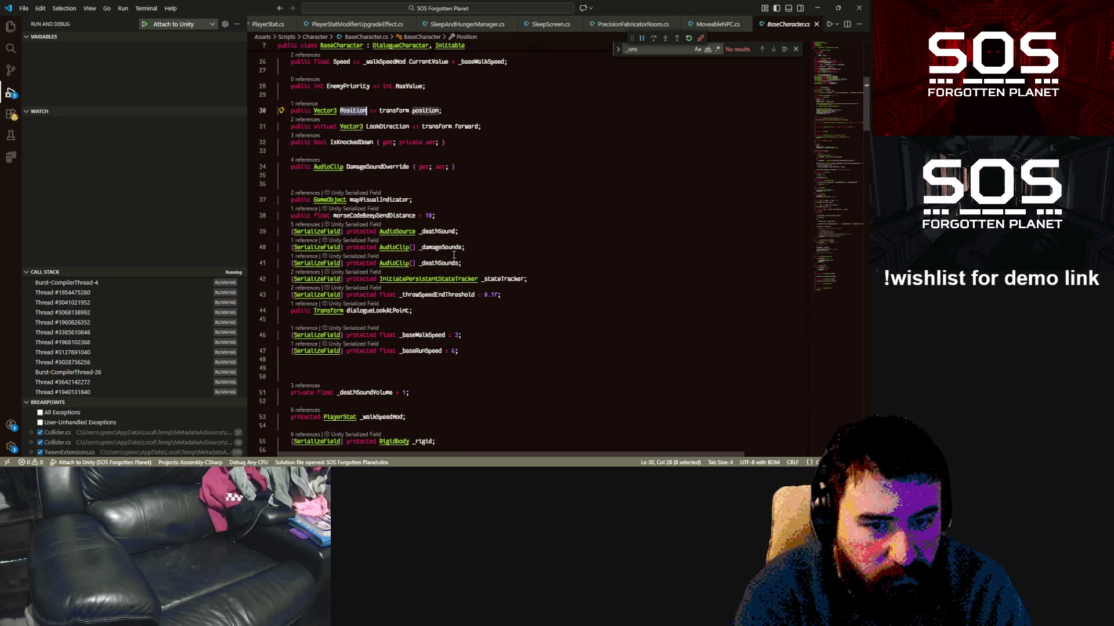
{"action": "scroll", "coordinate": [454, 255], "scroll_direction": "up", "scroll_amount": 5}
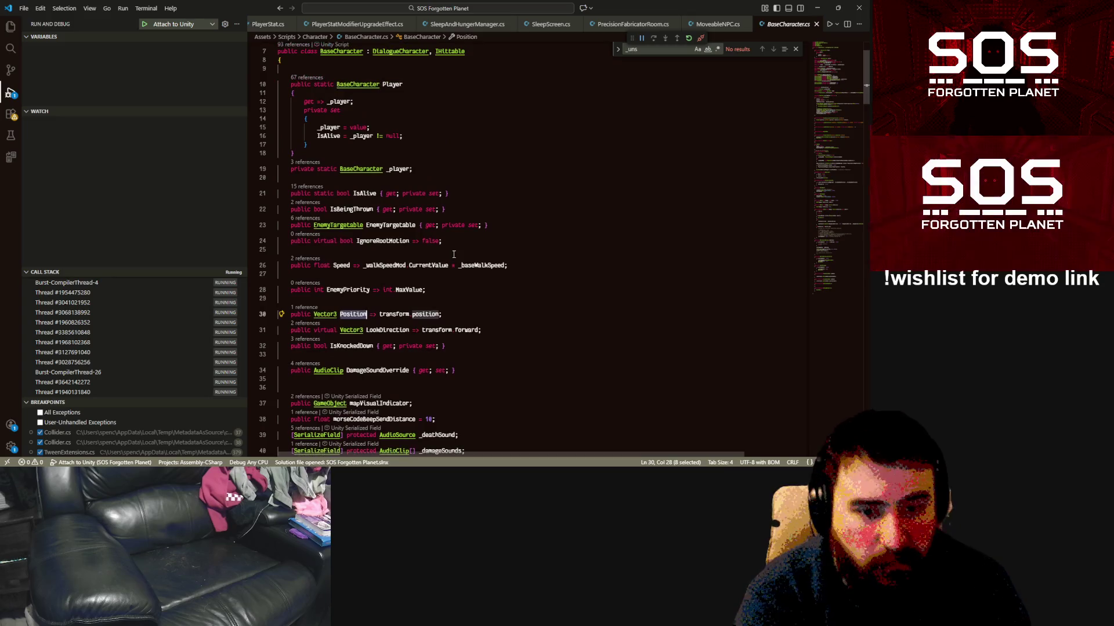
{"action": "scroll", "coordinate": [454, 254], "scroll_direction": "up", "scroll_amount": 2}
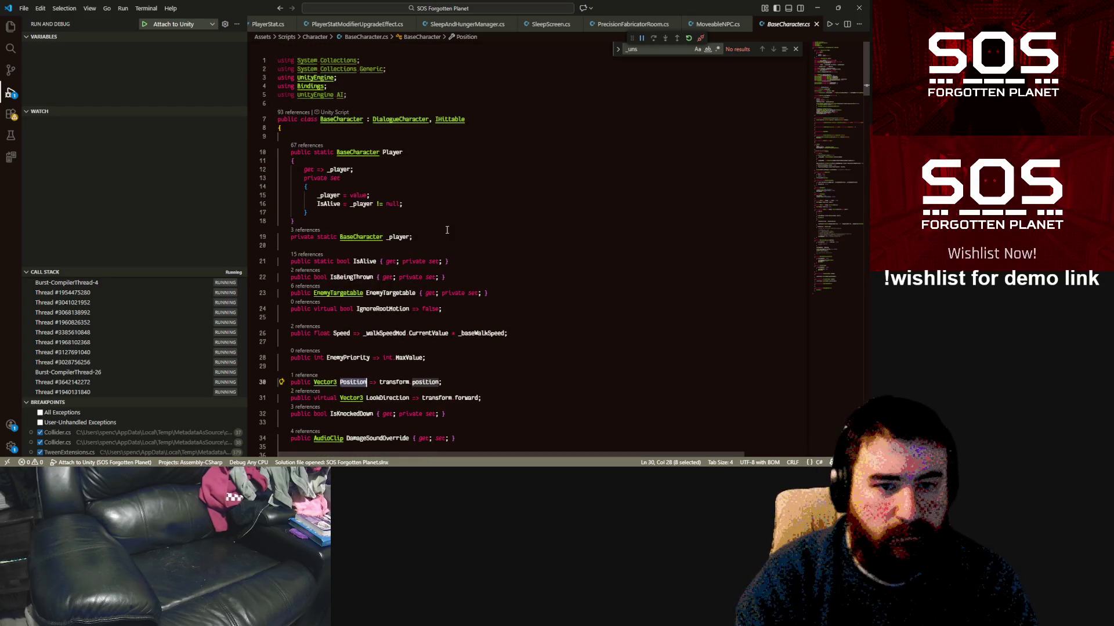
{"action": "left_click", "coordinate": [444, 245]}
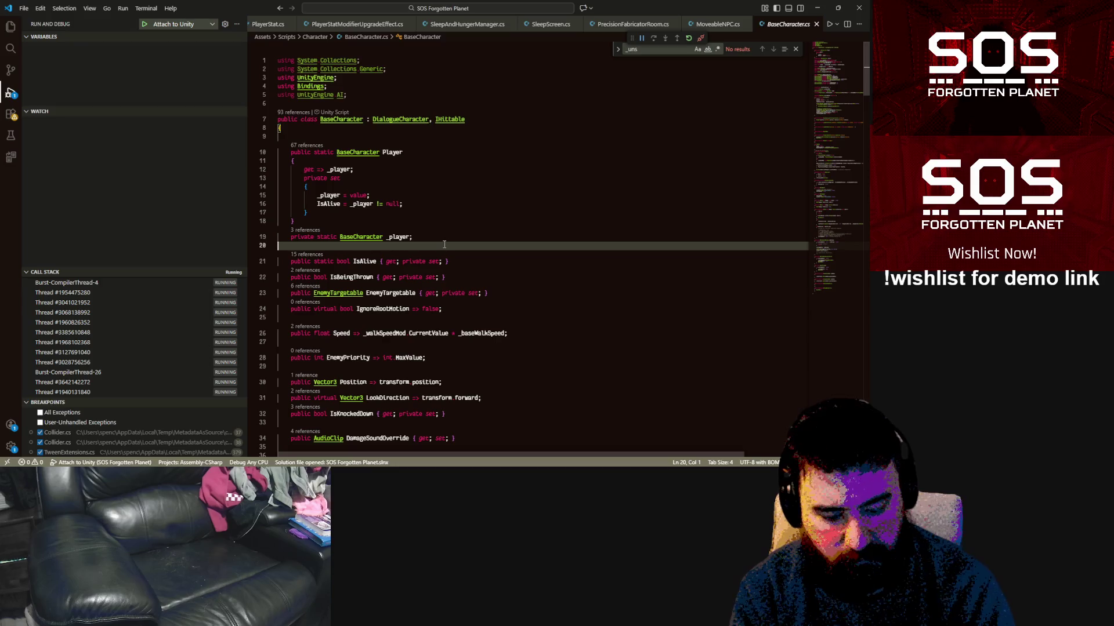
Step: Open CharacterFPS.cs through the quick file search
{"action": "key", "text": "ctrl+p"}
{"action": "type", "text": "fpscha"}
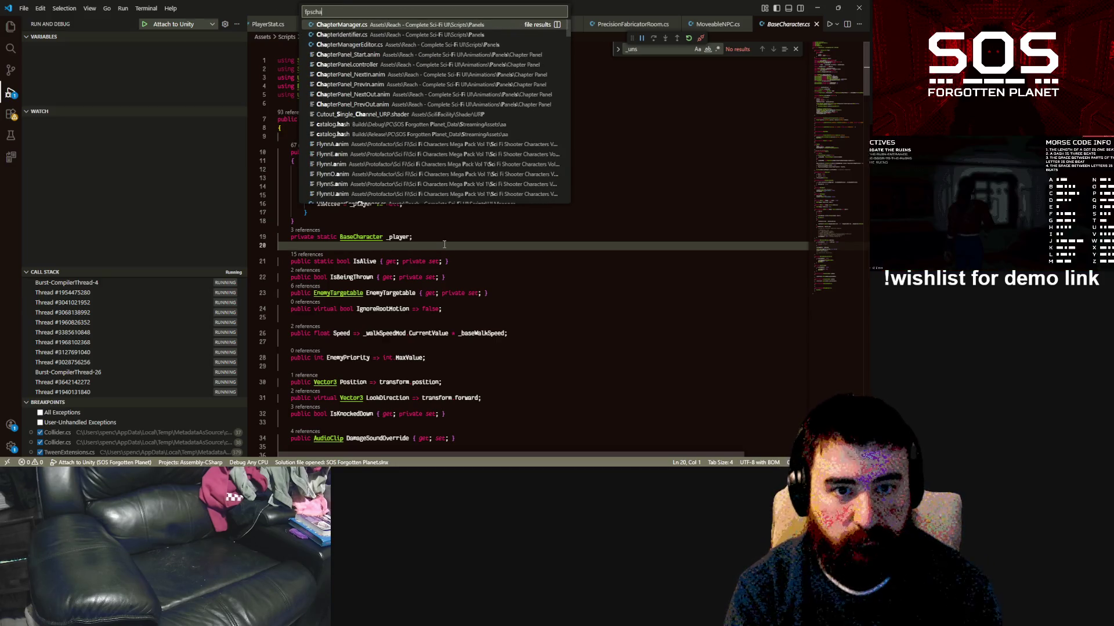
{"action": "key", "text": "BackSpace"}
{"action": "key", "text": "BackSpace"}
{"action": "key", "text": "BackSpace"}
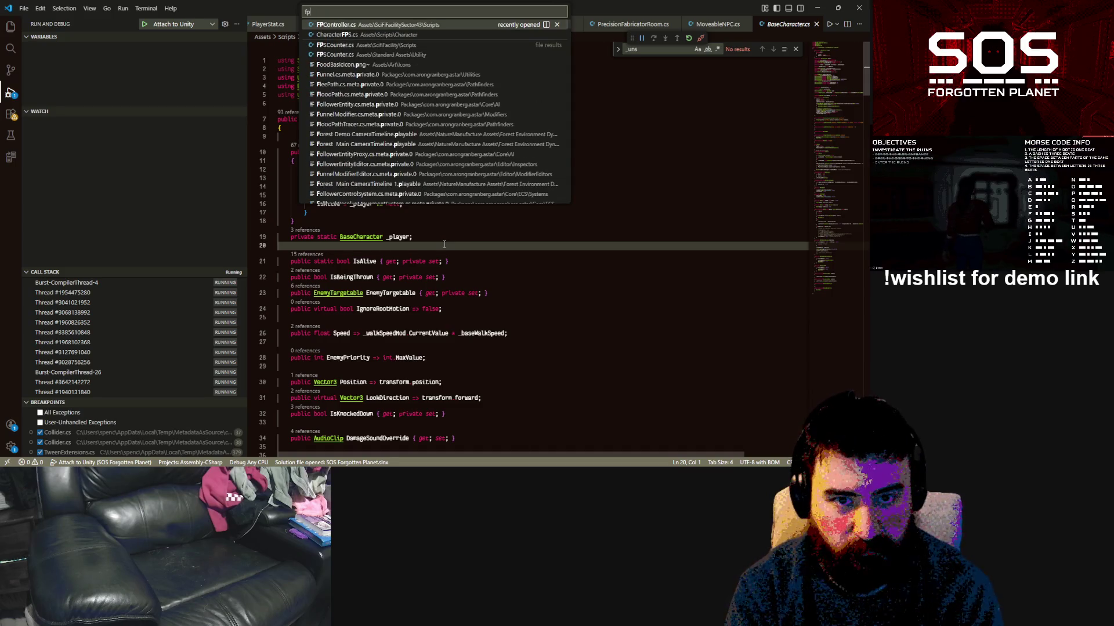
{"action": "type", "text": "s"}
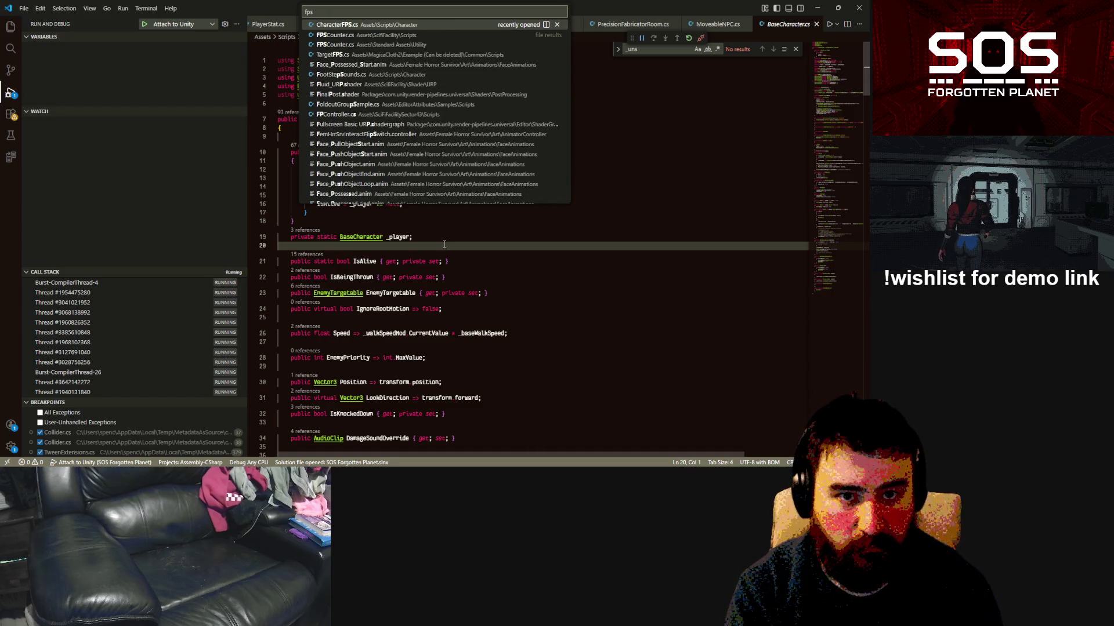
{"action": "key", "text": "Return"}
Step: Go to the top of CharacterFPS.cs and select the LookPivot property on line 68
{"action": "scroll", "coordinate": [449, 243], "scroll_direction": "up", "scroll_amount": 10}
{"action": "scroll", "coordinate": [449, 243], "scroll_direction": "up", "scroll_amount": 20}
{"action": "left_click", "coordinate": [860, 54]}
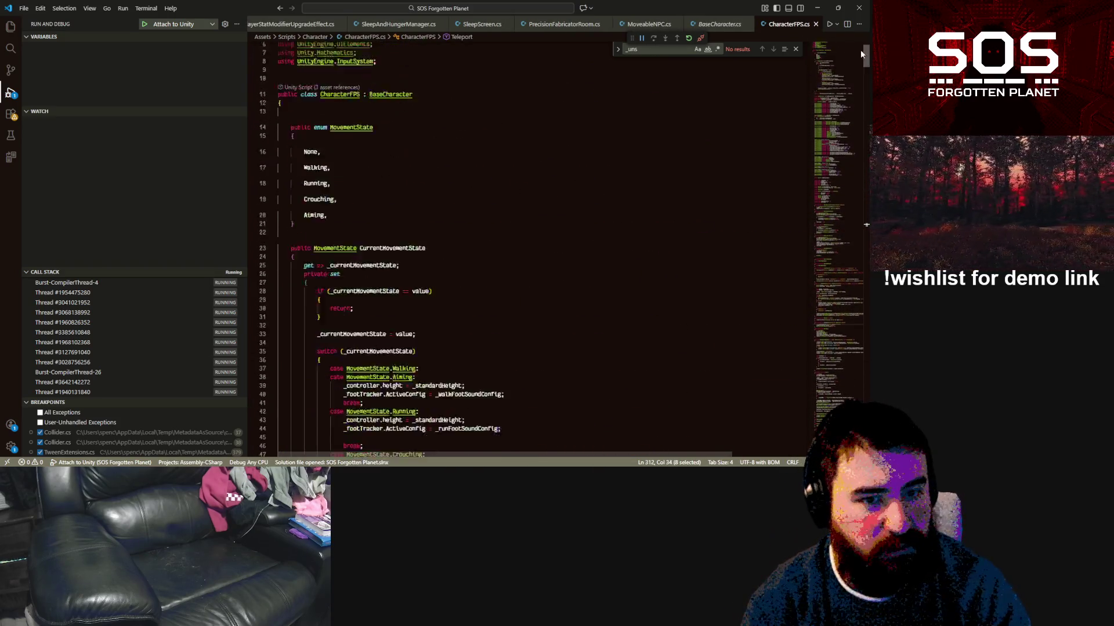
{"action": "scroll", "coordinate": [600, 229], "scroll_direction": "down", "scroll_amount": 8}
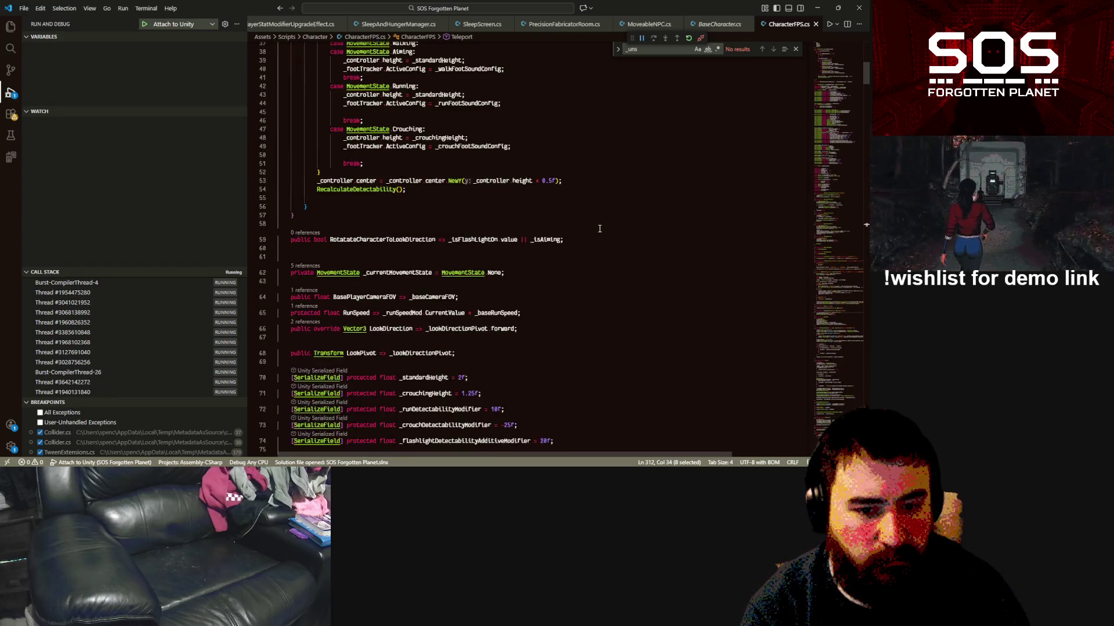
{"action": "scroll", "coordinate": [600, 229], "scroll_direction": "down", "scroll_amount": 5}
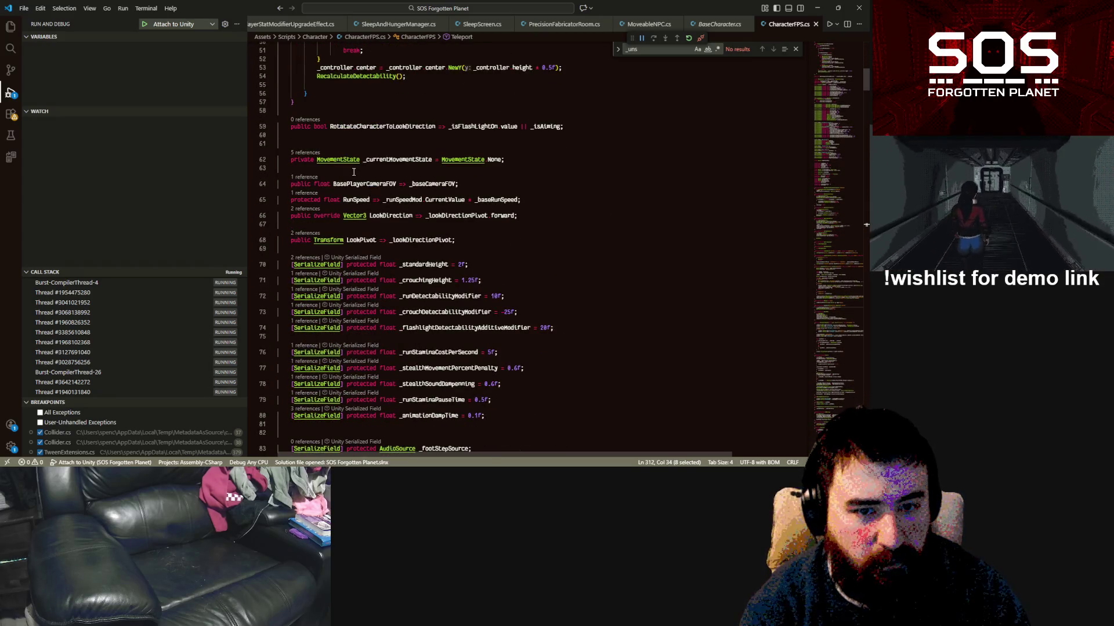
{"action": "left_click", "coordinate": [358, 234]}
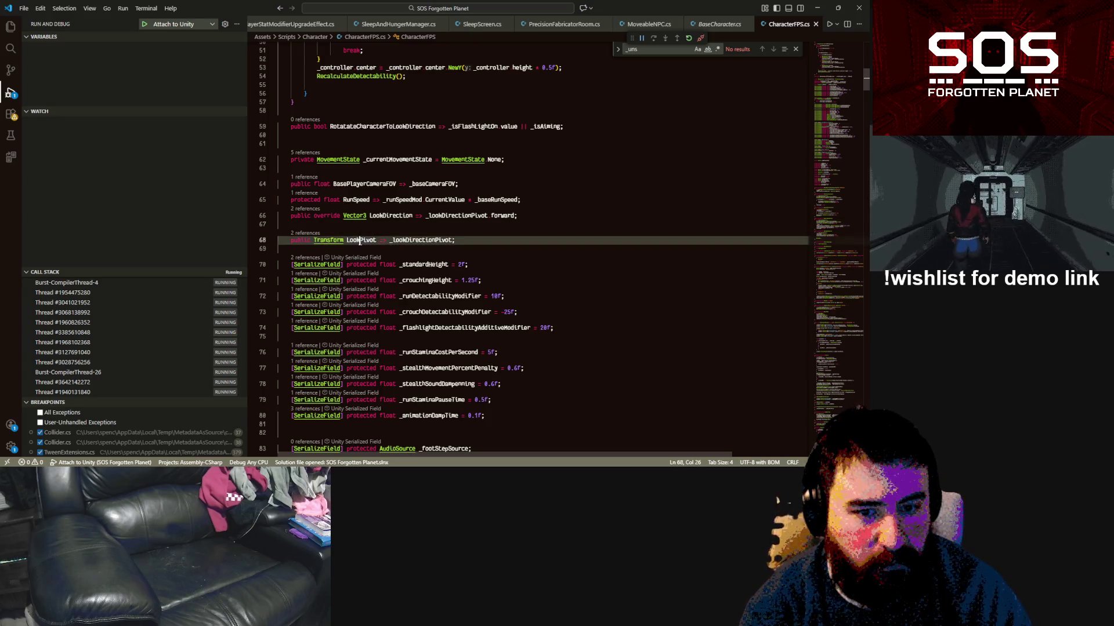
{"action": "double_click", "coordinate": [359, 240]}
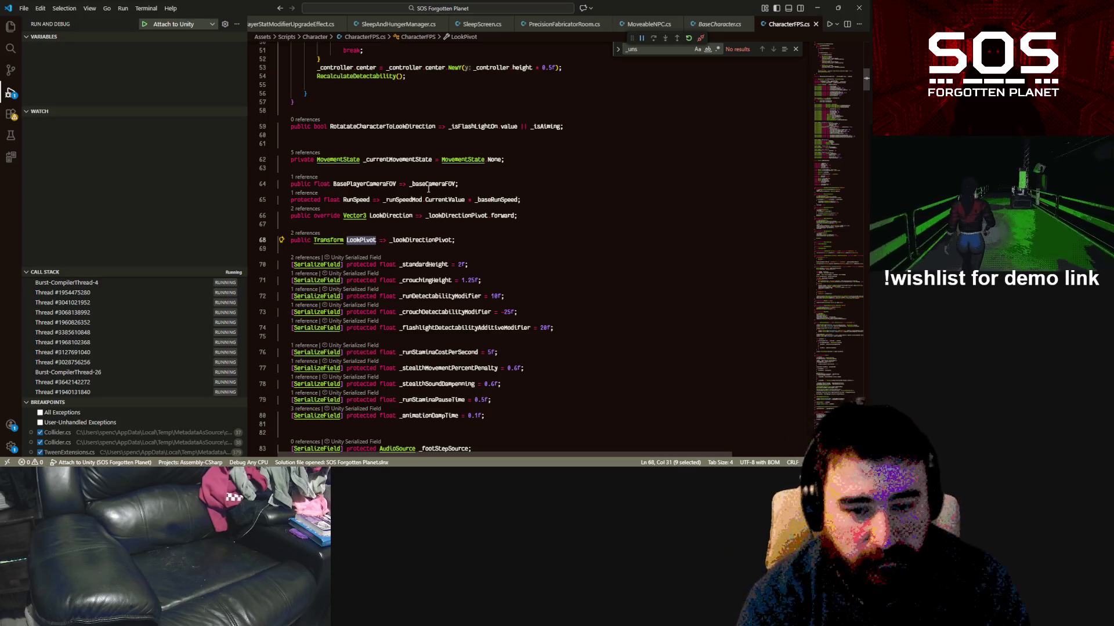
Step: Bring the code editor back in front of Unity Hub and scroll further down CharacterFPS.cs
{"action": "scroll", "coordinate": [432, 188], "scroll_direction": "down", "scroll_amount": 5}
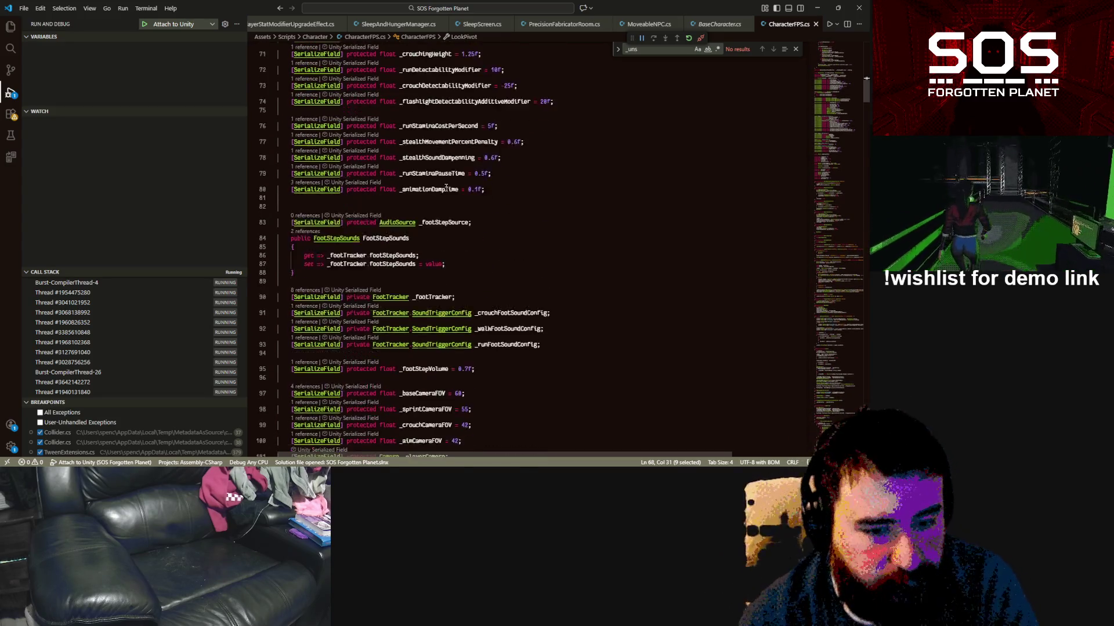
{"action": "scroll", "coordinate": [445, 187], "scroll_direction": "down", "scroll_amount": 8}
{"action": "scroll", "coordinate": [421, 204], "scroll_direction": "down", "scroll_amount": 4}
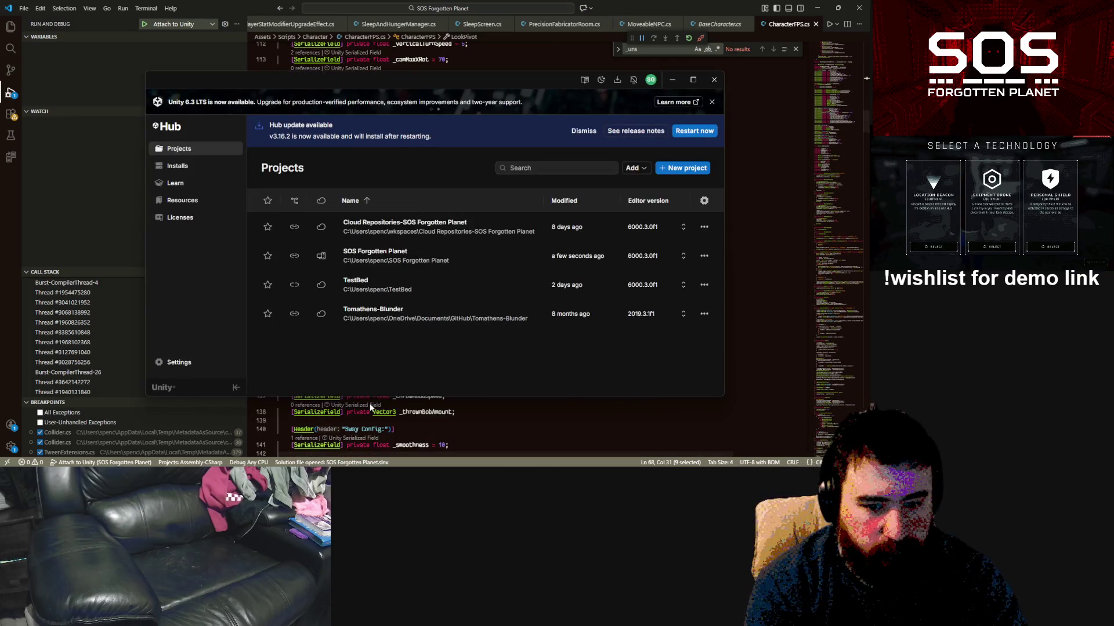
{"action": "left_click", "coordinate": [369, 401]}
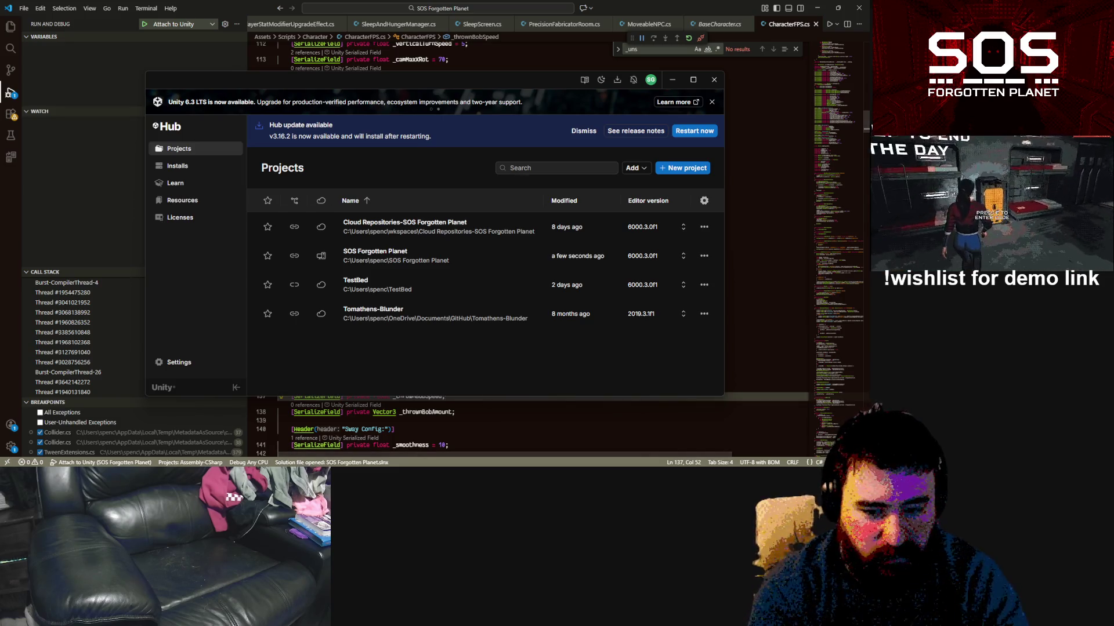
{"action": "left_click", "coordinate": [421, 430]}
{"action": "scroll", "coordinate": [503, 394], "scroll_direction": "down", "scroll_amount": 5}
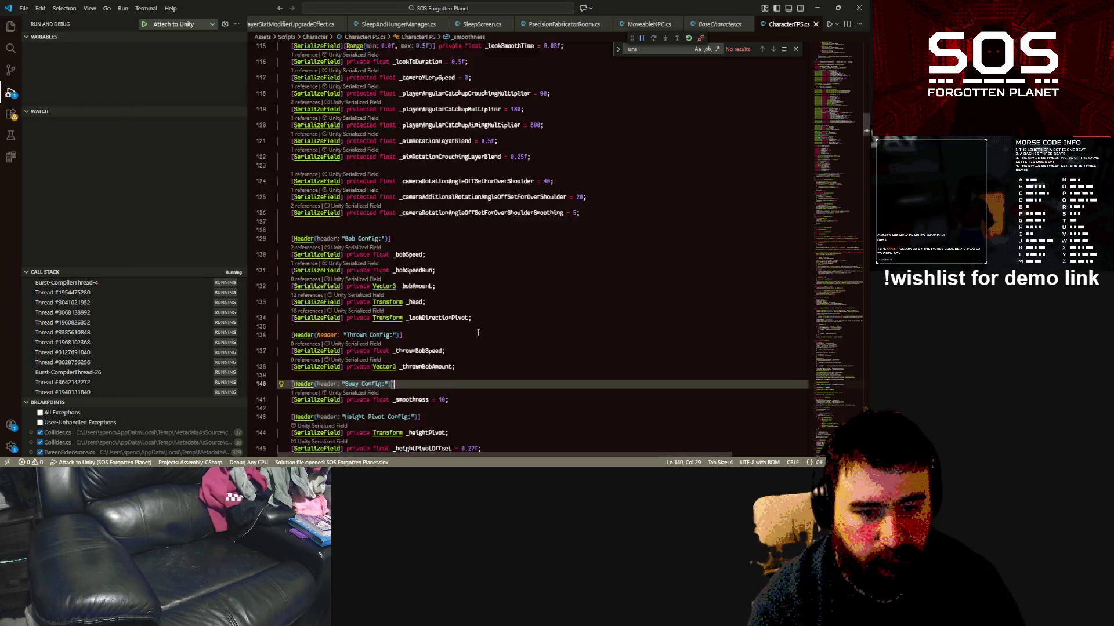
{"action": "scroll", "coordinate": [499, 328], "scroll_direction": "down", "scroll_amount": 3}
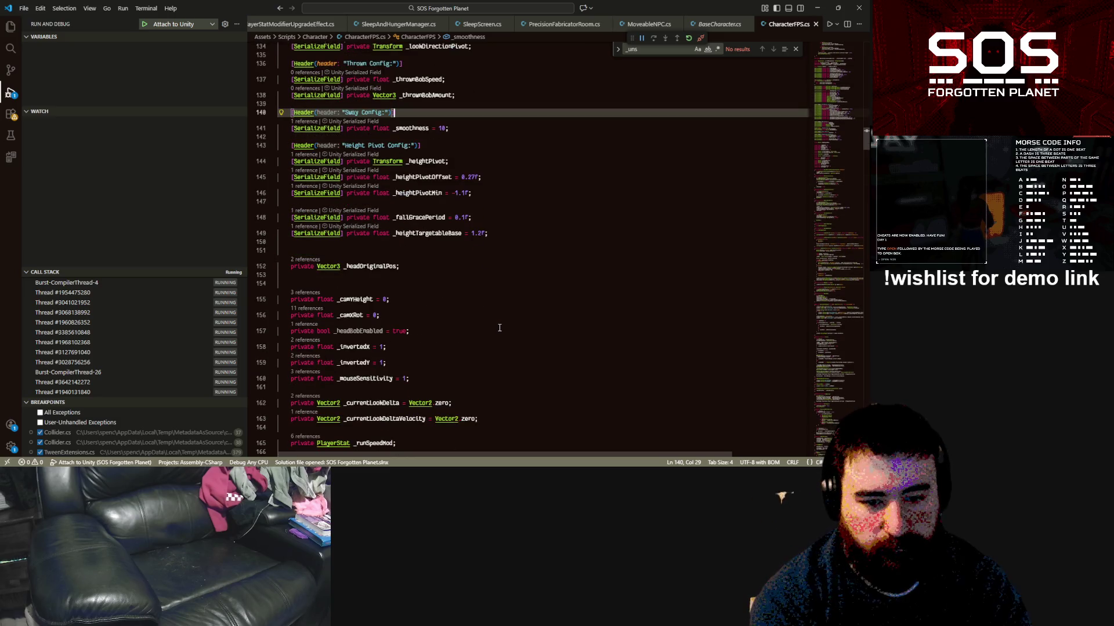
{"action": "scroll", "coordinate": [498, 328], "scroll_direction": "down", "scroll_amount": 2}
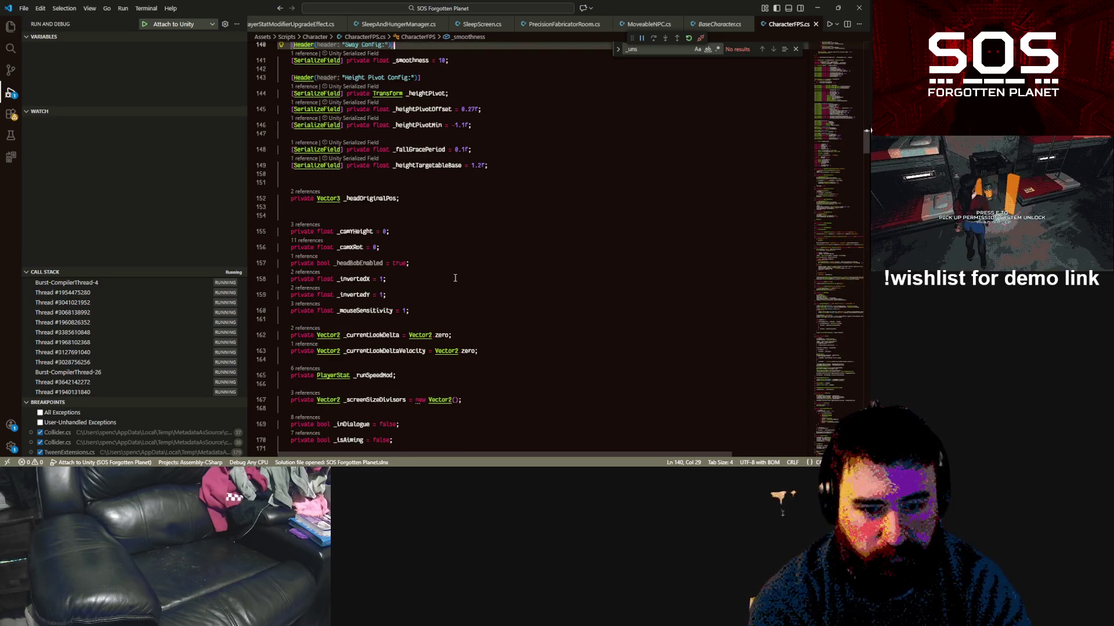
{"action": "scroll", "coordinate": [432, 313], "scroll_direction": "down", "scroll_amount": 2}
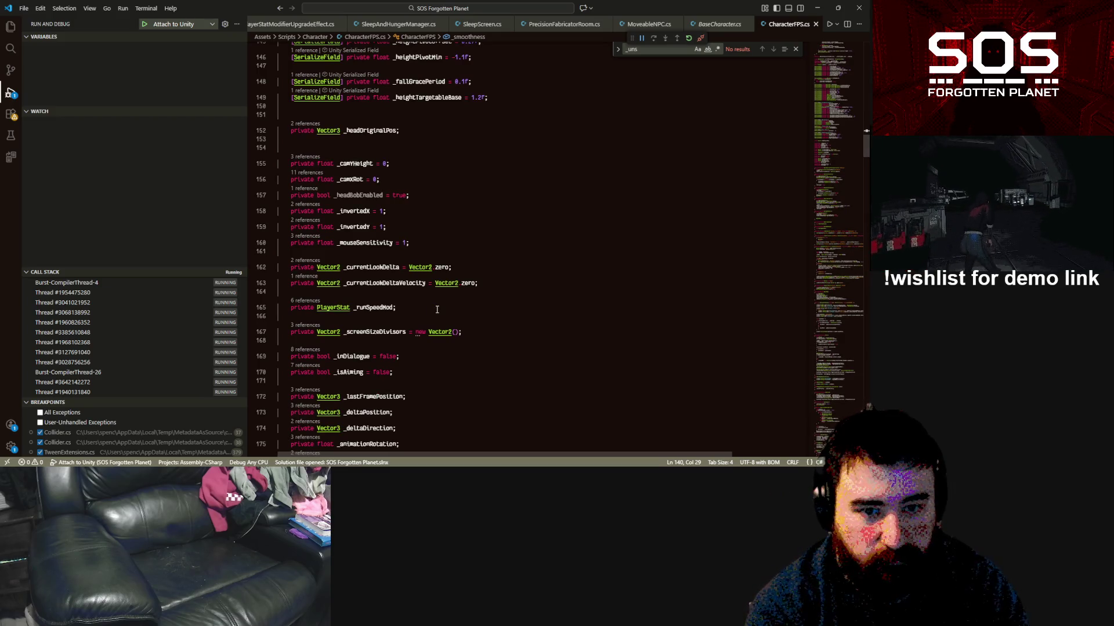
Step: Find all references to _camYHeight and open its line 712 usage in the editor
{"action": "double_click", "coordinate": [358, 164]}
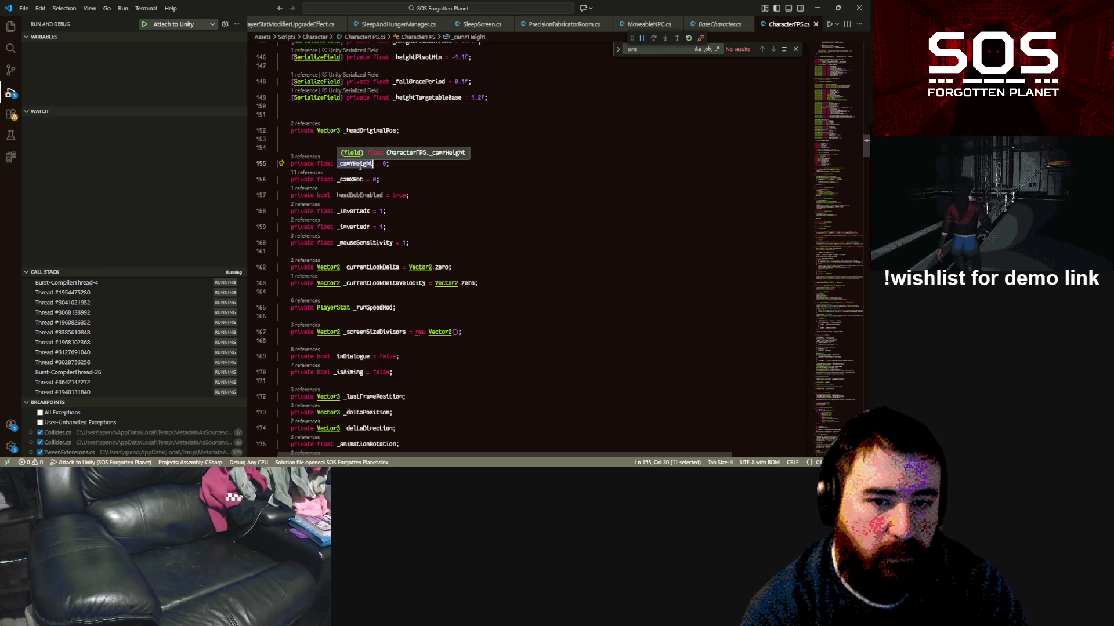
{"action": "left_click", "coordinate": [311, 159]}
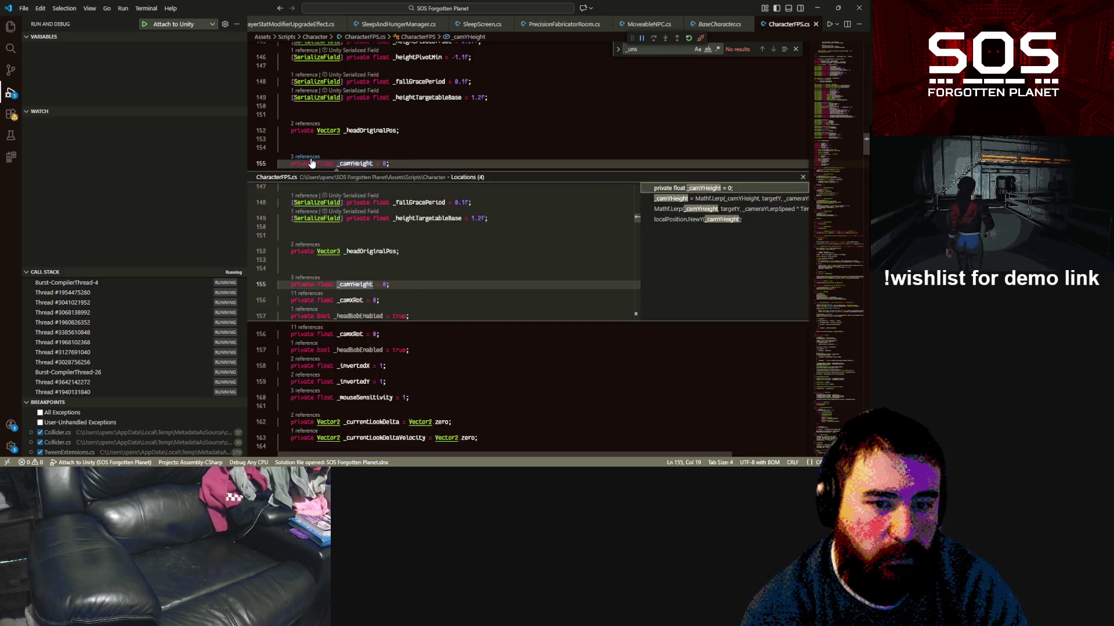
{"action": "left_click", "coordinate": [674, 201]}
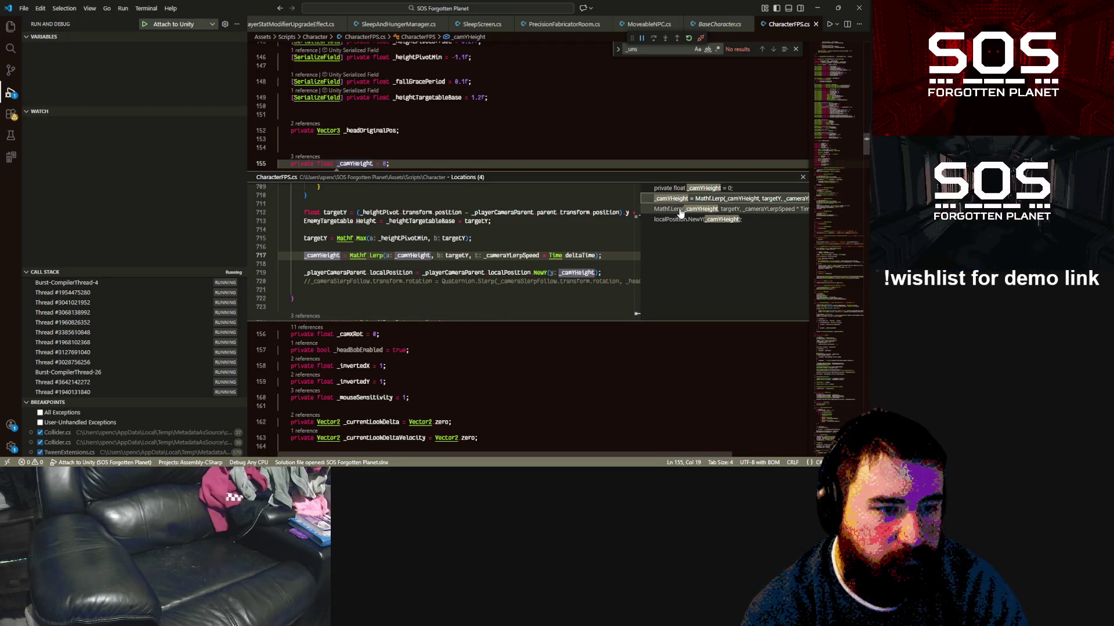
{"action": "scroll", "coordinate": [492, 231], "scroll_direction": "up", "scroll_amount": 1}
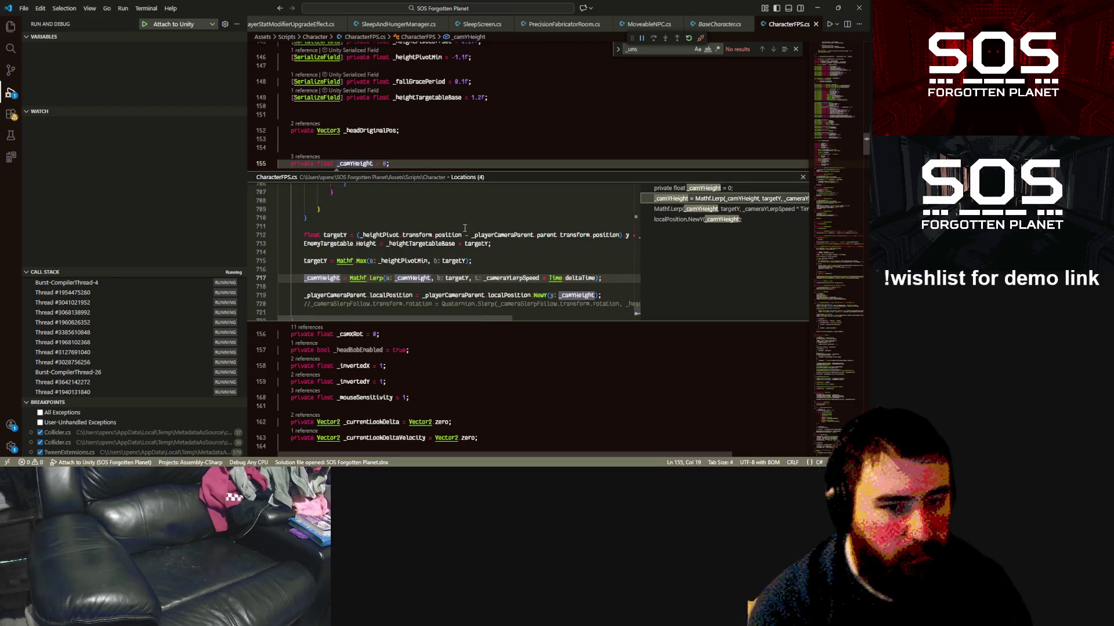
{"action": "double_click", "coordinate": [380, 235]}
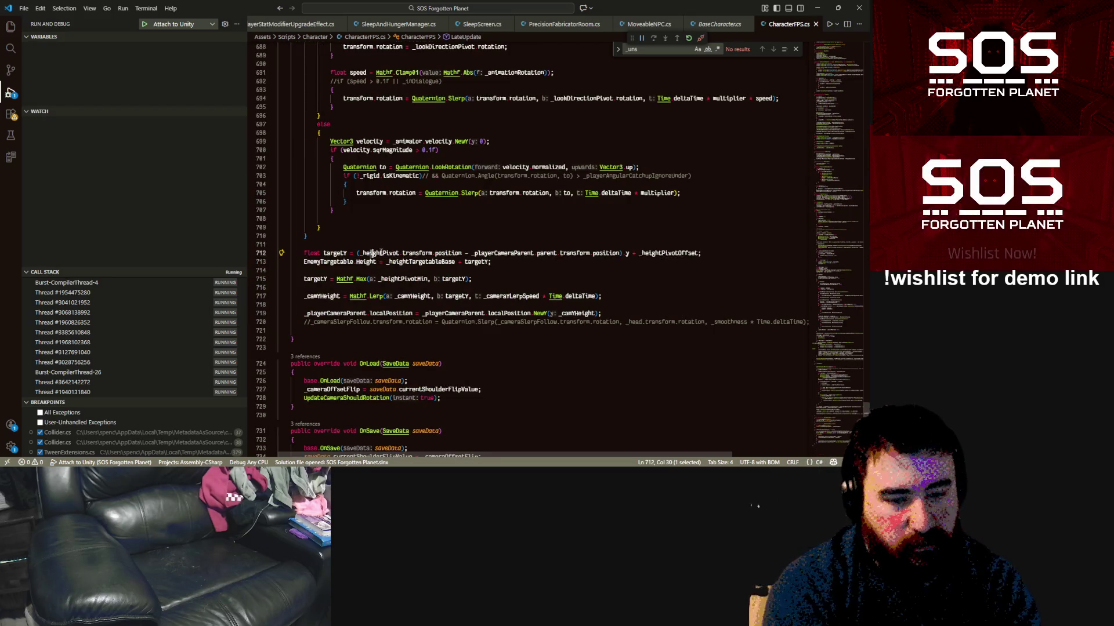
Step: Go to the _heightPivot field's declaration among the Height Pivot Config fields
{"action": "left_click", "coordinate": [385, 254], "text": "ctrl"}
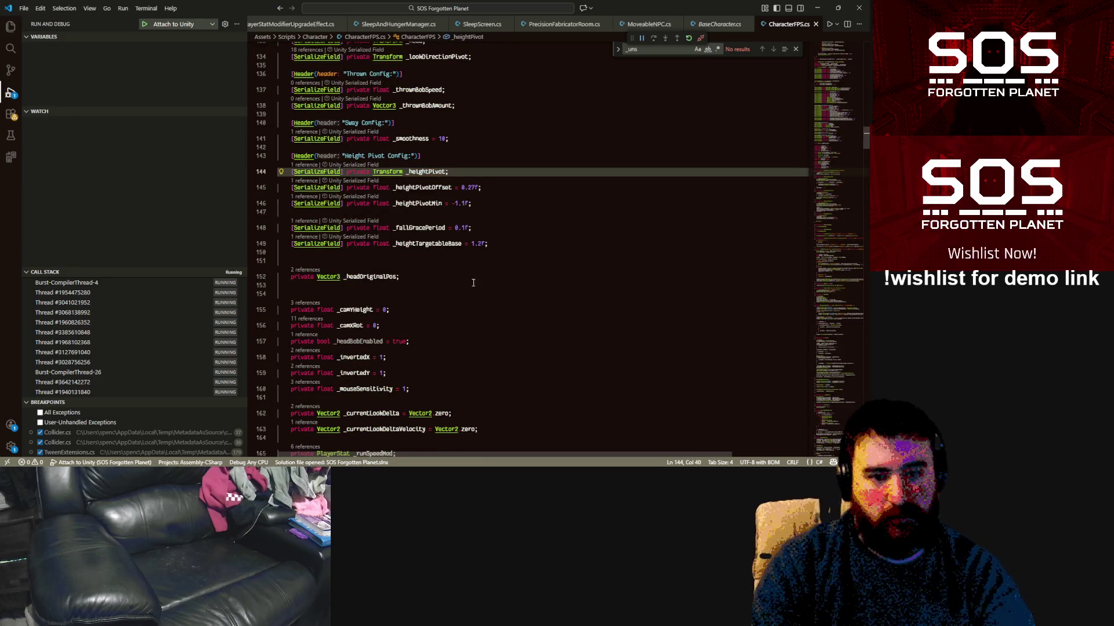
{"action": "scroll", "coordinate": [496, 254], "scroll_direction": "up", "scroll_amount": 2}
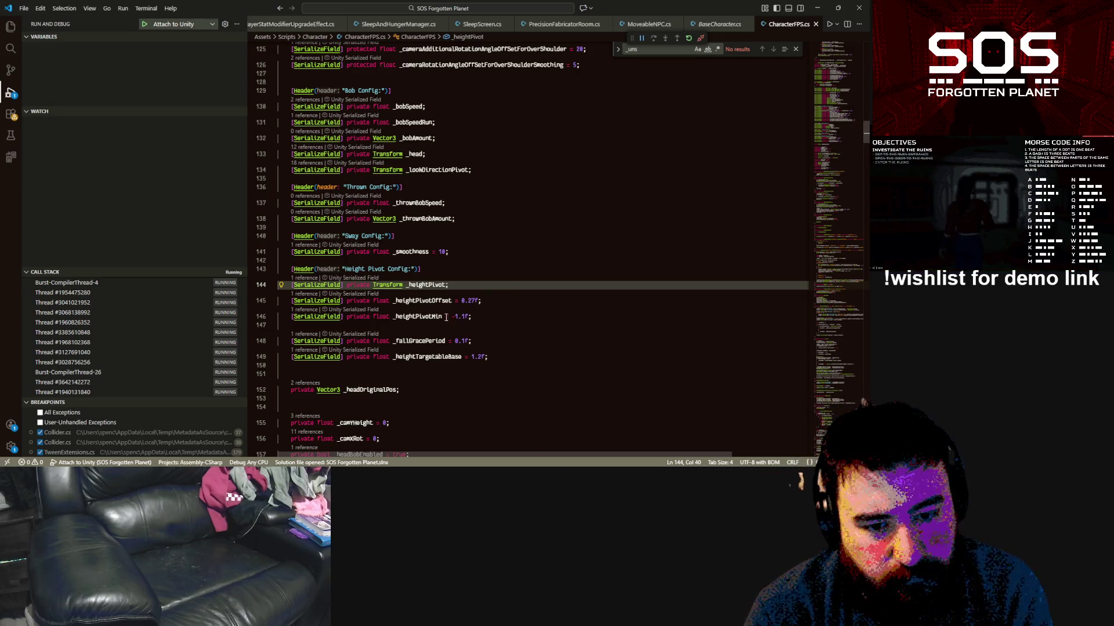
{"action": "mouse_move", "coordinate": [430, 316]}
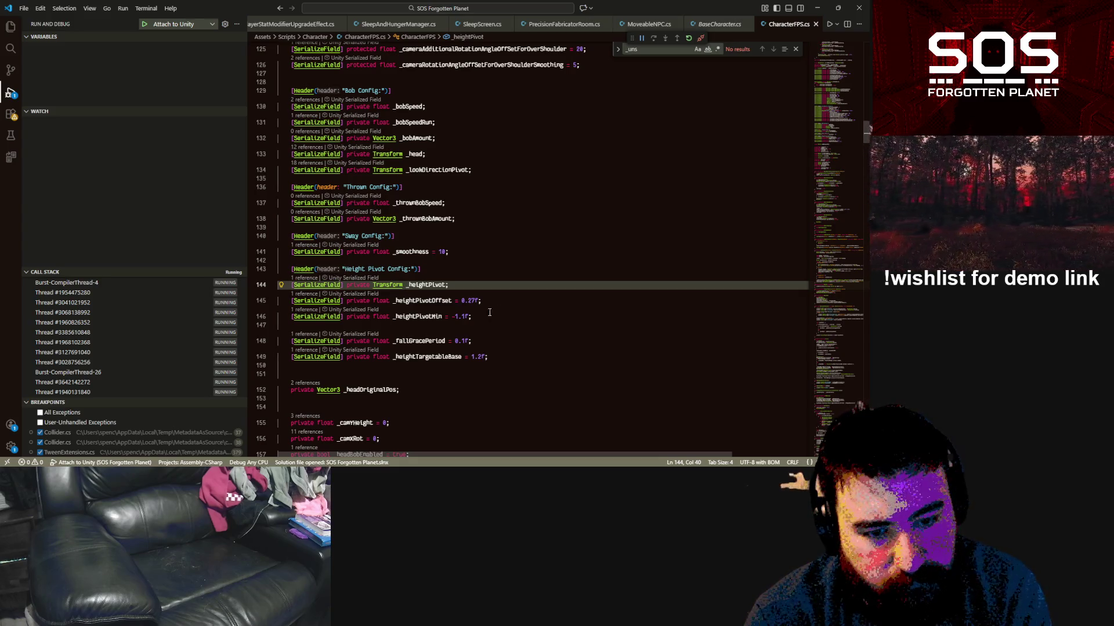
{"action": "scroll", "coordinate": [528, 317], "scroll_direction": "up", "scroll_amount": 1}
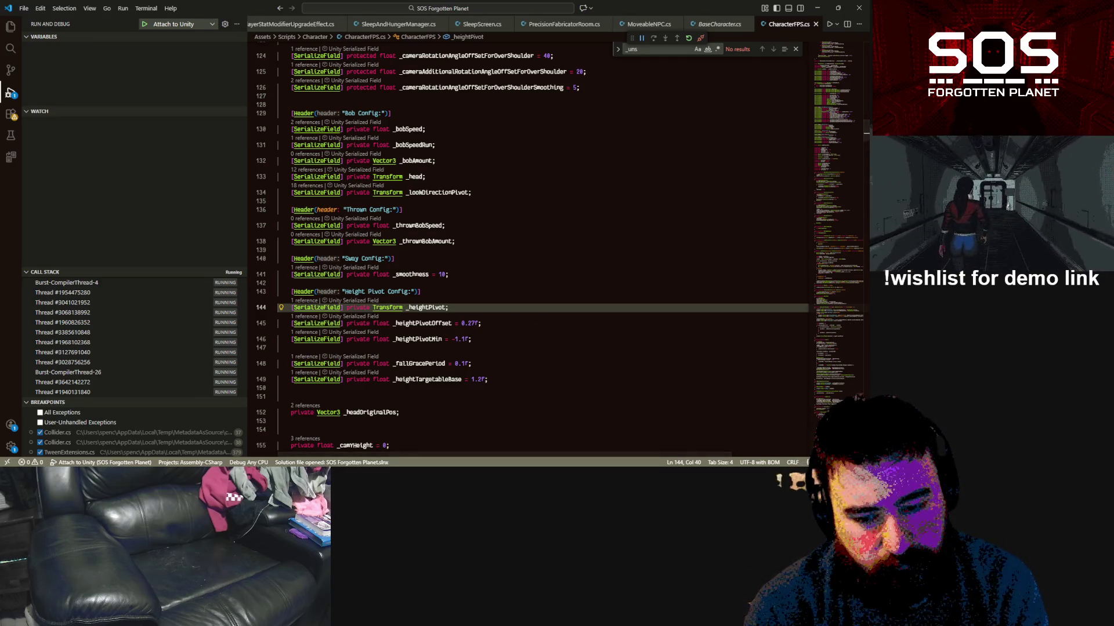
{"action": "left_click", "coordinate": [407, 251]}
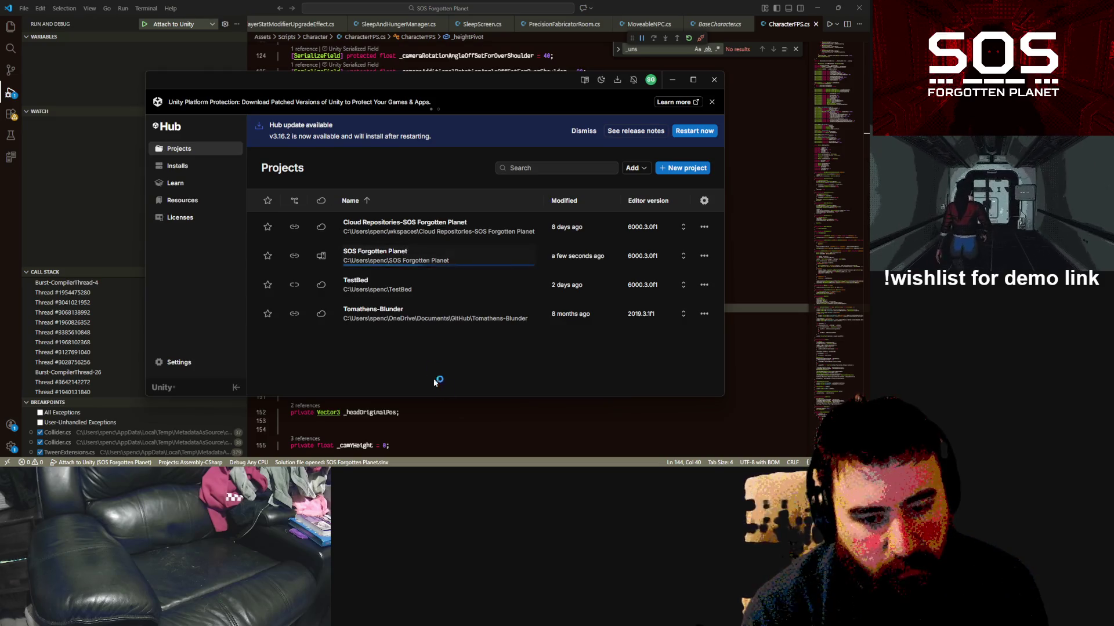
Step: Answer the Recovering Scene Backups prompt so SOS Forgotten Planet loads in Unity
{"action": "left_click", "coordinate": [494, 271]}
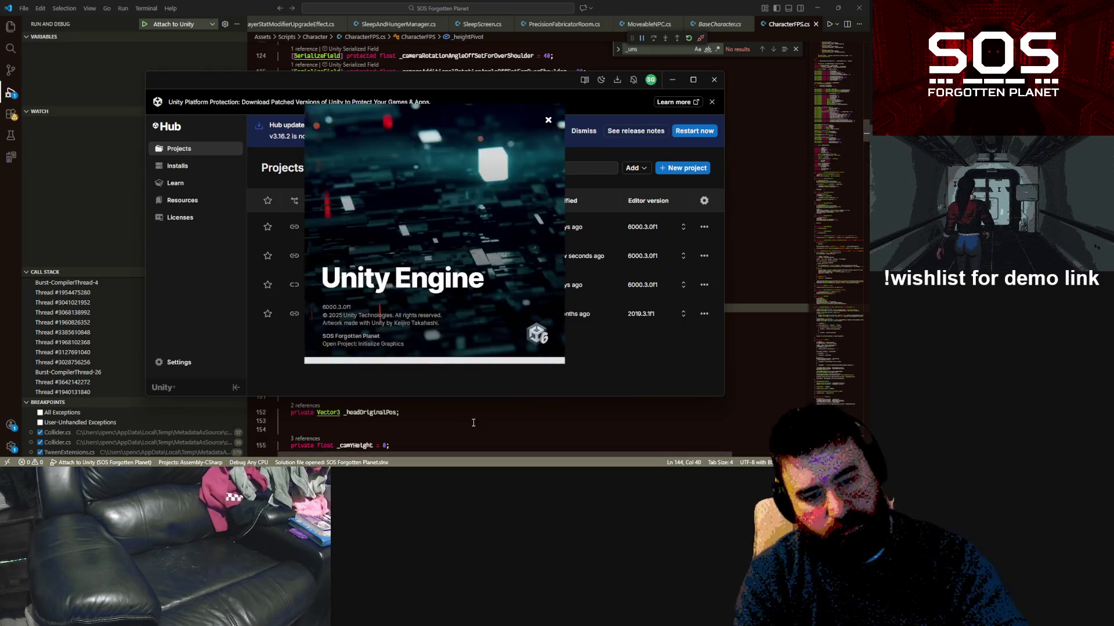
{"action": "left_click", "coordinate": [479, 421]}
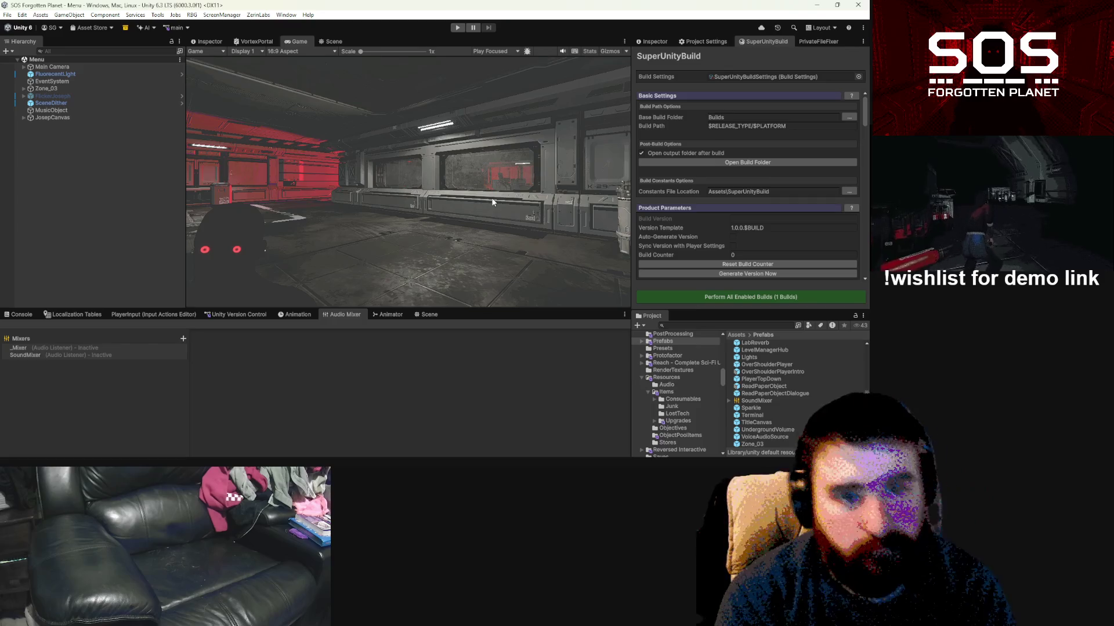
Step: Switch between the Scene and Game views, then enter Play mode
{"action": "right_click", "coordinate": [328, 42]}
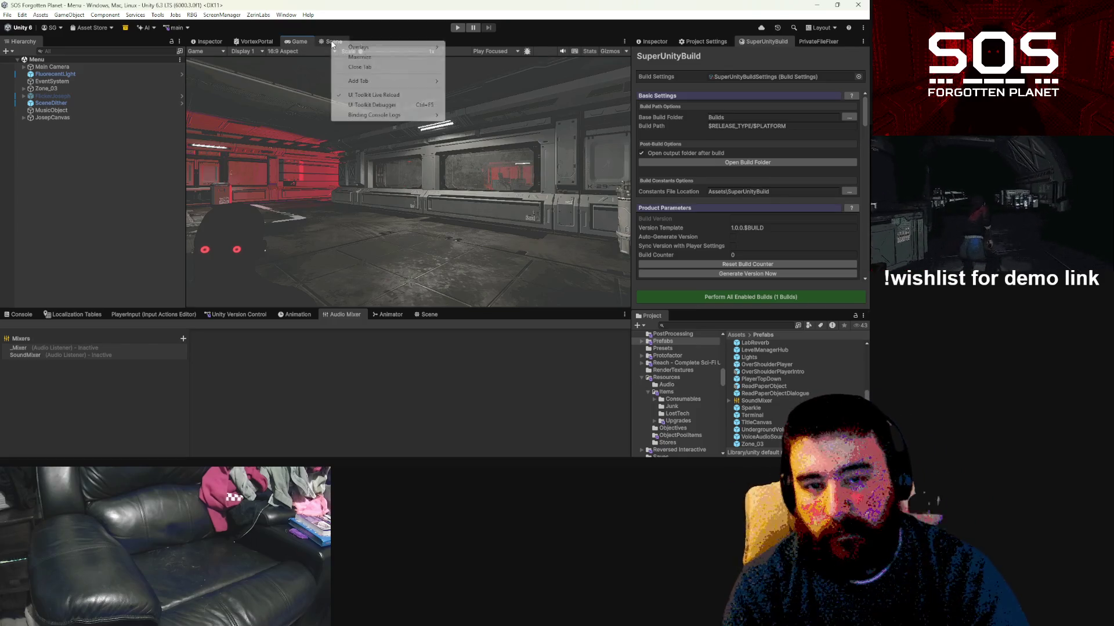
{"action": "left_click", "coordinate": [319, 41]}
{"action": "left_click", "coordinate": [299, 41]}
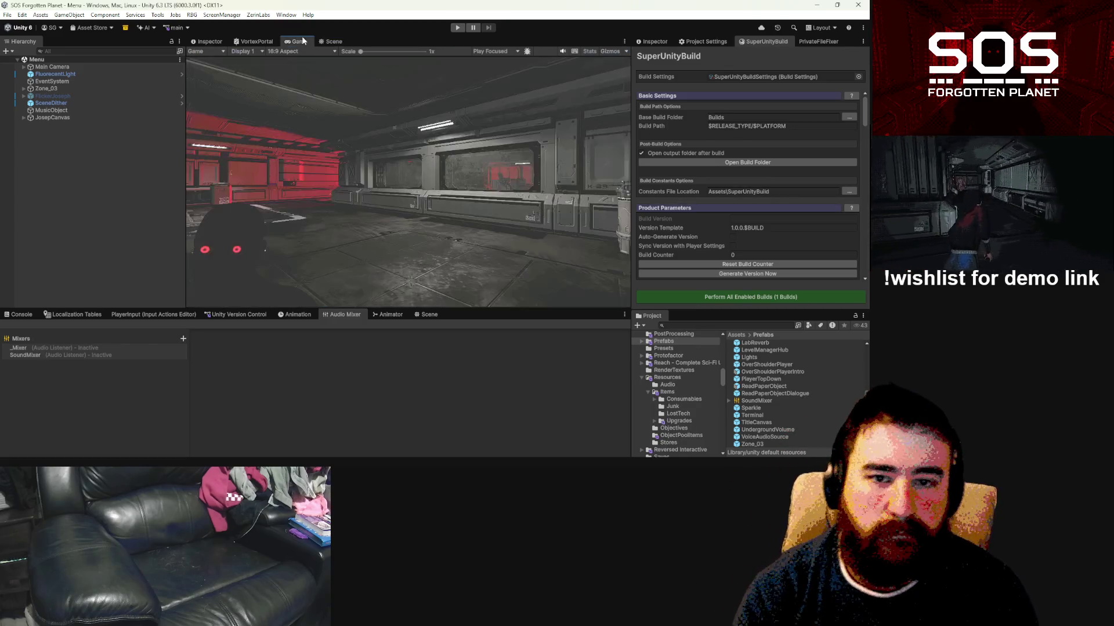
{"action": "left_click", "coordinate": [457, 30]}
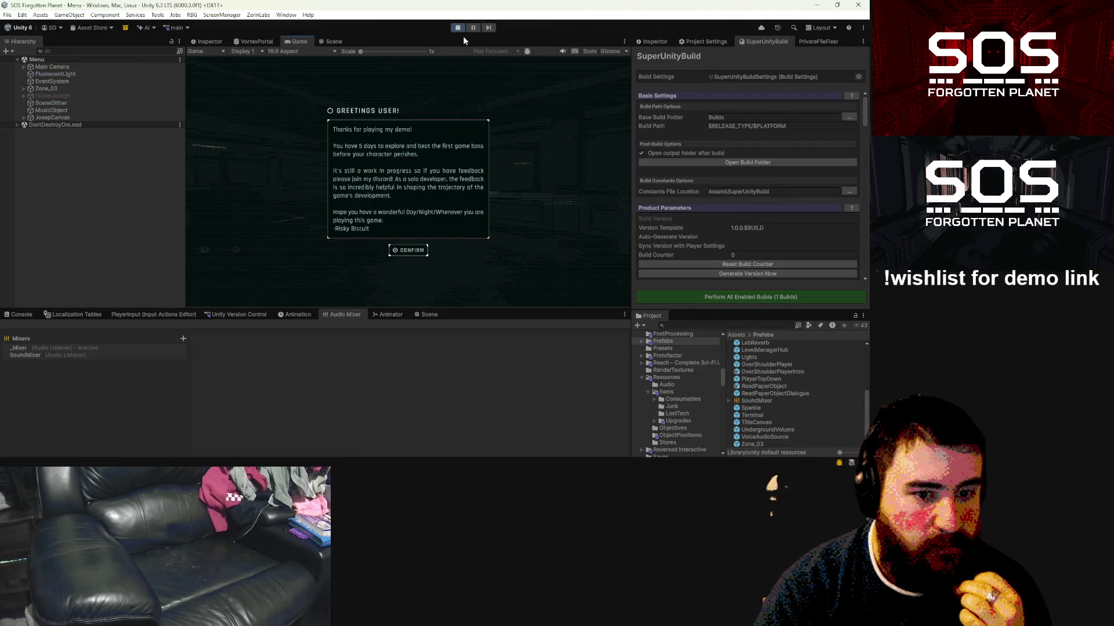
Step: Dismiss the greeting and check the Load Game screen before returning to the main menu
{"action": "left_click", "coordinate": [406, 253]}
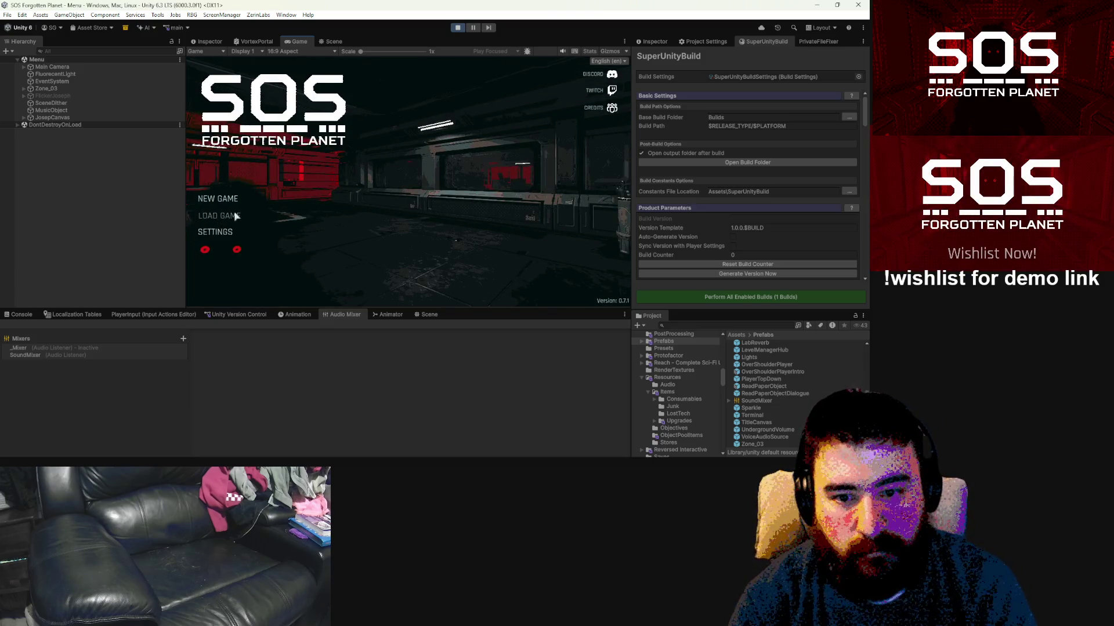
{"action": "left_click", "coordinate": [215, 217]}
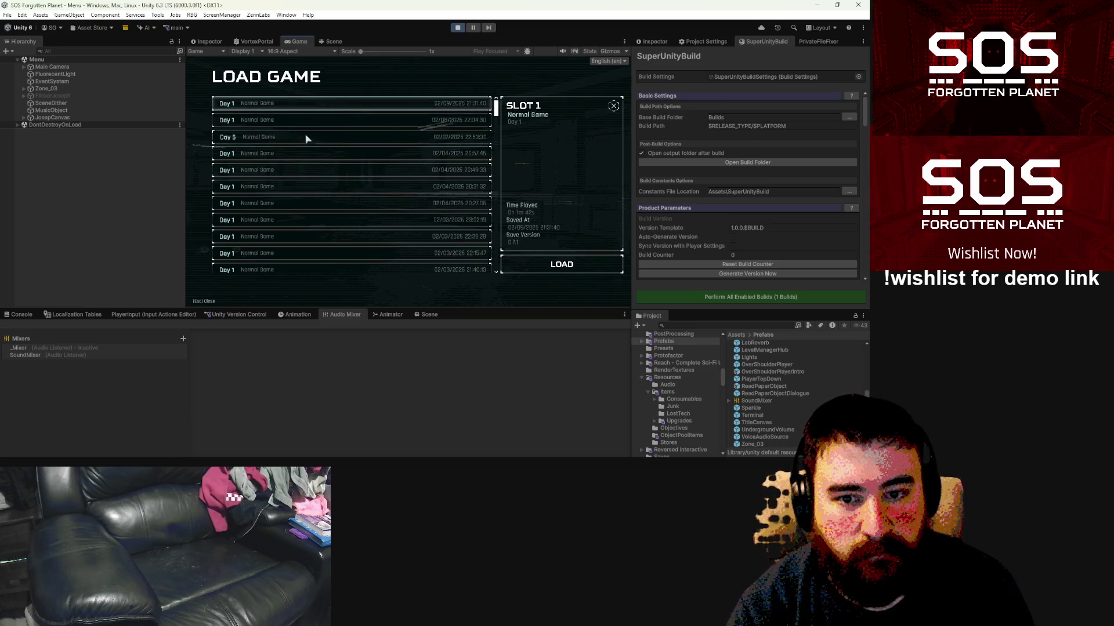
{"action": "key", "text": "Escape"}
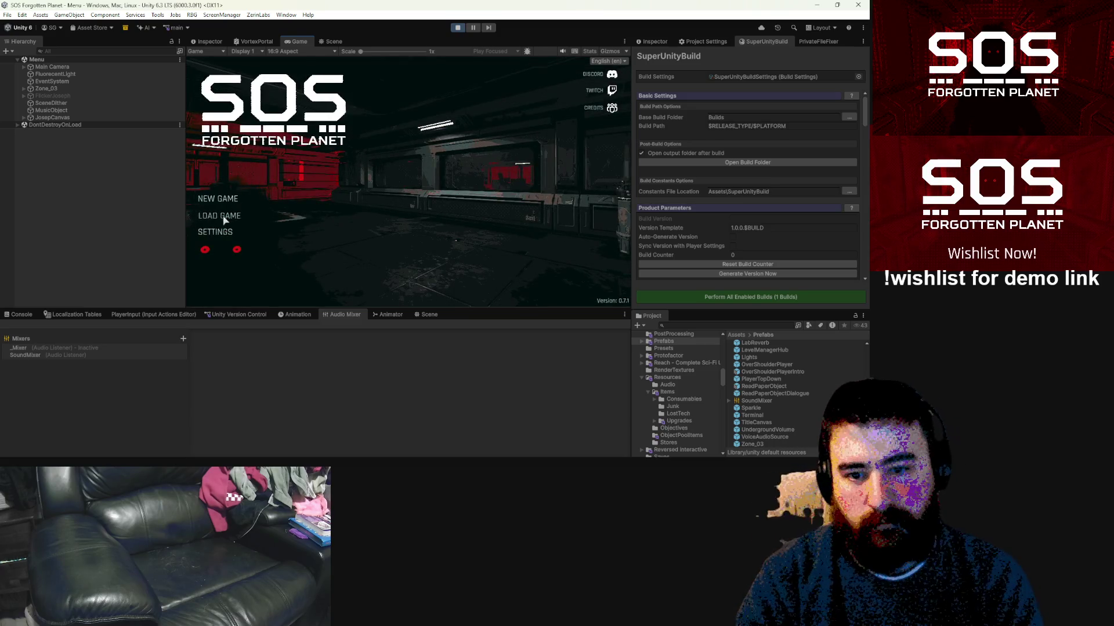
{"action": "left_click", "coordinate": [207, 216]}
{"action": "key", "text": "Escape"}
Step: Start a New Game and continue through the settings to Difficulty Select
{"action": "left_click", "coordinate": [207, 199]}
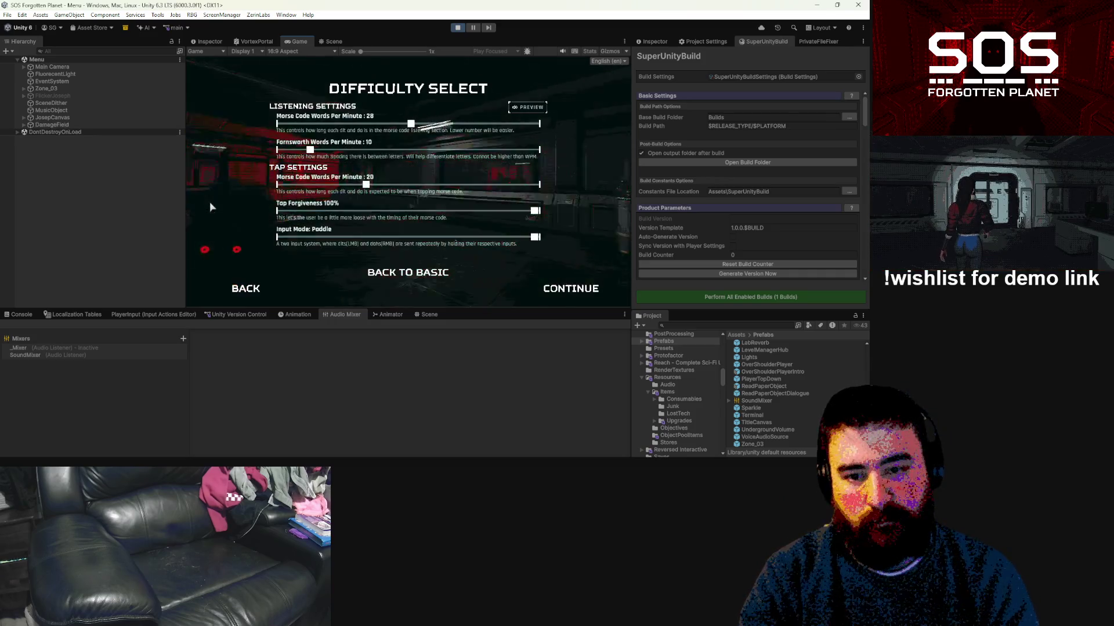
{"action": "left_click", "coordinate": [556, 285]}
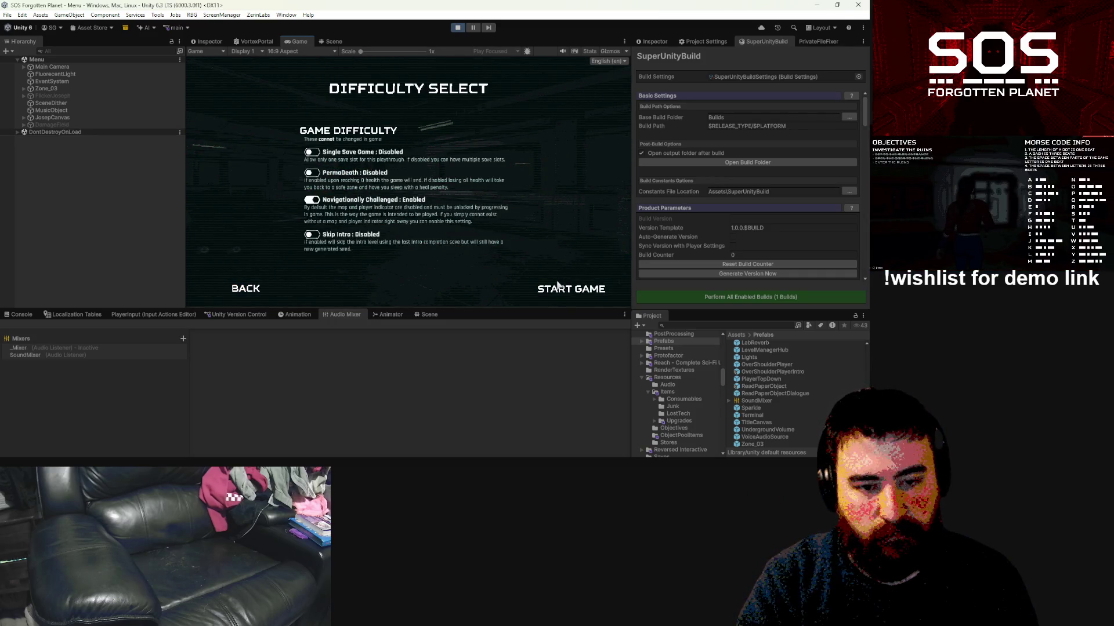
{"action": "left_click", "coordinate": [557, 285]}
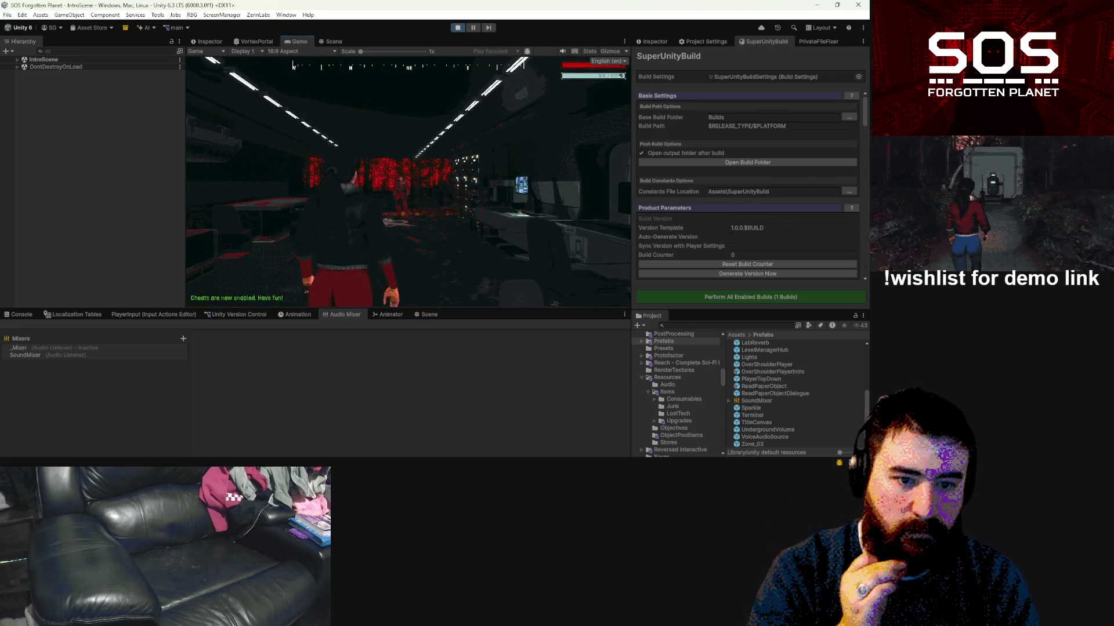
Step: Walk the character forward, pause the game, and pick Player from a filtered Hierarchy
{"action": "key", "text": "w"}
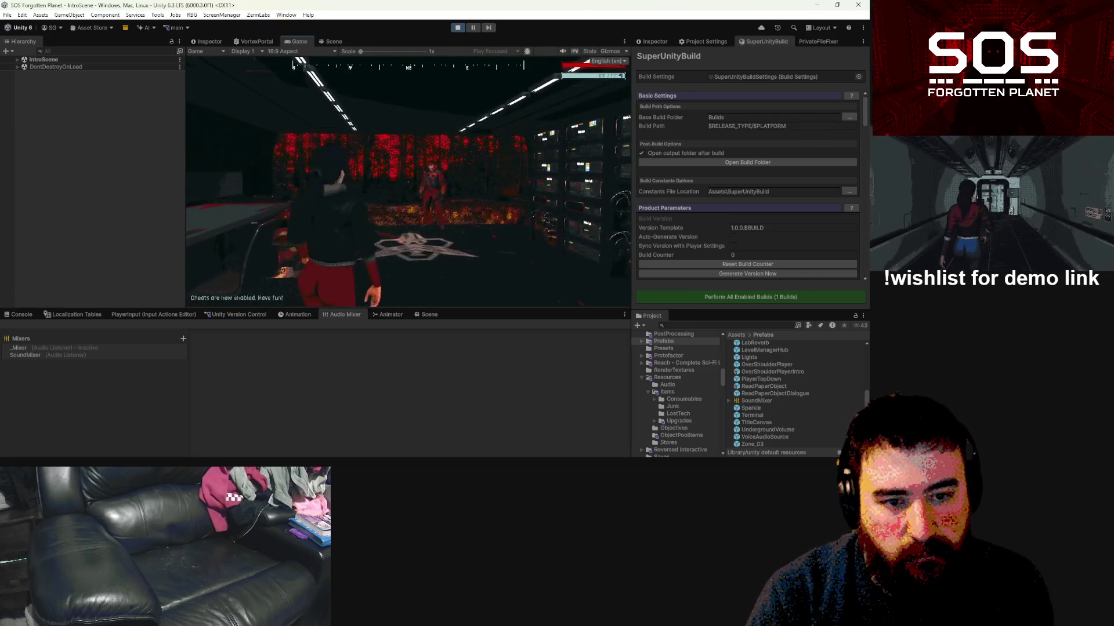
{"action": "key", "text": "Escape"}
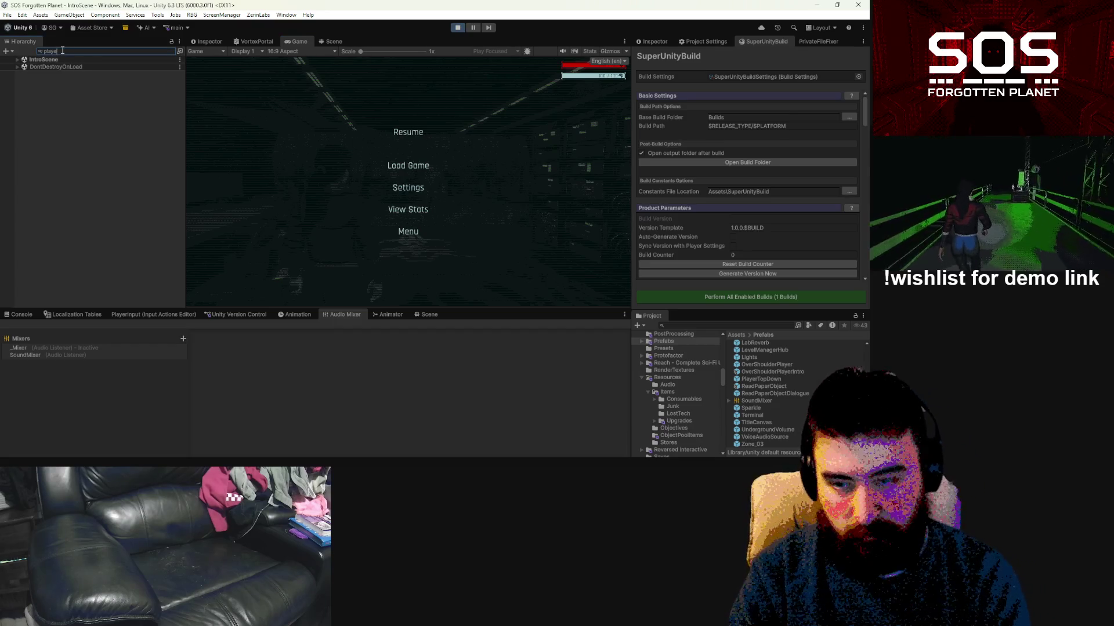
{"action": "type", "text": "r"}
{"action": "left_click", "coordinate": [46, 110]}
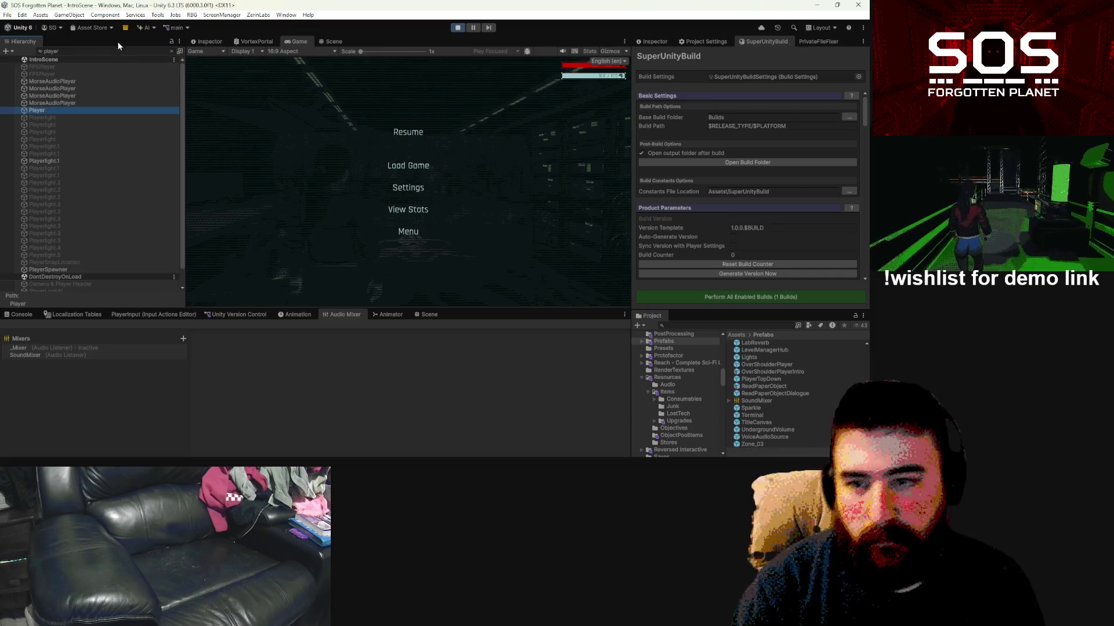
Step: Clear the Hierarchy search and expand Player and its Asuna Rig Update child
{"action": "left_click", "coordinate": [171, 51]}
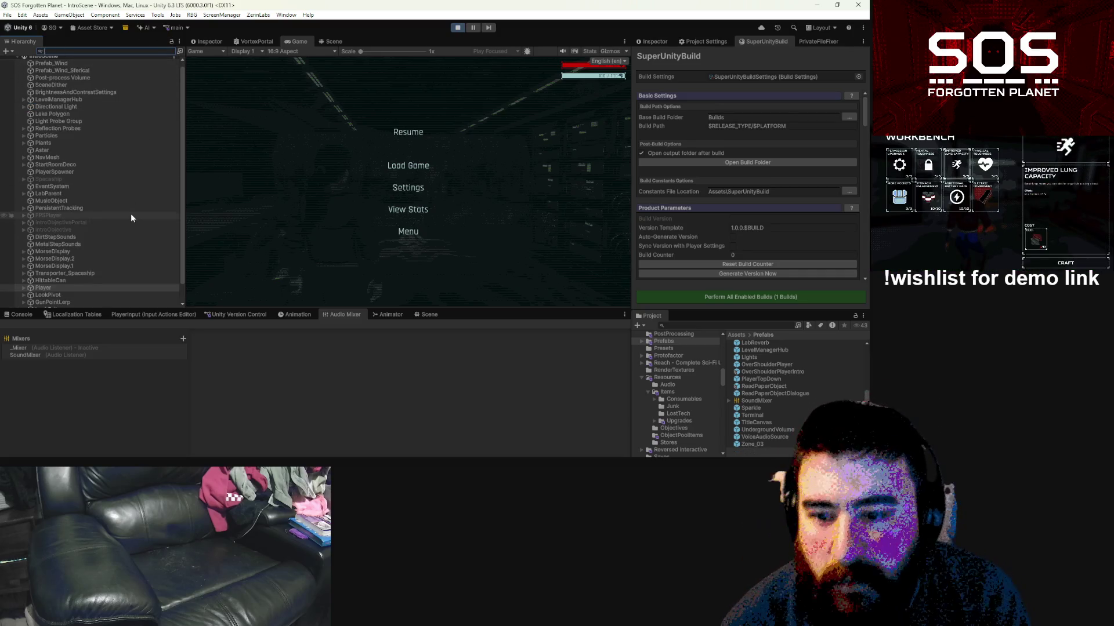
{"action": "scroll", "coordinate": [77, 249], "scroll_direction": "down", "scroll_amount": 2}
{"action": "left_click", "coordinate": [23, 267]}
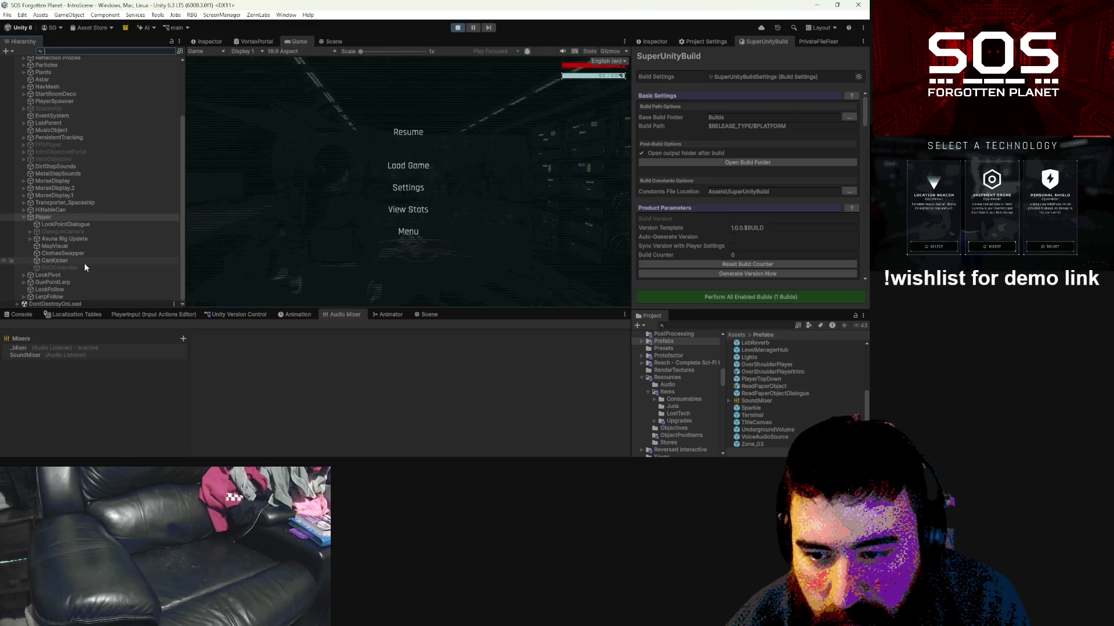
{"action": "left_click", "coordinate": [58, 239]}
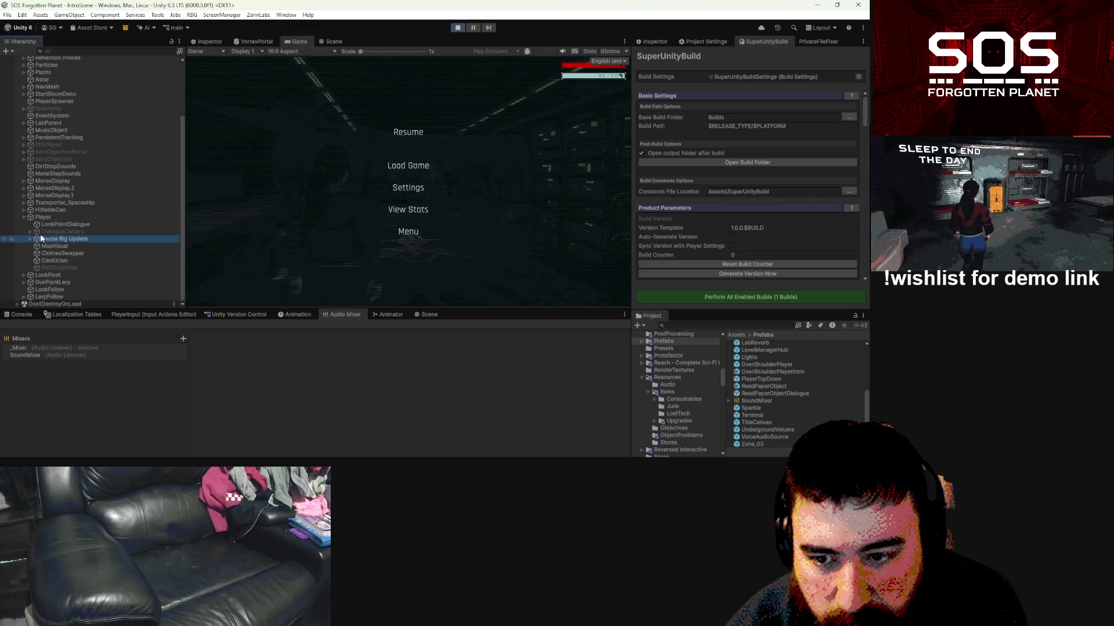
{"action": "left_click", "coordinate": [29, 238]}
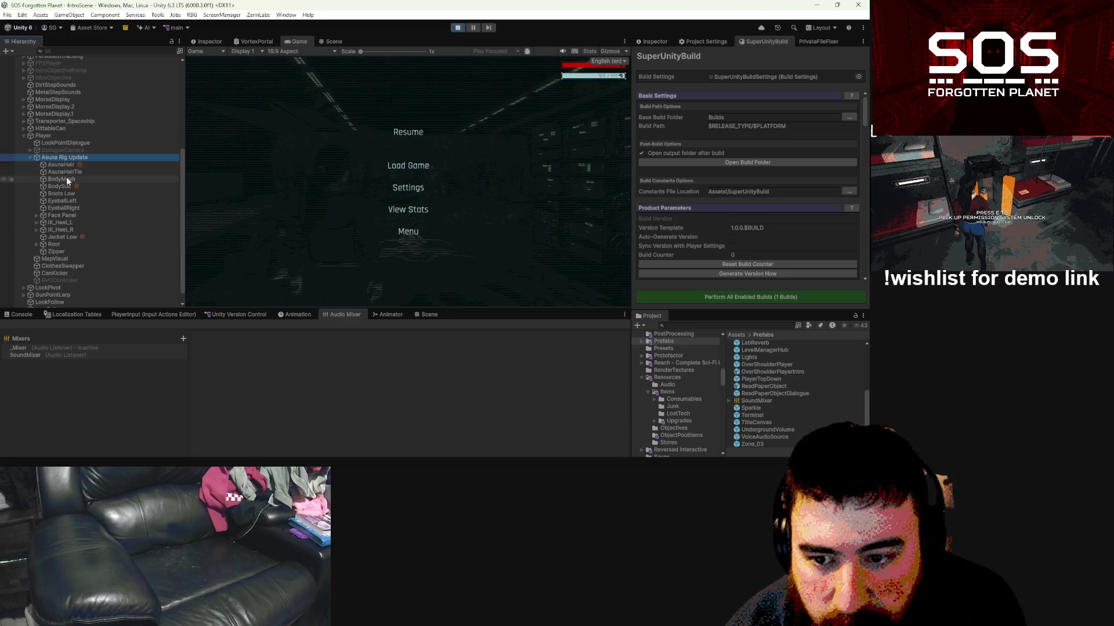
{"action": "left_click", "coordinate": [45, 129]}
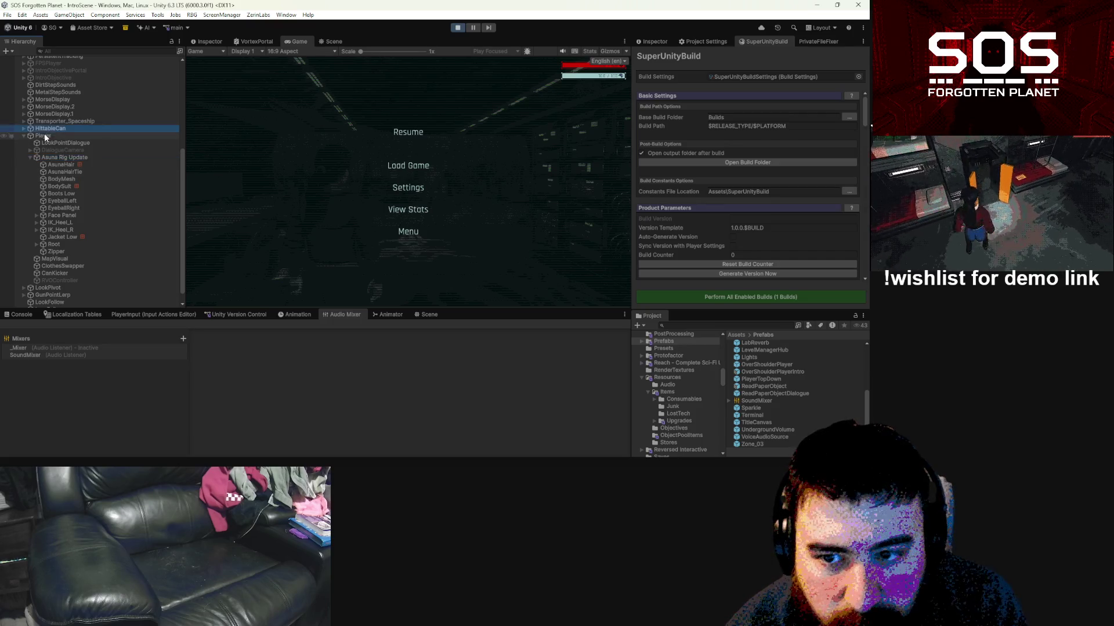
Step: Ping the Player's Height Pivot reference and select the Spine1 bone it points to
{"action": "left_click", "coordinate": [45, 135]}
{"action": "left_click", "coordinate": [652, 41]}
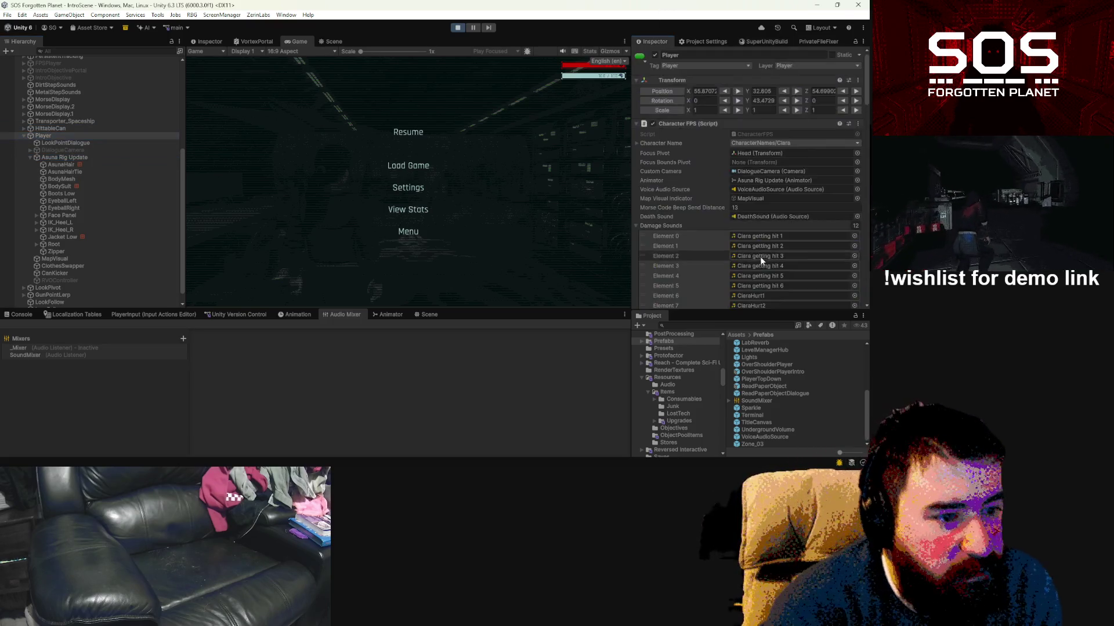
{"action": "scroll", "coordinate": [760, 255], "scroll_direction": "down", "scroll_amount": 5}
{"action": "scroll", "coordinate": [745, 252], "scroll_direction": "down", "scroll_amount": 10}
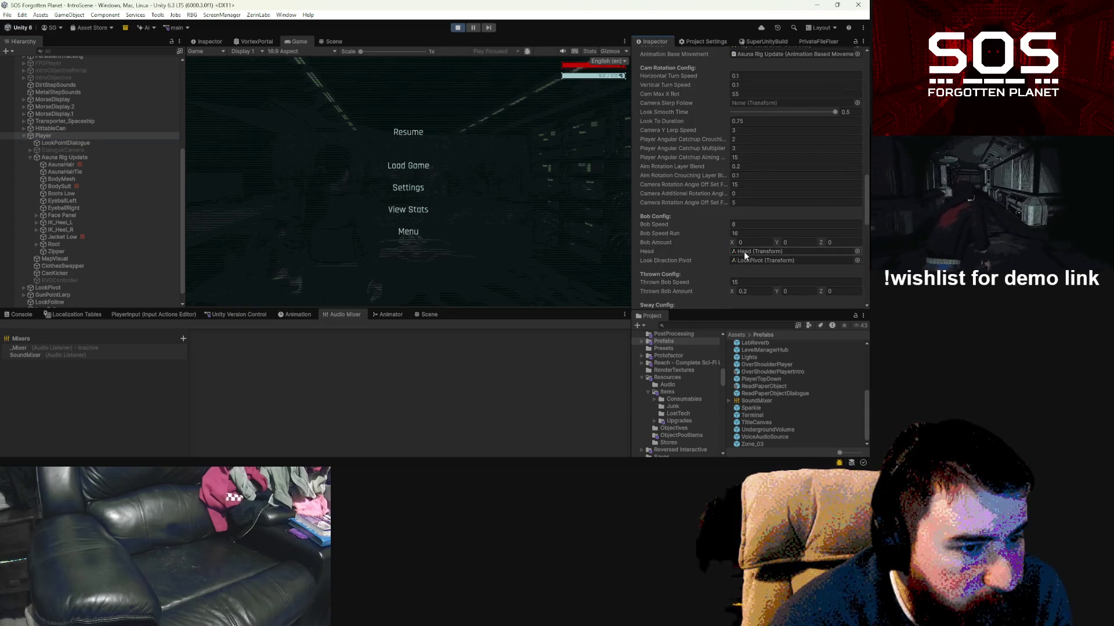
{"action": "scroll", "coordinate": [744, 252], "scroll_direction": "down", "scroll_amount": 5}
{"action": "left_click", "coordinate": [744, 237]}
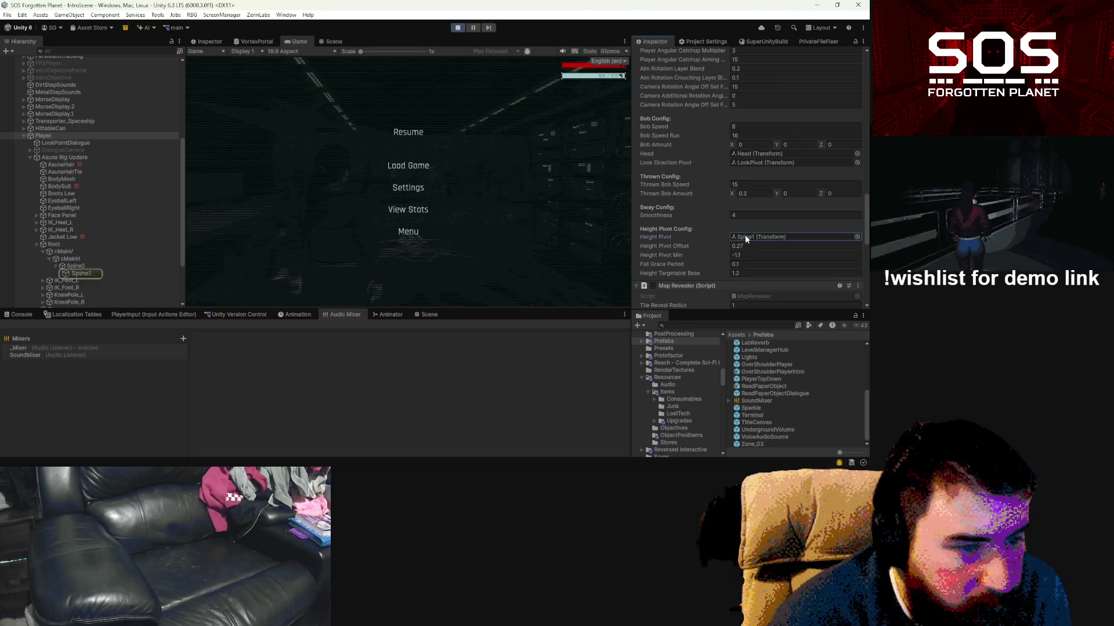
{"action": "left_click", "coordinate": [82, 272]}
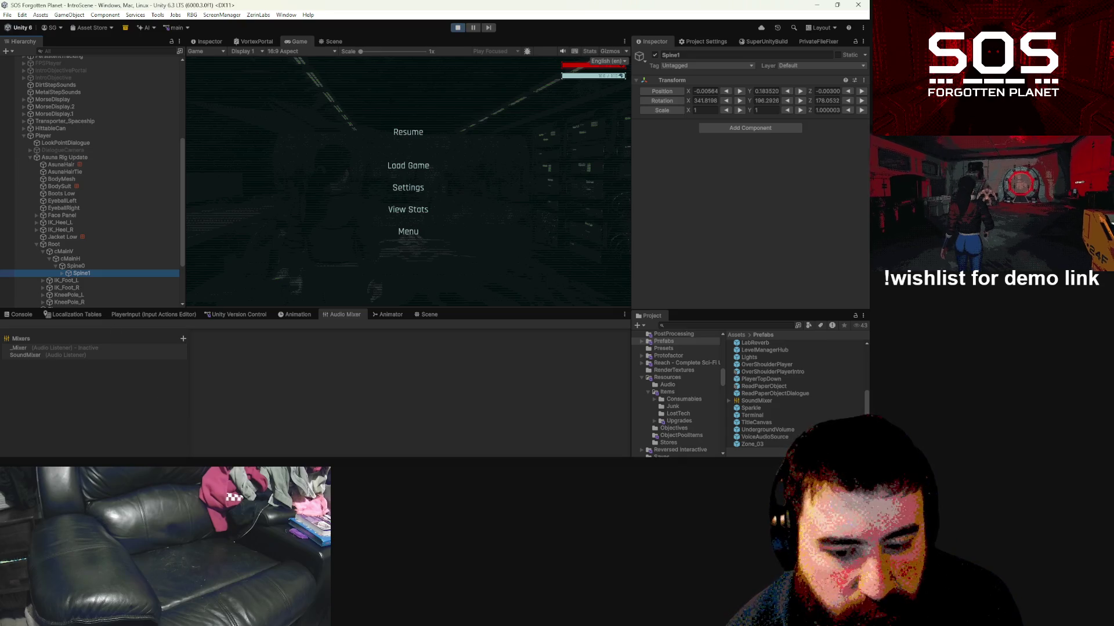
Step: Inspect the _head Transform field in CharacterFPS.cs, then return to Unity
{"action": "key", "text": "alt+Tab"}
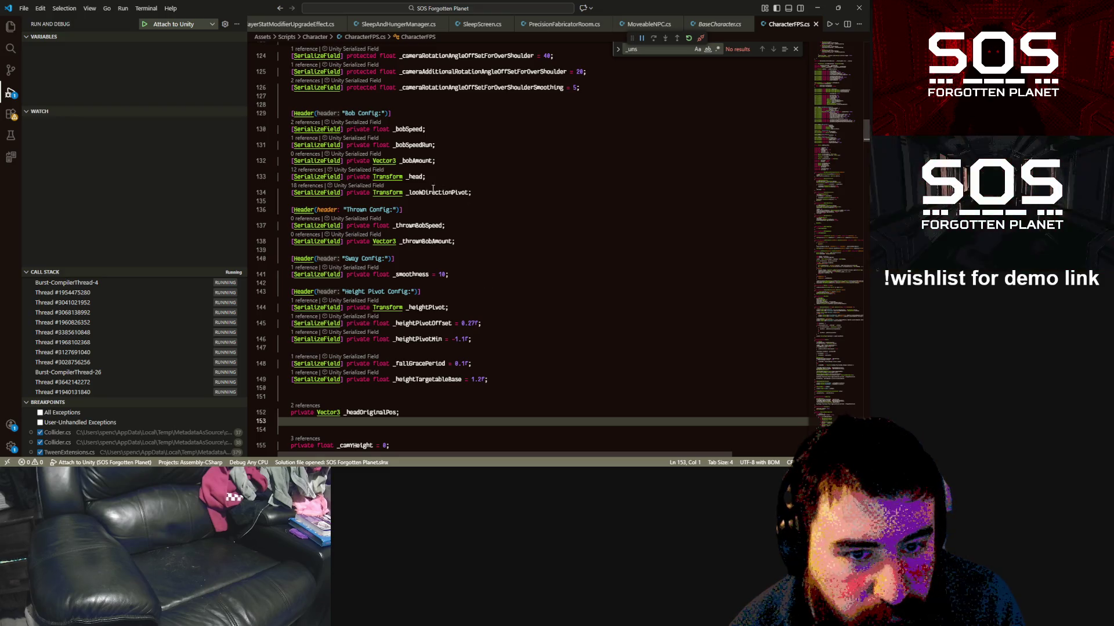
{"action": "double_click", "coordinate": [412, 176]}
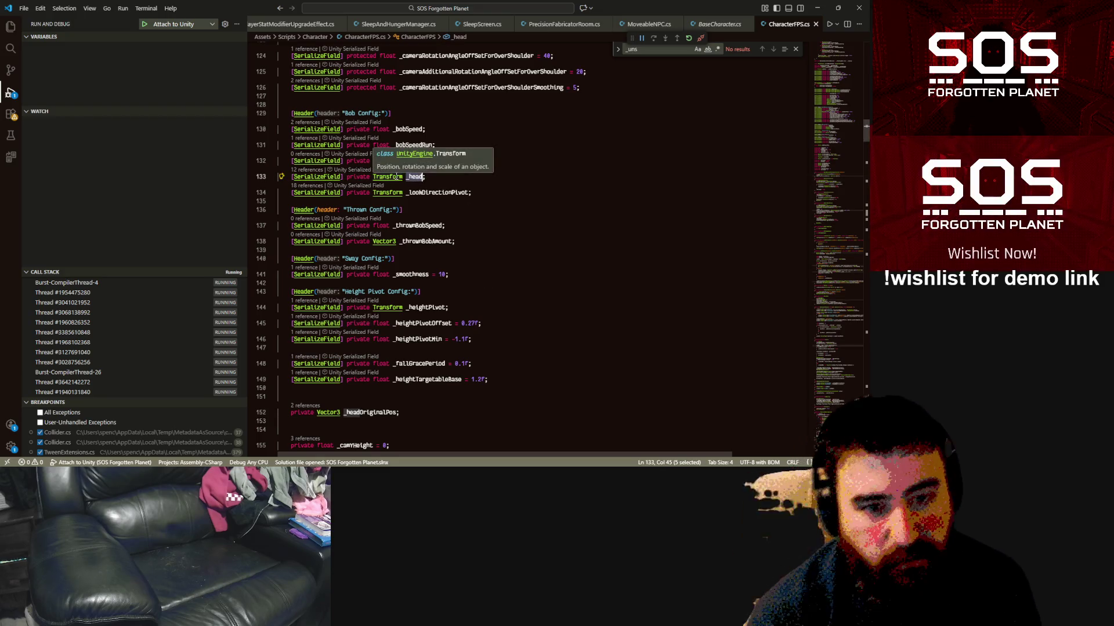
{"action": "double_click", "coordinate": [396, 176]}
{"action": "double_click", "coordinate": [414, 176]}
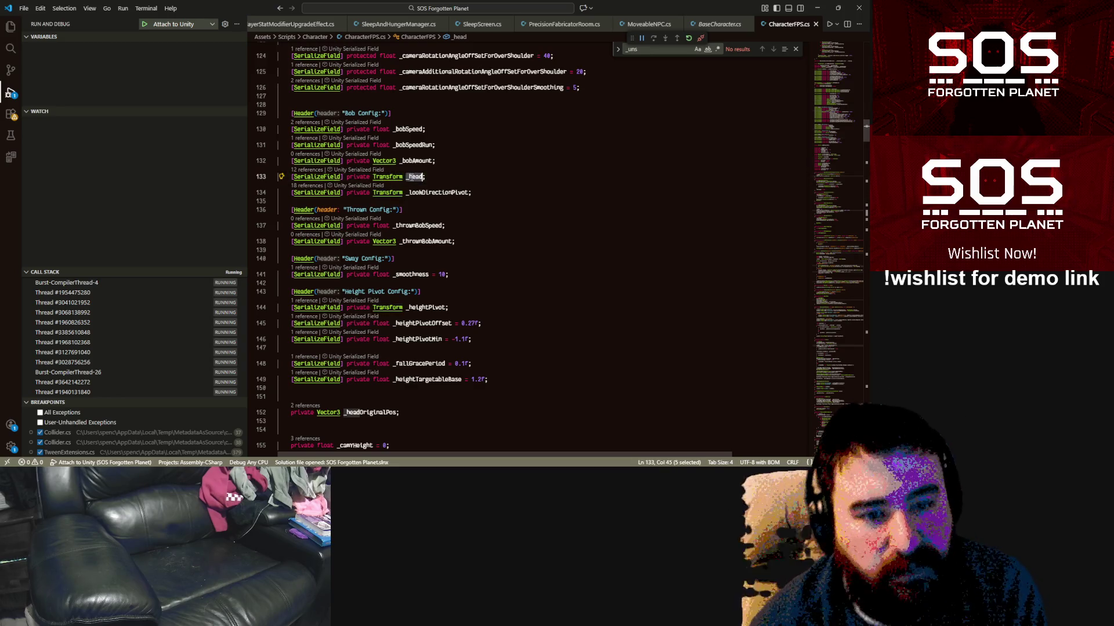
{"action": "key", "text": "alt+Tab"}
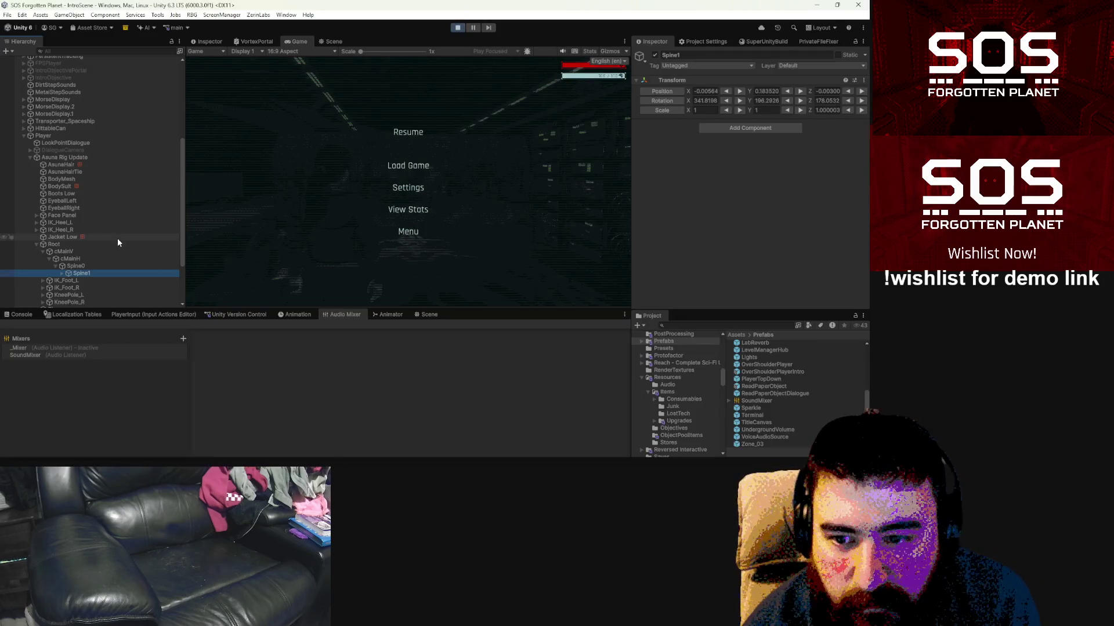
Step: Ping the Player's Focus Pivot reference and select the Head object under LookPivot
{"action": "left_click", "coordinate": [58, 135]}
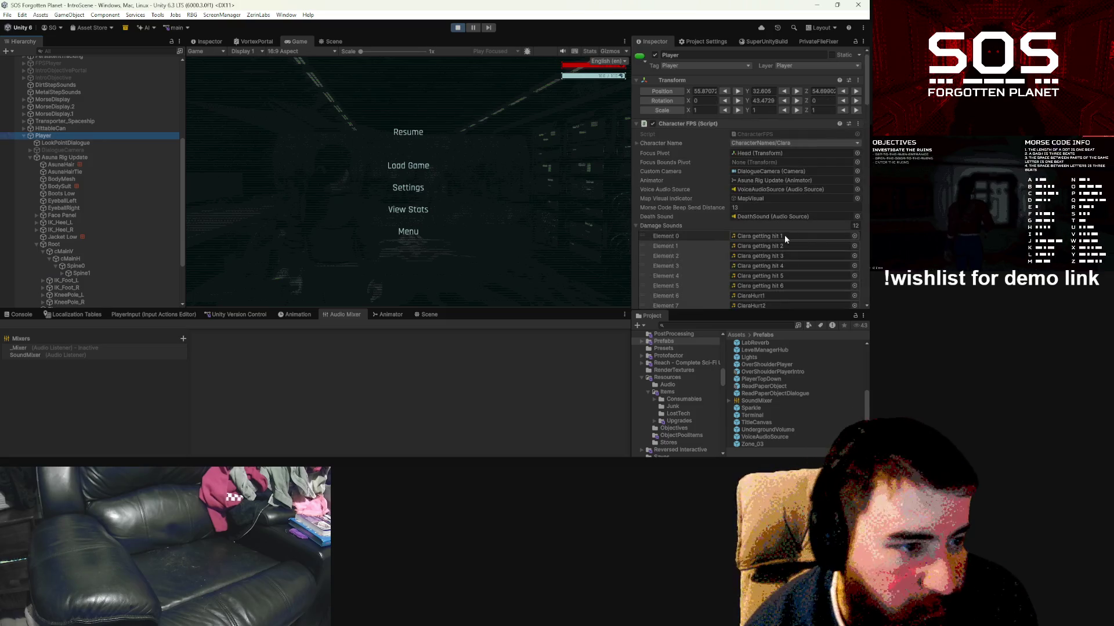
{"action": "scroll", "coordinate": [783, 191], "scroll_direction": "down", "scroll_amount": 4}
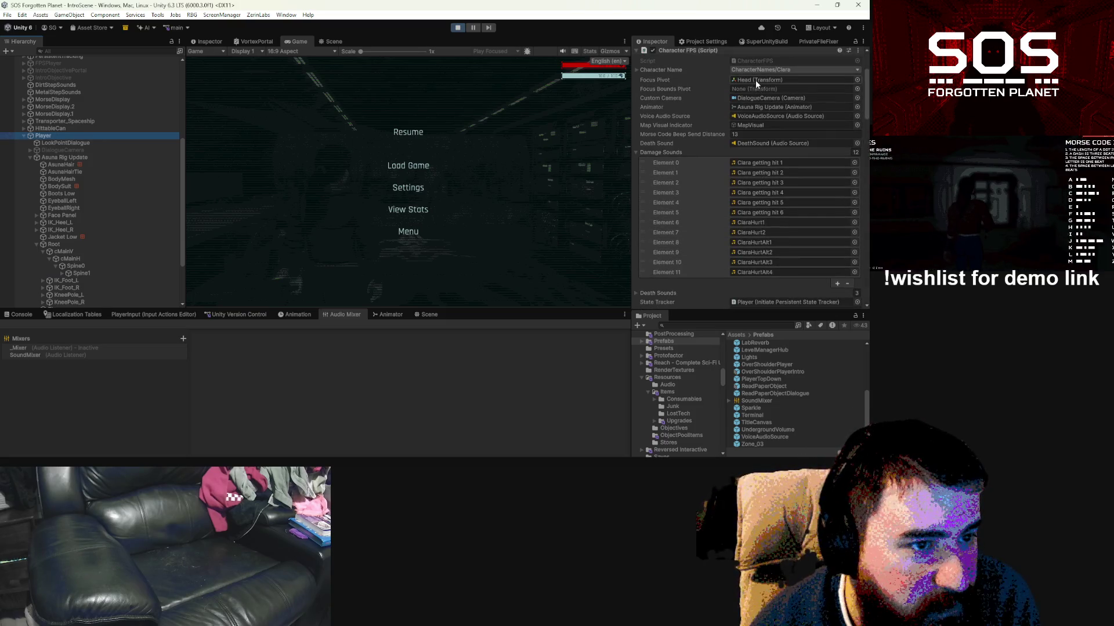
{"action": "left_click", "coordinate": [755, 80]}
{"action": "left_click", "coordinate": [61, 301]}
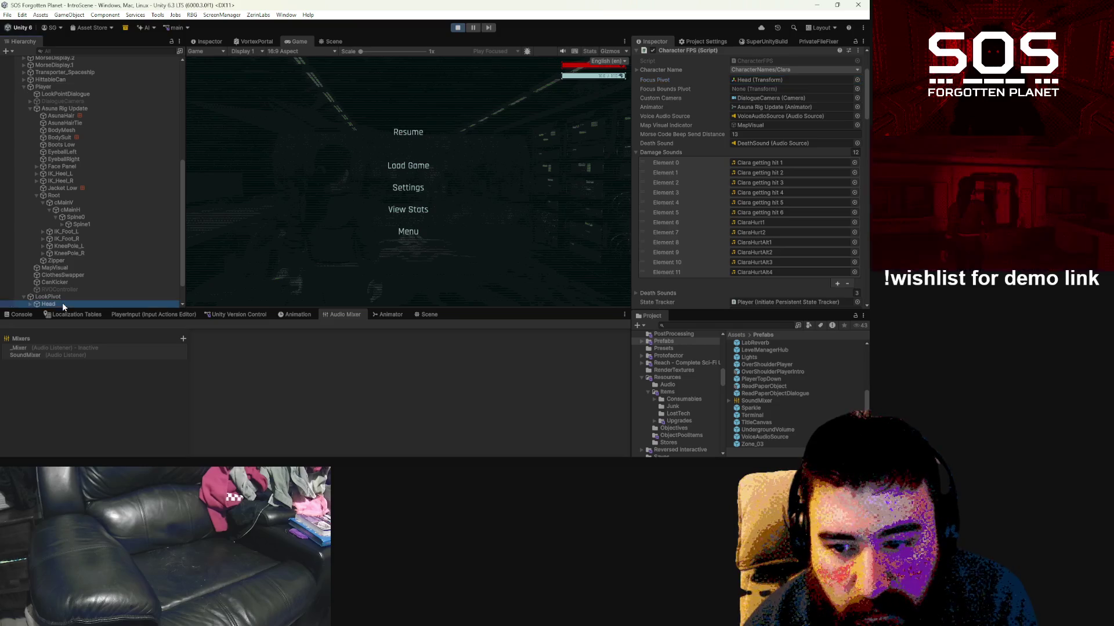